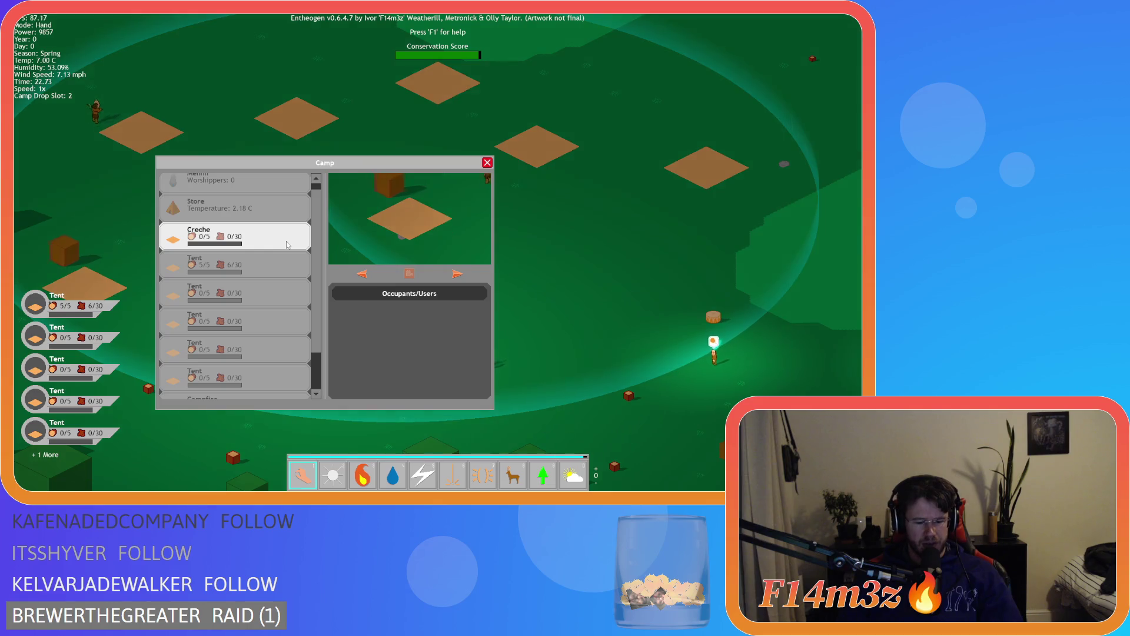
Close the Camp window and confirm quitting Entheogen at the quit prompt
{"action": "key", "text": "Escape"}
{"action": "key", "text": "Escape"}
{"action": "key", "text": "y"}
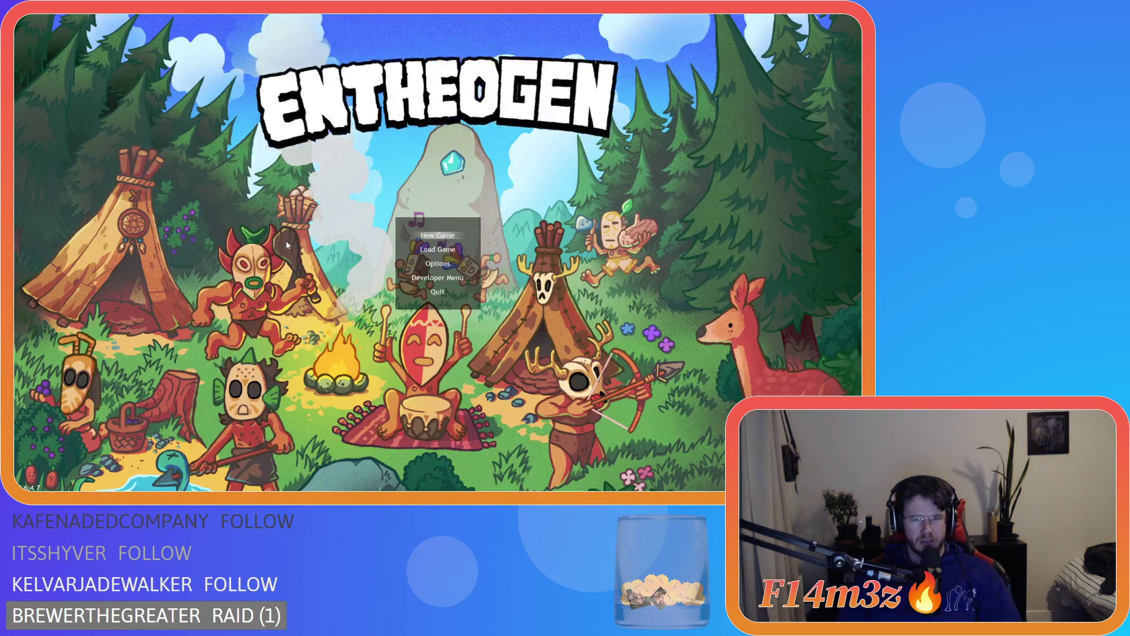
Scroll sc_windowCamp.gml to the drop-slot code and inspect line 487
{"action": "scroll", "coordinate": [286, 236], "scroll_direction": "down", "scroll_amount": 3}
{"action": "scroll", "coordinate": [302, 237], "scroll_direction": "up", "scroll_amount": 3}
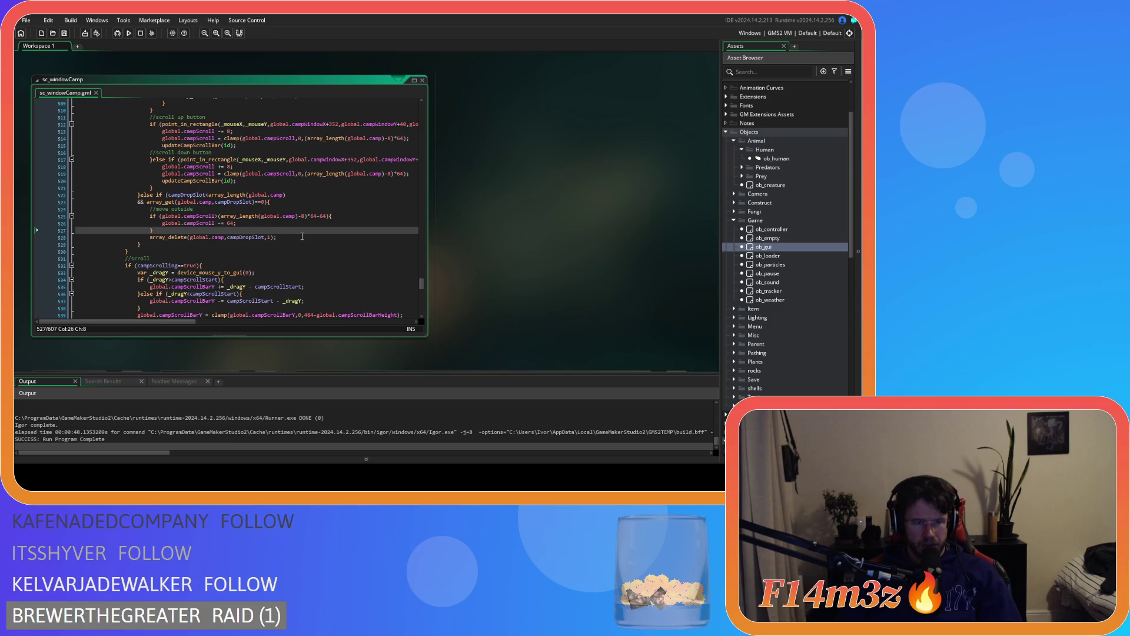
{"action": "scroll", "coordinate": [301, 237], "scroll_direction": "up", "scroll_amount": 5}
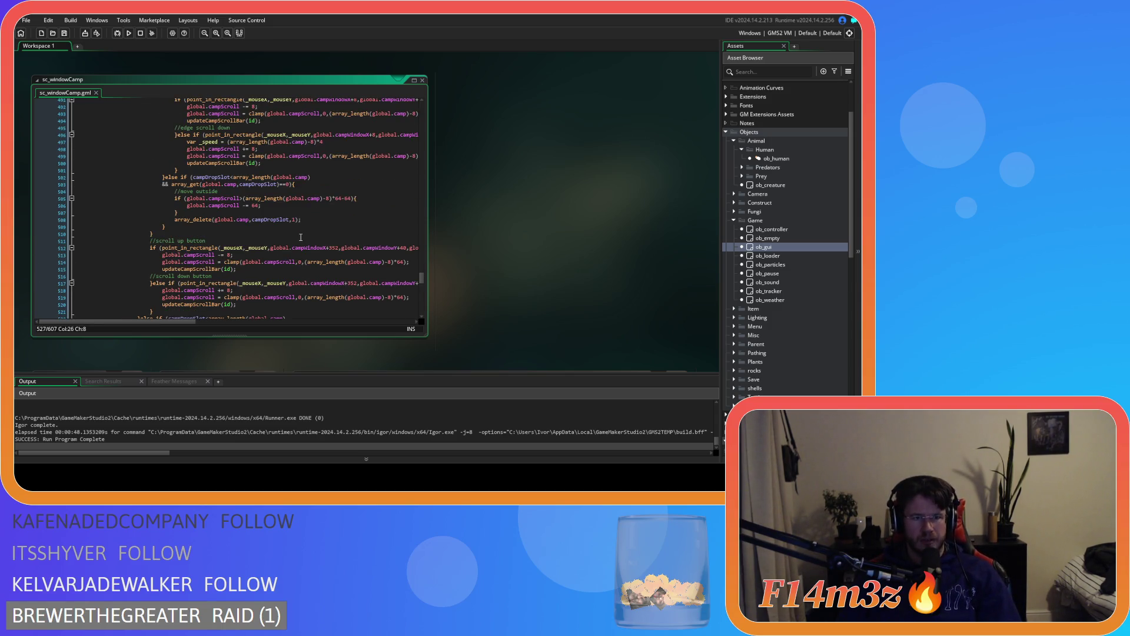
{"action": "scroll", "coordinate": [300, 237], "scroll_direction": "up", "scroll_amount": 8}
{"action": "left_click", "coordinate": [357, 249]}
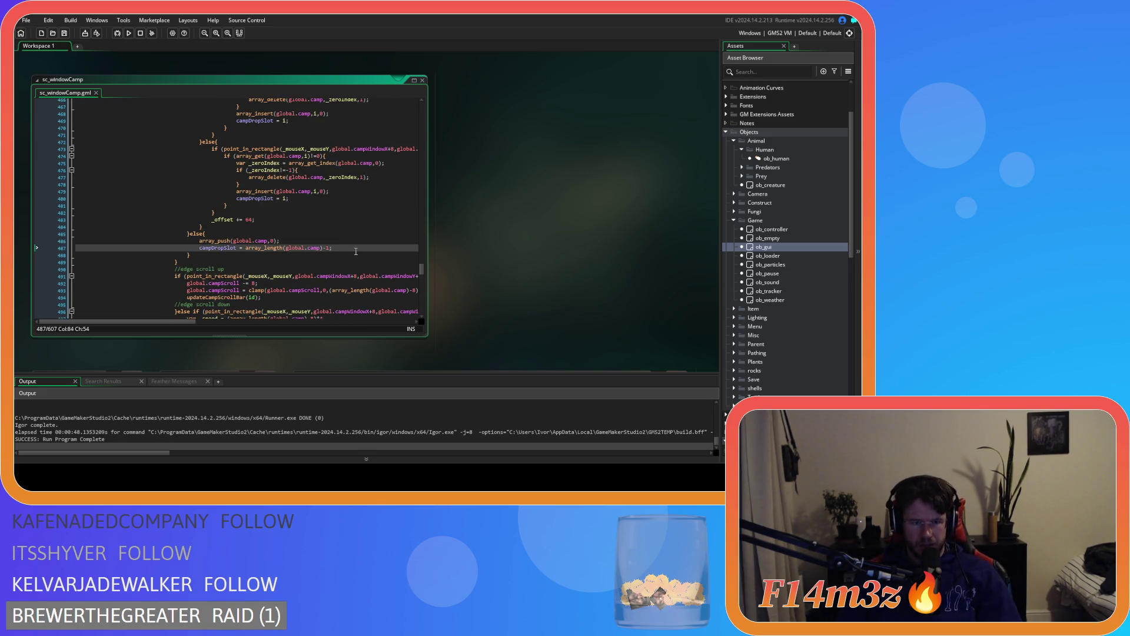
Re-read the surrounding drop-slot code, then switch to the running game's Camp window
{"action": "scroll", "coordinate": [357, 252], "scroll_direction": "up", "scroll_amount": 13}
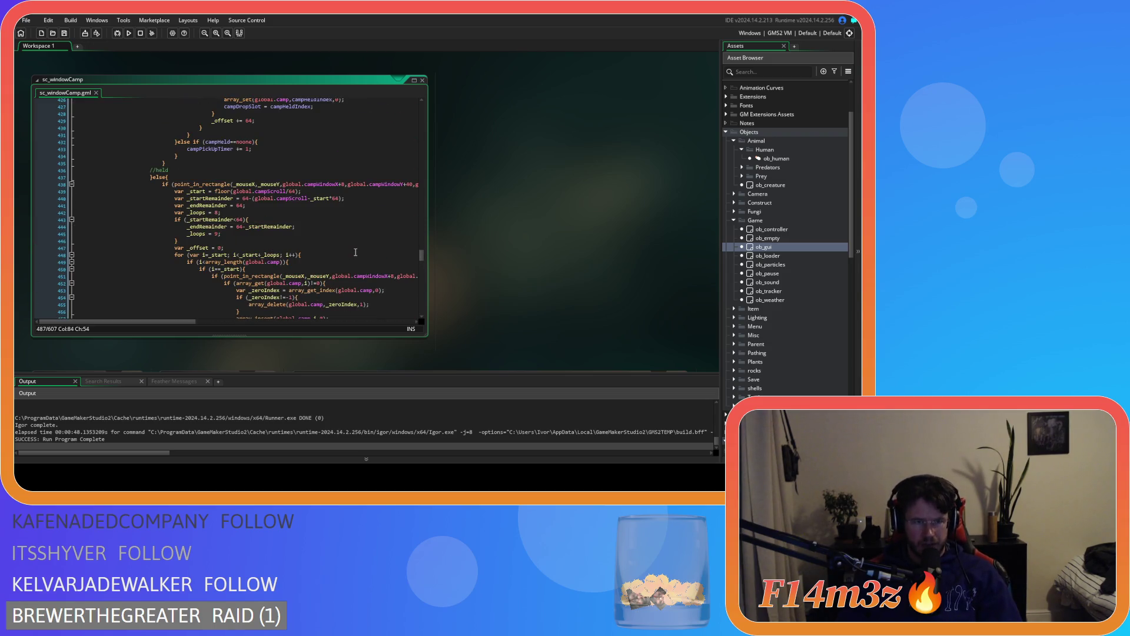
{"action": "scroll", "coordinate": [356, 252], "scroll_direction": "down", "scroll_amount": 14}
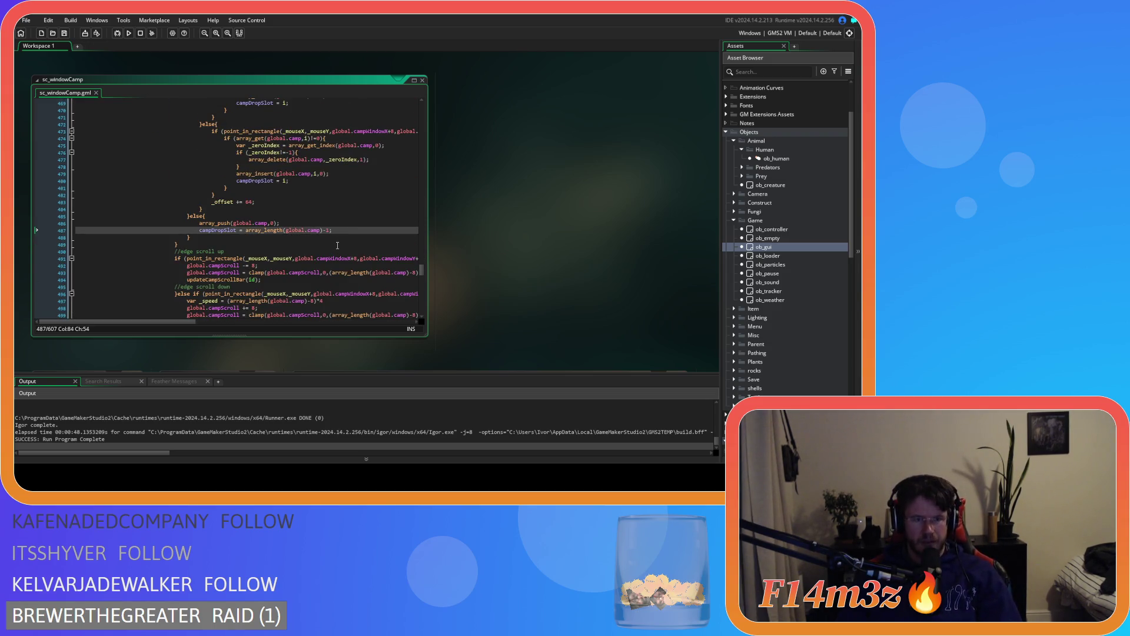
{"action": "scroll", "coordinate": [334, 246], "scroll_direction": "down", "scroll_amount": 3}
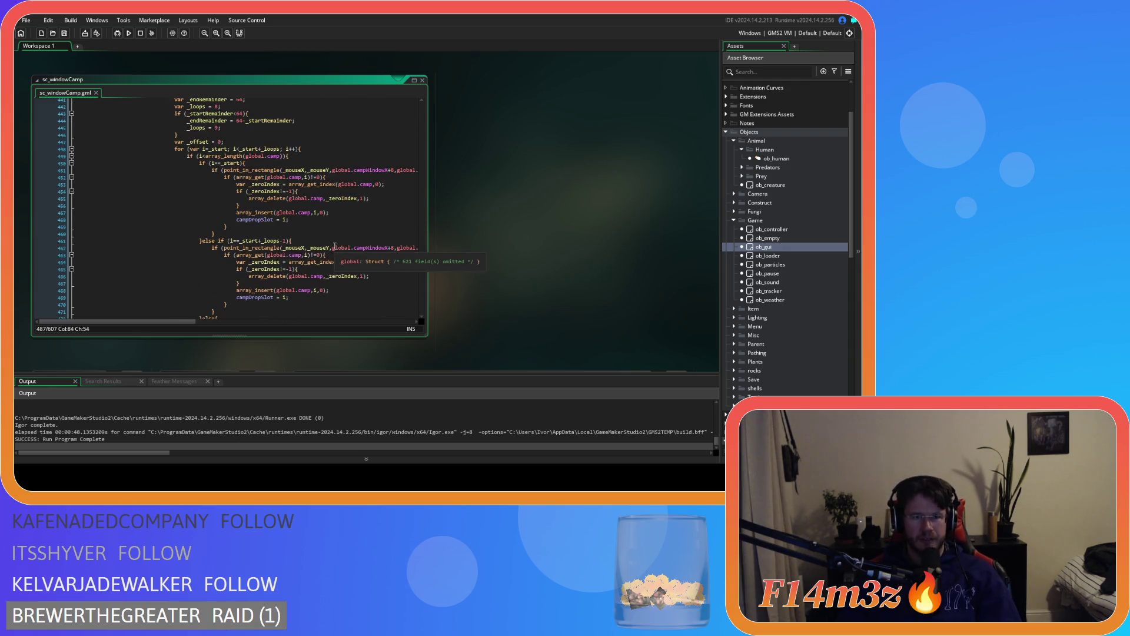
{"action": "mouse_move", "coordinate": [332, 242]}
{"action": "scroll", "coordinate": [331, 241], "scroll_direction": "down", "scroll_amount": 18}
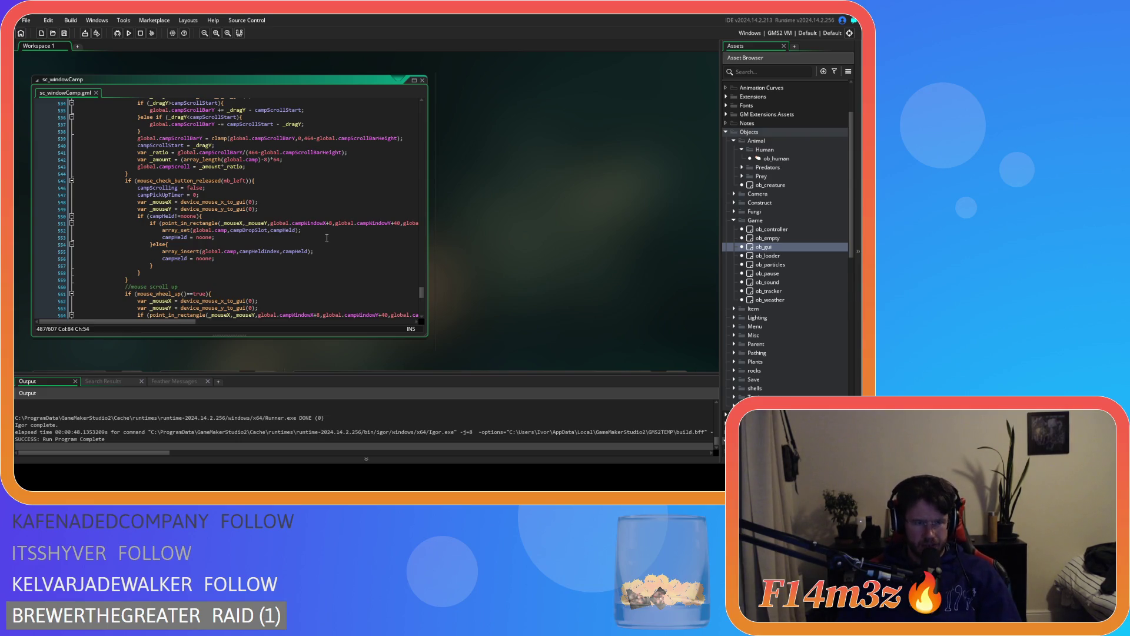
{"action": "scroll", "coordinate": [326, 238], "scroll_direction": "up", "scroll_amount": 20}
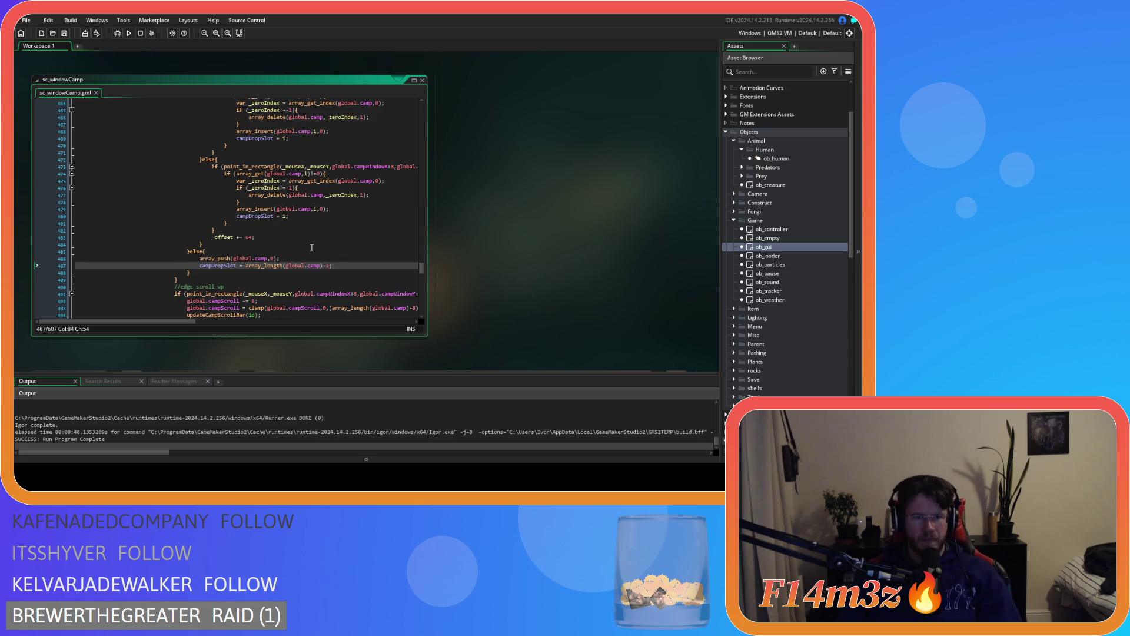
{"action": "scroll", "coordinate": [305, 248], "scroll_direction": "up", "scroll_amount": 11}
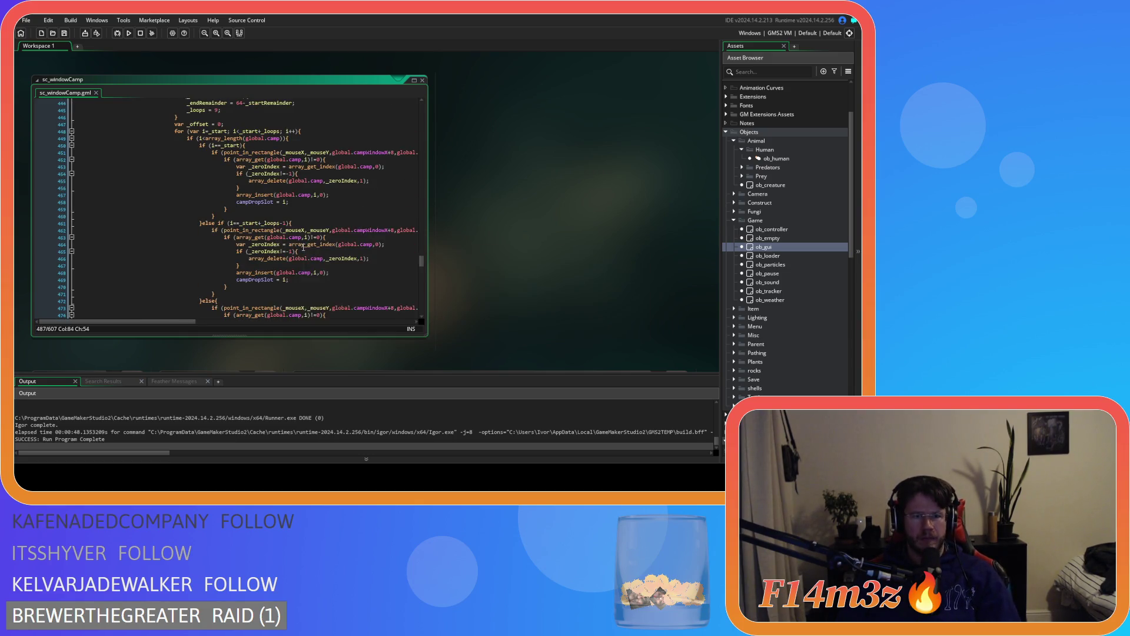
{"action": "key", "text": "alt+Tab"}
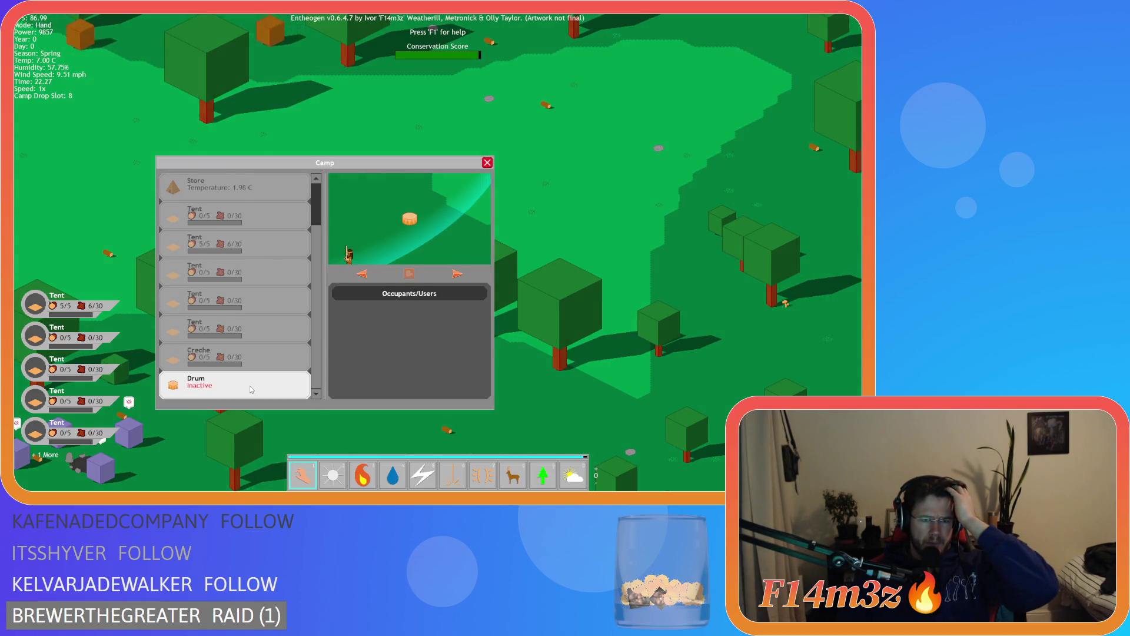
Move the lowest Tent to a higher slot in the Camp list
{"action": "scroll", "coordinate": [240, 383], "scroll_direction": "down", "scroll_amount": 2}
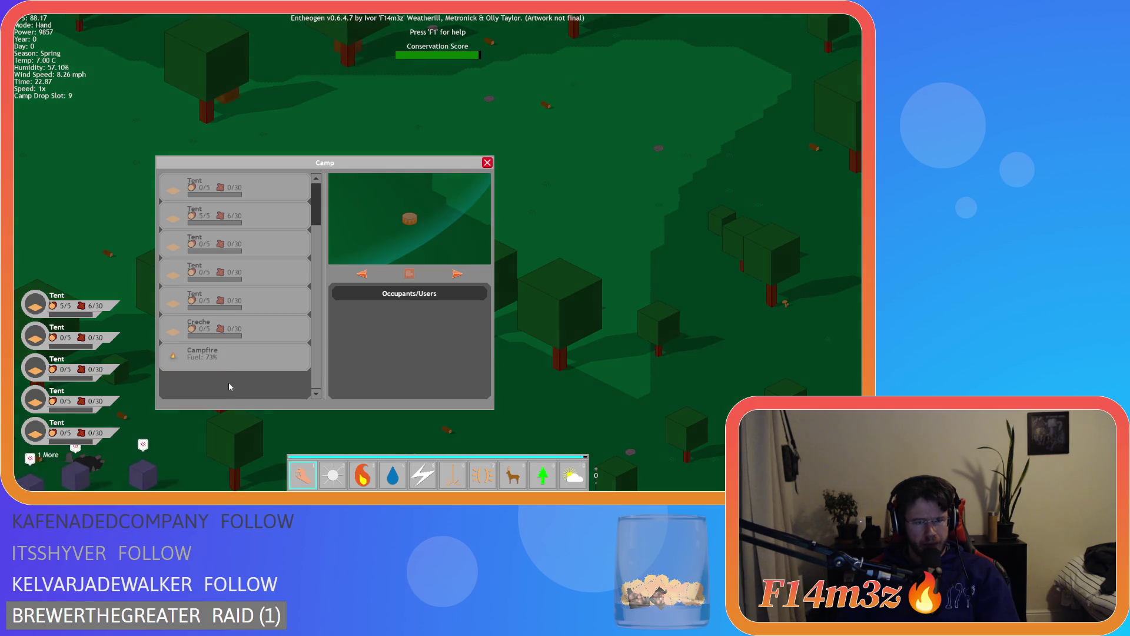
{"action": "left_click", "coordinate": [261, 369]}
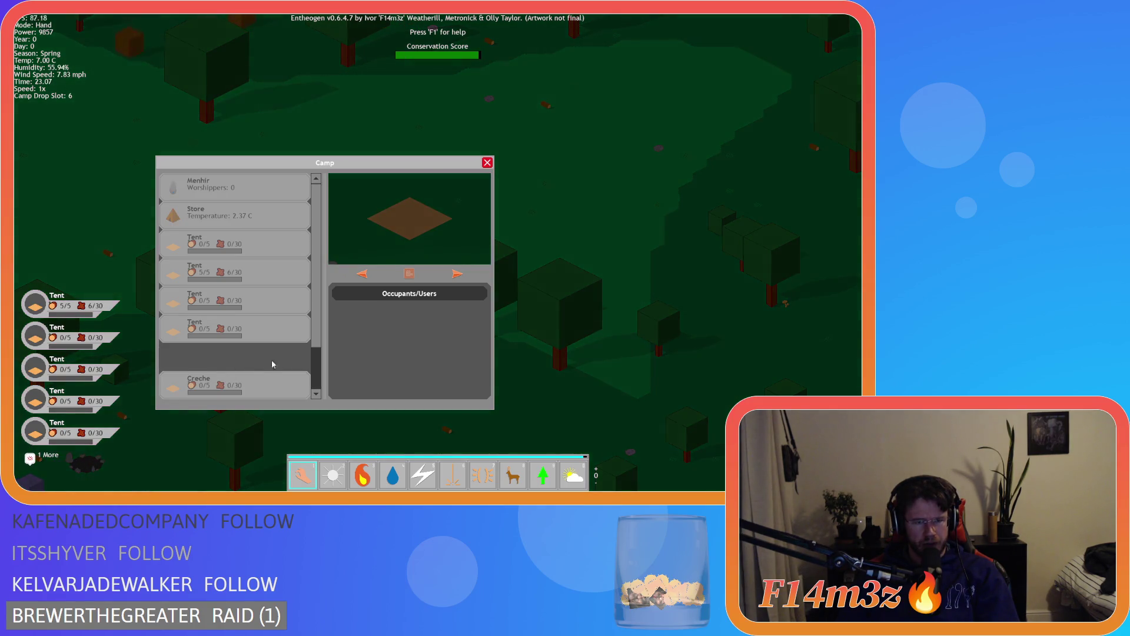
{"action": "left_click", "coordinate": [227, 355]}
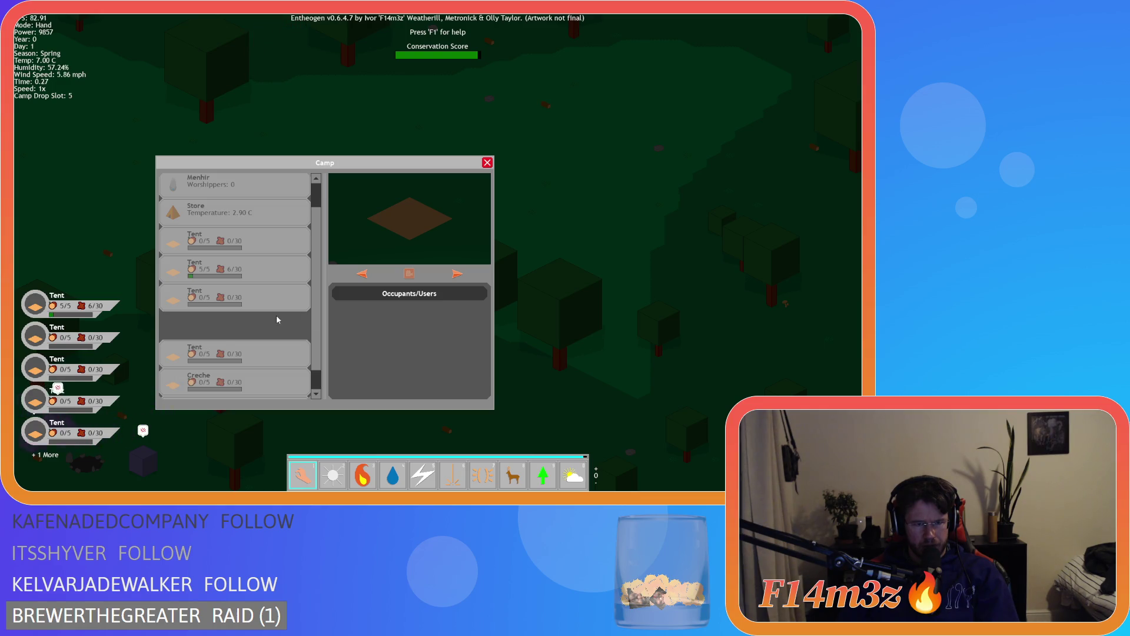
{"action": "scroll", "coordinate": [277, 316], "scroll_direction": "down", "scroll_amount": 1}
{"action": "scroll", "coordinate": [277, 320], "scroll_direction": "down", "scroll_amount": 1}
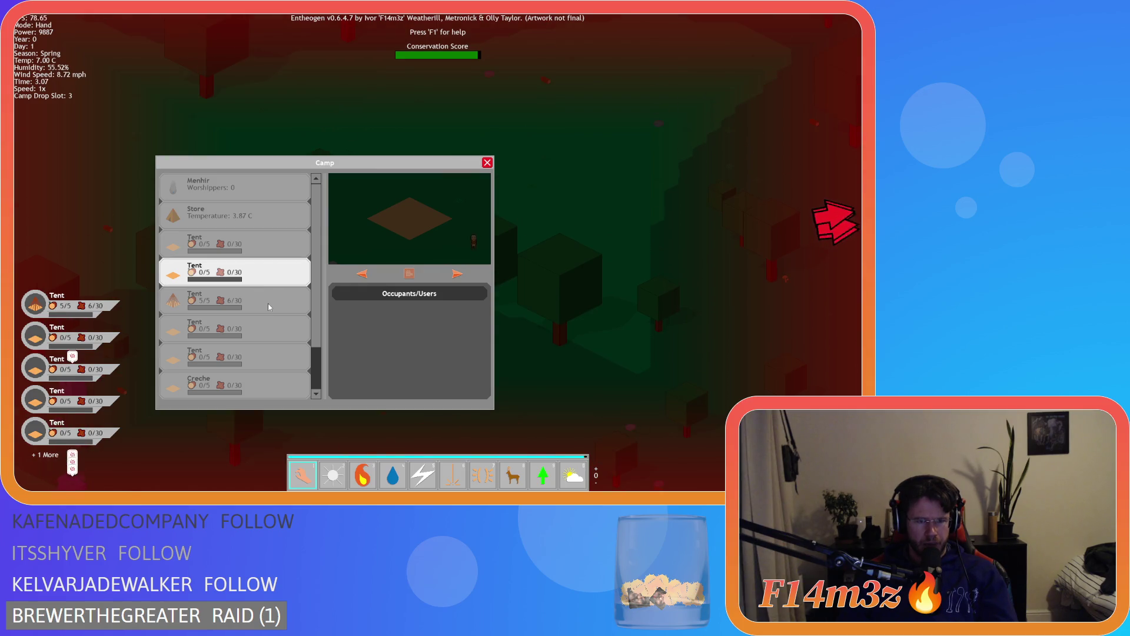
Move the Drum into an empty Camp list slot, then close the window and quit
{"action": "scroll", "coordinate": [268, 304], "scroll_direction": "down", "scroll_amount": 2}
{"action": "left_click", "coordinate": [225, 389]}
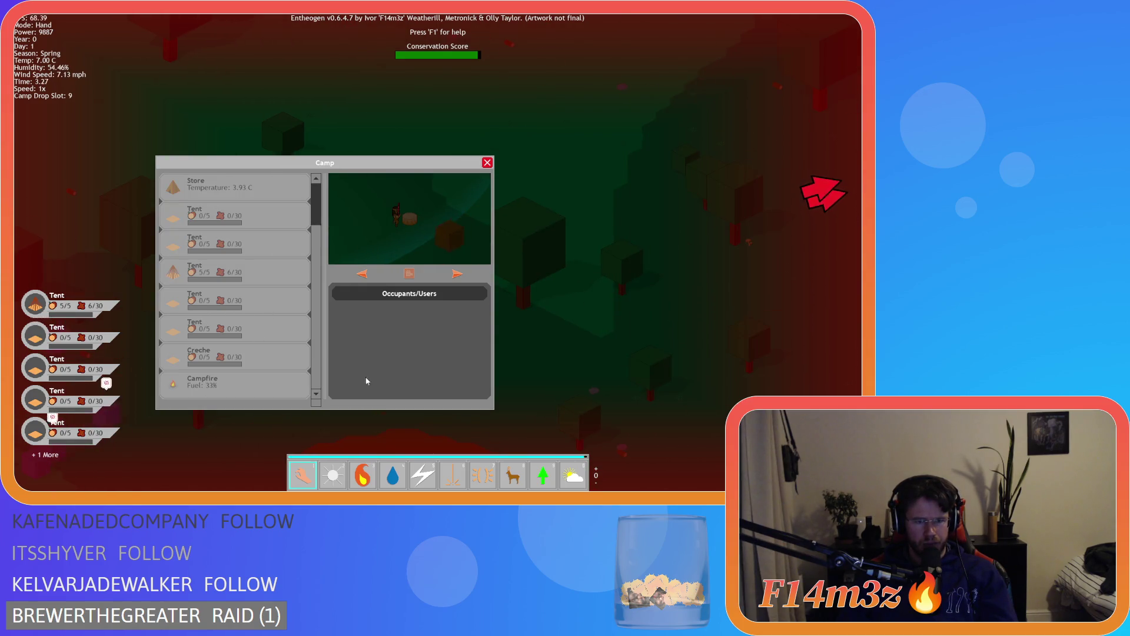
{"action": "scroll", "coordinate": [240, 383], "scroll_direction": "up", "scroll_amount": 1}
{"action": "left_click", "coordinate": [231, 197]}
{"action": "scroll", "coordinate": [203, 389], "scroll_direction": "down", "scroll_amount": 3}
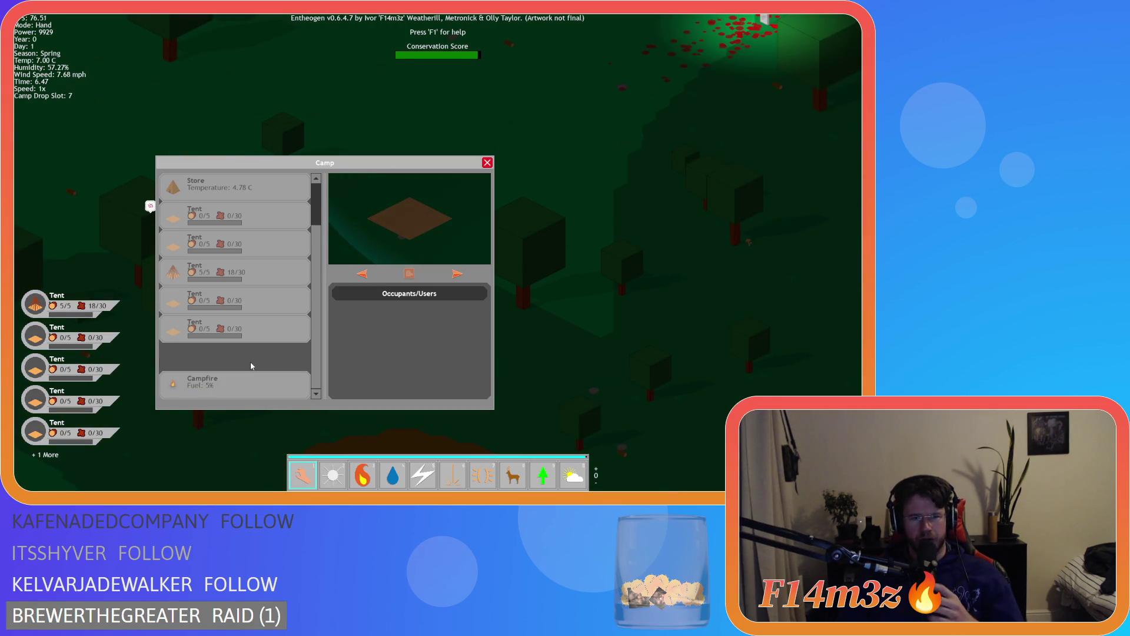
{"action": "left_click", "coordinate": [232, 364]}
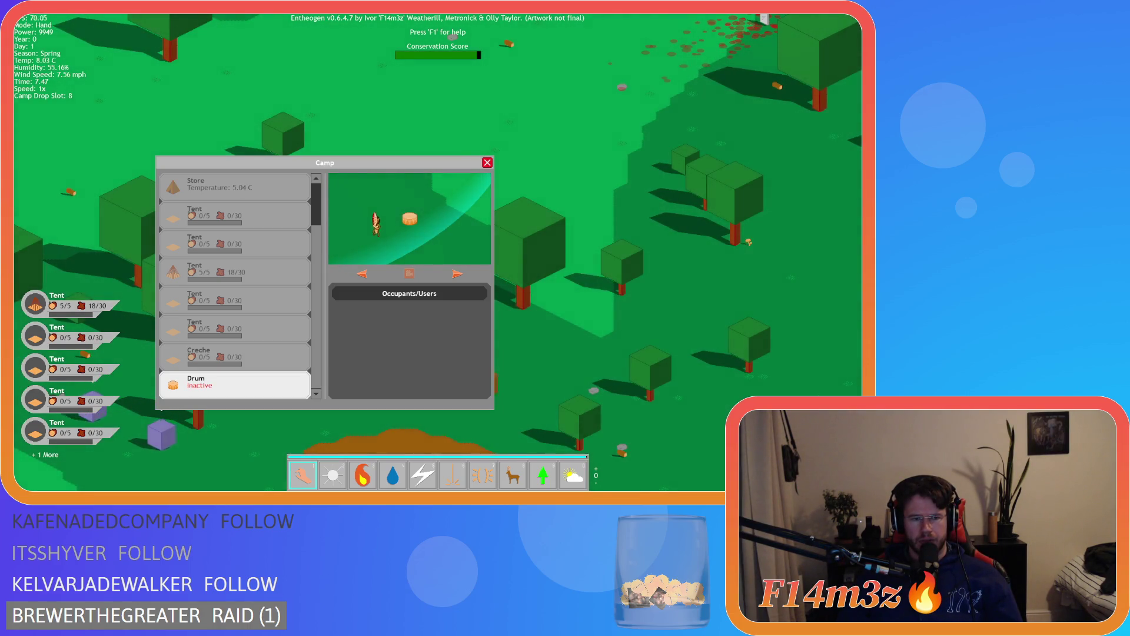
{"action": "key", "text": "Escape"}
{"action": "key", "text": "Escape"}
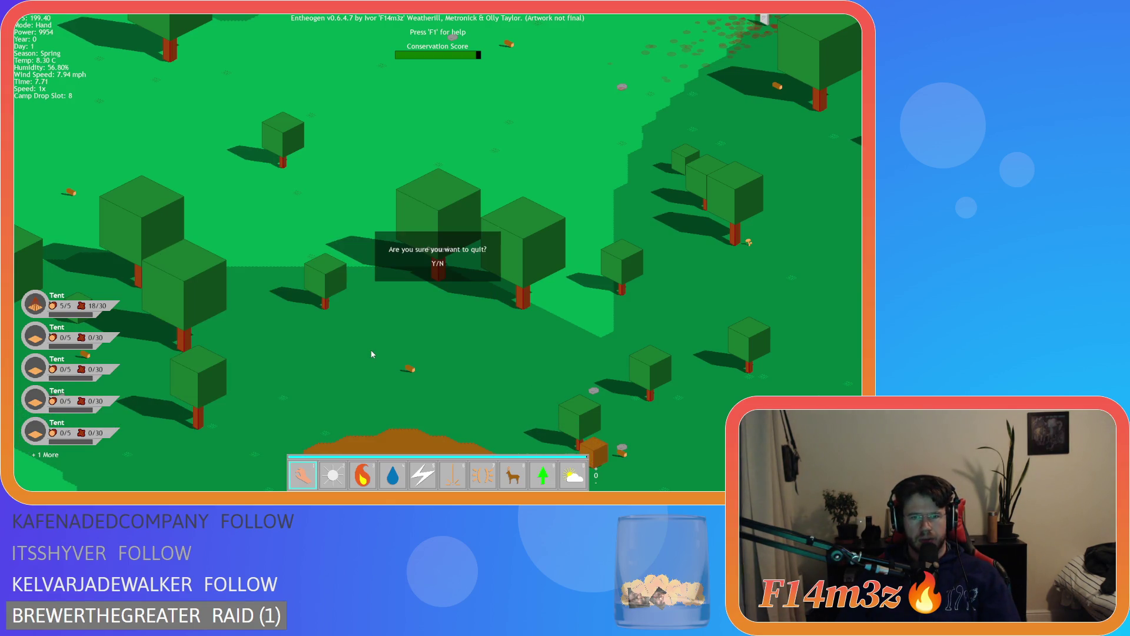
{"action": "key", "text": "y"}
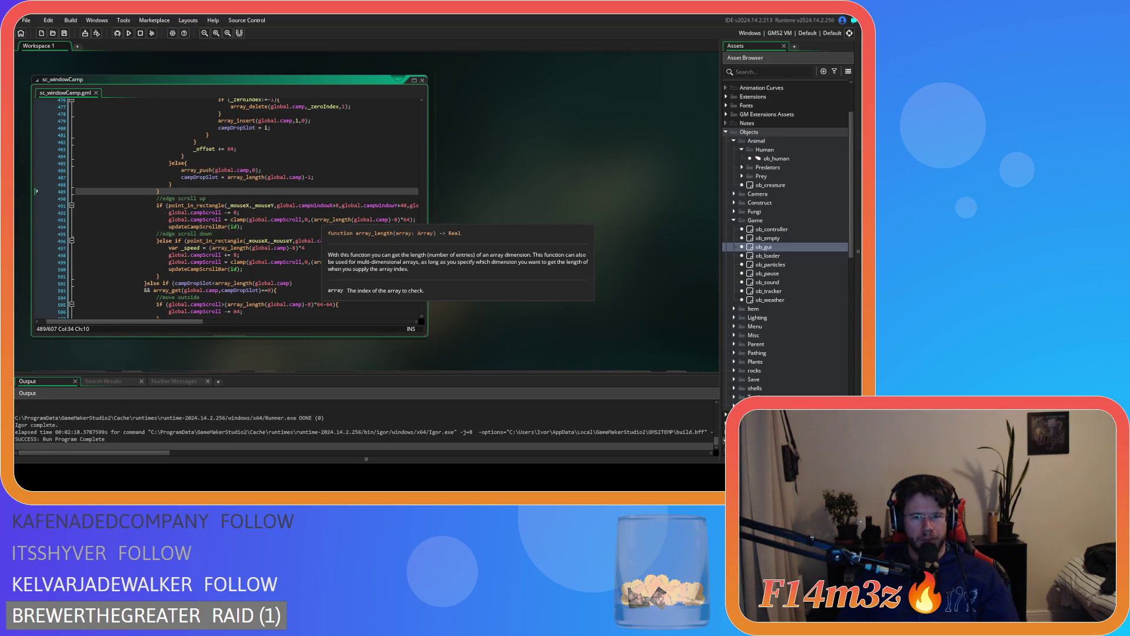
Select the updateCampScrollBar(id); call near lines 495–501 for reuse
{"action": "left_click", "coordinate": [330, 235]}
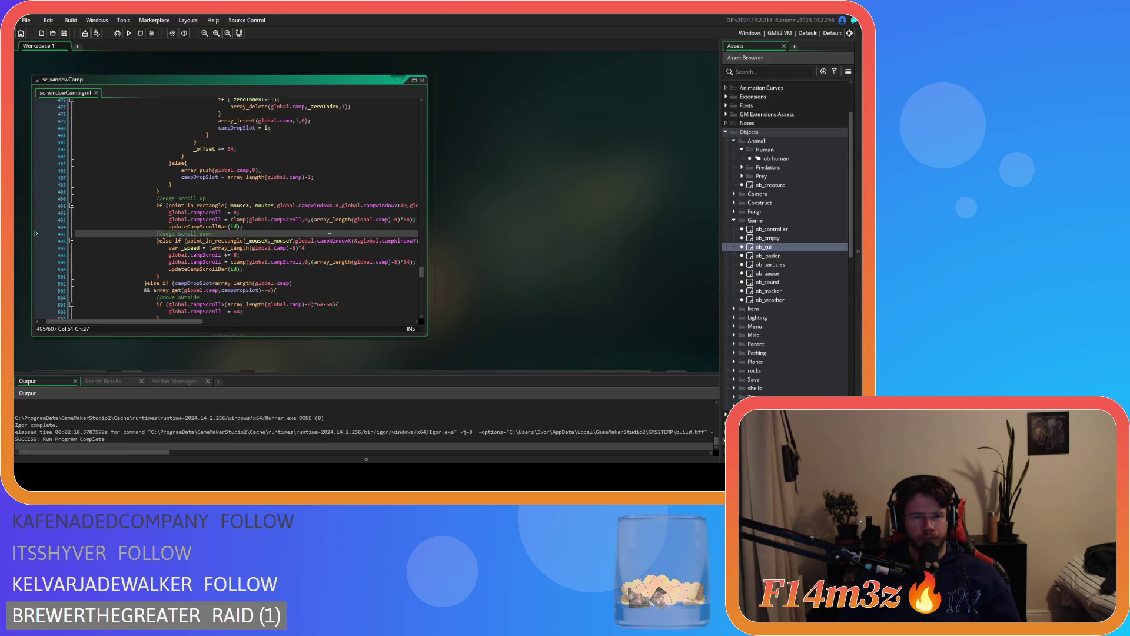
{"action": "scroll", "coordinate": [261, 237], "scroll_direction": "down", "scroll_amount": 3}
{"action": "scroll", "coordinate": [261, 237], "scroll_direction": "up", "scroll_amount": 3}
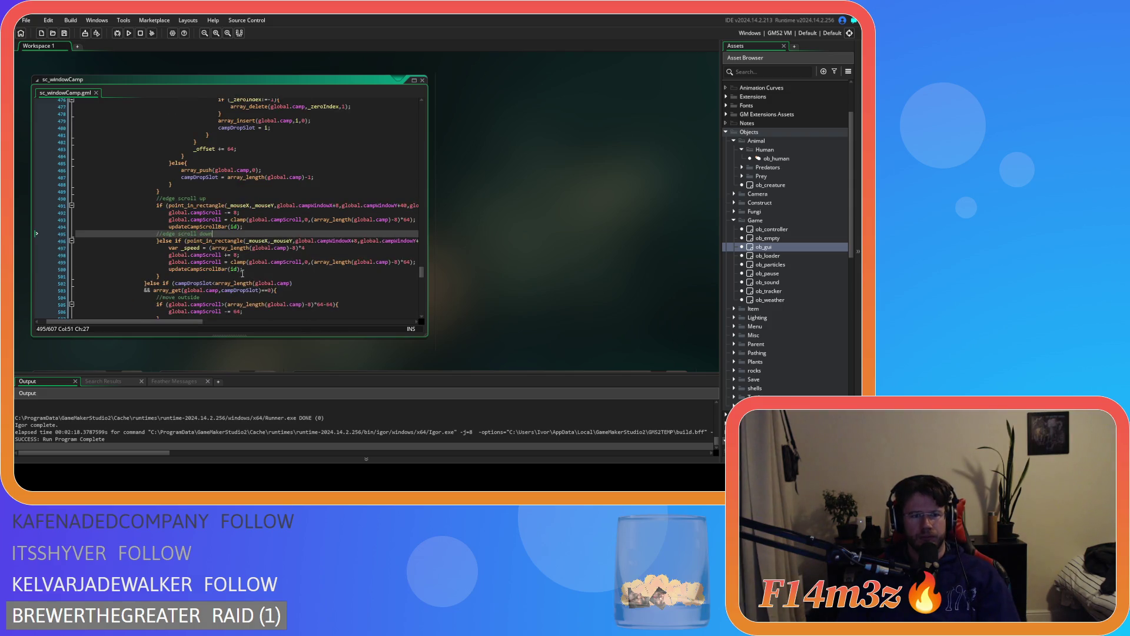
{"action": "key", "text": "Down"}
{"action": "key", "text": "Down"}
{"action": "key", "text": "Down"}
{"action": "left_click", "coordinate": [296, 265]}
{"action": "scroll", "coordinate": [278, 269], "scroll_direction": "down", "scroll_amount": 3}
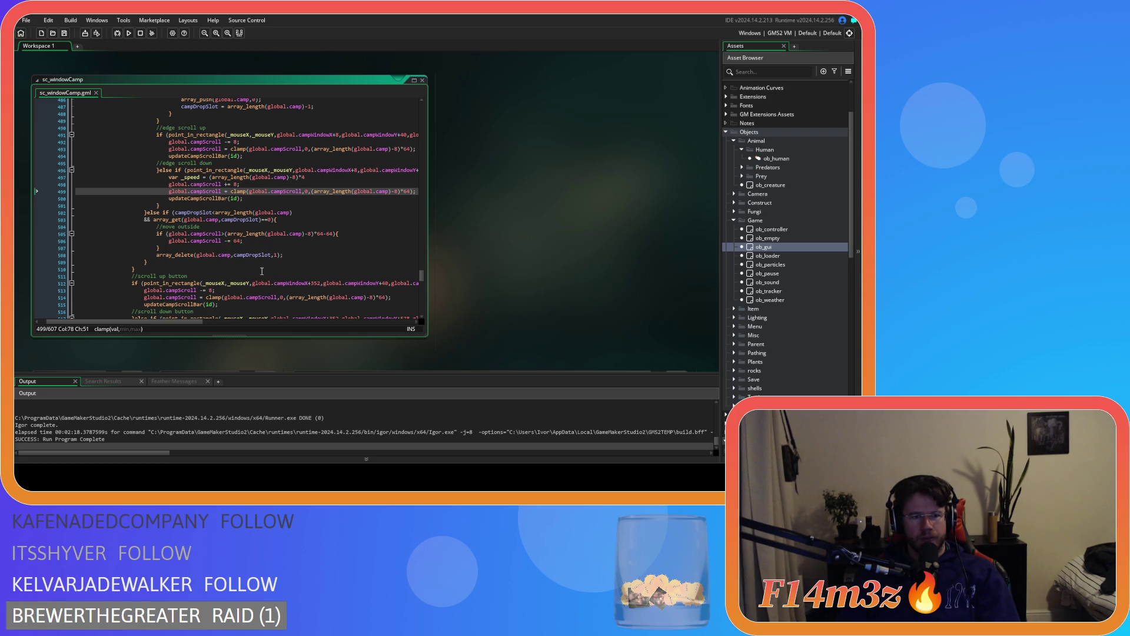
{"action": "scroll", "coordinate": [261, 270], "scroll_direction": "up", "scroll_amount": 3}
{"action": "left_click_drag", "start_coordinate": [242, 251], "coordinate": [168, 252]}
{"action": "scroll", "coordinate": [221, 262], "scroll_direction": "down", "scroll_amount": 3}
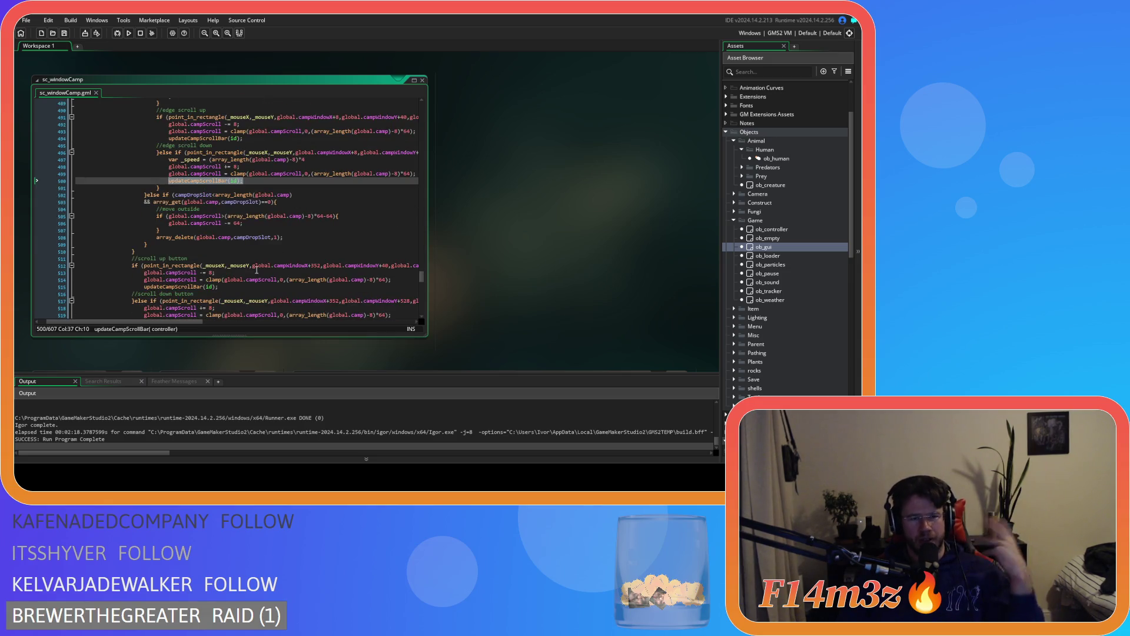
Add updateCampScrollBar(id); after both array_delete calls, then build and run the game
{"action": "left_click", "coordinate": [299, 237]}
{"action": "key", "text": "Return"}
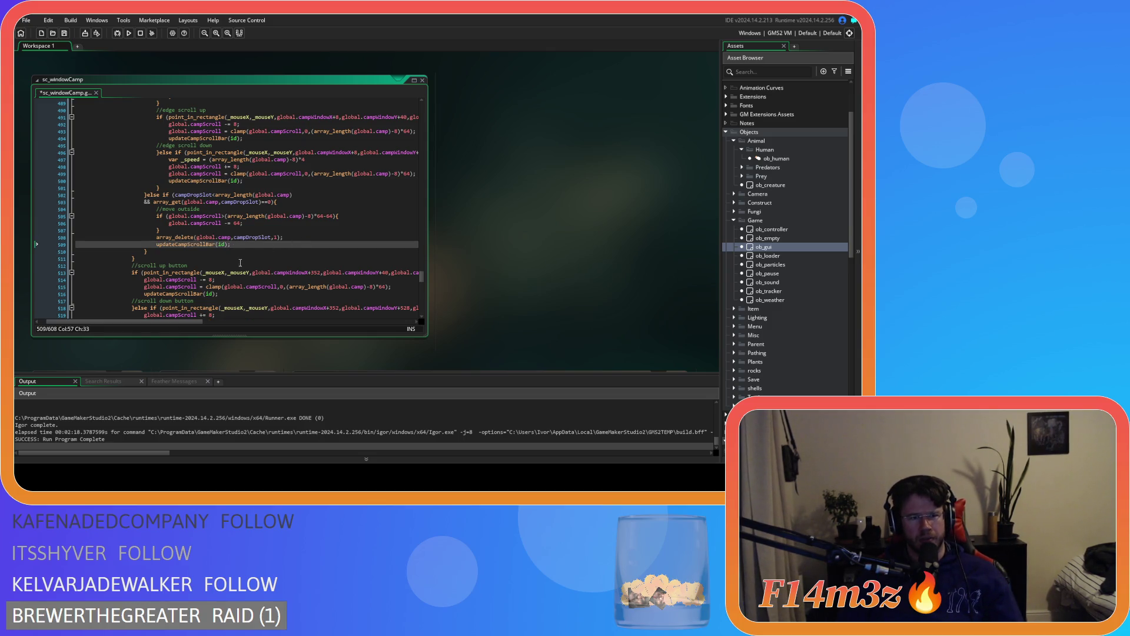
{"action": "scroll", "coordinate": [240, 262], "scroll_direction": "down", "scroll_amount": 3}
{"action": "scroll", "coordinate": [237, 264], "scroll_direction": "down", "scroll_amount": 5}
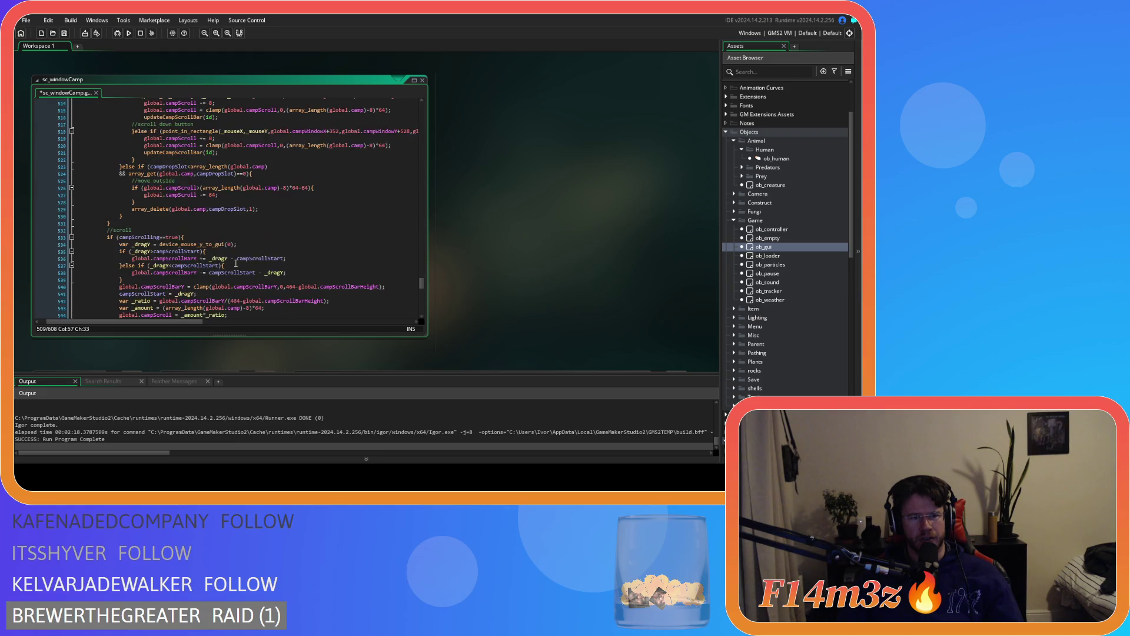
{"action": "left_click", "coordinate": [278, 208]}
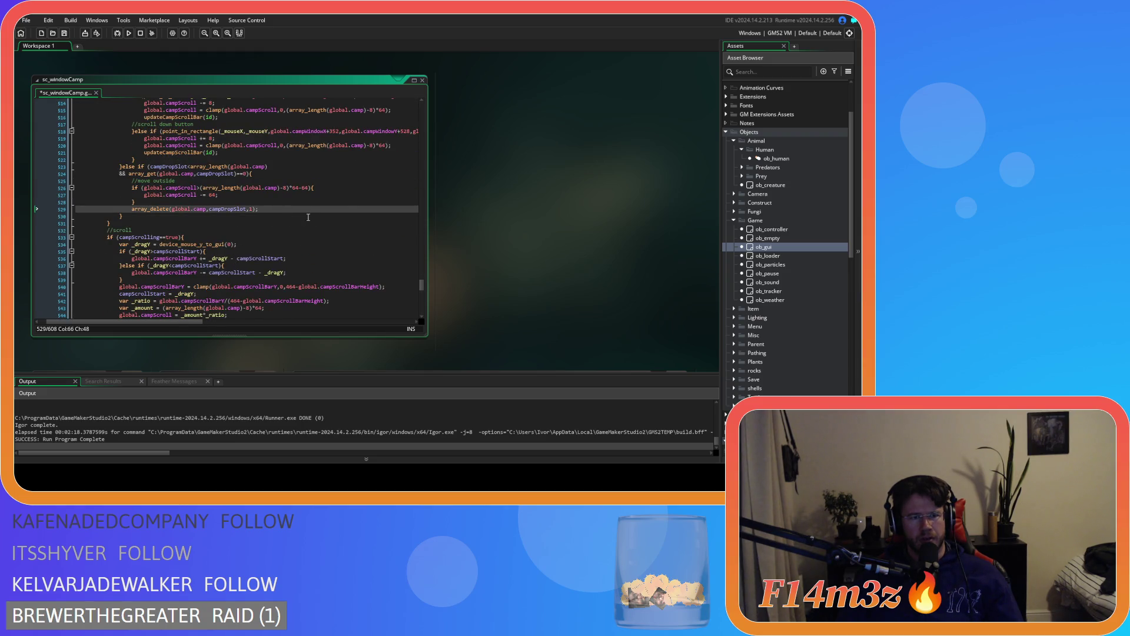
{"action": "key", "text": "Return"}
{"action": "key", "text": "F5"}
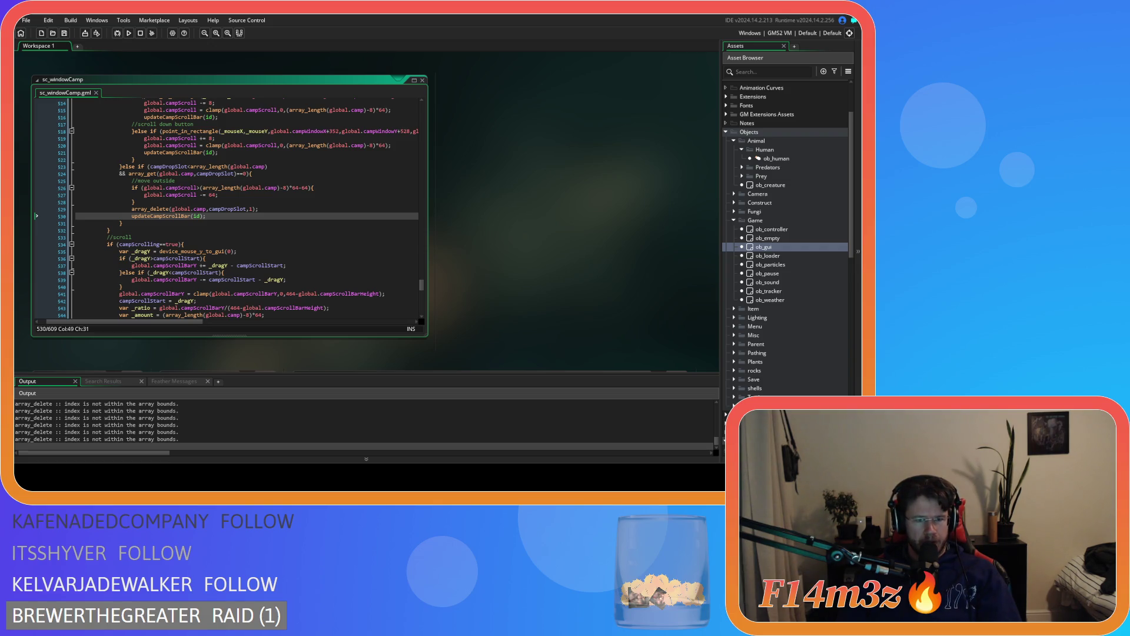
{"action": "key", "text": "alt+Tab"}
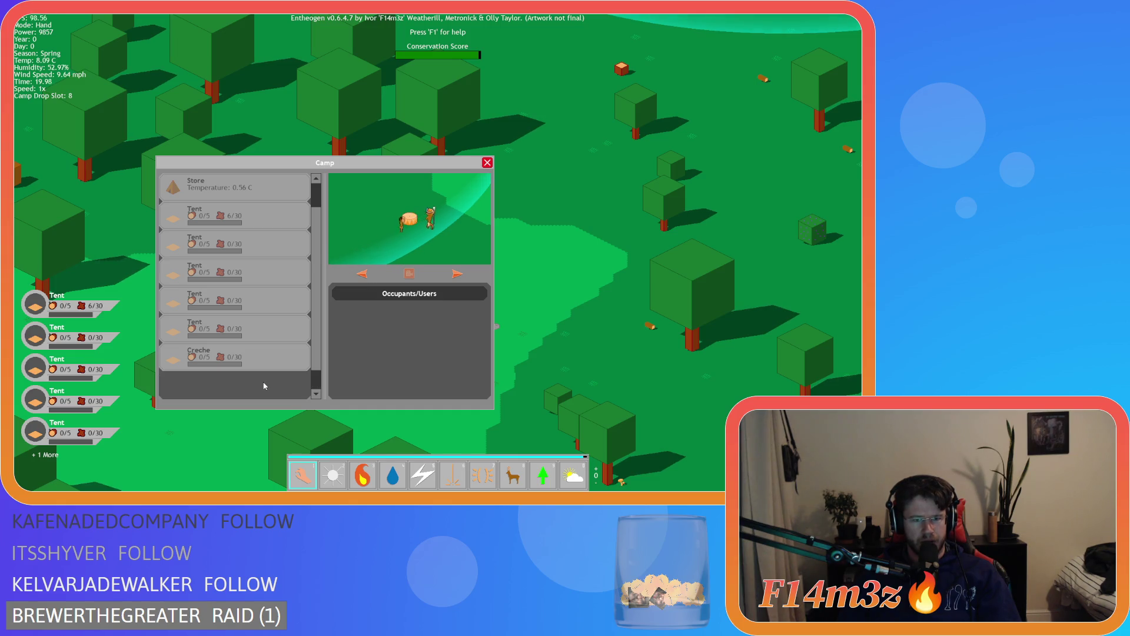
Move the Campfire entry above Creche in the Camp list
{"action": "scroll", "coordinate": [263, 383], "scroll_direction": "down", "scroll_amount": 1}
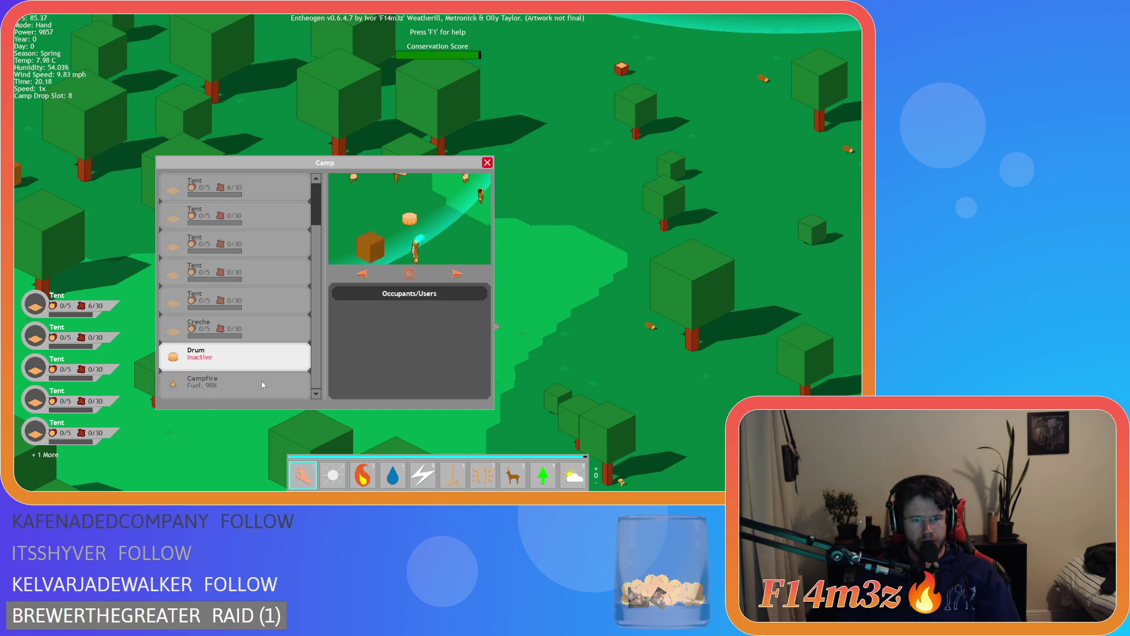
{"action": "left_click", "coordinate": [245, 380]}
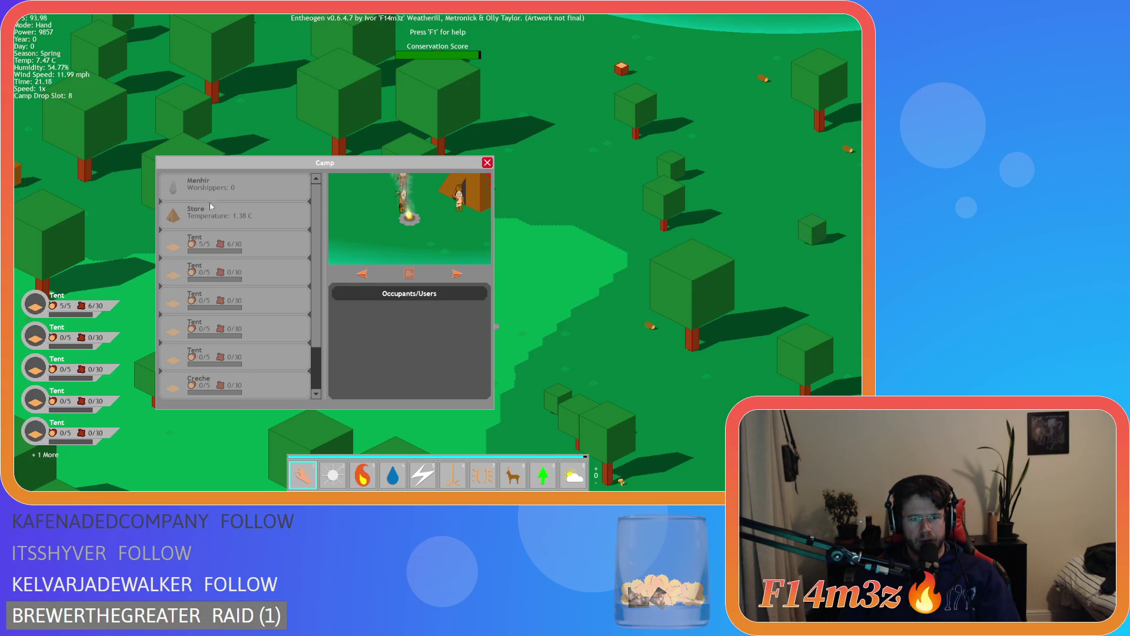
{"action": "key", "text": "w"}
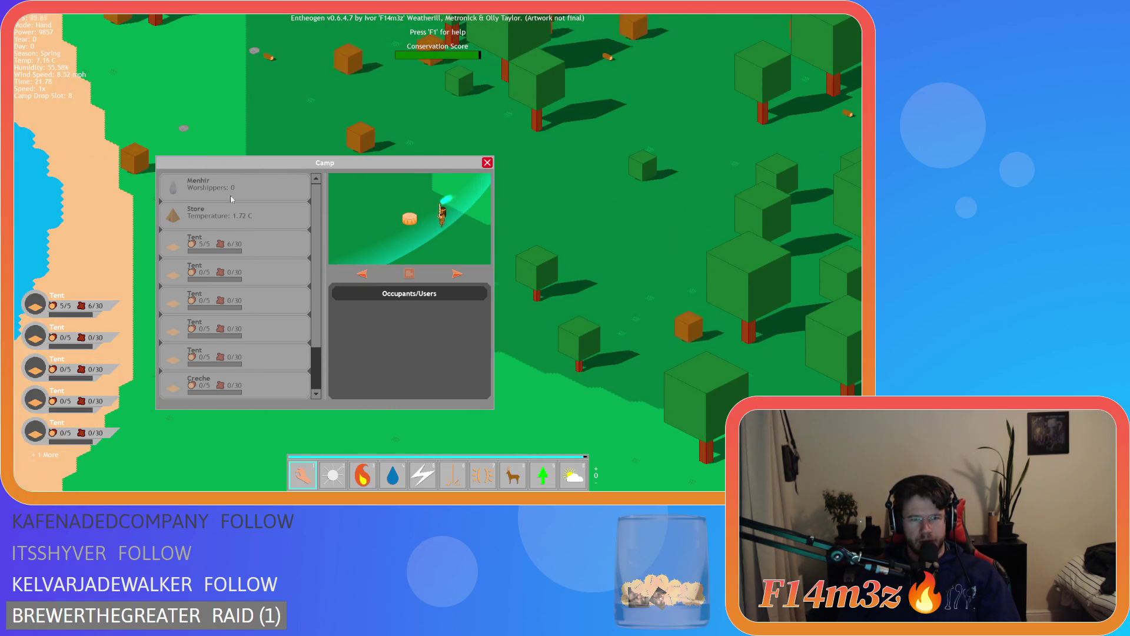
{"action": "left_click", "coordinate": [282, 187]}
{"action": "scroll", "coordinate": [315, 190], "scroll_direction": "down", "scroll_amount": 1}
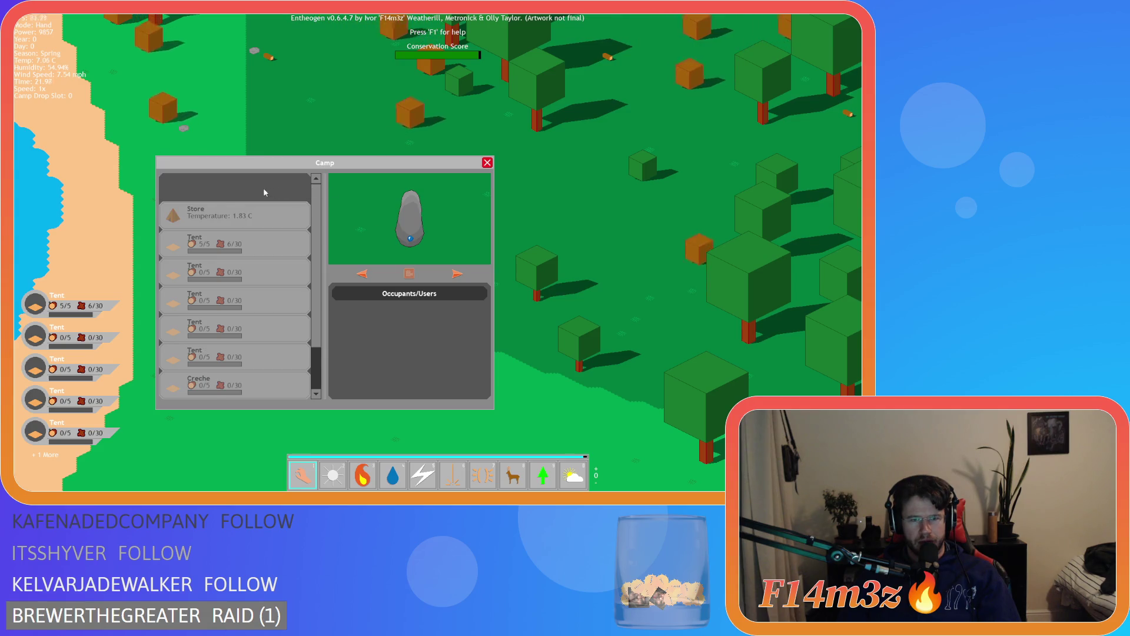
{"action": "scroll", "coordinate": [256, 220], "scroll_direction": "down", "scroll_amount": 1}
{"action": "scroll", "coordinate": [254, 218], "scroll_direction": "up", "scroll_amount": 1}
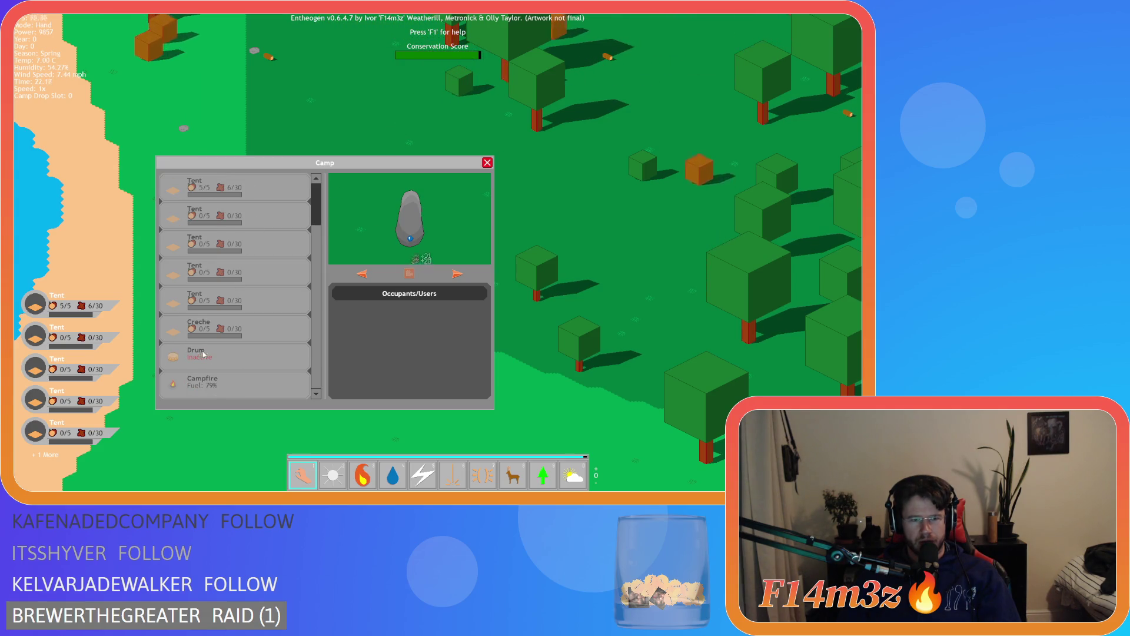
{"action": "left_click", "coordinate": [226, 380]}
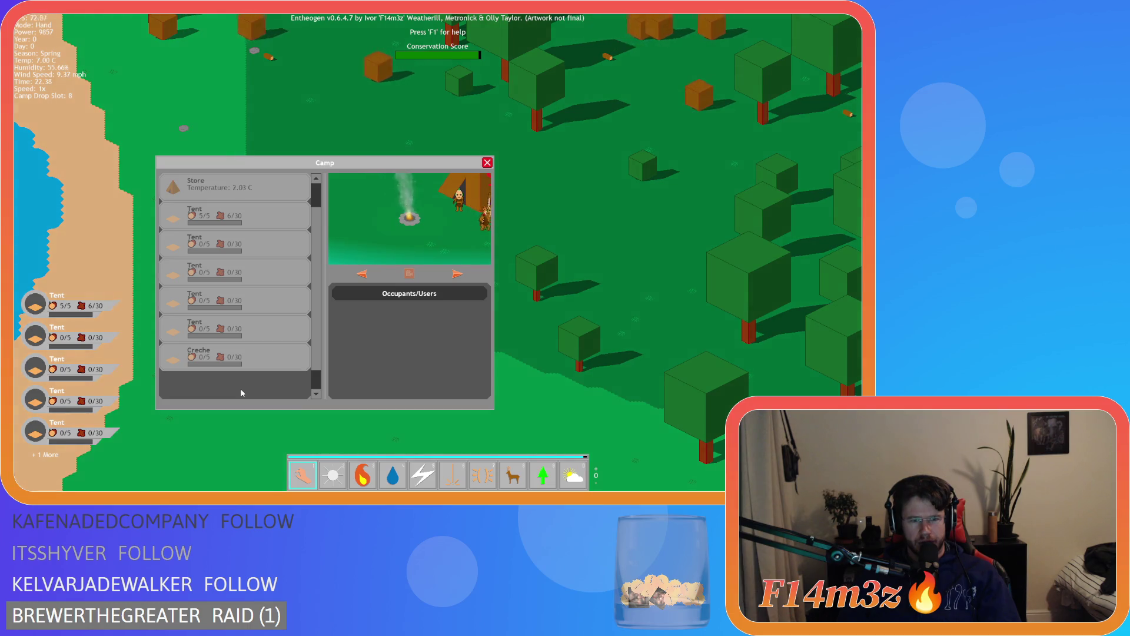
{"action": "scroll", "coordinate": [316, 363], "scroll_direction": "down", "scroll_amount": 1}
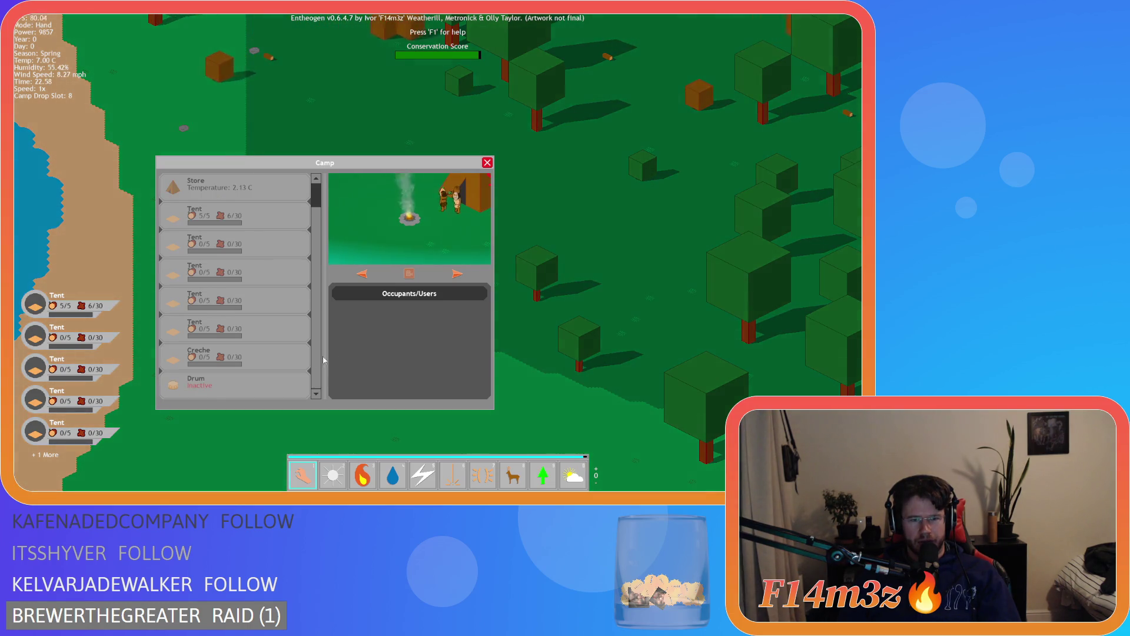
{"action": "left_click", "coordinate": [239, 355]}
Pick up the Drum entry to reposition it in the Camp list
{"action": "left_click", "coordinate": [234, 387]}
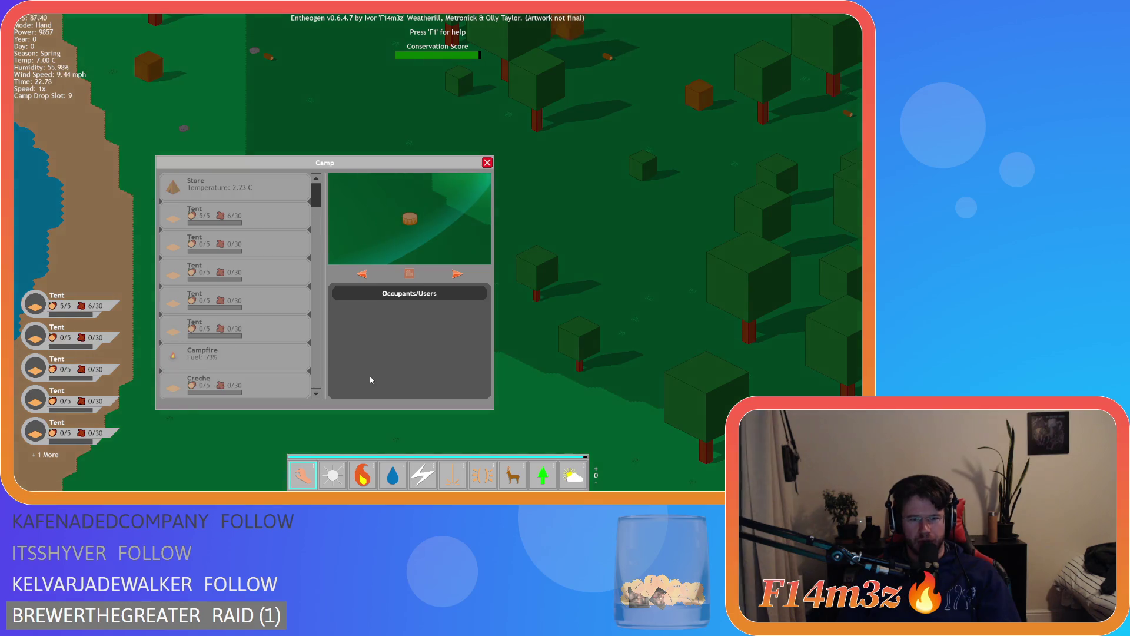
{"action": "left_click", "coordinate": [262, 382]}
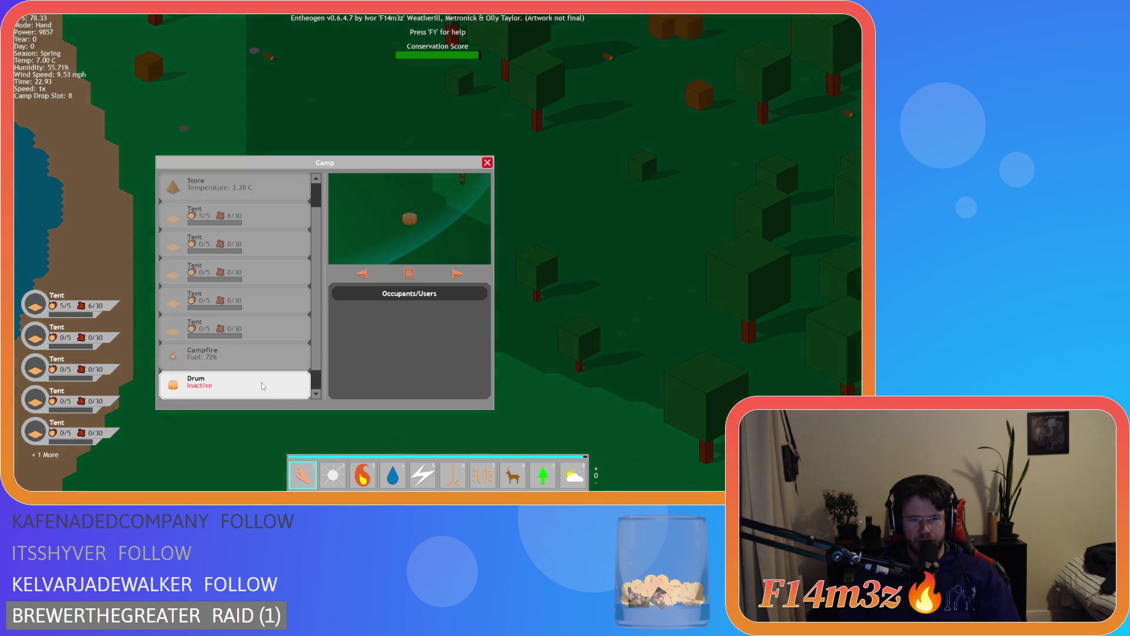
{"action": "left_click", "coordinate": [252, 339]}
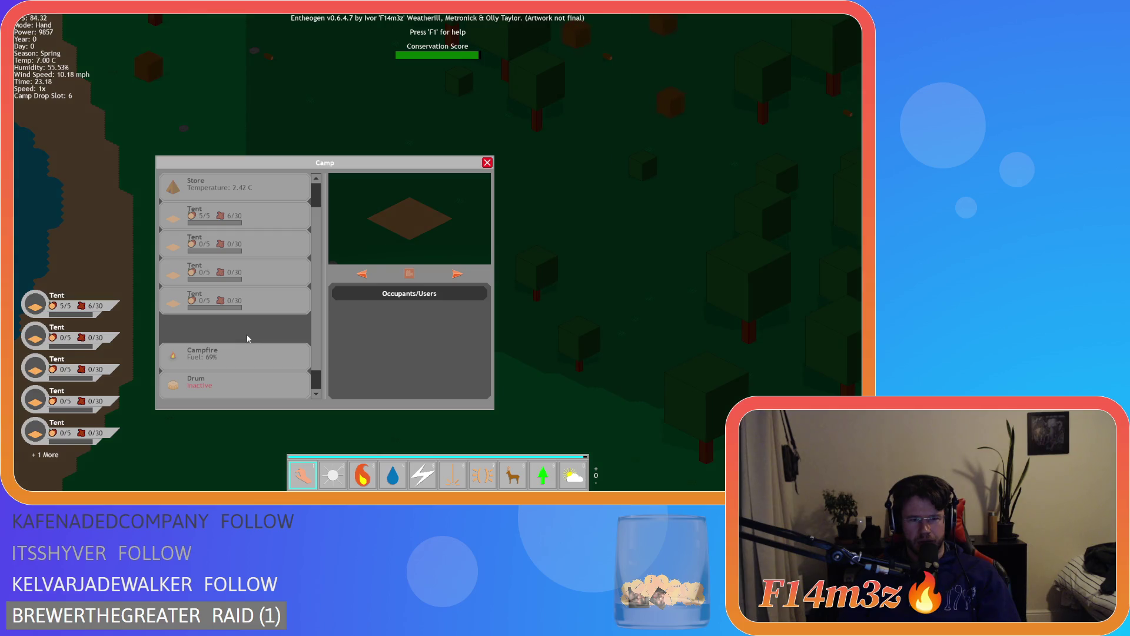
{"action": "scroll", "coordinate": [284, 347], "scroll_direction": "down", "scroll_amount": 1}
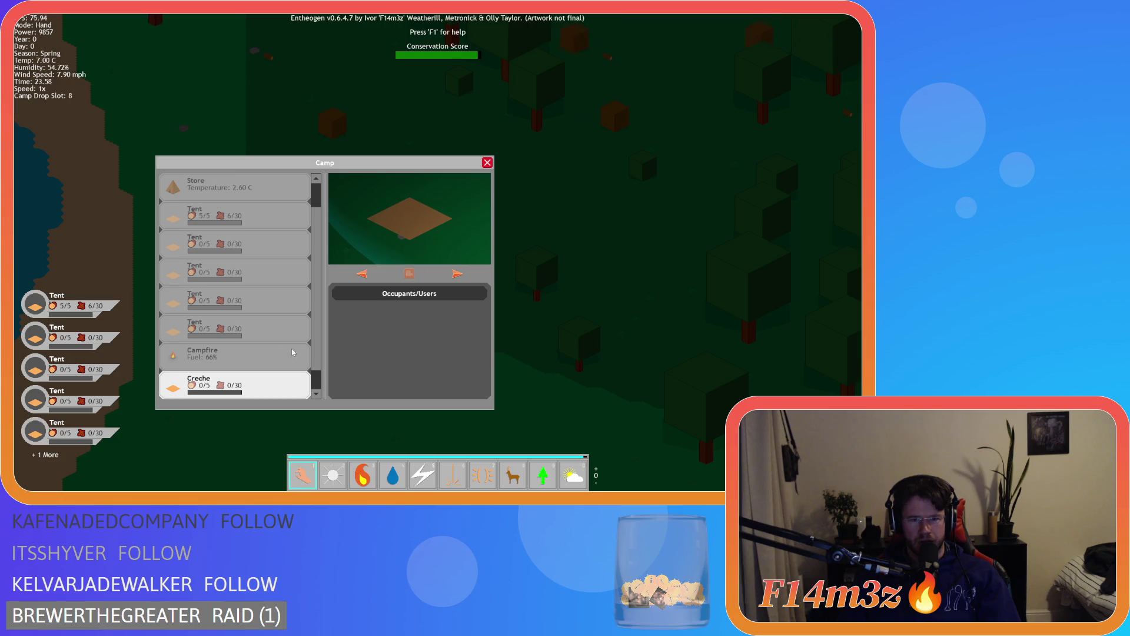
{"action": "scroll", "coordinate": [260, 353], "scroll_direction": "up", "scroll_amount": 1}
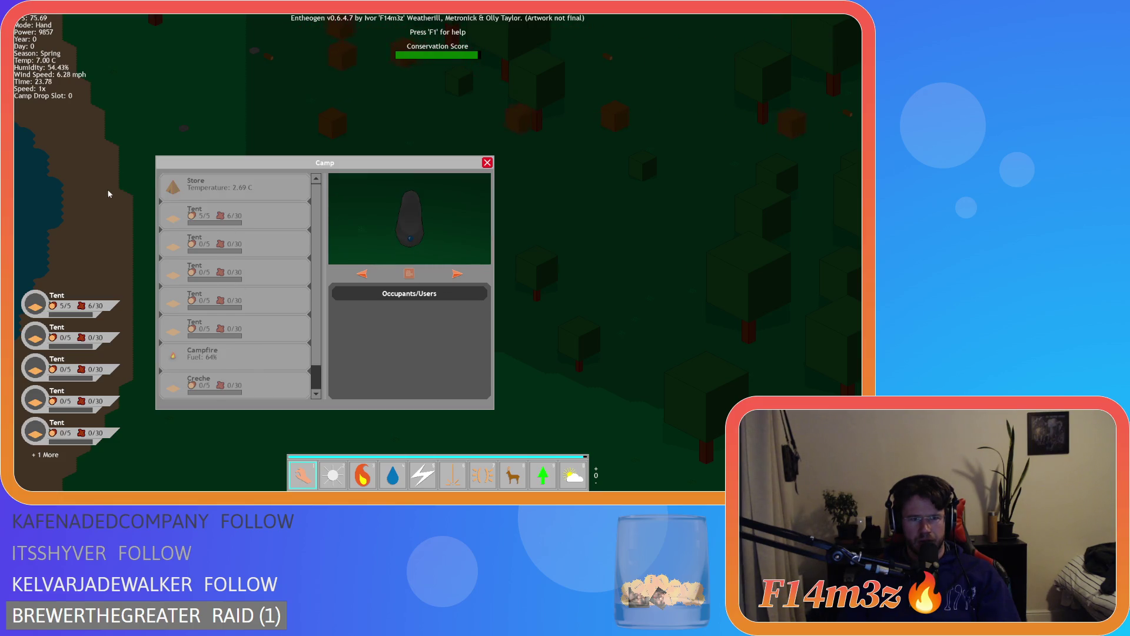
{"action": "scroll", "coordinate": [183, 268], "scroll_direction": "down", "scroll_amount": 1}
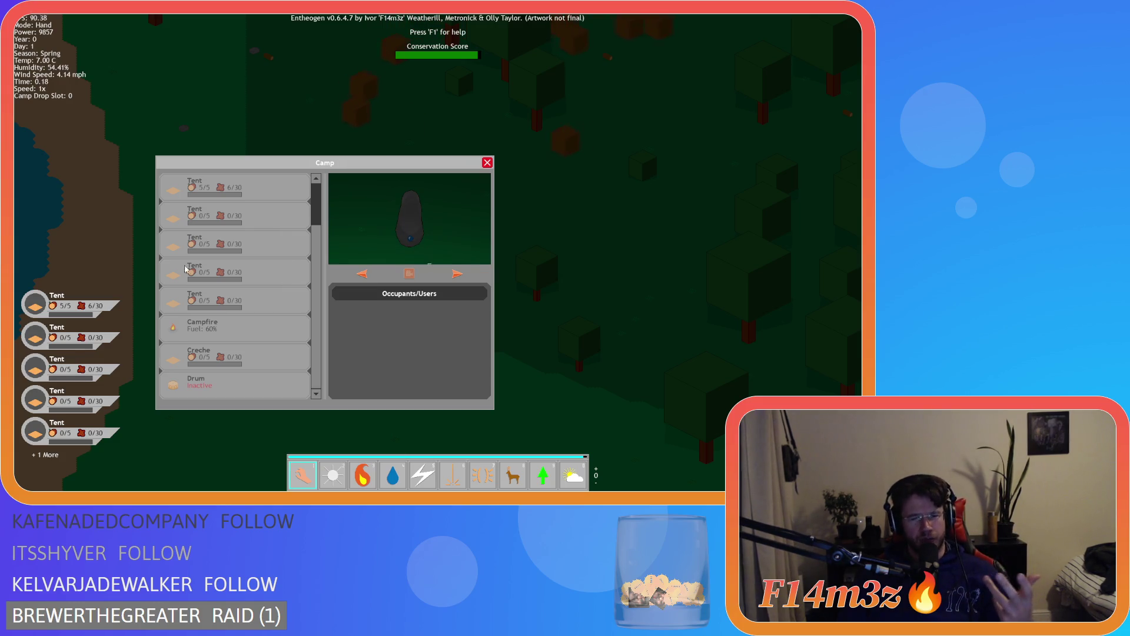
{"action": "scroll", "coordinate": [236, 259], "scroll_direction": "up", "scroll_amount": 1}
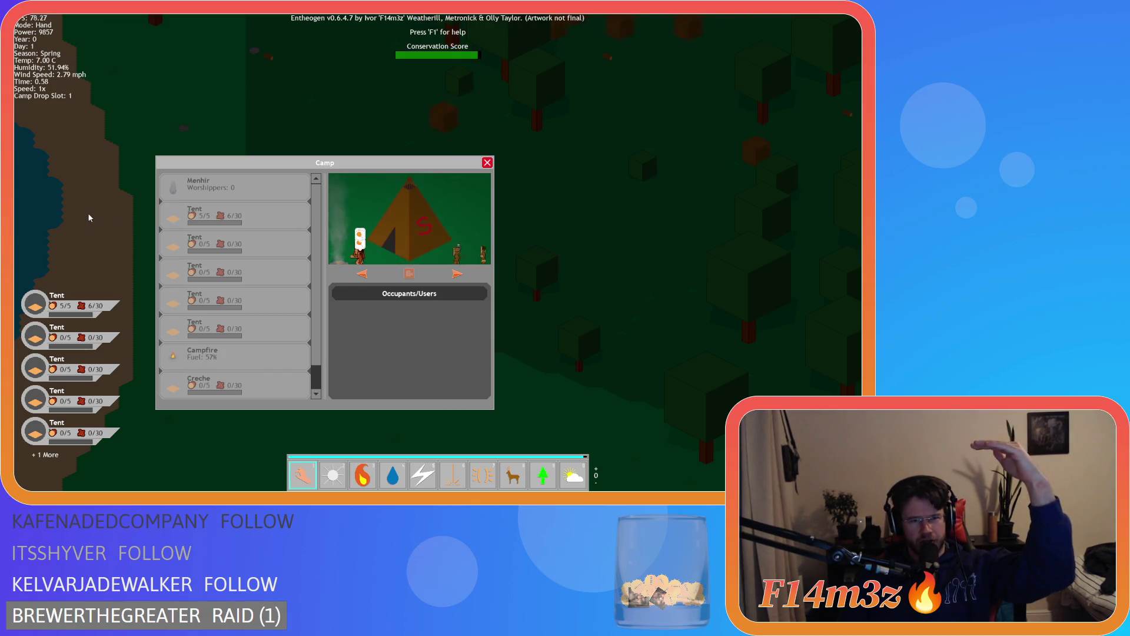
{"action": "scroll", "coordinate": [203, 252], "scroll_direction": "down", "scroll_amount": 2}
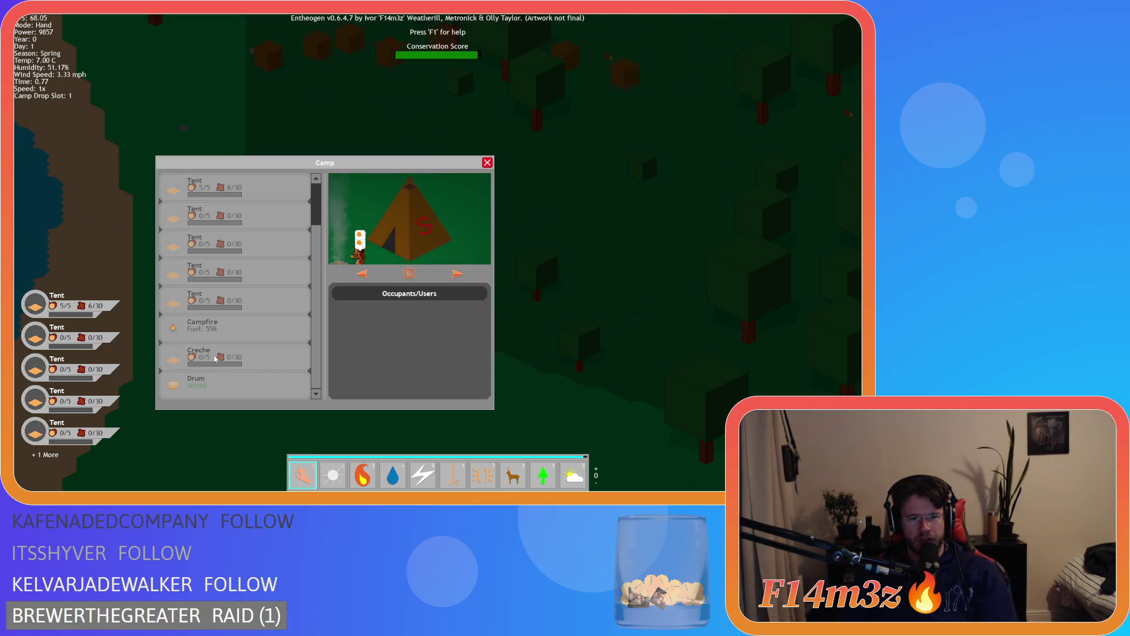
{"action": "left_click", "coordinate": [224, 384]}
{"action": "scroll", "coordinate": [224, 384], "scroll_direction": "up", "scroll_amount": 1}
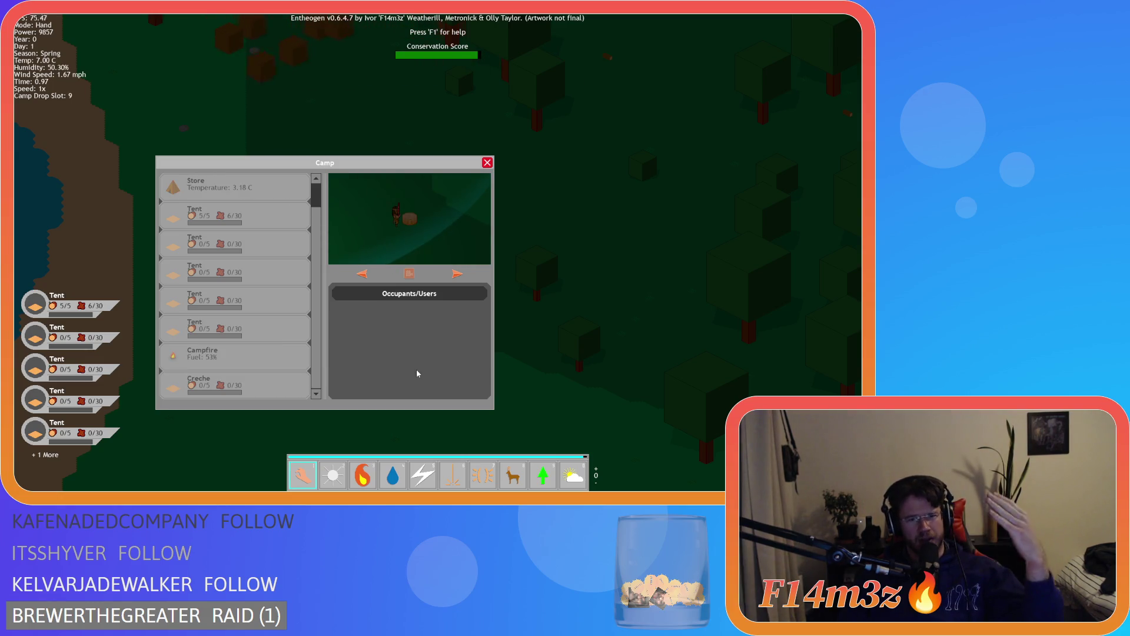
{"action": "scroll", "coordinate": [260, 383], "scroll_direction": "down", "scroll_amount": 1}
{"action": "left_click", "coordinate": [260, 384]}
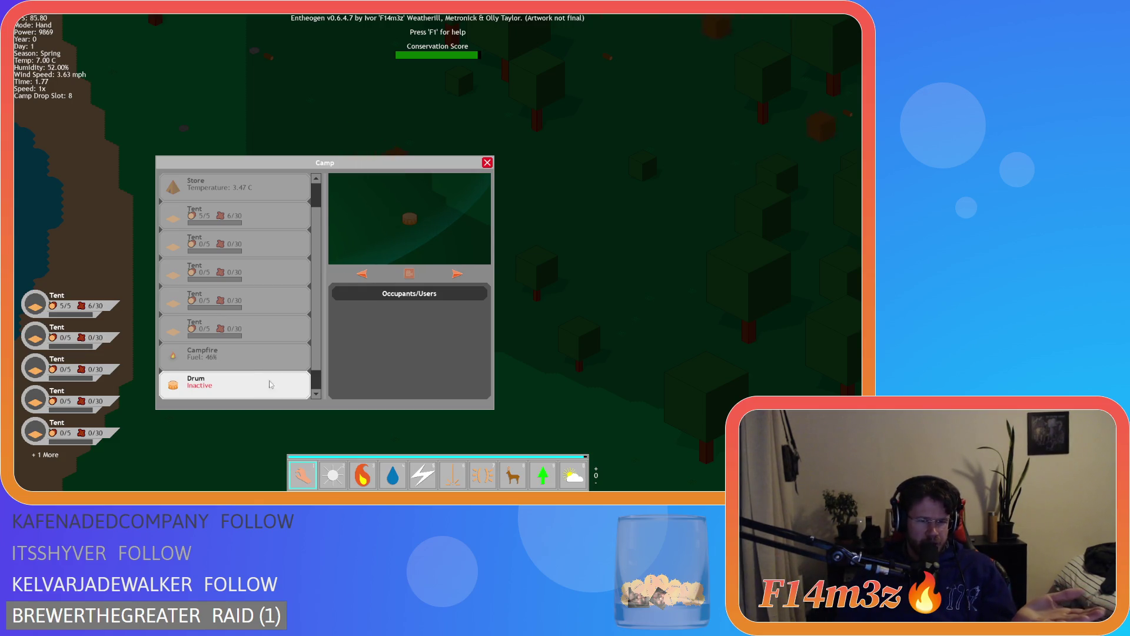
Scroll the Camp list up and down while holding the Drum
{"action": "scroll", "coordinate": [245, 386], "scroll_direction": "down", "scroll_amount": 1}
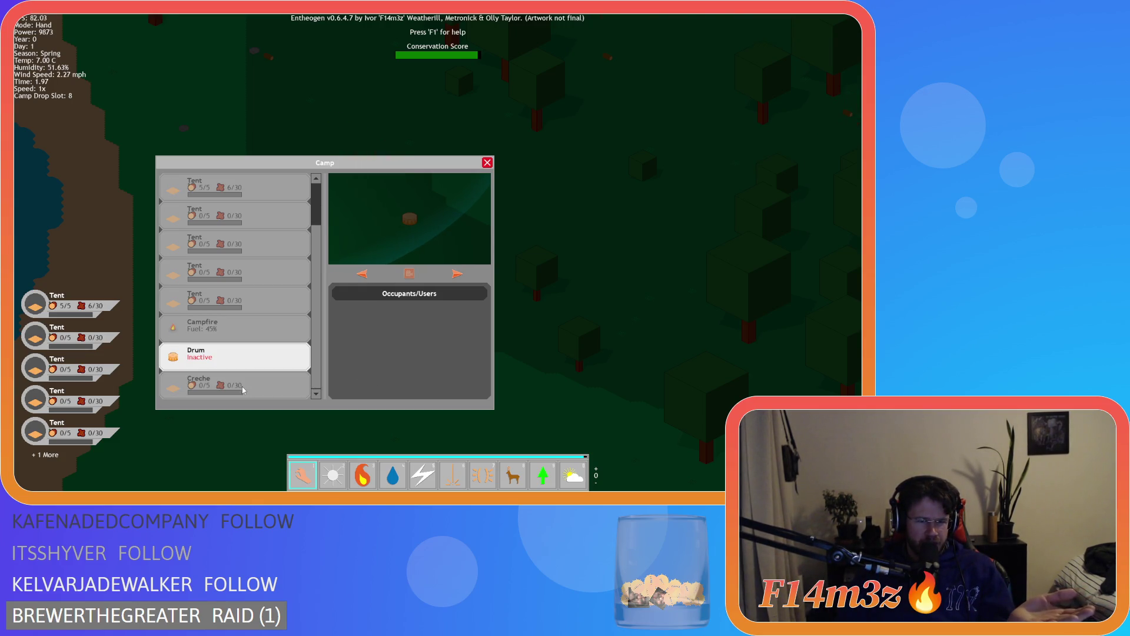
{"action": "scroll", "coordinate": [238, 389], "scroll_direction": "up", "scroll_amount": 1}
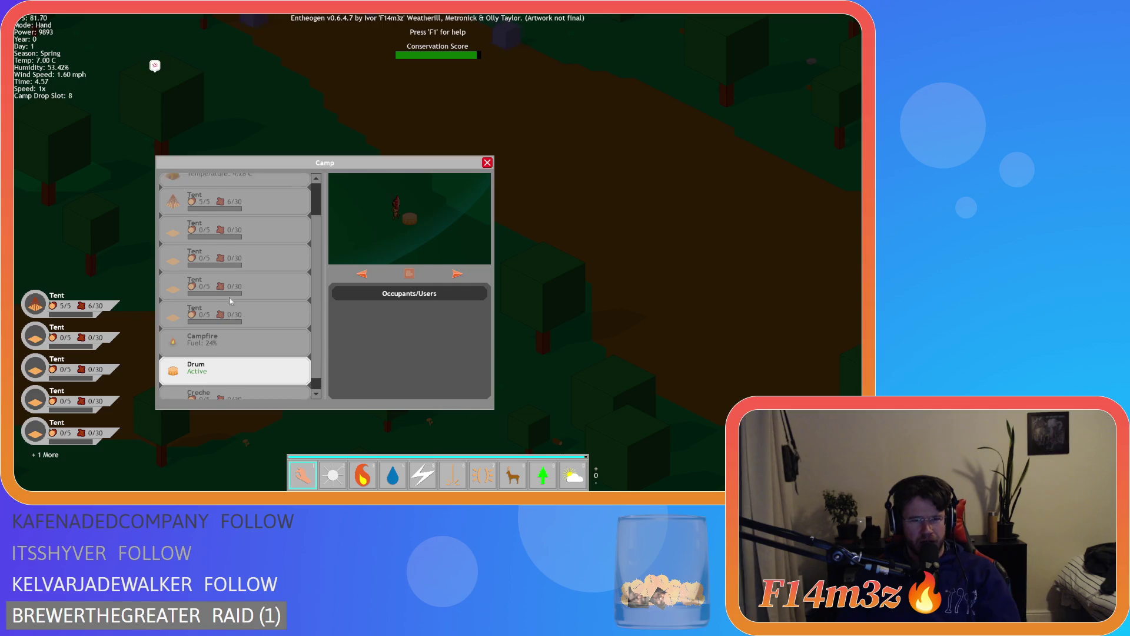
{"action": "scroll", "coordinate": [224, 268], "scroll_direction": "up", "scroll_amount": 2}
{"action": "scroll", "coordinate": [227, 256], "scroll_direction": "down", "scroll_amount": 2}
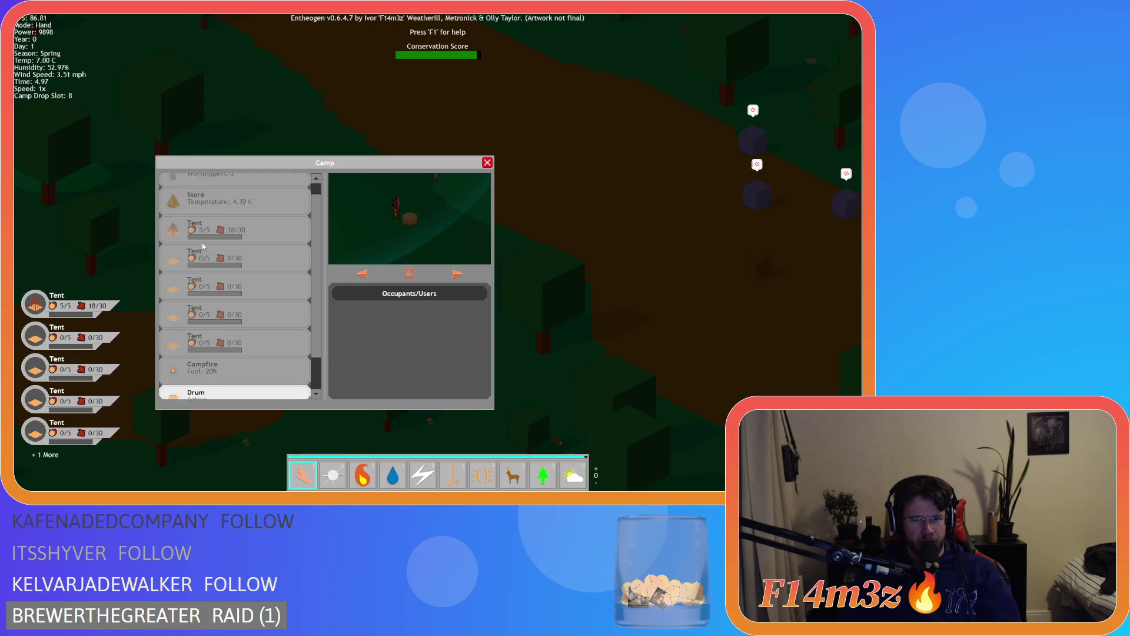
{"action": "scroll", "coordinate": [227, 255], "scroll_direction": "up", "scroll_amount": 1}
{"action": "scroll", "coordinate": [387, 314], "scroll_direction": "down", "scroll_amount": 5}
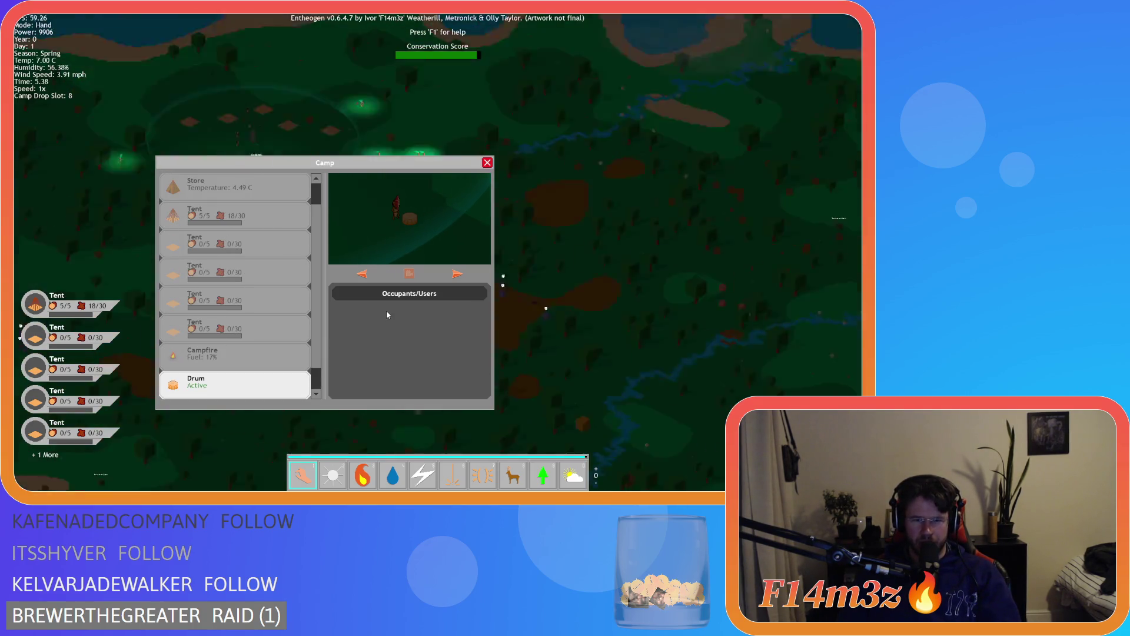
{"action": "scroll", "coordinate": [386, 310], "scroll_direction": "up", "scroll_amount": 5}
{"action": "scroll", "coordinate": [385, 307], "scroll_direction": "down", "scroll_amount": 5}
{"action": "scroll", "coordinate": [385, 309], "scroll_direction": "up", "scroll_amount": 5}
{"action": "scroll", "coordinate": [386, 309], "scroll_direction": "down", "scroll_amount": 5}
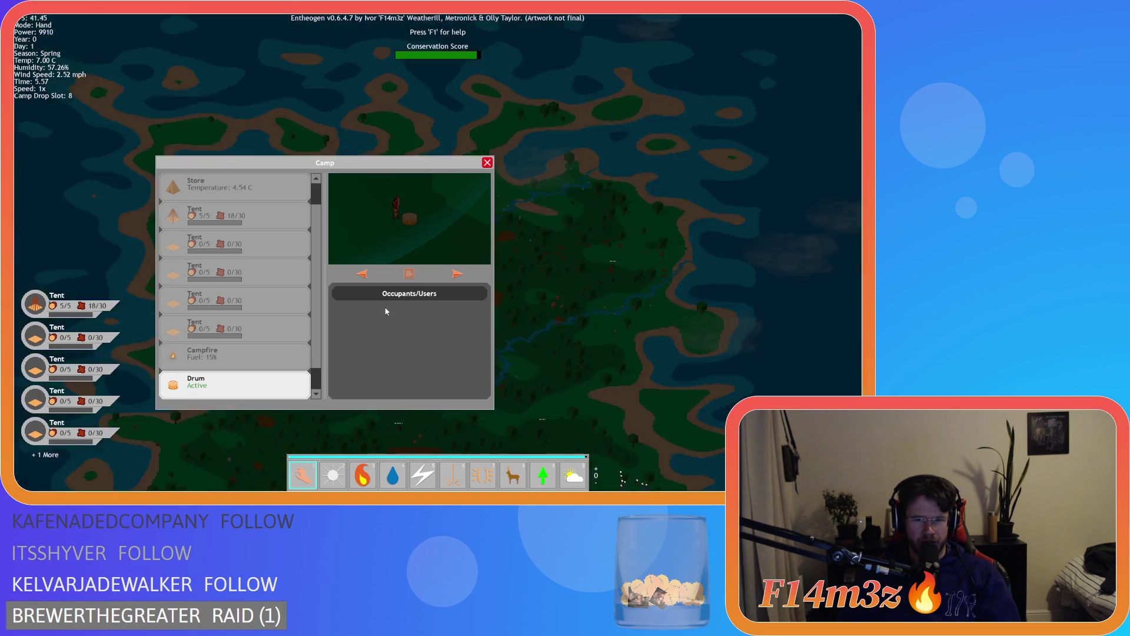
{"action": "scroll", "coordinate": [386, 311], "scroll_direction": "up", "scroll_amount": 5}
{"action": "scroll", "coordinate": [398, 304], "scroll_direction": "down", "scroll_amount": 3}
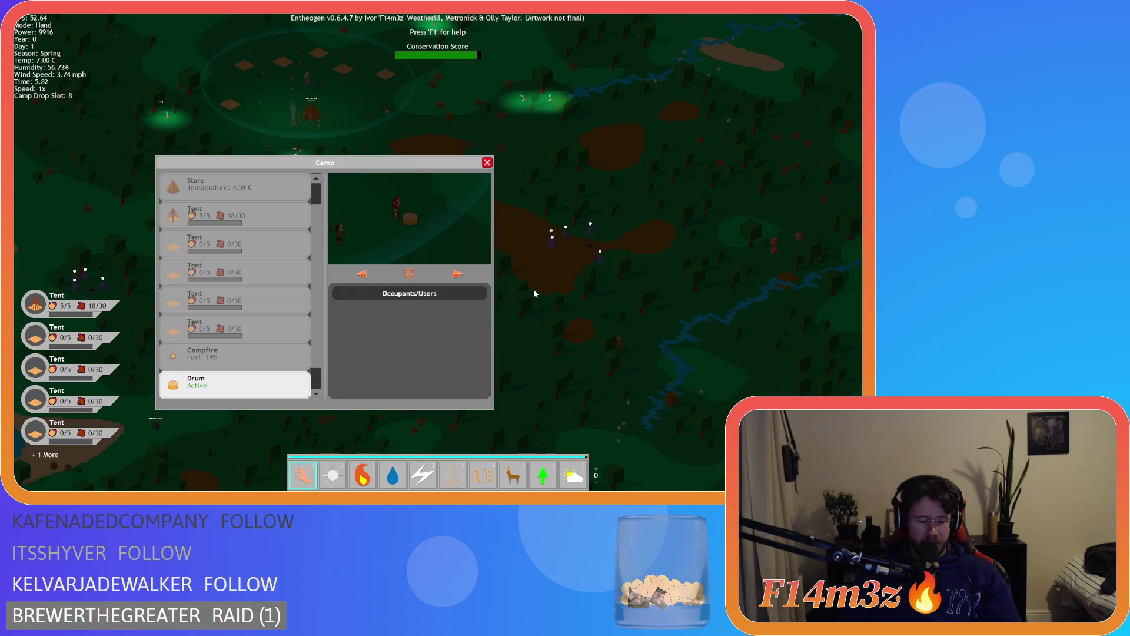
Open the Tribe and Inventory windows and pan the map view
{"action": "key", "text": "t"}
{"action": "scroll", "coordinate": [259, 121], "scroll_direction": "down", "scroll_amount": 3}
{"action": "scroll", "coordinate": [260, 120], "scroll_direction": "up", "scroll_amount": 5}
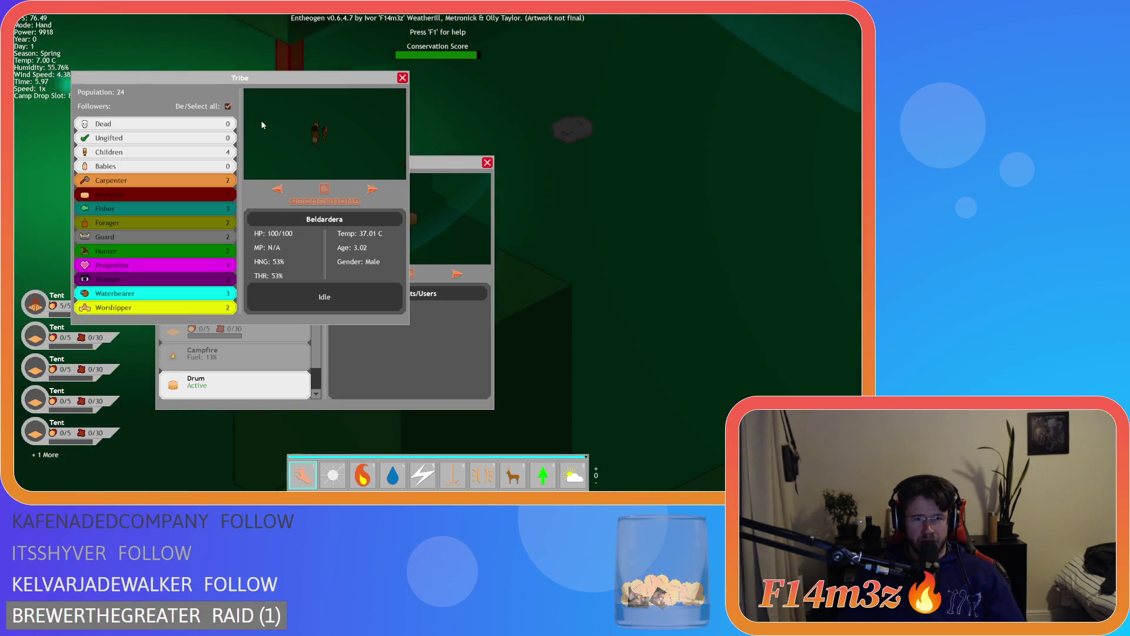
{"action": "scroll", "coordinate": [260, 120], "scroll_direction": "down", "scroll_amount": 3}
{"action": "key", "text": "a"}
{"action": "key", "text": "s"}
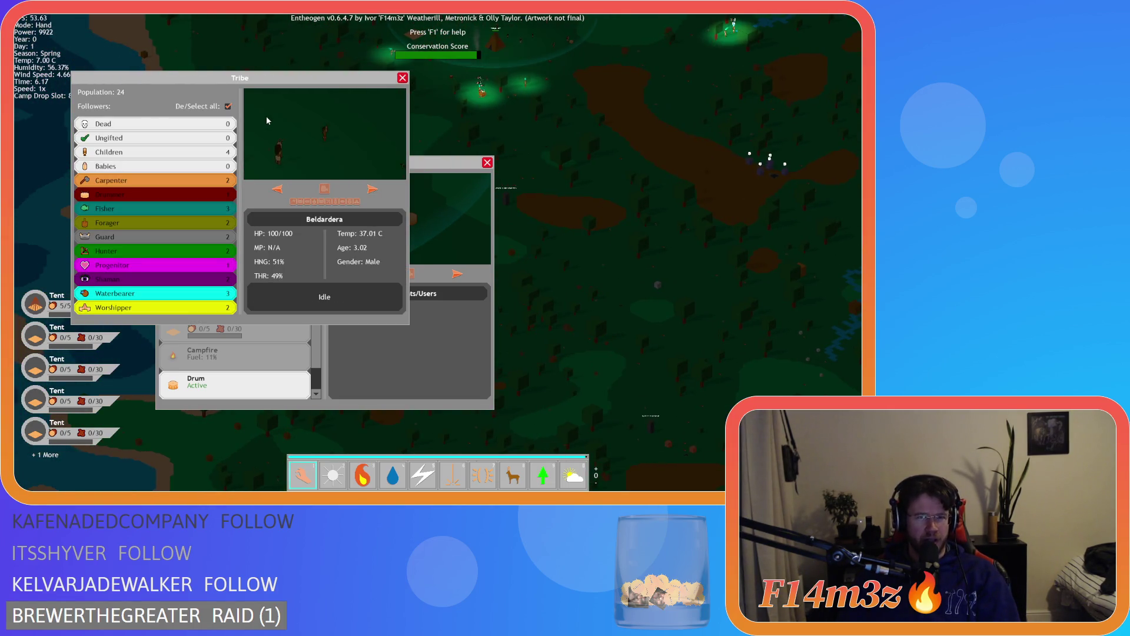
{"action": "key", "text": "i"}
{"action": "scroll", "coordinate": [686, 215], "scroll_direction": "down", "scroll_amount": 3}
{"action": "scroll", "coordinate": [686, 215], "scroll_direction": "up", "scroll_amount": 4}
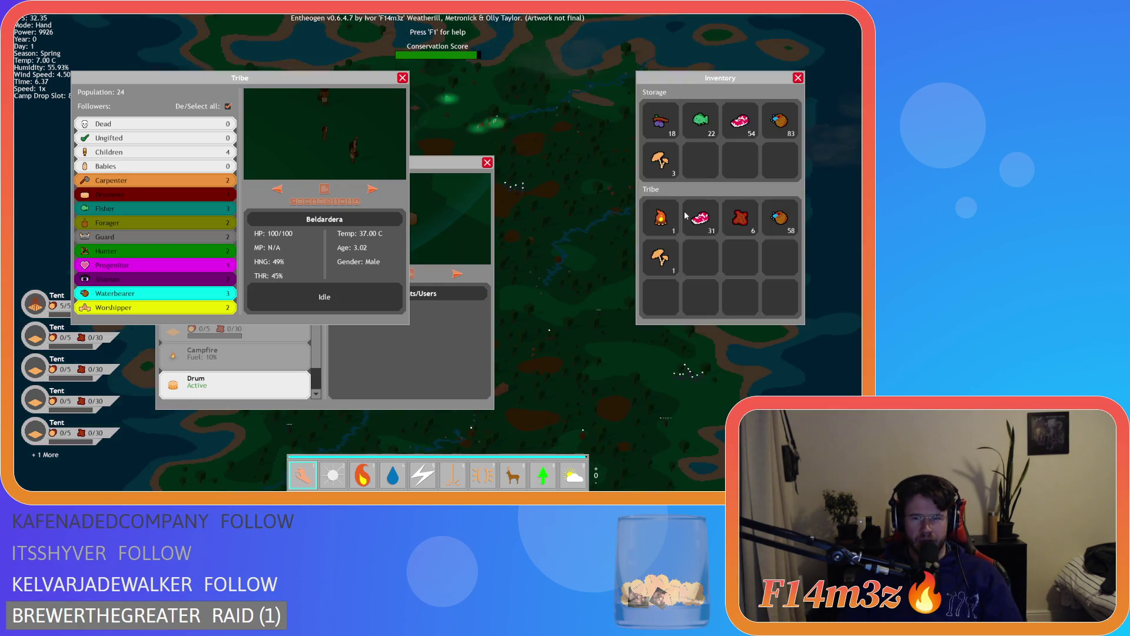
{"action": "scroll", "coordinate": [686, 215], "scroll_direction": "down", "scroll_amount": 3}
{"action": "scroll", "coordinate": [686, 215], "scroll_direction": "up", "scroll_amount": 5}
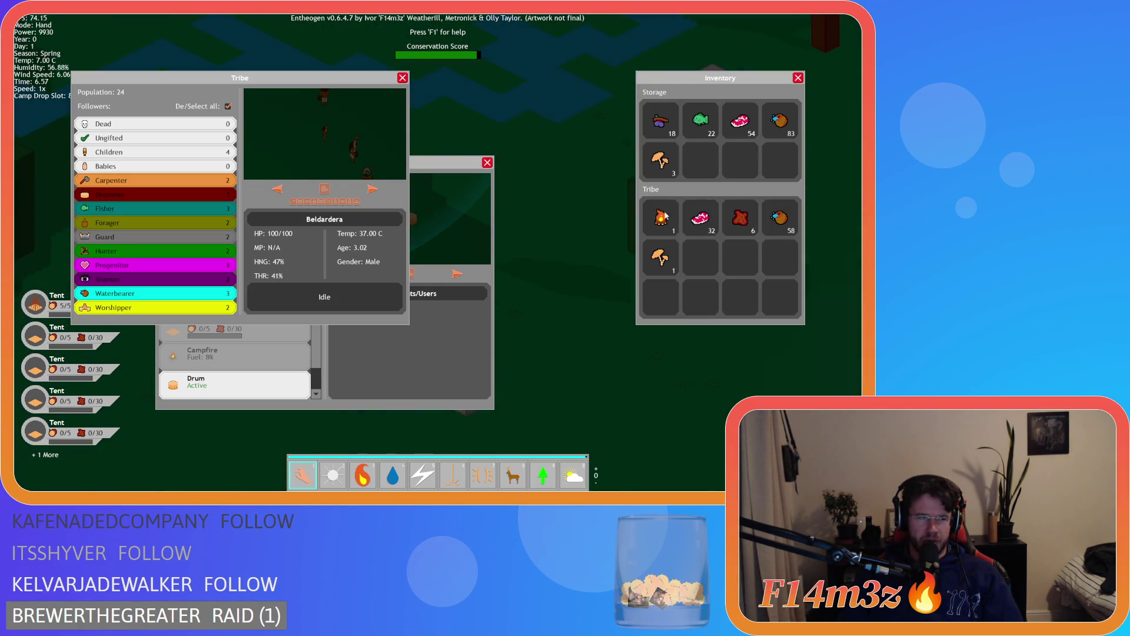
{"action": "scroll", "coordinate": [657, 216], "scroll_direction": "up", "scroll_amount": 3}
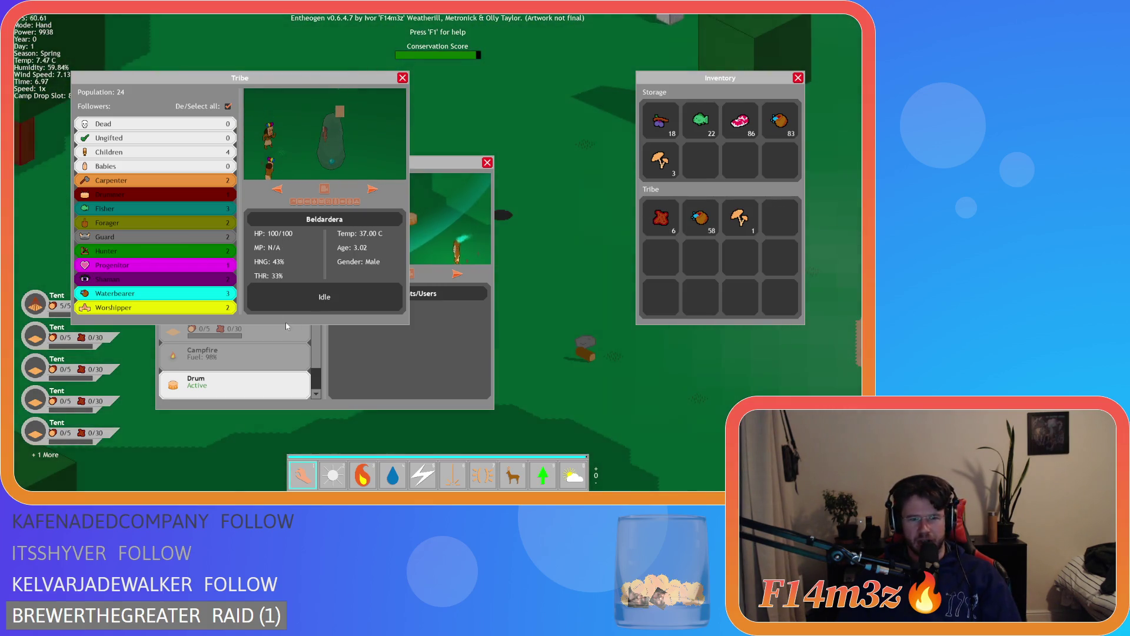
Bring the Camp window forward, move it aside, and pick up the Drum
{"action": "left_click", "coordinate": [430, 157]}
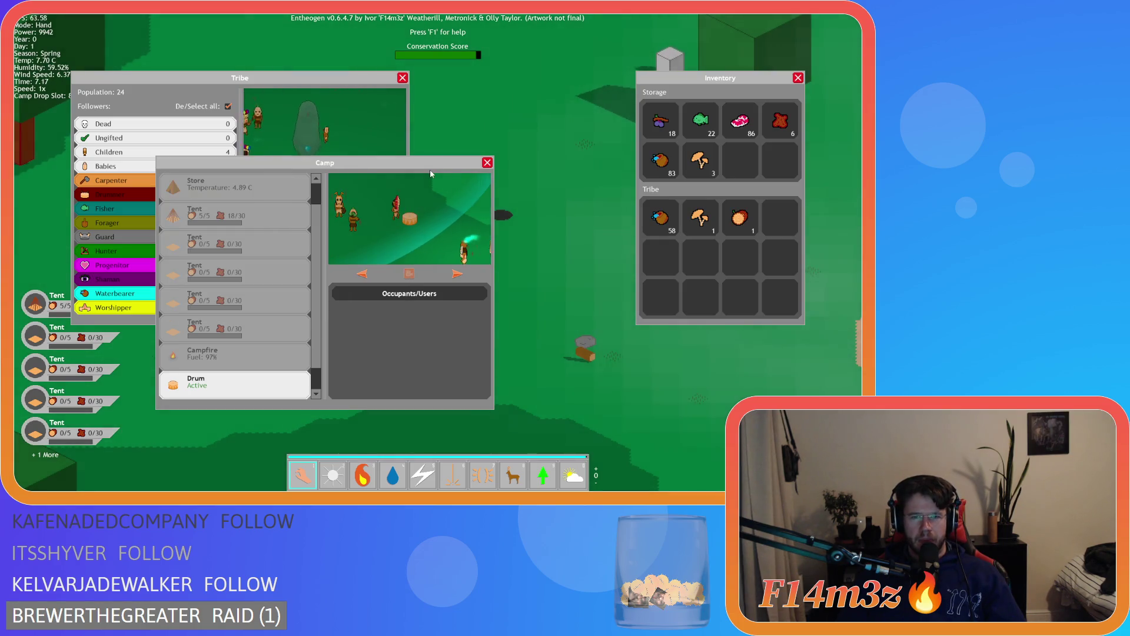
{"action": "mouse_move", "coordinate": [429, 157]}
{"action": "left_mouse_down"}
{"action": "mouse_move", "coordinate": [547, 157]}
{"action": "mouse_move", "coordinate": [490, 160]}
{"action": "left_mouse_up"}
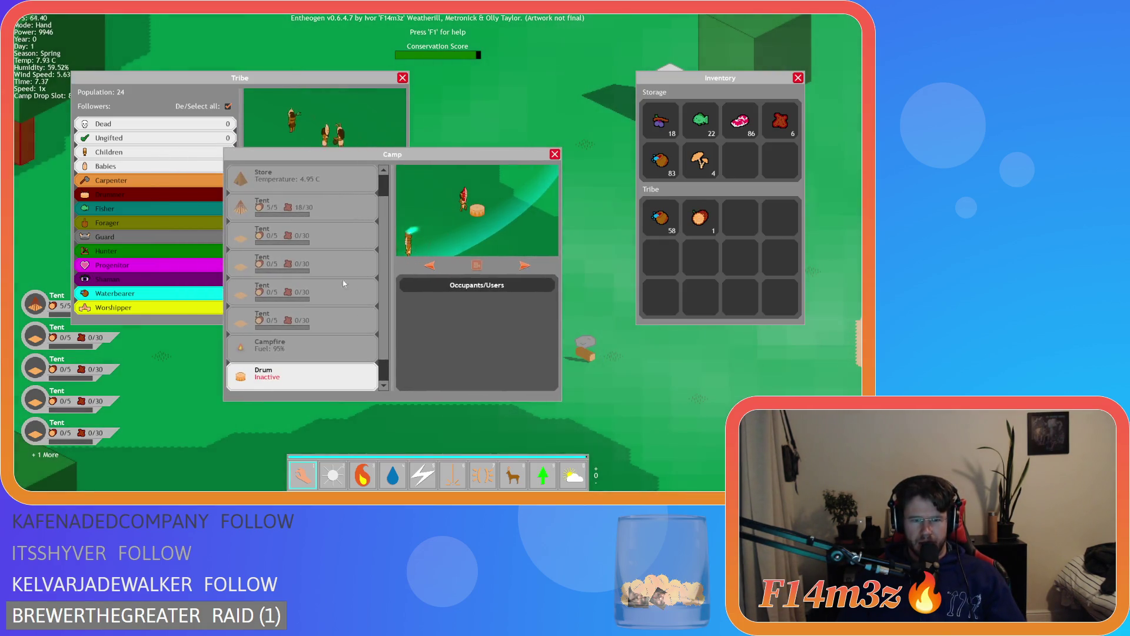
{"action": "left_click", "coordinate": [366, 190]}
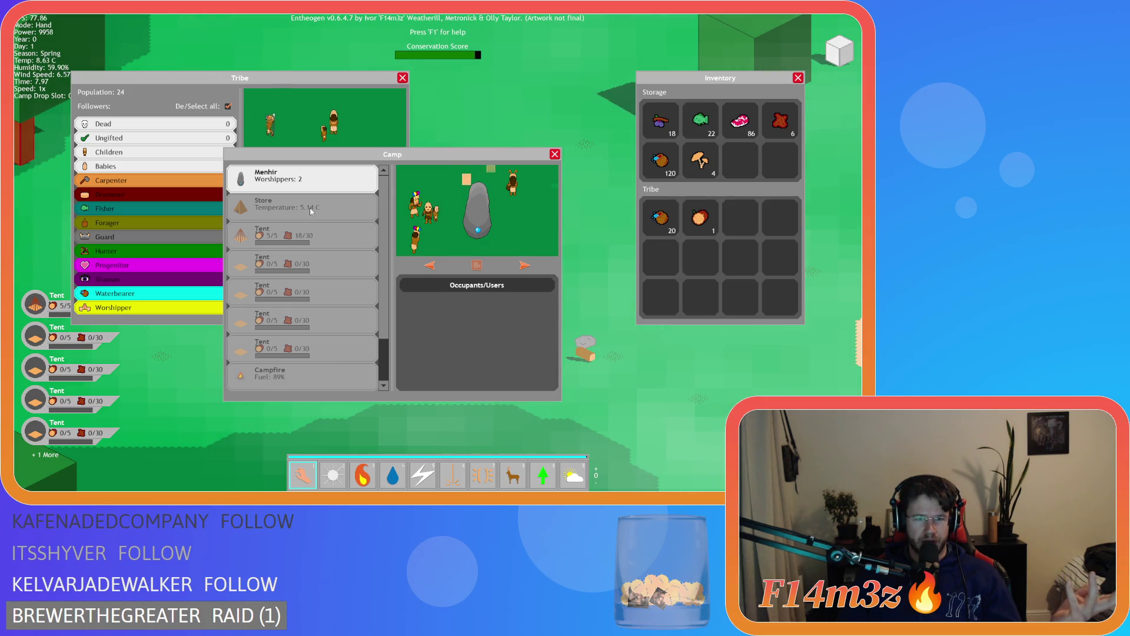
{"action": "scroll", "coordinate": [310, 251], "scroll_direction": "down", "scroll_amount": 2}
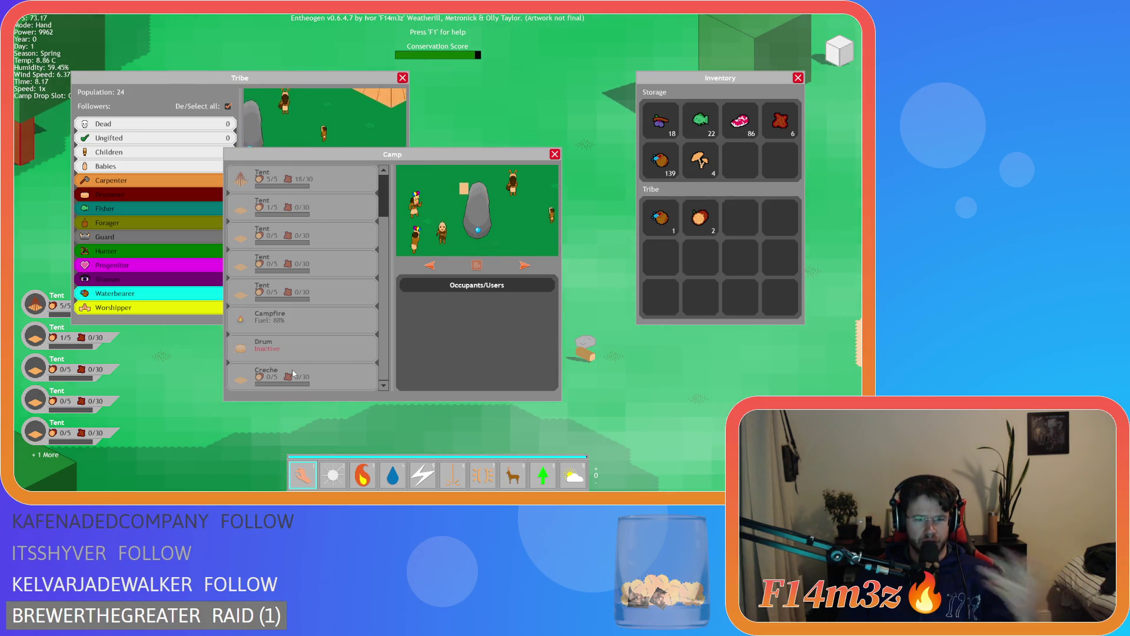
{"action": "scroll", "coordinate": [313, 372], "scroll_direction": "up", "scroll_amount": 1}
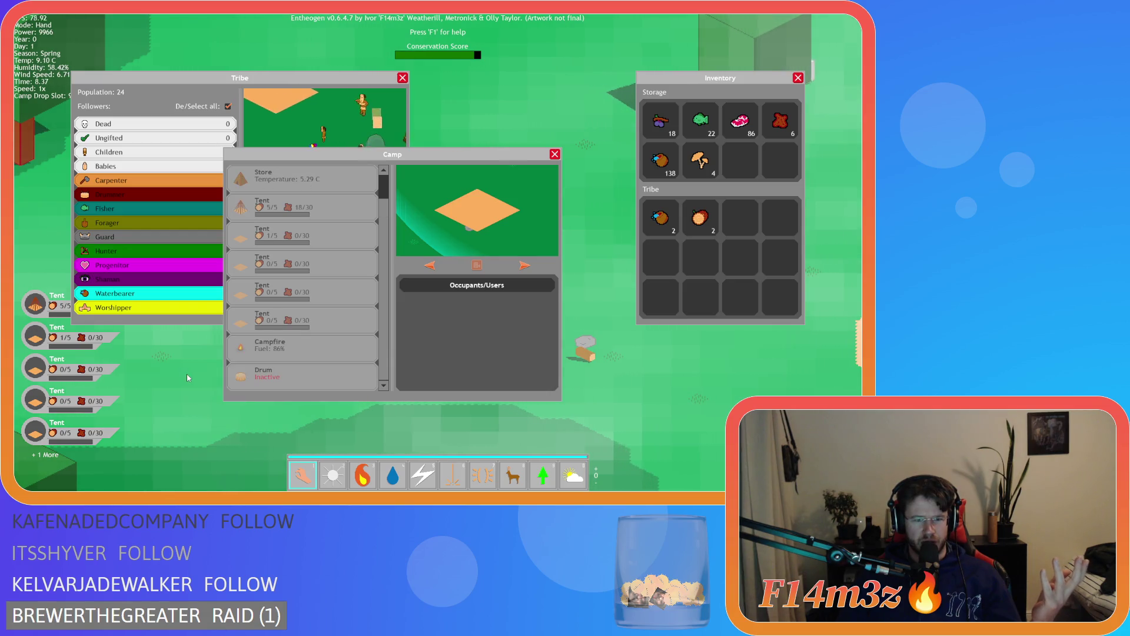
{"action": "scroll", "coordinate": [312, 342], "scroll_direction": "down", "scroll_amount": 1}
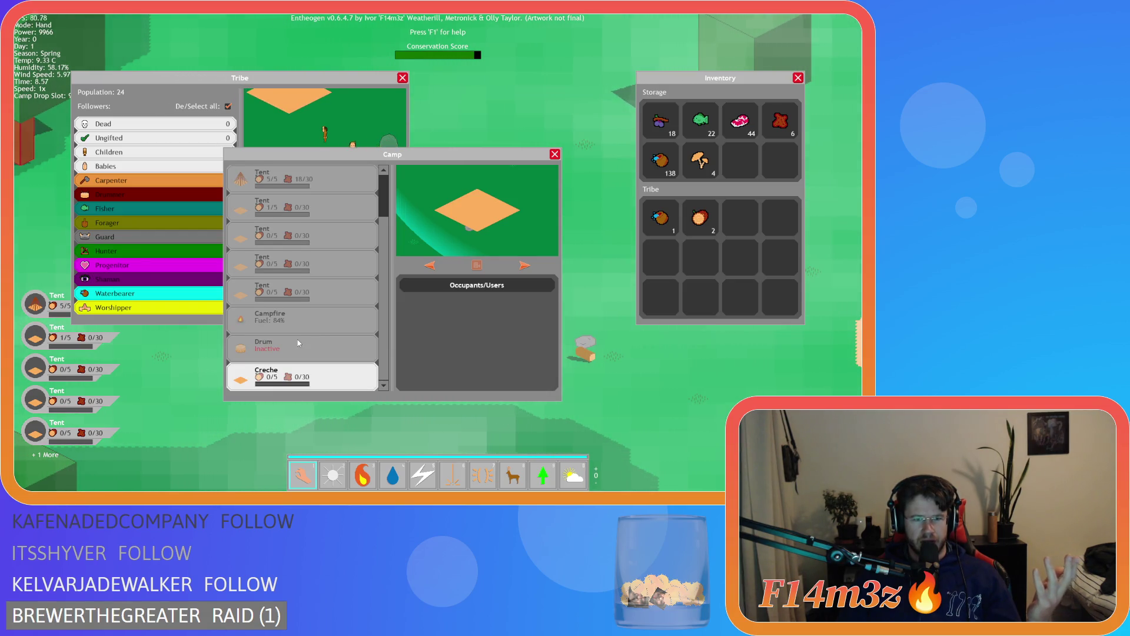
{"action": "scroll", "coordinate": [312, 338], "scroll_direction": "up", "scroll_amount": 1}
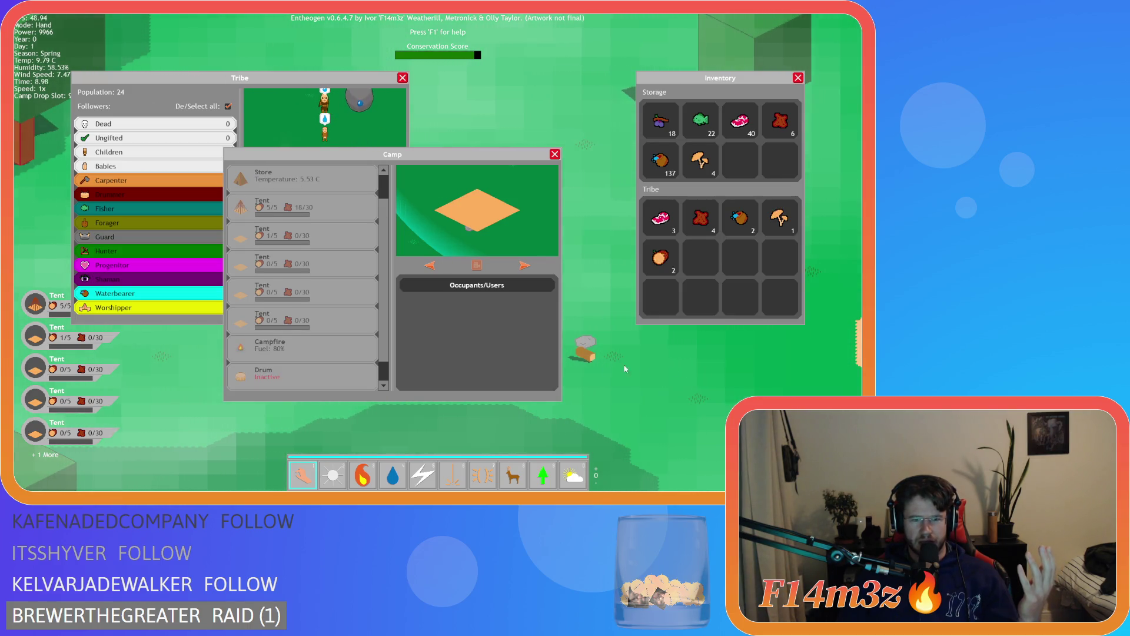
{"action": "scroll", "coordinate": [312, 328], "scroll_direction": "down", "scroll_amount": 1}
{"action": "scroll", "coordinate": [313, 331], "scroll_direction": "up", "scroll_amount": 2}
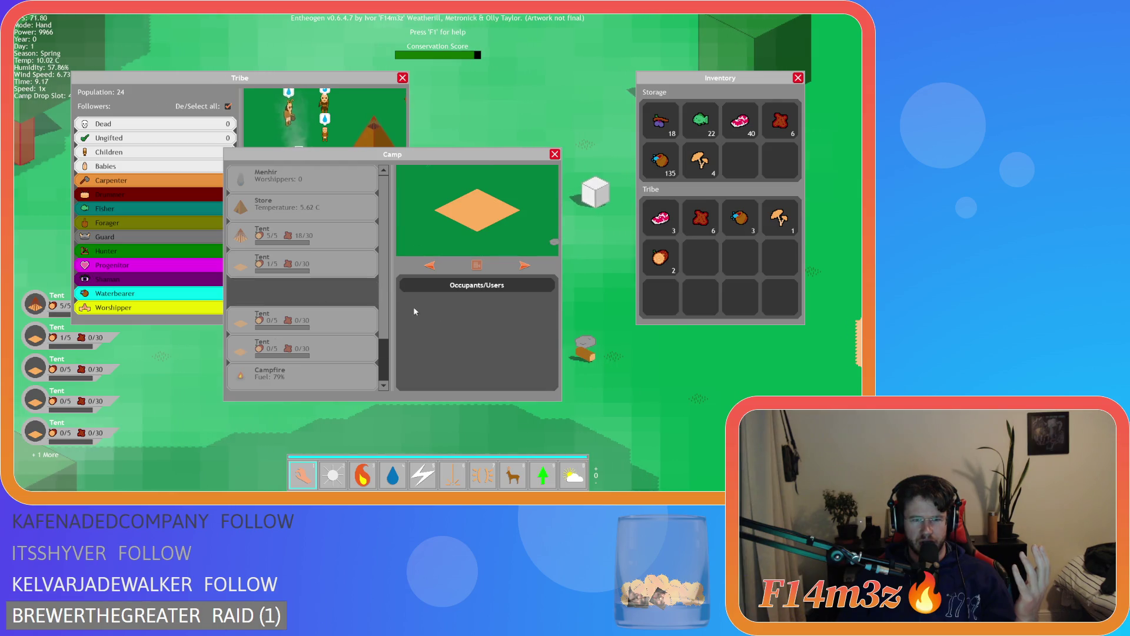
{"action": "scroll", "coordinate": [290, 325], "scroll_direction": "down", "scroll_amount": 2}
{"action": "scroll", "coordinate": [290, 325], "scroll_direction": "up", "scroll_amount": 2}
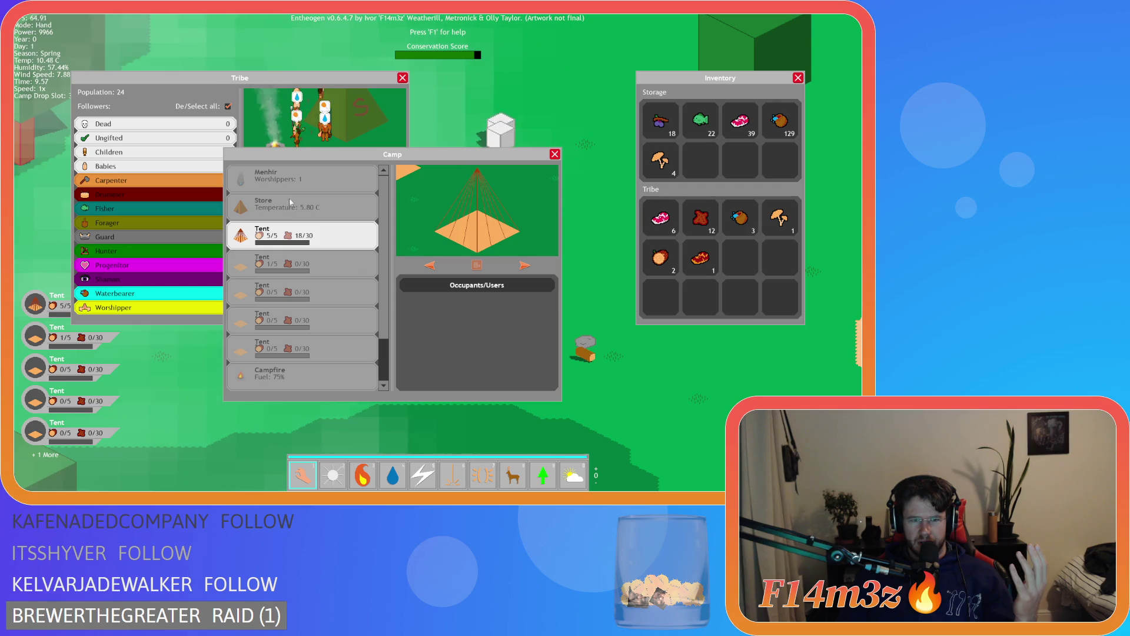
Drop the Drum into the gap below the first two tents
{"action": "left_click", "coordinate": [291, 180]}
{"action": "scroll", "coordinate": [294, 330], "scroll_direction": "down", "scroll_amount": 2}
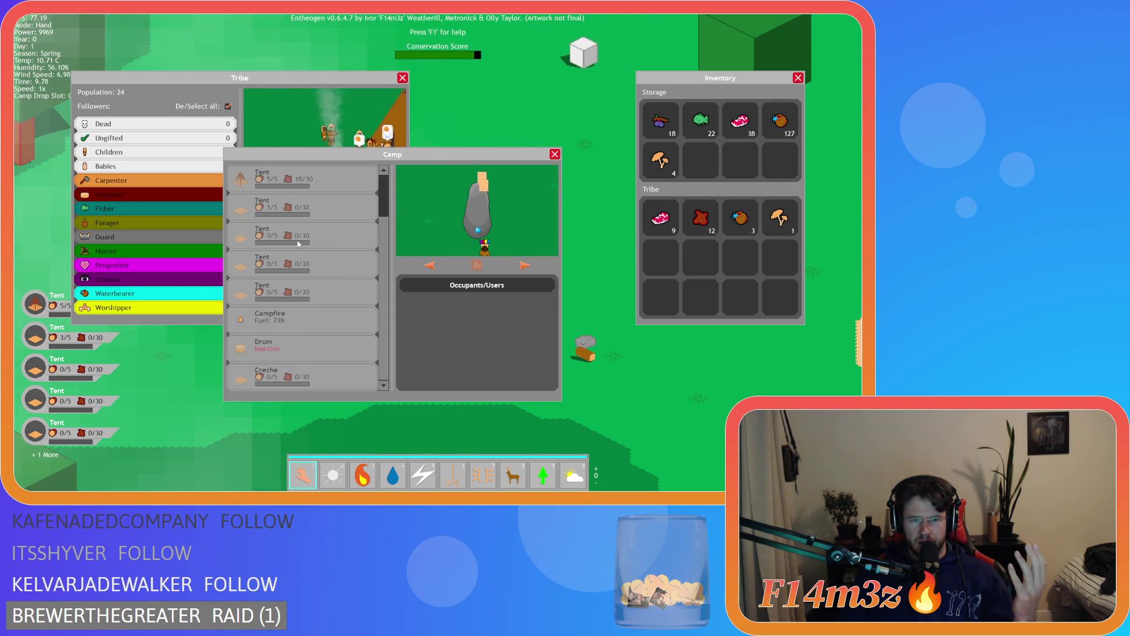
{"action": "left_click", "coordinate": [272, 349]}
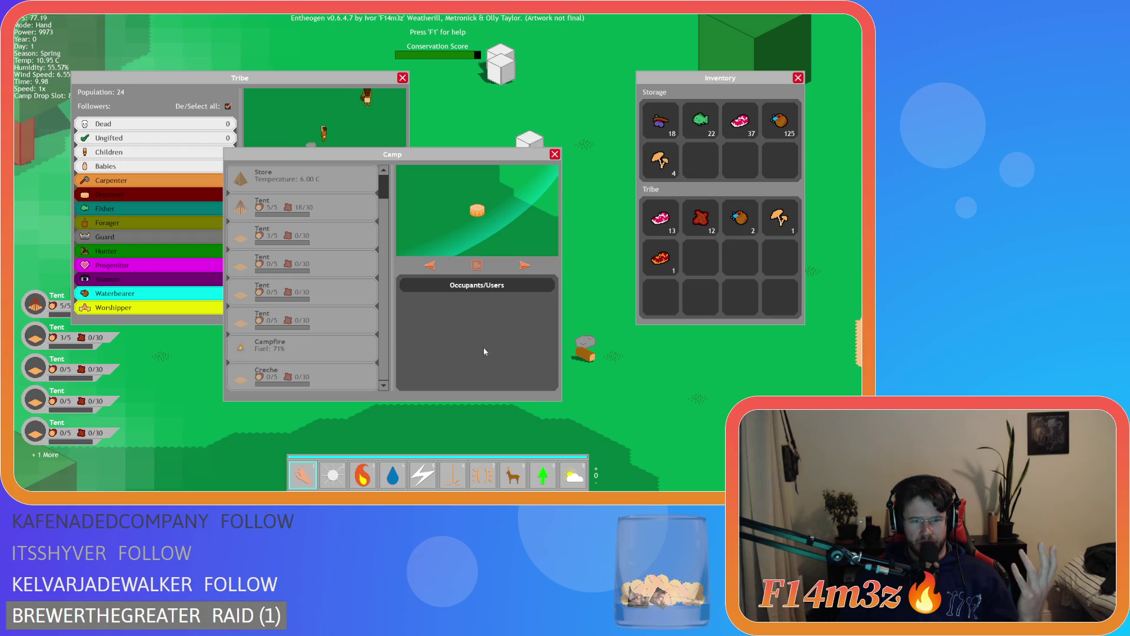
{"action": "scroll", "coordinate": [294, 275], "scroll_direction": "up", "scroll_amount": 1}
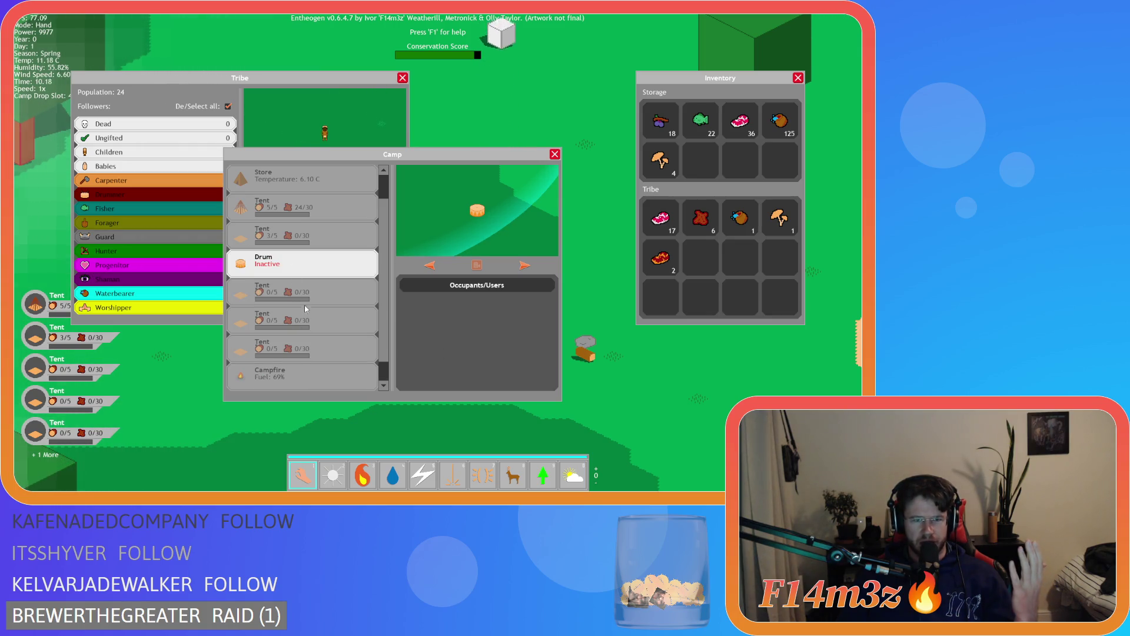
{"action": "mouse_move", "coordinate": [294, 275]}
{"action": "left_mouse_down"}
{"action": "mouse_move", "coordinate": [295, 235]}
{"action": "mouse_move", "coordinate": [288, 321]}
{"action": "mouse_move", "coordinate": [294, 263]}
{"action": "mouse_move", "coordinate": [308, 290]}
{"action": "mouse_move", "coordinate": [298, 310]}
{"action": "mouse_move", "coordinate": [295, 269]}
{"action": "left_mouse_up"}
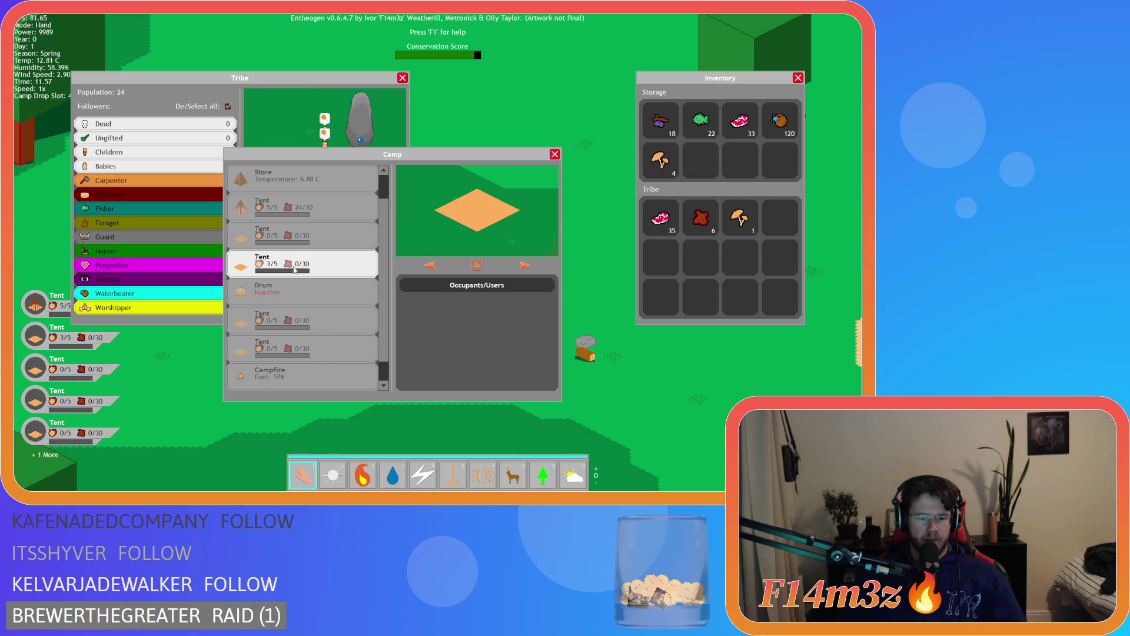
Close the Camp, Inventory and Tribe windows, then quit Entheogen with Escape and Y
{"action": "key", "text": "Escape"}
{"action": "key", "text": "Escape"}
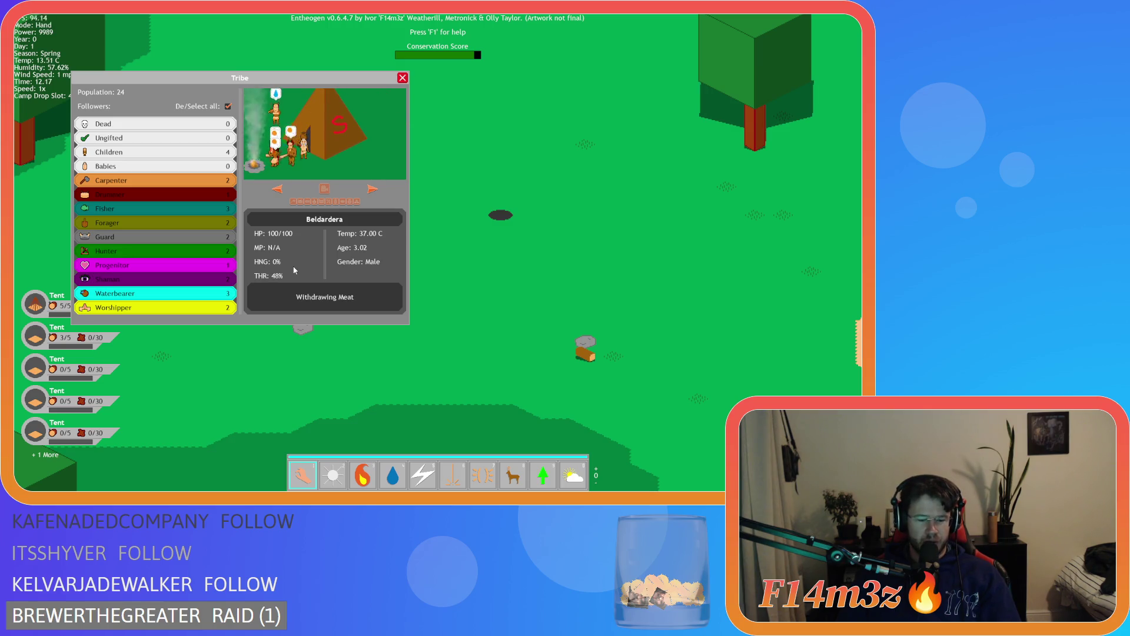
{"action": "key", "text": "Escape"}
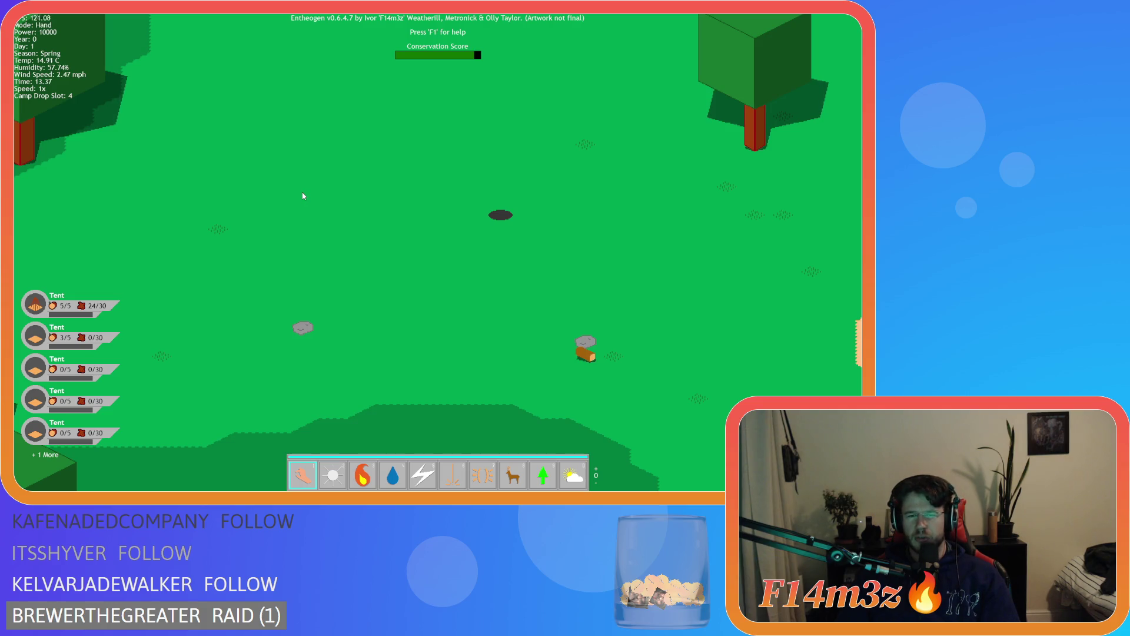
{"action": "key", "text": "Escape"}
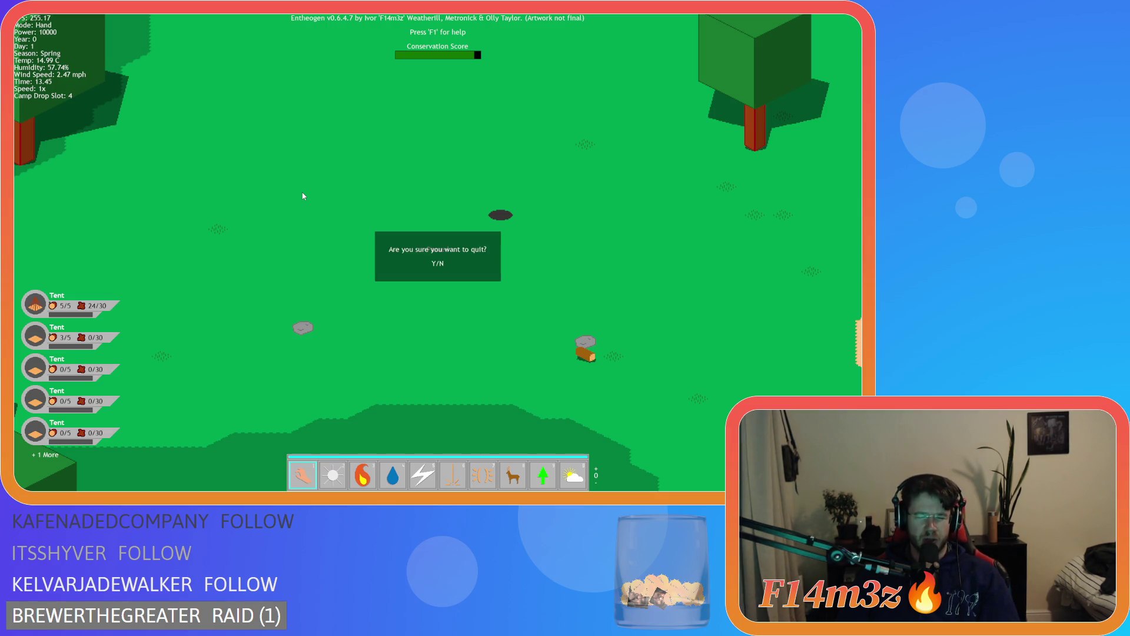
{"action": "key", "text": "y"}
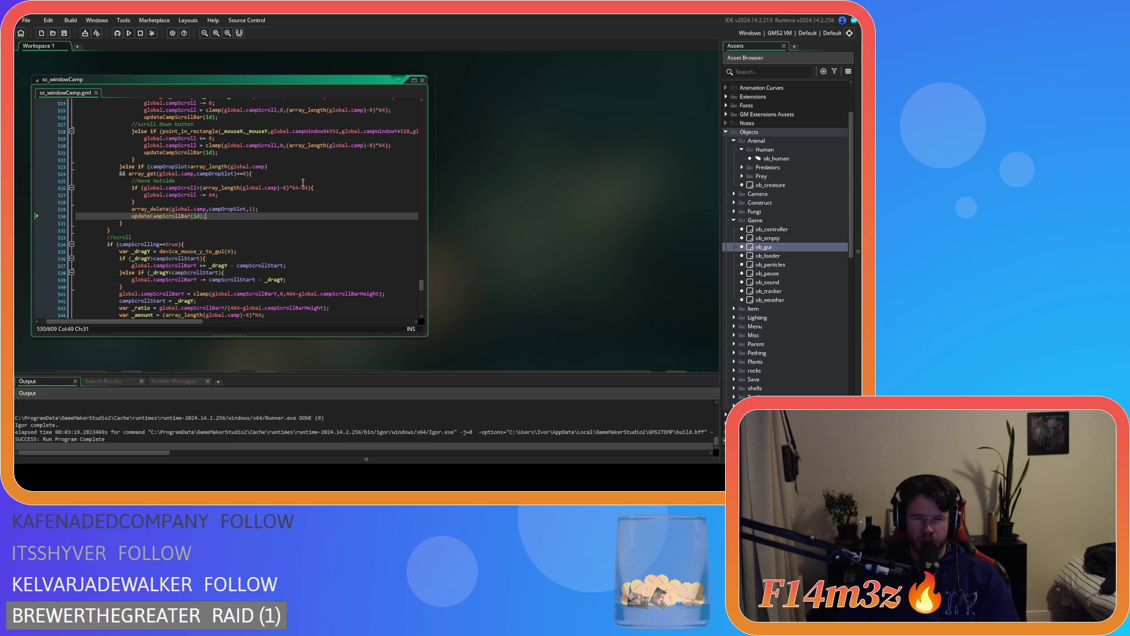
Review the drop and scroll-down code around lines 522–531 of sc_windowCamp
{"action": "left_click", "coordinate": [301, 209]}
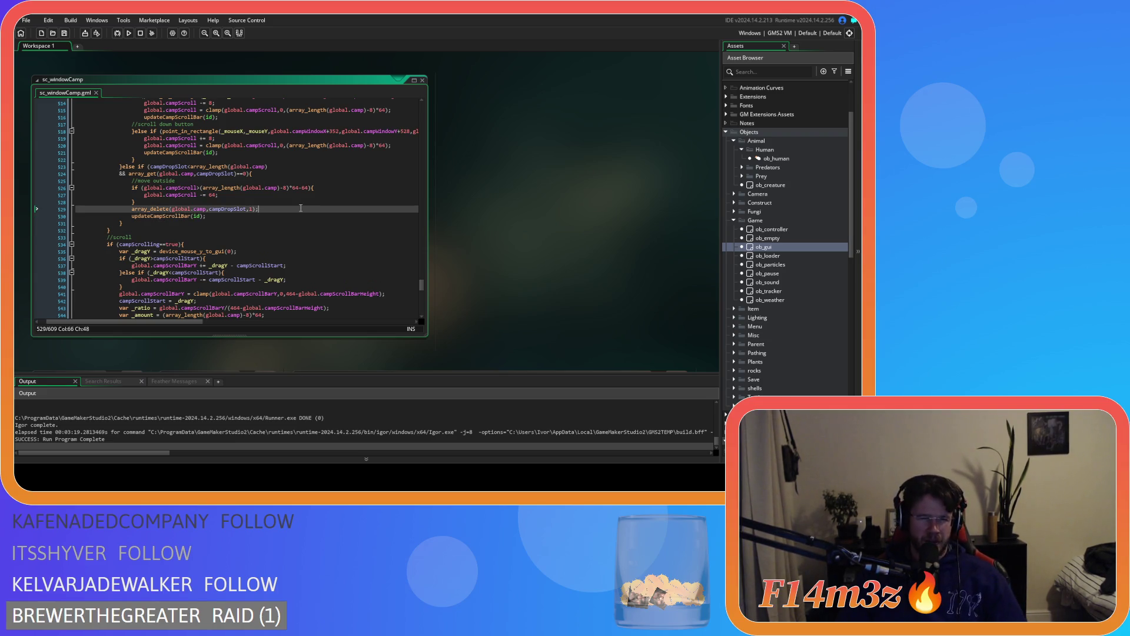
{"action": "scroll", "coordinate": [299, 208], "scroll_direction": "up", "scroll_amount": 1}
{"action": "scroll", "coordinate": [291, 207], "scroll_direction": "up", "scroll_amount": 3}
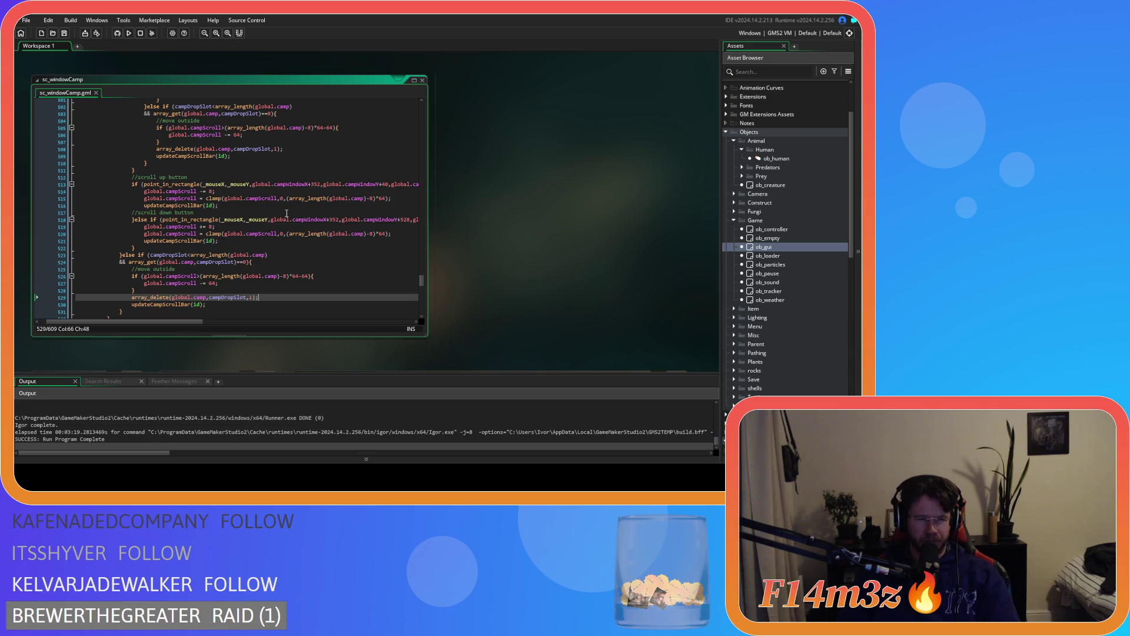
{"action": "left_click", "coordinate": [294, 247]}
{"action": "scroll", "coordinate": [293, 231], "scroll_direction": "down", "scroll_amount": 5}
{"action": "left_click", "coordinate": [238, 225]}
{"action": "scroll", "coordinate": [290, 207], "scroll_direction": "up", "scroll_amount": 5}
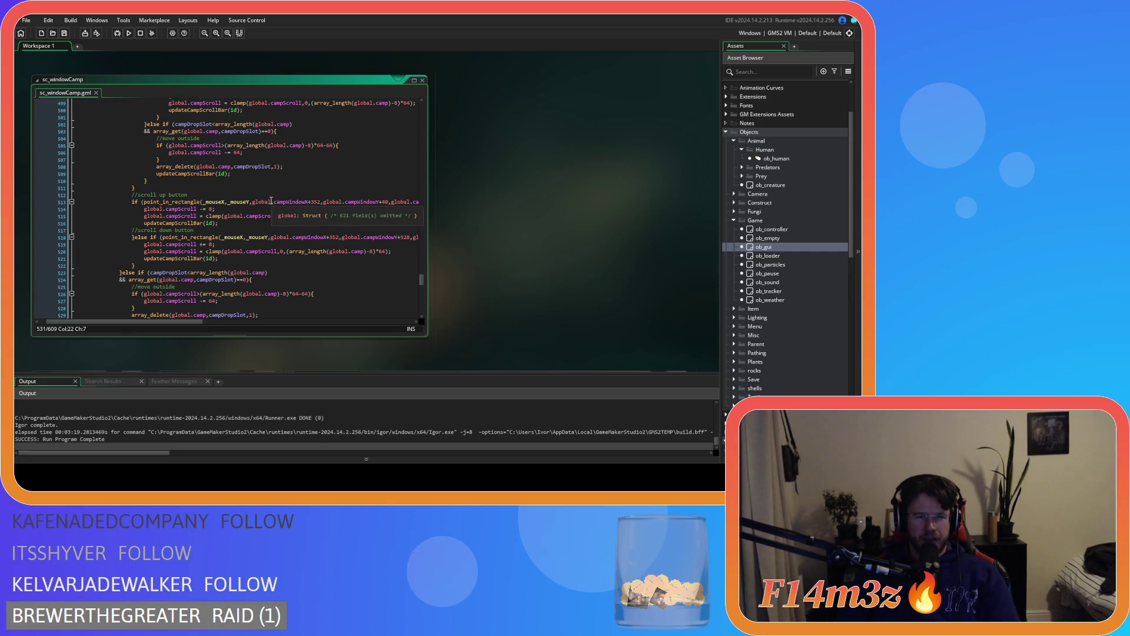
{"action": "scroll", "coordinate": [357, 239], "scroll_direction": "down", "scroll_amount": 3}
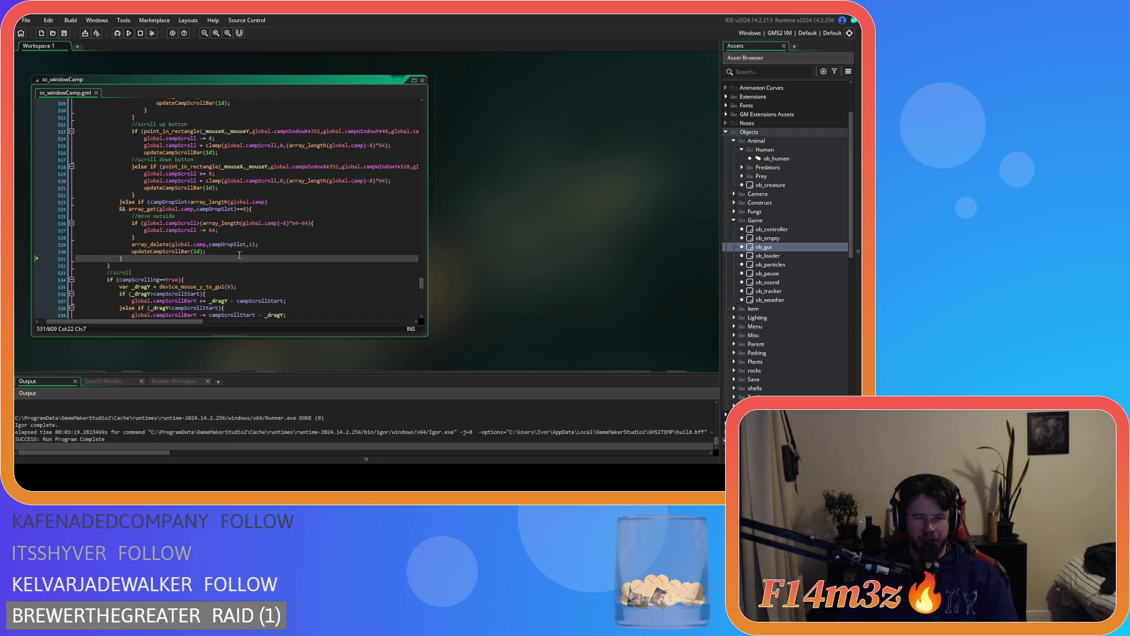
{"action": "scroll", "coordinate": [282, 254], "scroll_direction": "up", "scroll_amount": 3}
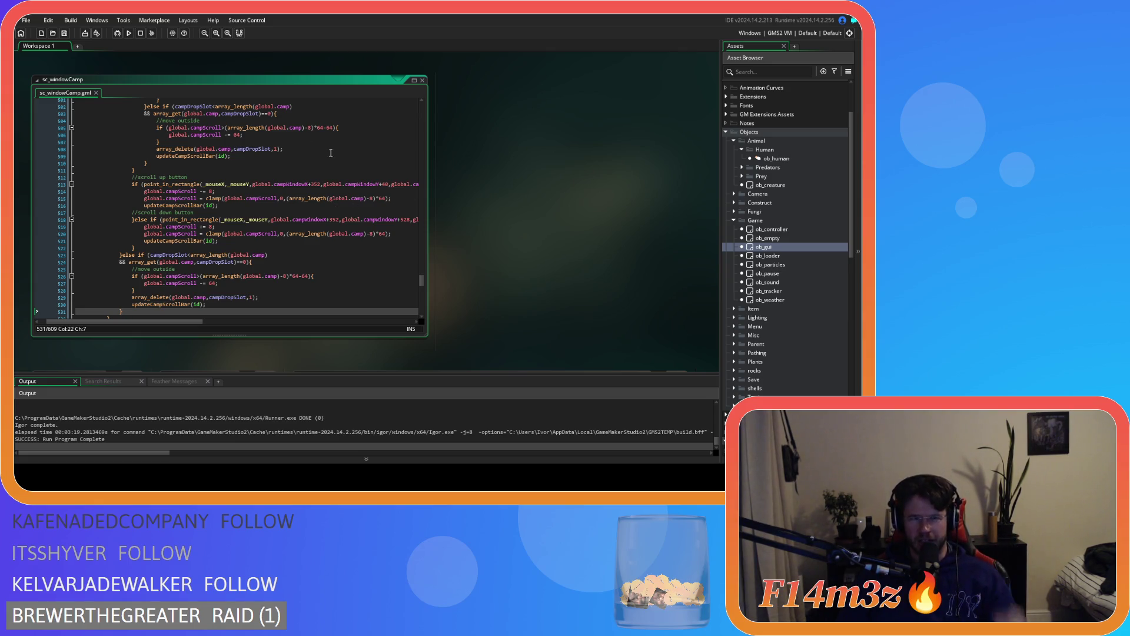
Check the scroll-up code at line 514 and collapse the Human asset folder
{"action": "left_click", "coordinate": [67, 33]}
{"action": "left_click", "coordinate": [297, 189]}
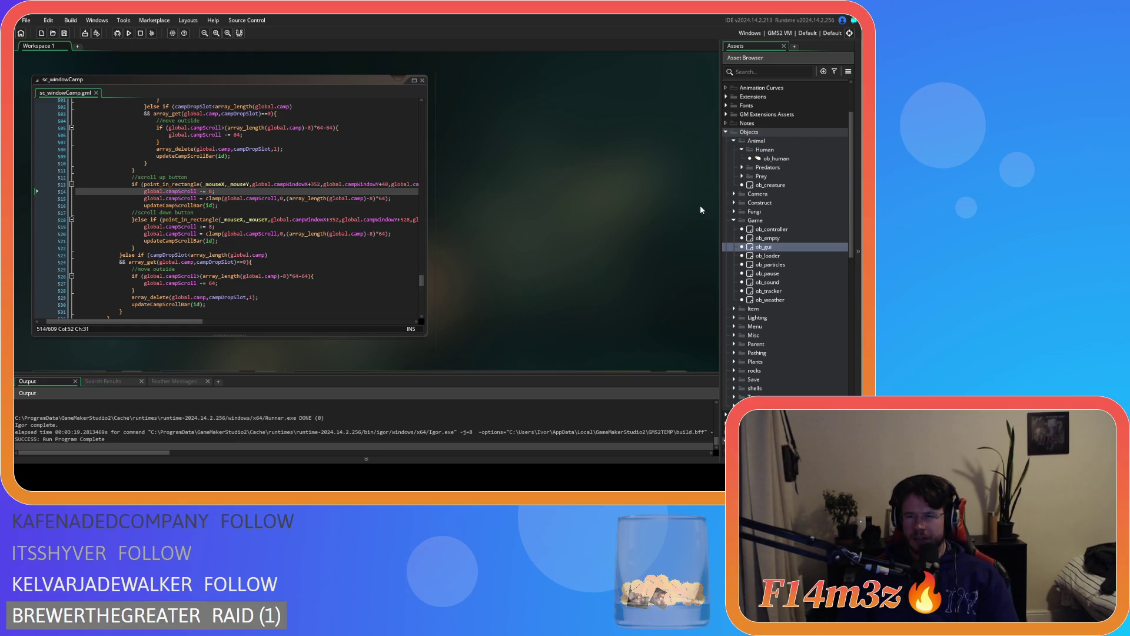
{"action": "left_click", "coordinate": [741, 149]}
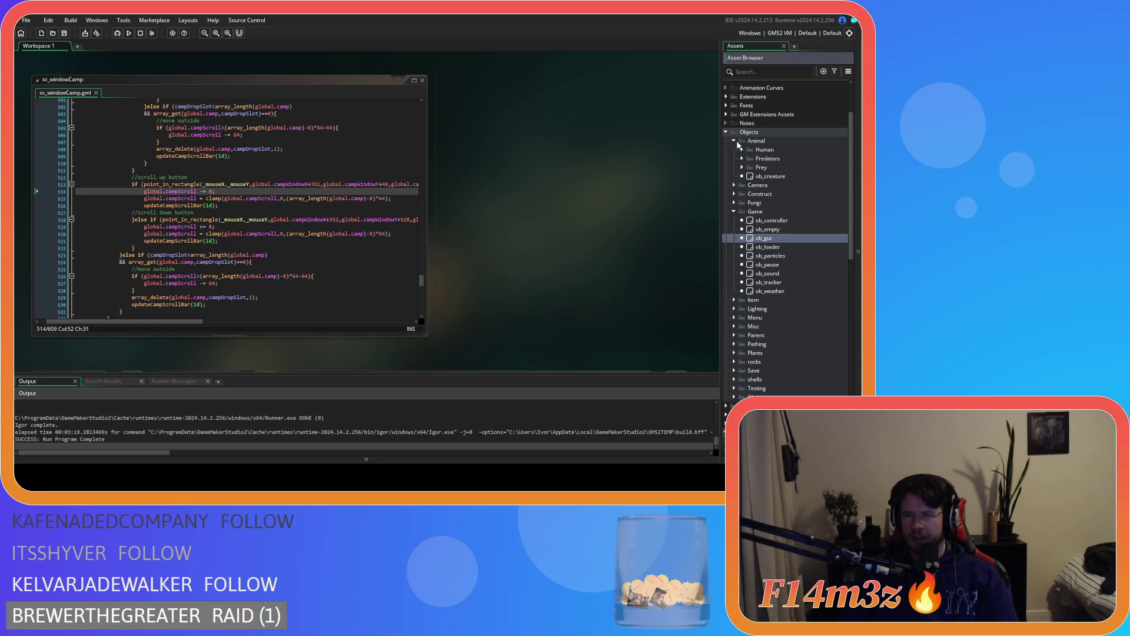
{"action": "left_click", "coordinate": [733, 141]}
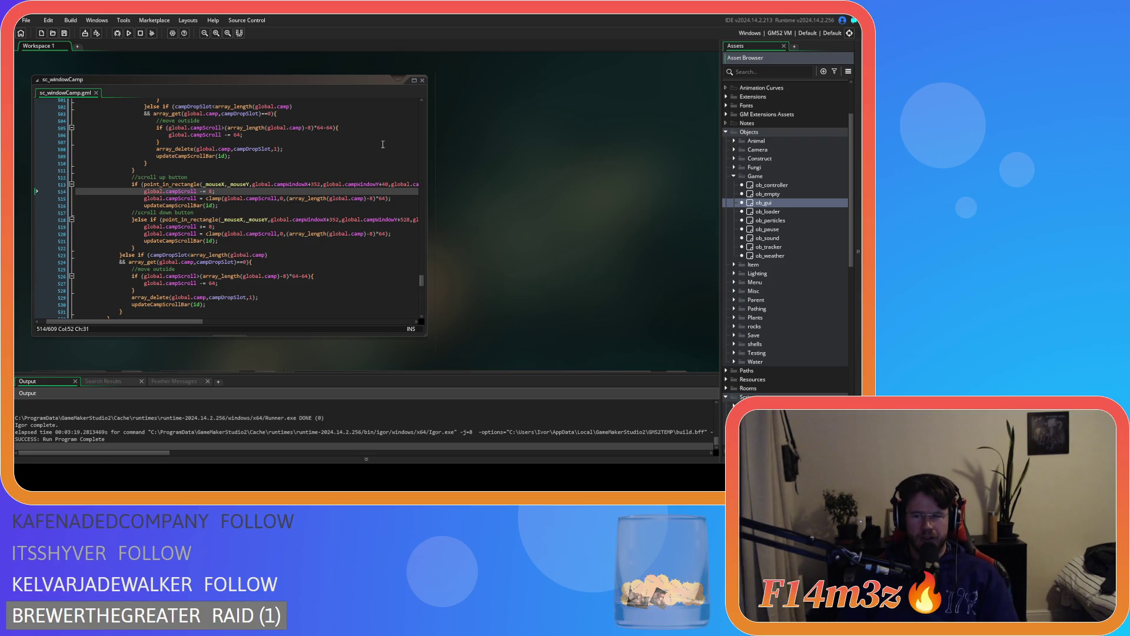
{"action": "scroll", "coordinate": [373, 177], "scroll_direction": "up", "scroll_amount": 9}
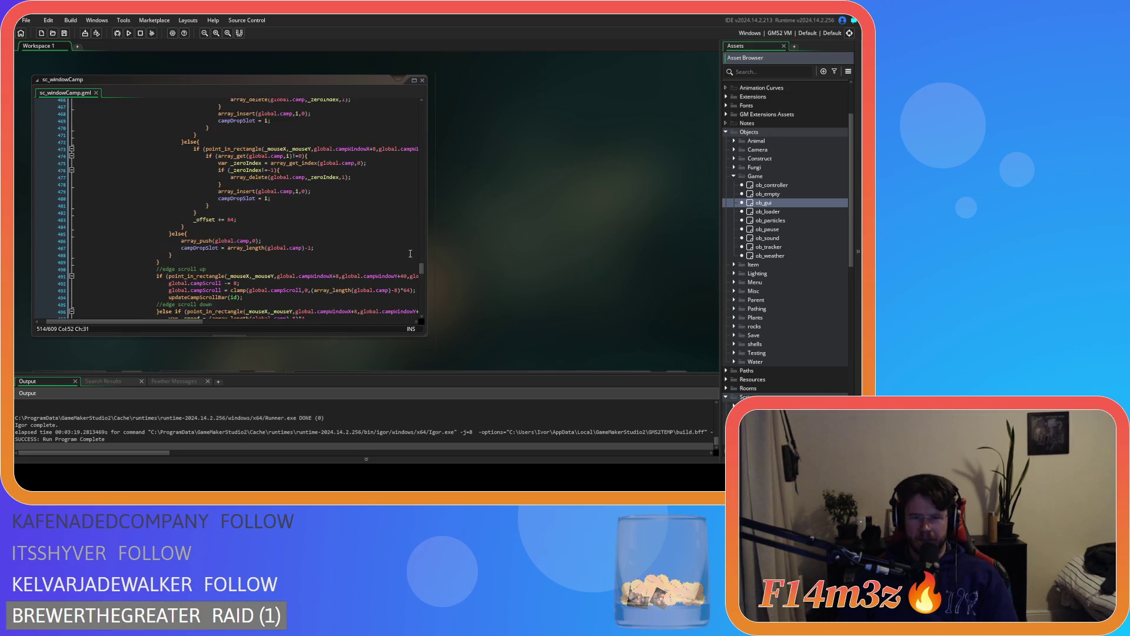
{"action": "left_click_drag", "start_coordinate": [422, 266], "coordinate": [403, 189]}
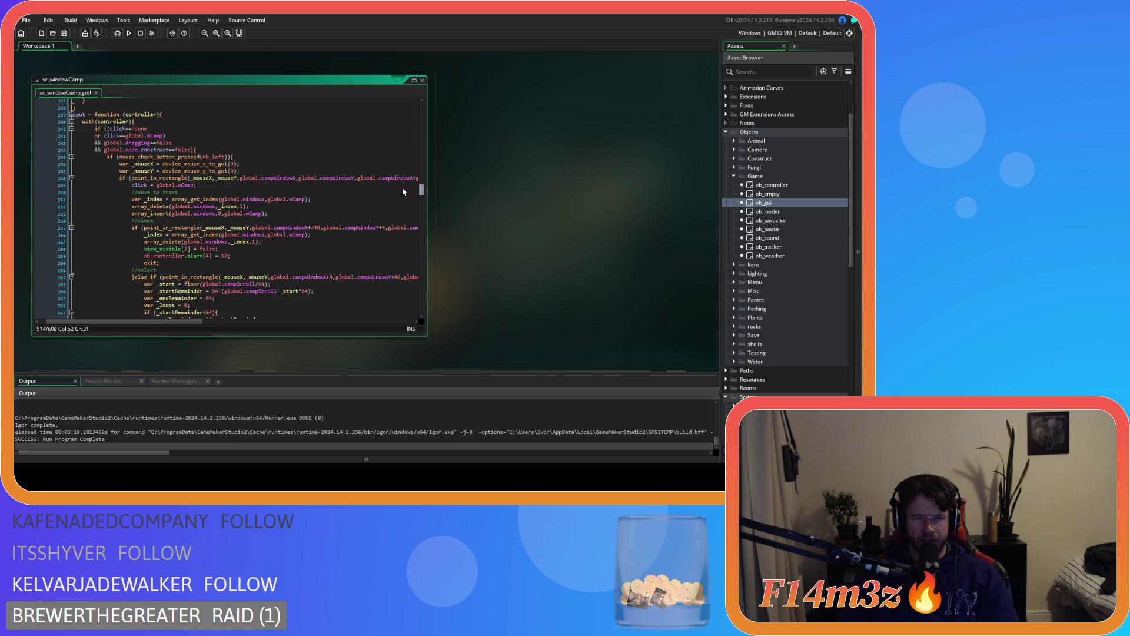
{"action": "scroll", "coordinate": [235, 265], "scroll_direction": "down", "scroll_amount": 20}
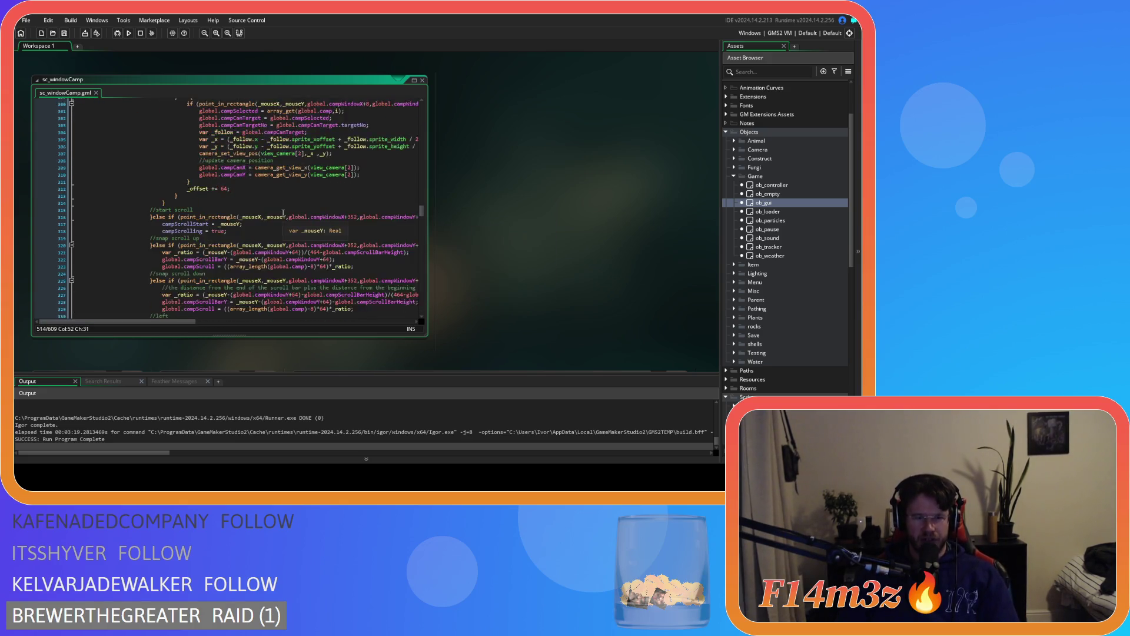
{"action": "scroll", "coordinate": [283, 213], "scroll_direction": "down", "scroll_amount": 20}
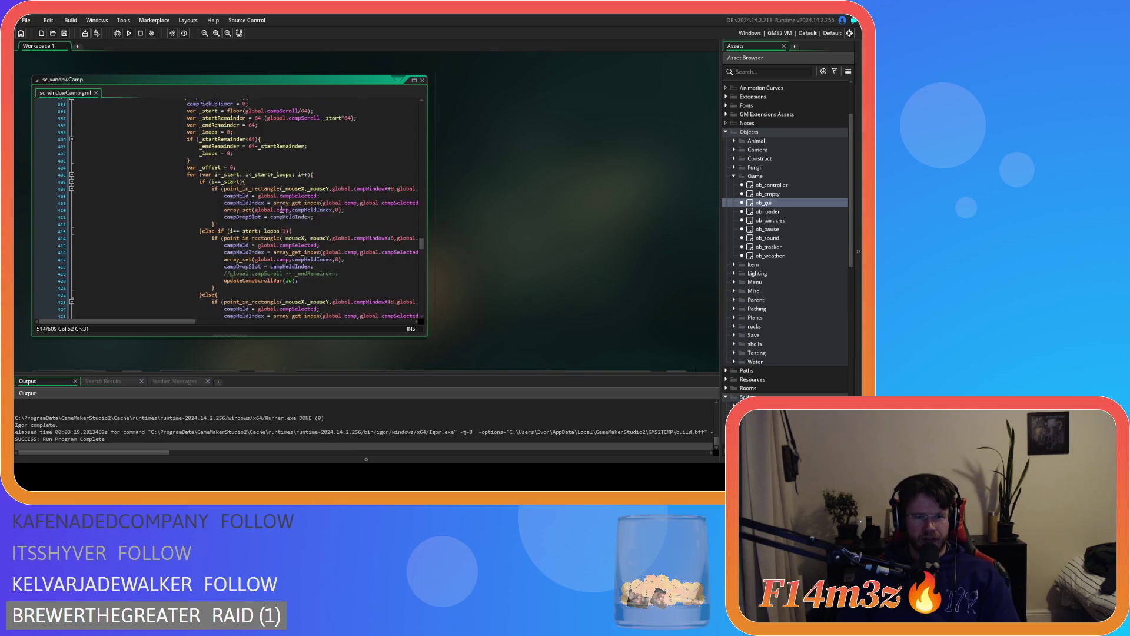
{"action": "scroll", "coordinate": [282, 206], "scroll_direction": "up", "scroll_amount": 4}
{"action": "scroll", "coordinate": [306, 211], "scroll_direction": "down", "scroll_amount": 4}
{"action": "scroll", "coordinate": [338, 215], "scroll_direction": "up", "scroll_amount": 1}
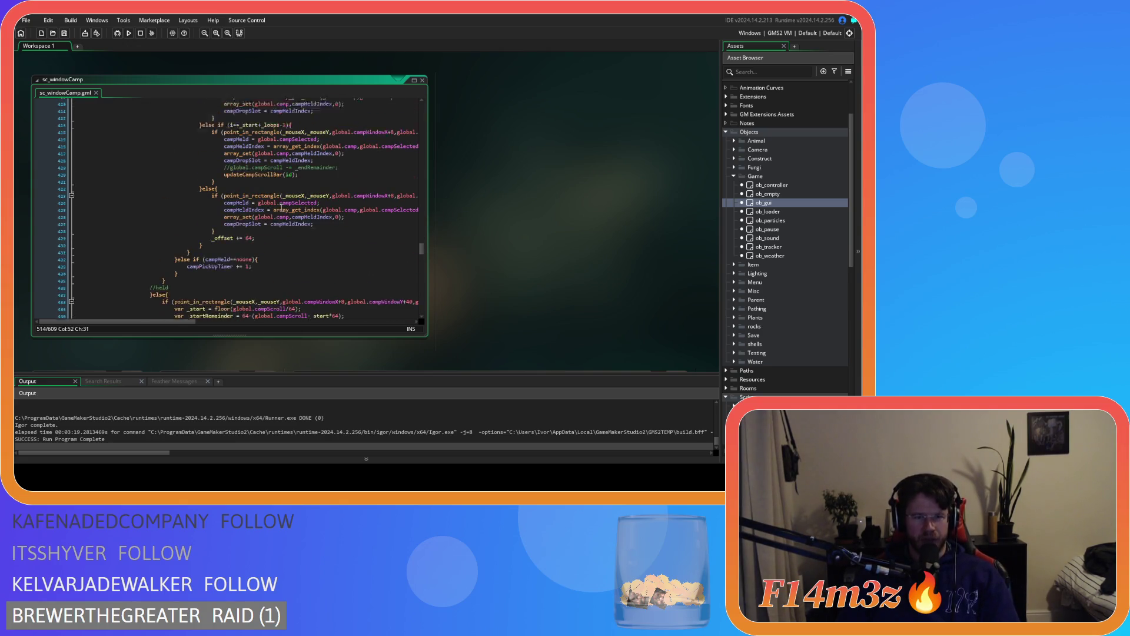
{"action": "scroll", "coordinate": [336, 212], "scroll_direction": "down", "scroll_amount": 16}
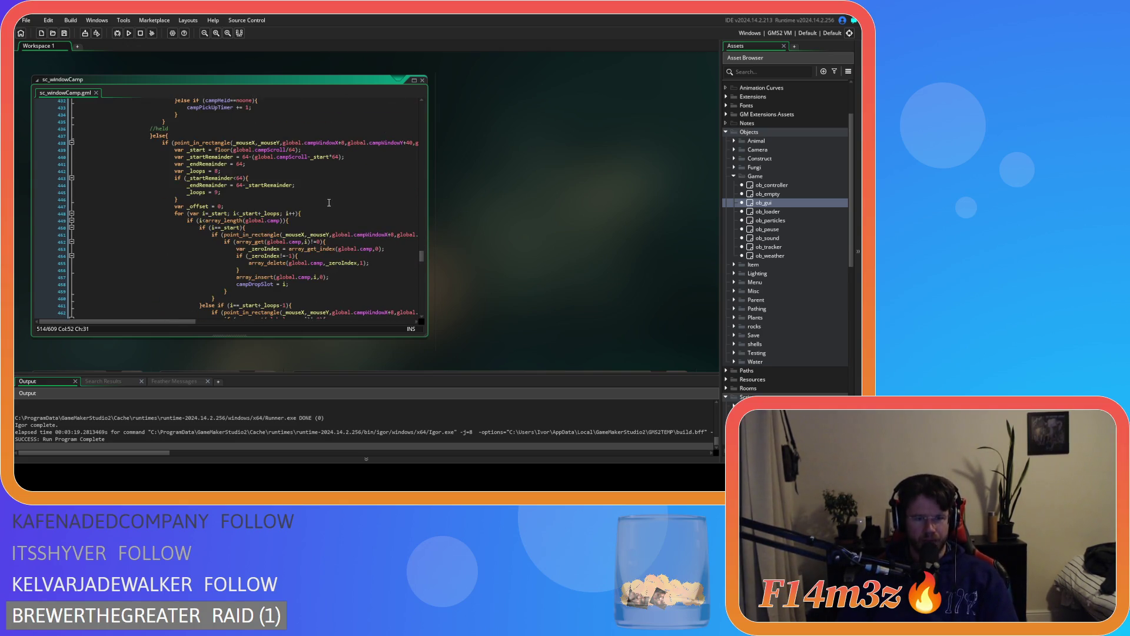
{"action": "scroll", "coordinate": [318, 200], "scroll_direction": "down", "scroll_amount": 20}
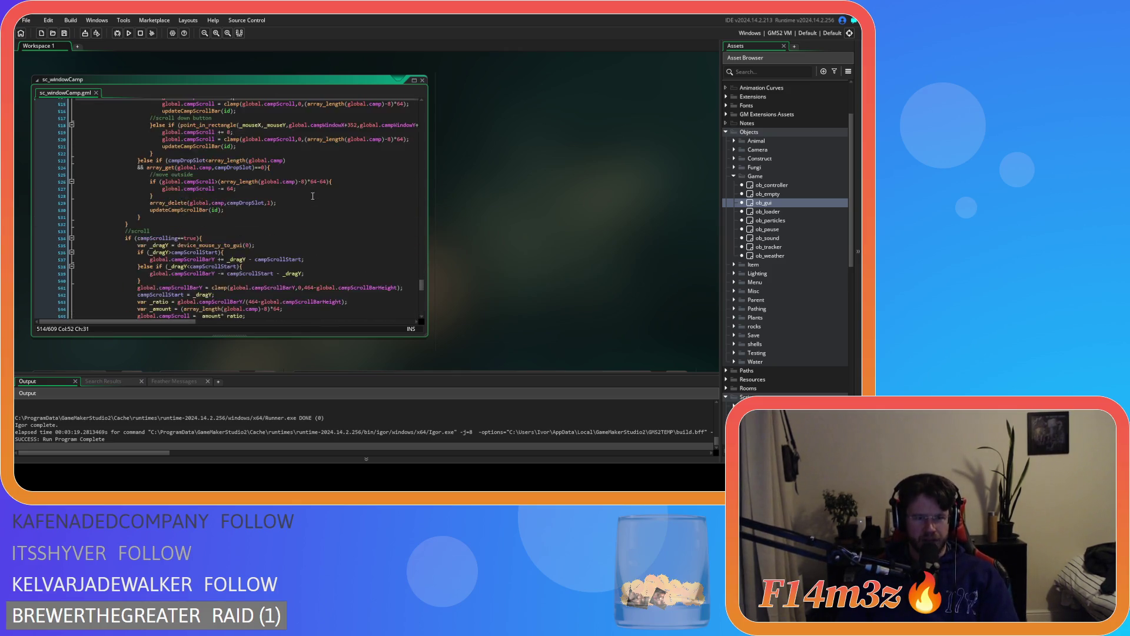
{"action": "scroll", "coordinate": [283, 188], "scroll_direction": "down", "scroll_amount": 6}
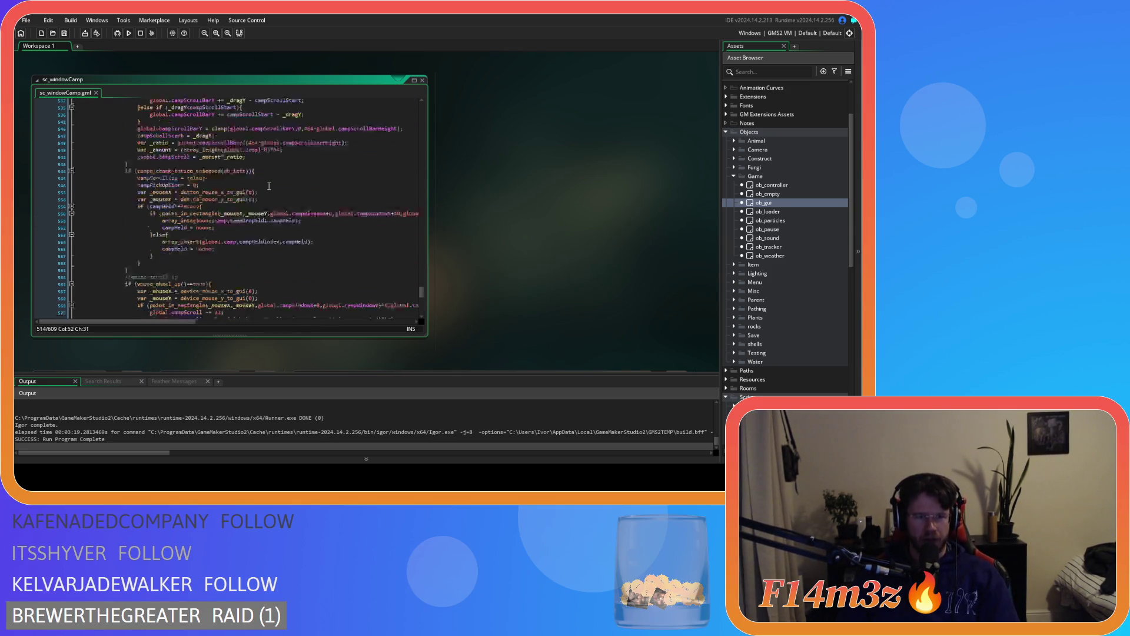
{"action": "scroll", "coordinate": [277, 183], "scroll_direction": "up", "scroll_amount": 2}
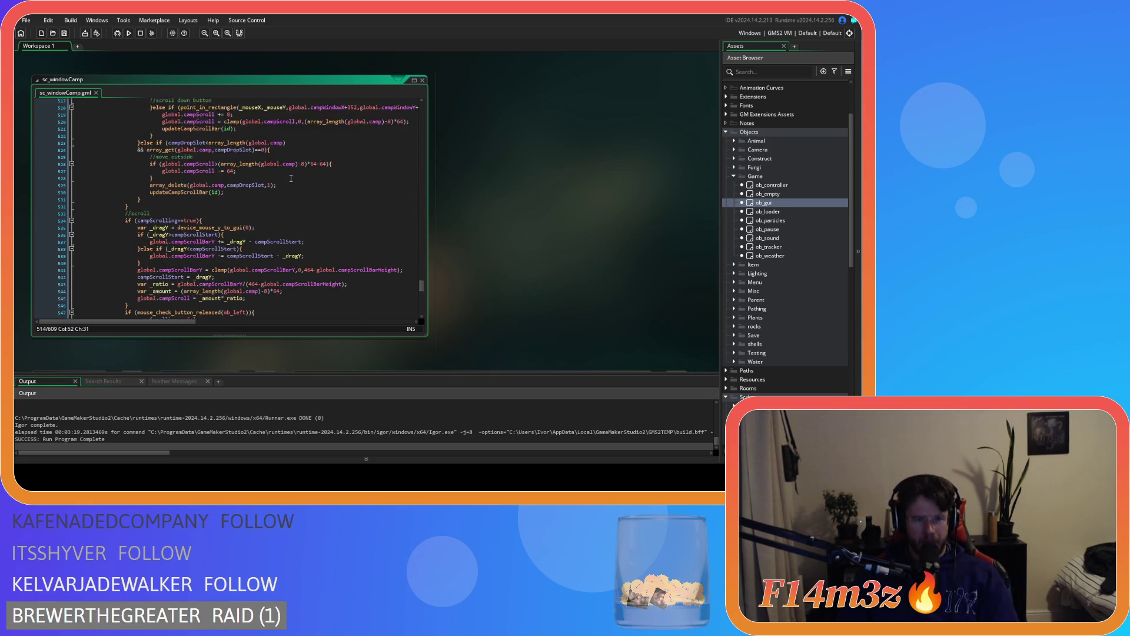
{"action": "scroll", "coordinate": [290, 183], "scroll_direction": "down", "scroll_amount": 3}
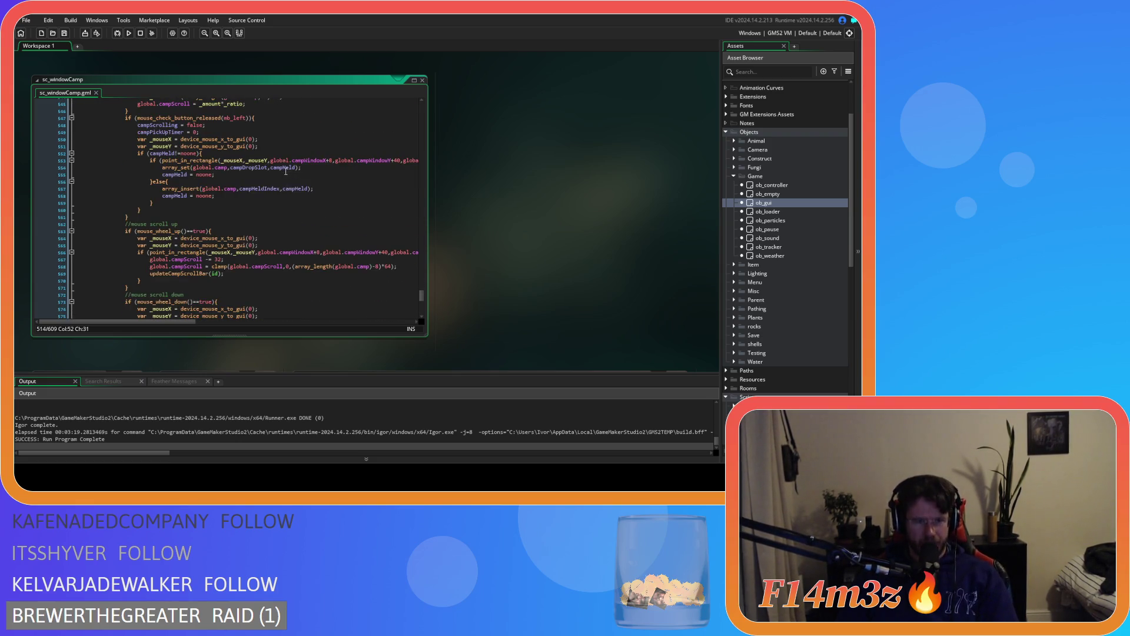
{"action": "scroll", "coordinate": [289, 188], "scroll_direction": "down", "scroll_amount": 2}
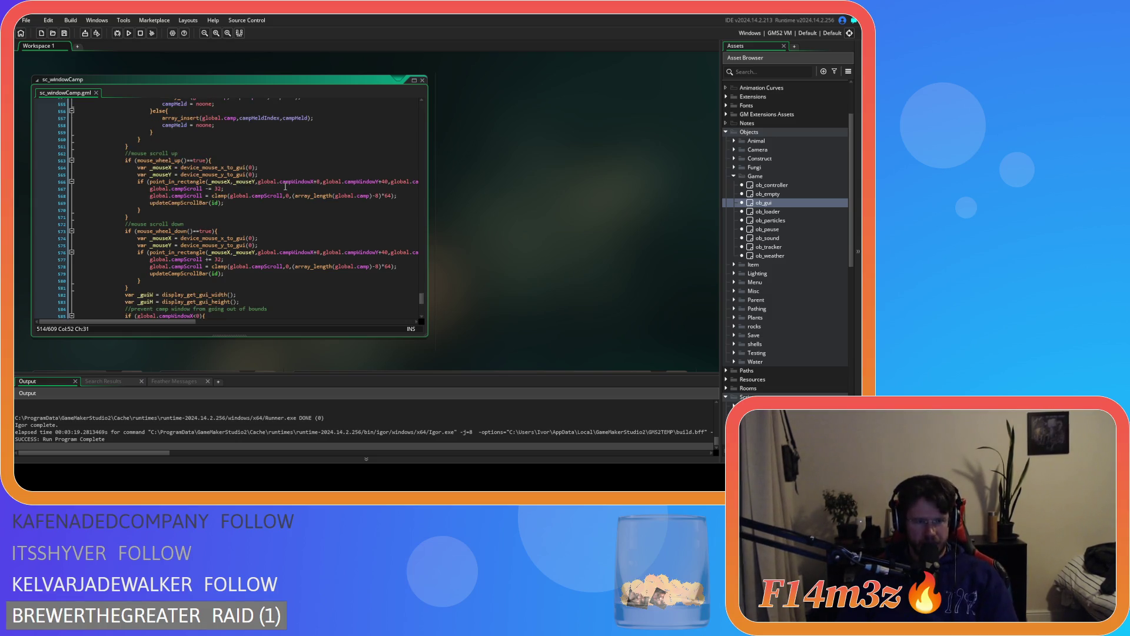
{"action": "scroll", "coordinate": [289, 184], "scroll_direction": "up", "scroll_amount": 7}
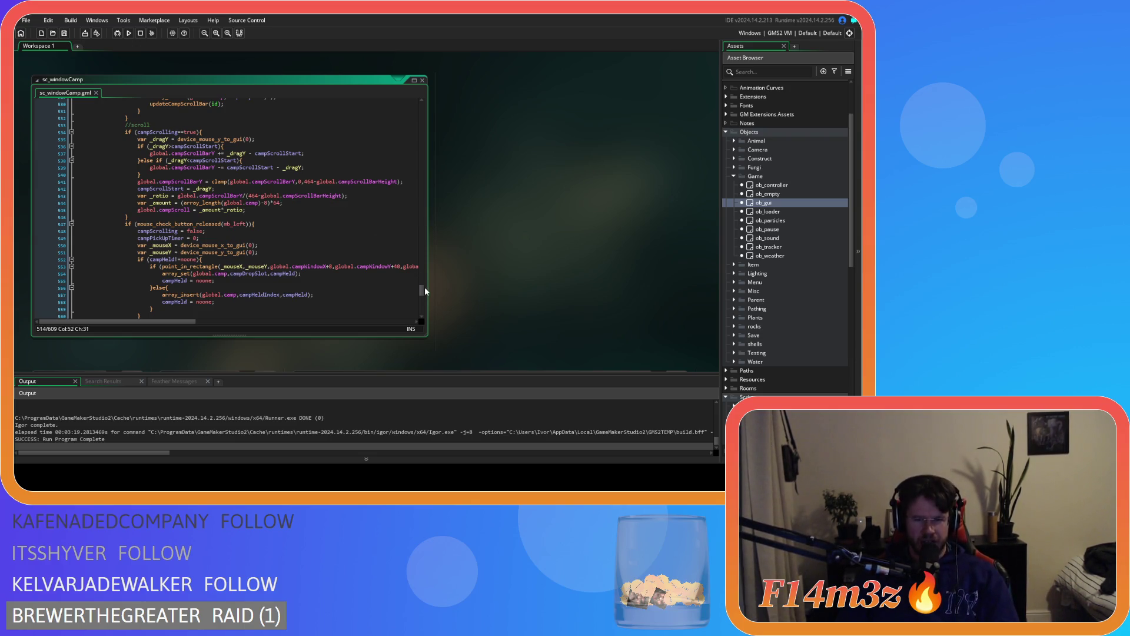
{"action": "mouse_move", "coordinate": [423, 287]}
{"action": "left_mouse_down"}
{"action": "mouse_move", "coordinate": [417, 133]}
{"action": "mouse_move", "coordinate": [411, 284]}
{"action": "left_mouse_up"}
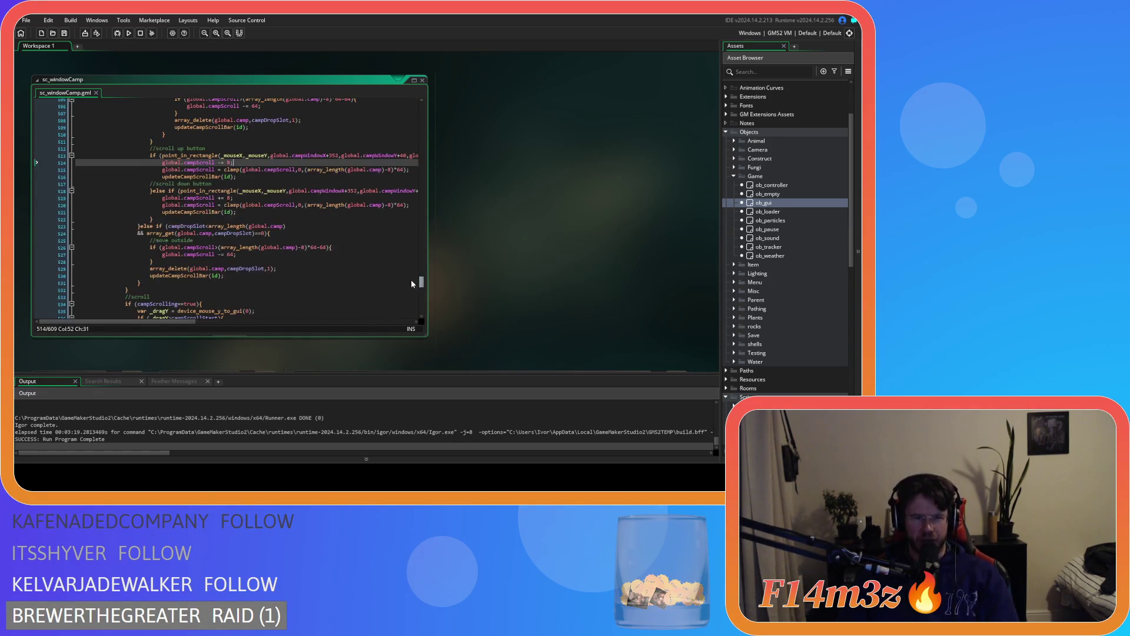
Step through the scroll-up, scroll-down and drop-slot checks in sc_windowCamp
{"action": "left_click", "coordinate": [285, 205]}
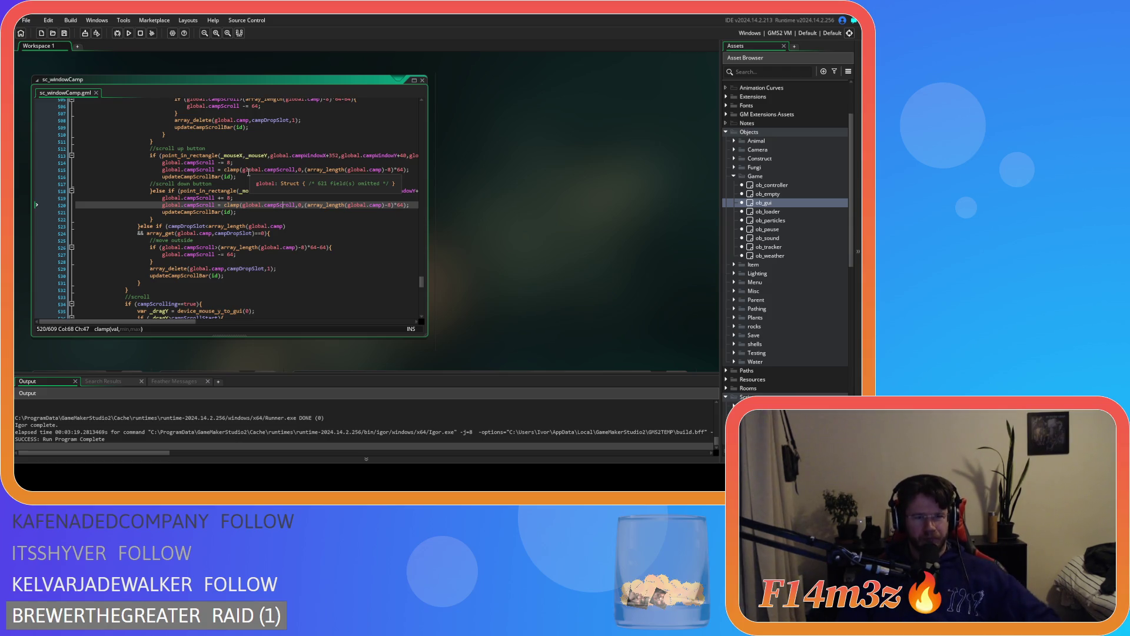
{"action": "left_click", "coordinate": [243, 190]}
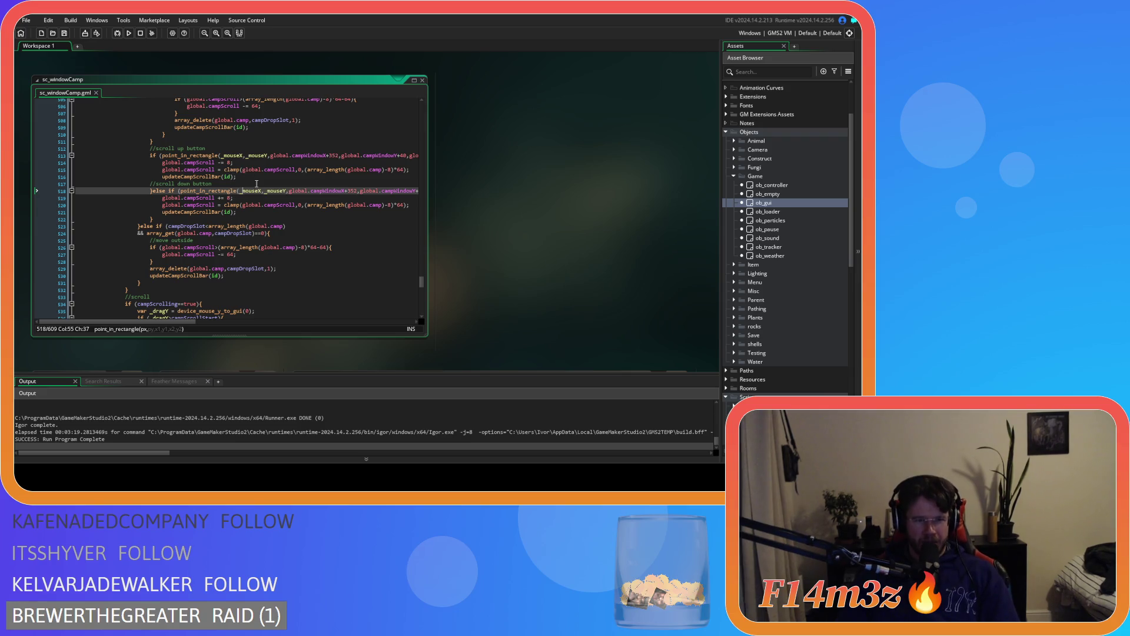
{"action": "scroll", "coordinate": [256, 189], "scroll_direction": "down", "scroll_amount": 2}
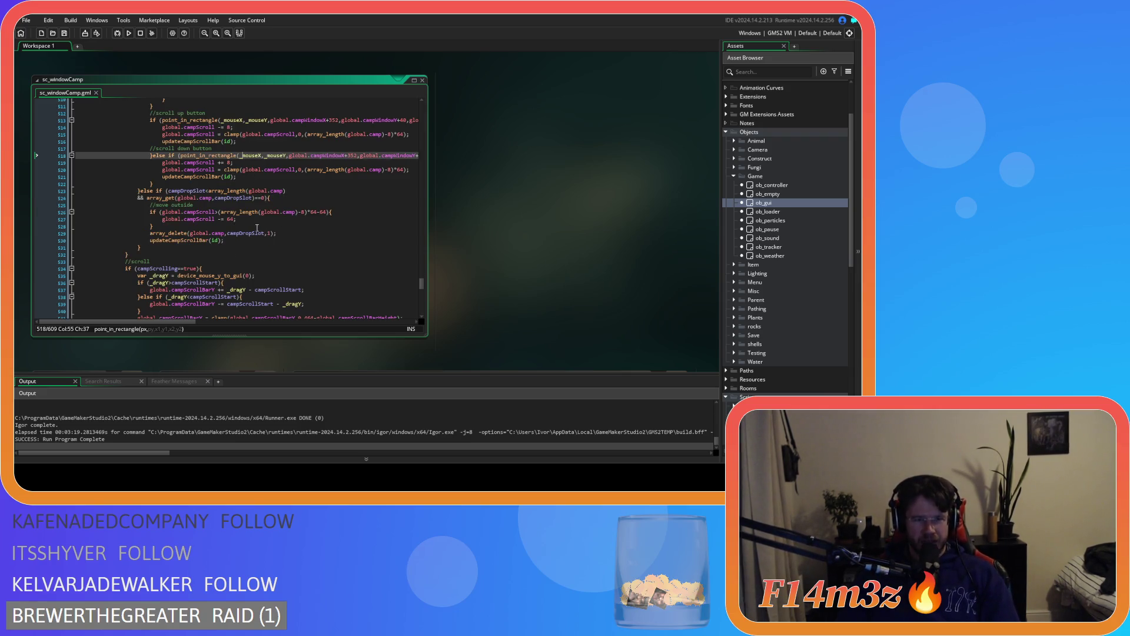
{"action": "scroll", "coordinate": [256, 227], "scroll_direction": "down", "scroll_amount": 10}
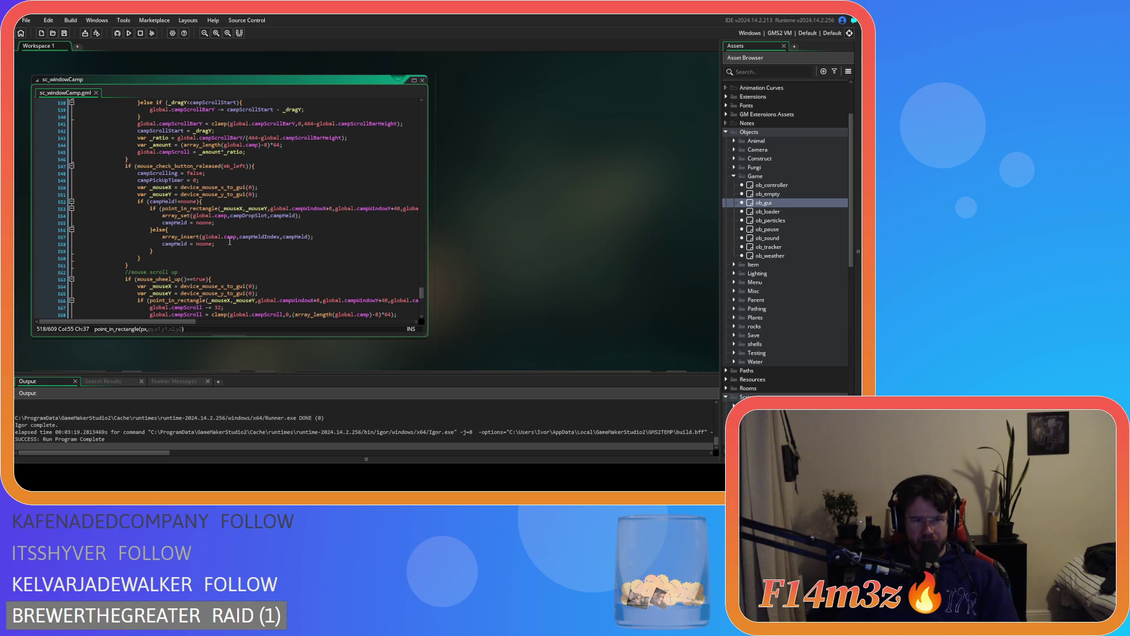
{"action": "left_click", "coordinate": [226, 223]}
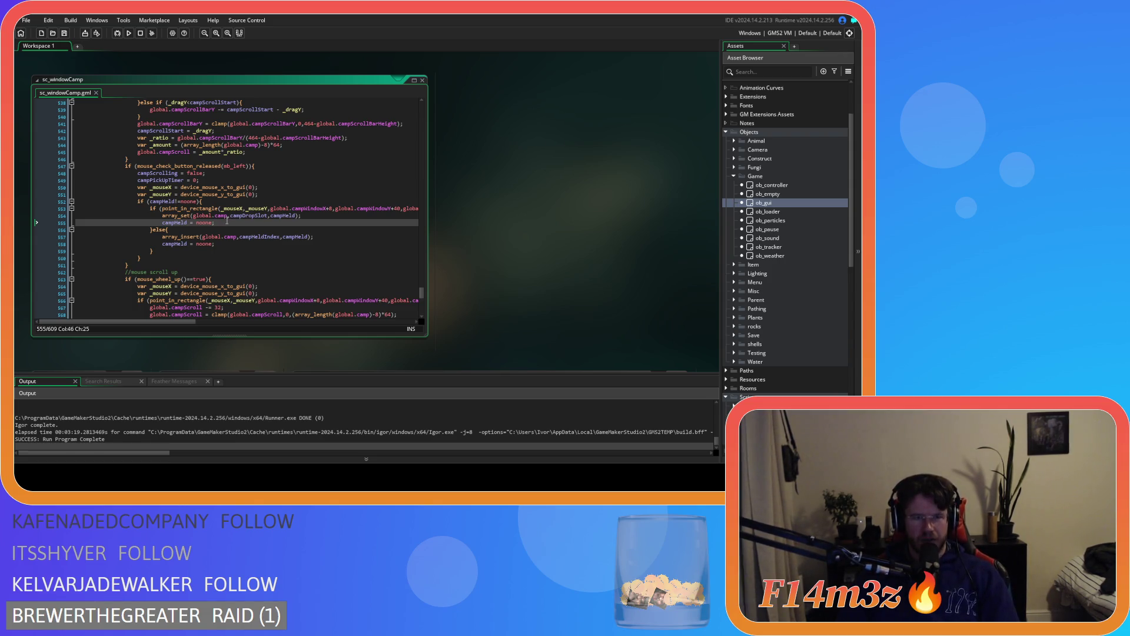
{"action": "left_click", "coordinate": [373, 208]}
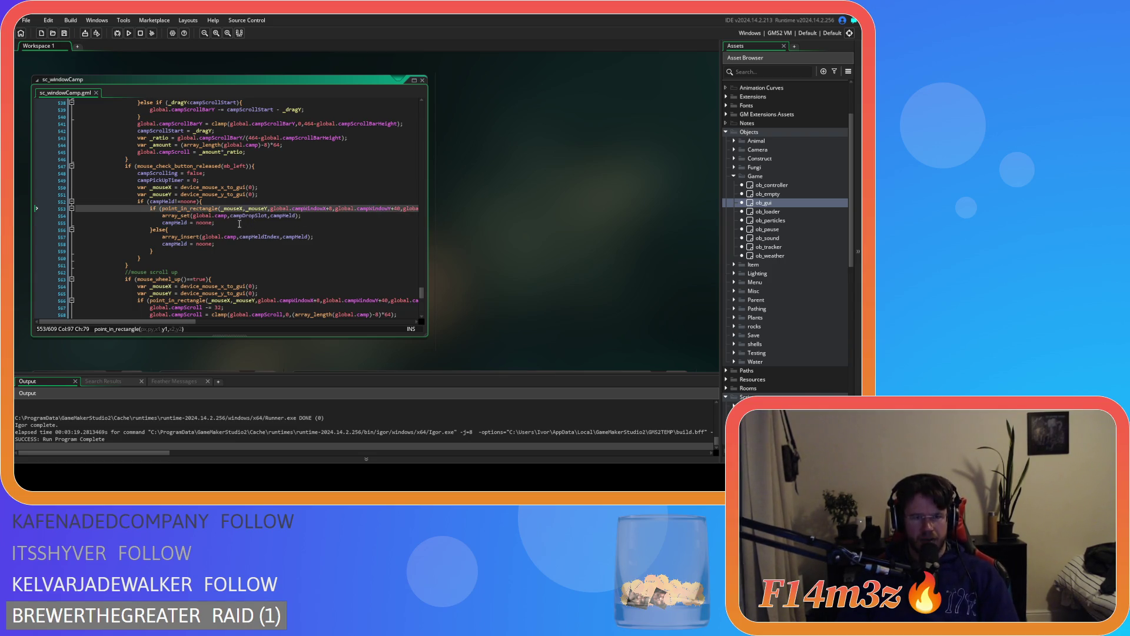
Copy the array_insert and campHeld = noone lines, then scroll to the close function
{"action": "mouse_move", "coordinate": [194, 216]}
{"action": "left_mouse_down"}
{"action": "mouse_move", "coordinate": [244, 216]}
{"action": "mouse_move", "coordinate": [162, 237]}
{"action": "left_mouse_up"}
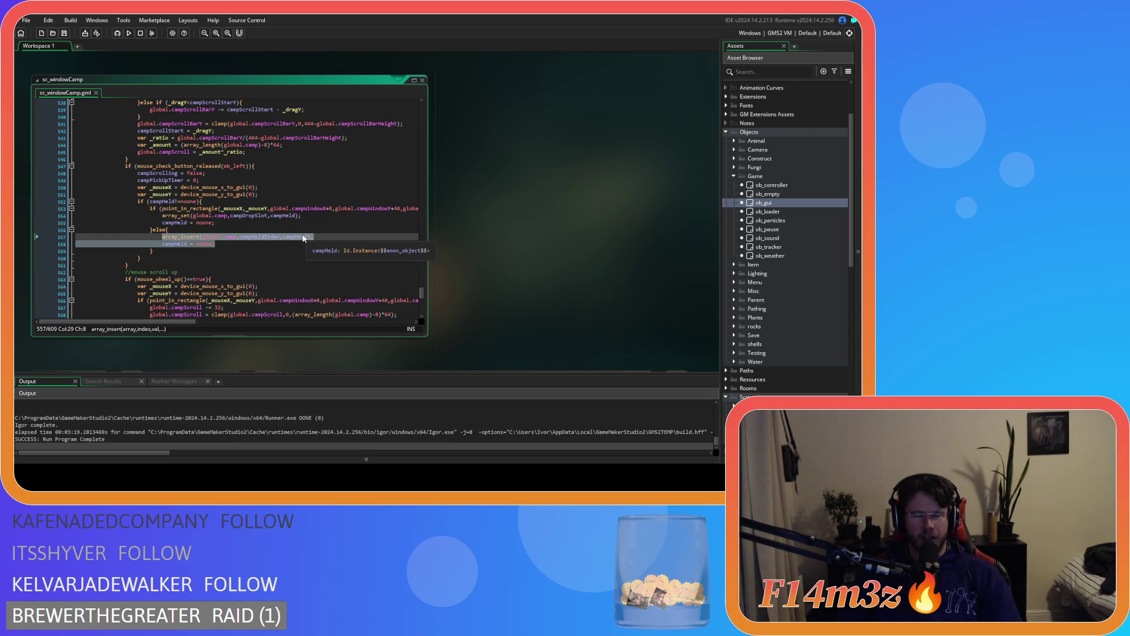
{"action": "right_click", "coordinate": [194, 240]}
{"action": "left_click", "coordinate": [206, 254]}
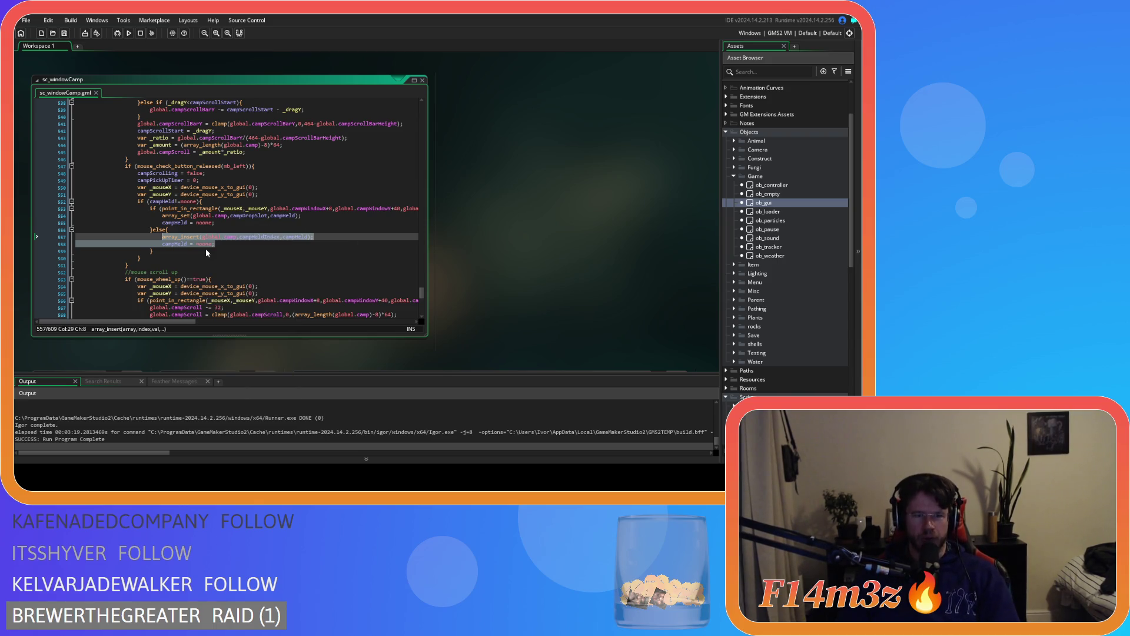
{"action": "scroll", "coordinate": [235, 239], "scroll_direction": "down", "scroll_amount": 8}
{"action": "scroll", "coordinate": [236, 236], "scroll_direction": "down", "scroll_amount": 6}
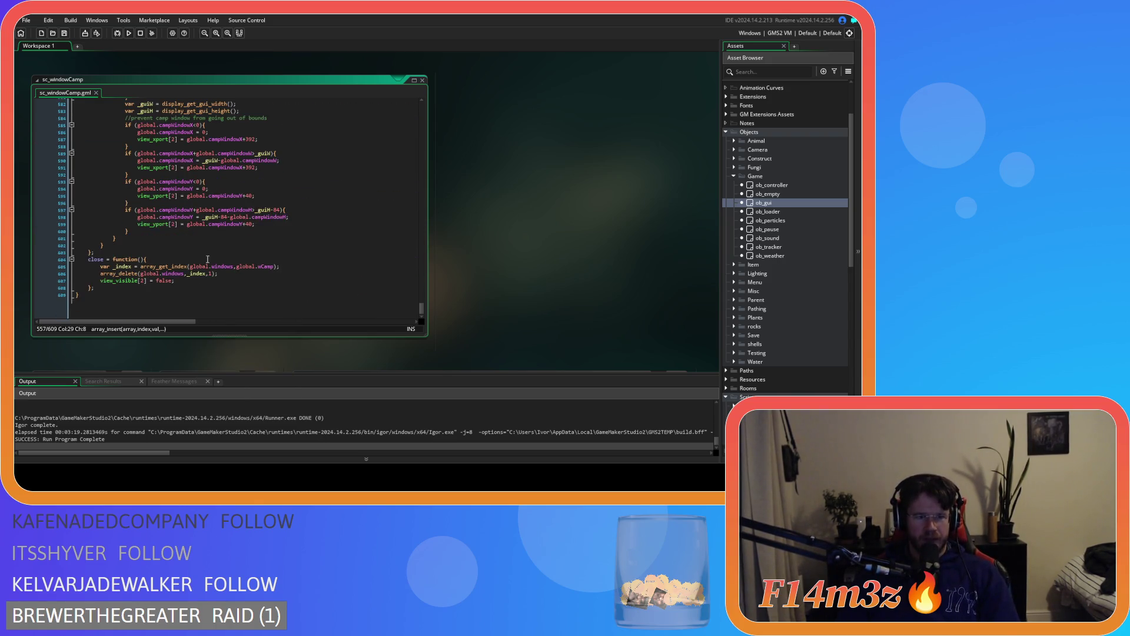
Paste the held-item restore lines at the top of close() and remove the campHeld line's extra indentation
{"action": "left_click", "coordinate": [172, 261]}
{"action": "key", "text": "Return"}
{"action": "key", "text": "ctrl+v"}
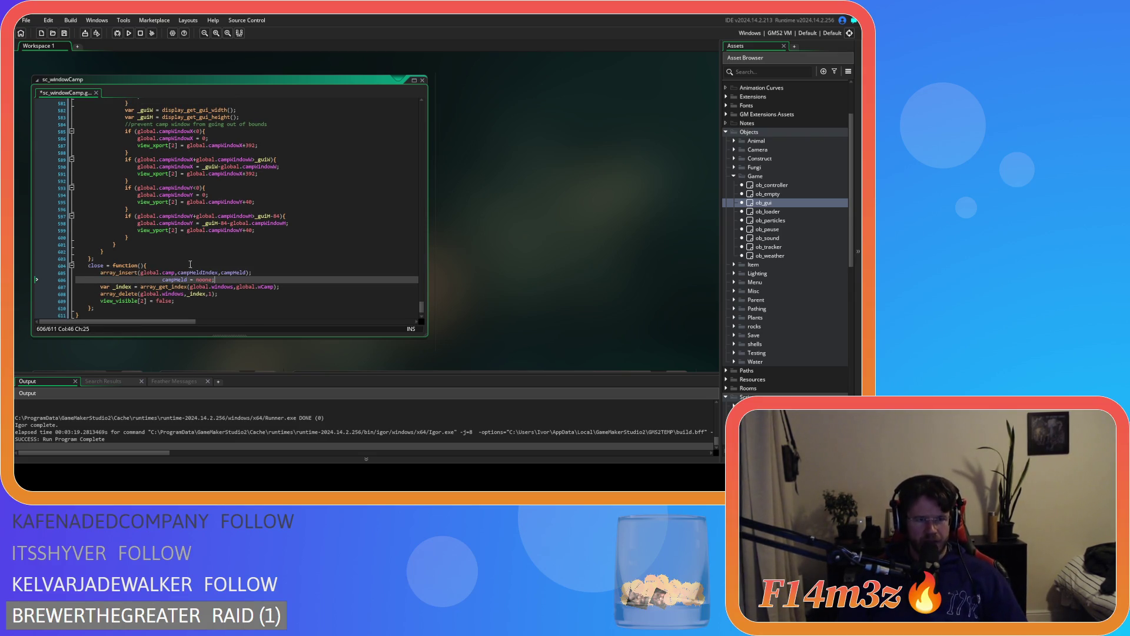
{"action": "left_click_drag", "start_coordinate": [163, 280], "coordinate": [116, 283]}
{"action": "key", "text": "BackSpace"}
Save the script with Ctrl+S, build and run the game with F5, and switch to it
{"action": "key", "text": "ctrl+s"}
{"action": "key", "text": "F5"}
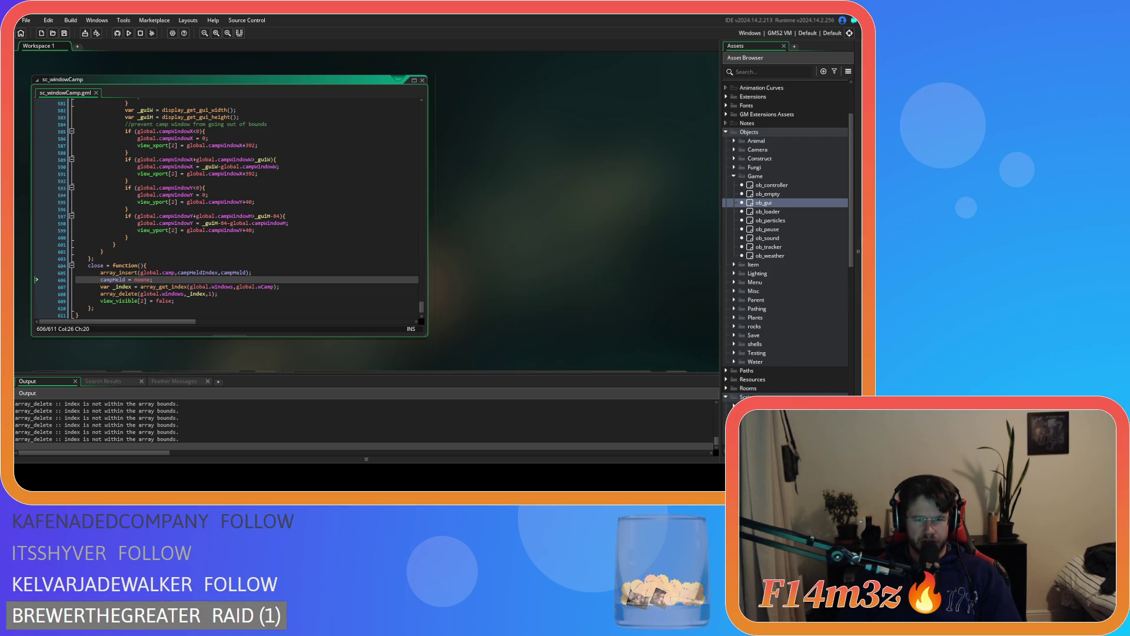
{"action": "key", "text": "alt+Tab"}
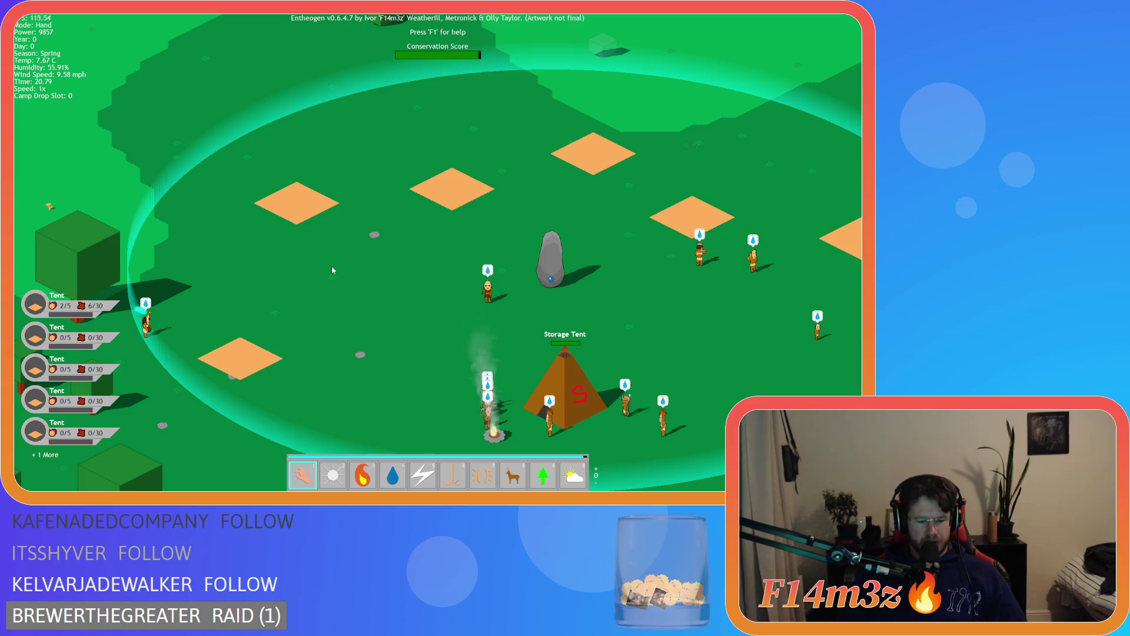
Open the Camp window, pick up the first Tent row and release it elsewhere in the list
{"action": "key", "text": "c"}
{"action": "left_click", "coordinate": [226, 244]}
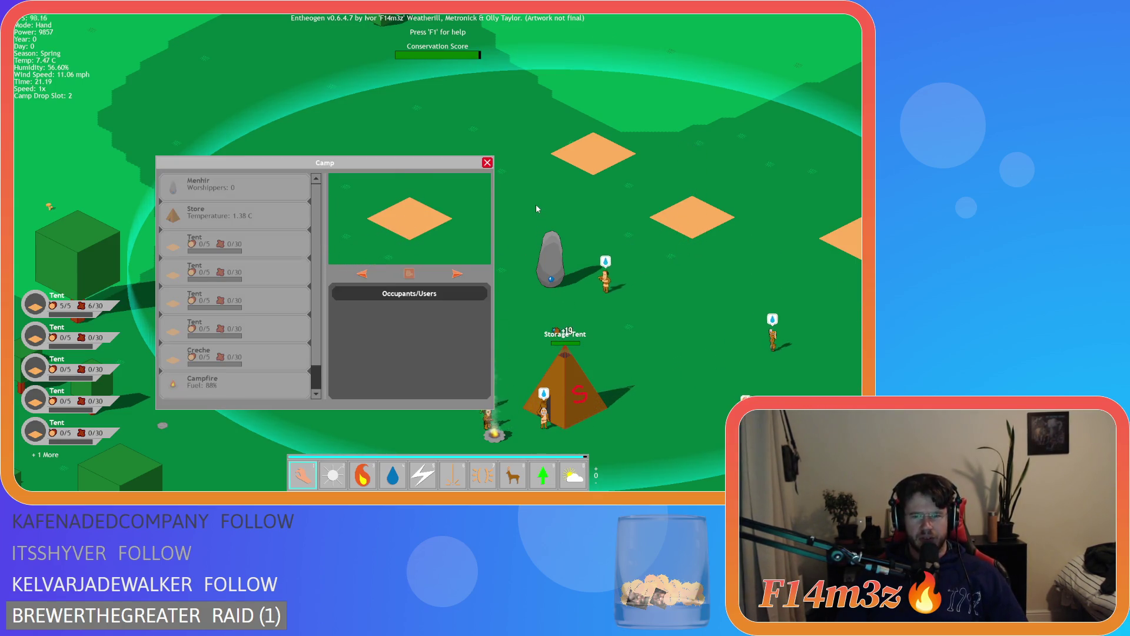
{"action": "left_click", "coordinate": [245, 249]}
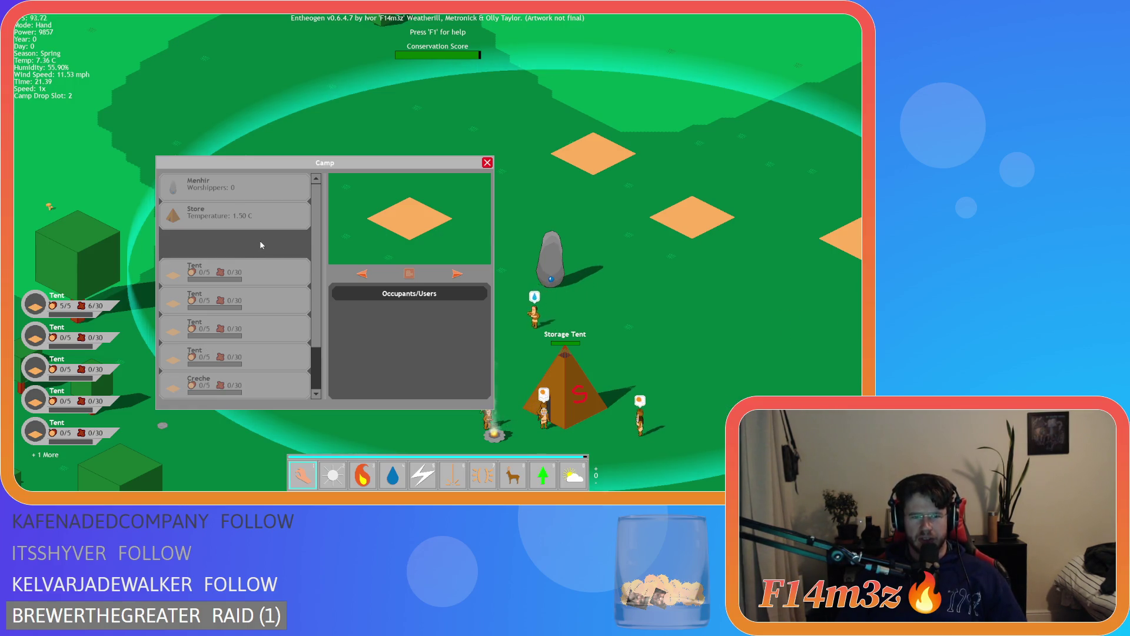
{"action": "left_click", "coordinate": [380, 239]}
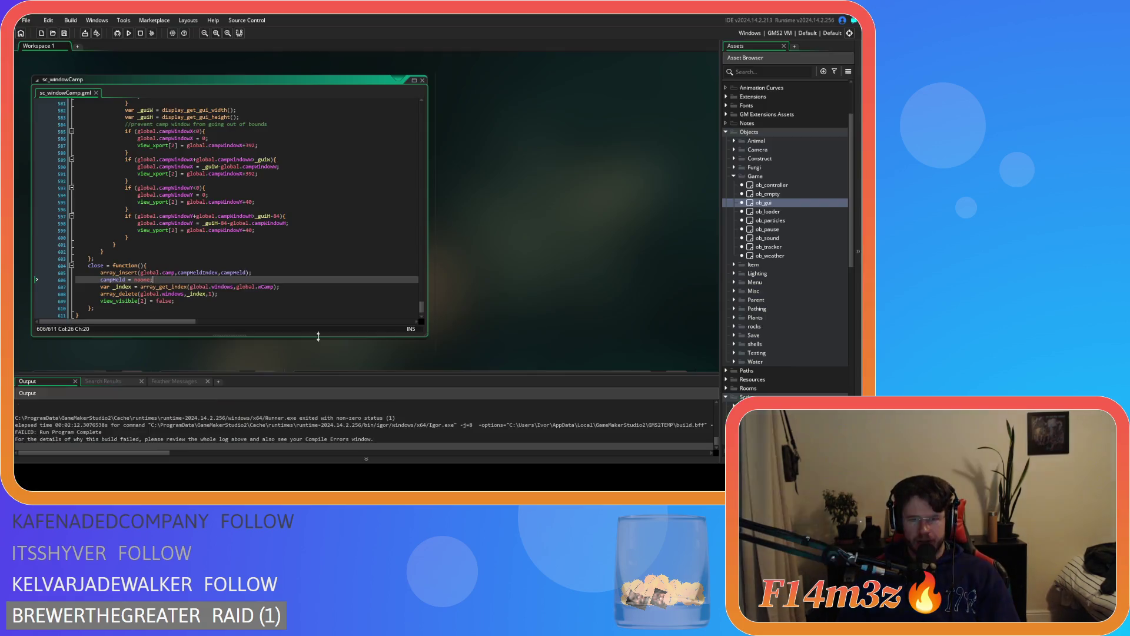
{"action": "left_click_drag", "start_coordinate": [174, 273], "coordinate": [188, 273]}
{"action": "left_click", "coordinate": [183, 273]}
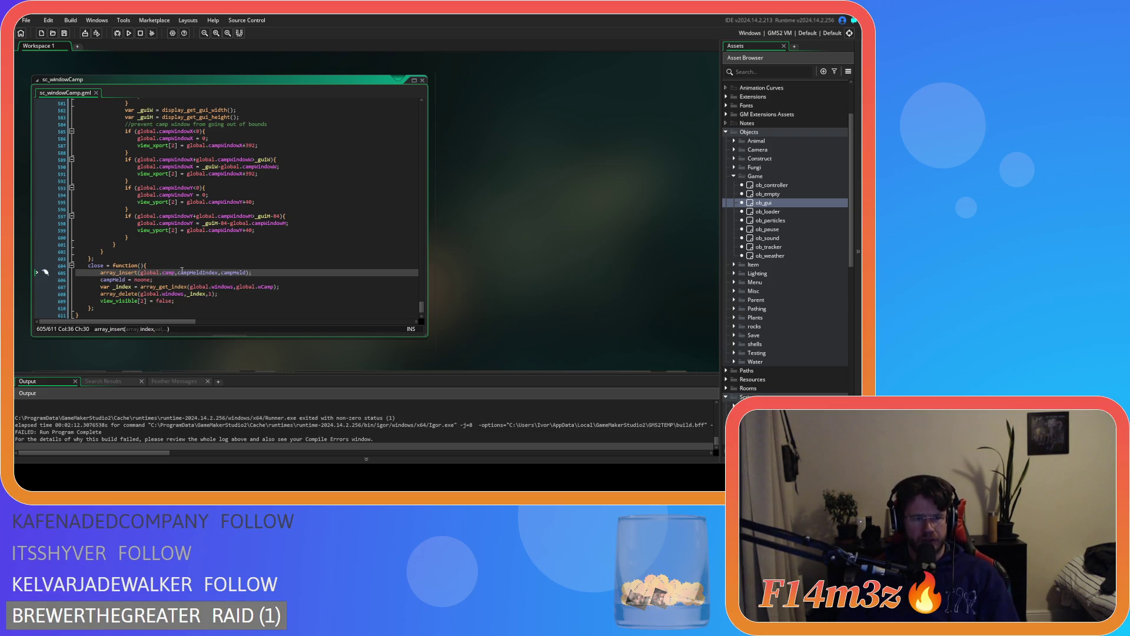
{"action": "mouse_move", "coordinate": [166, 272]}
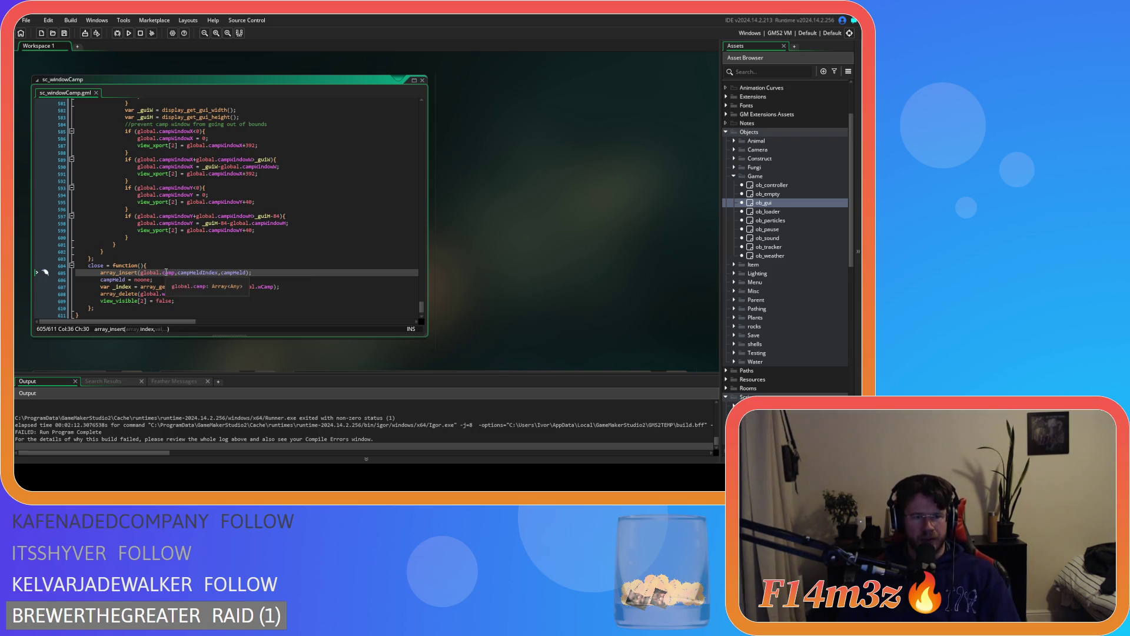
{"action": "left_click", "coordinate": [172, 267]}
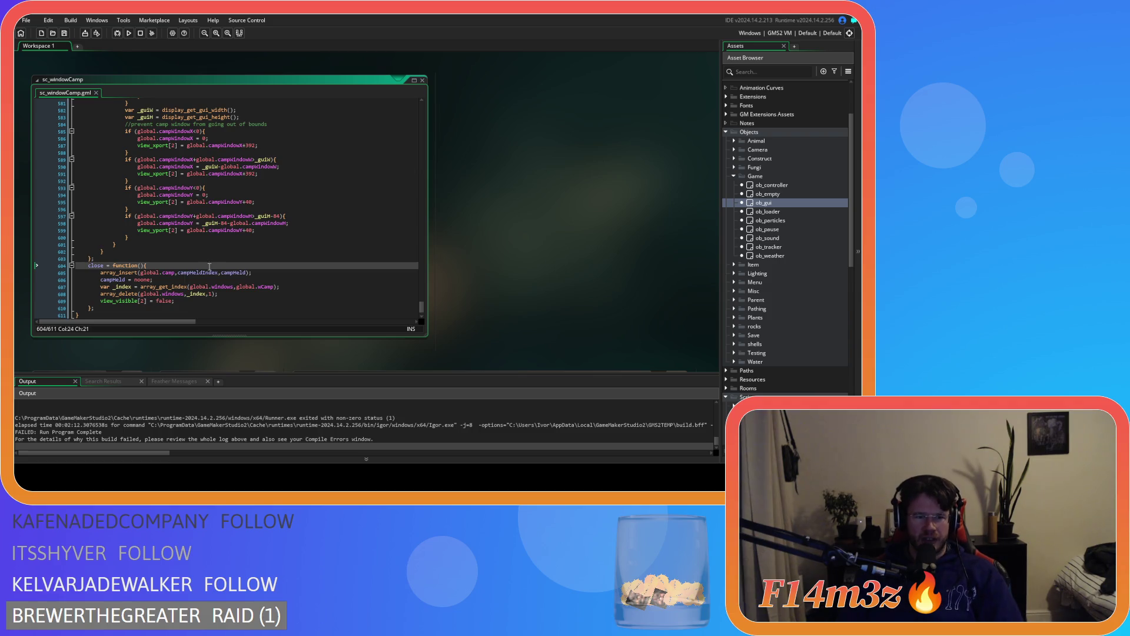
{"action": "double_click", "coordinate": [202, 272]}
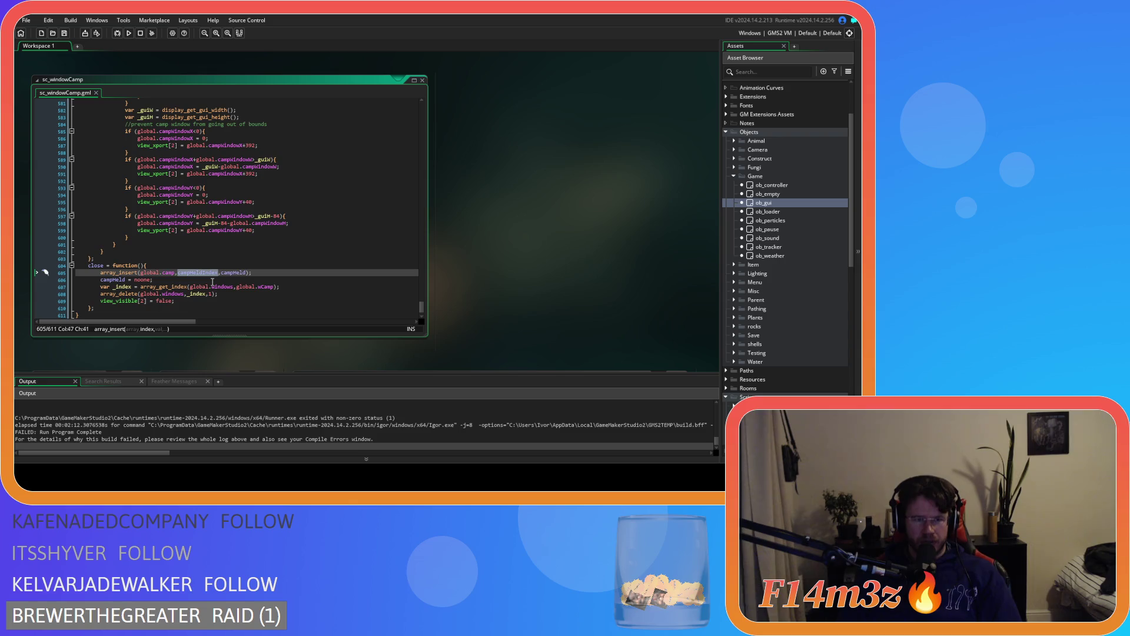
{"action": "left_click", "coordinate": [212, 276]}
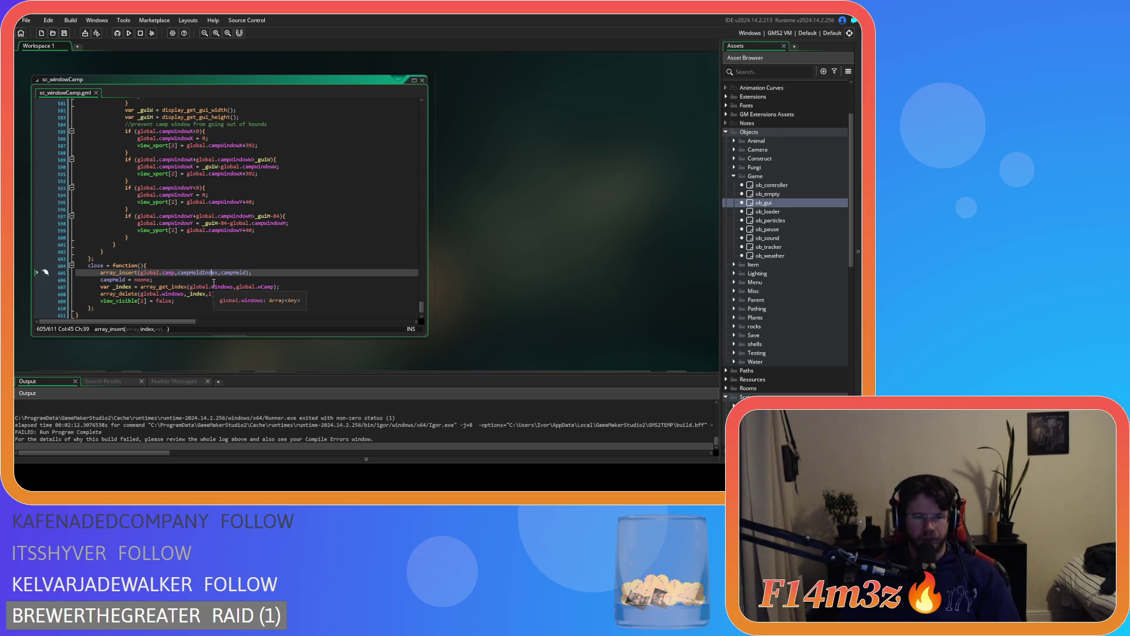
{"action": "left_click", "coordinate": [214, 281]}
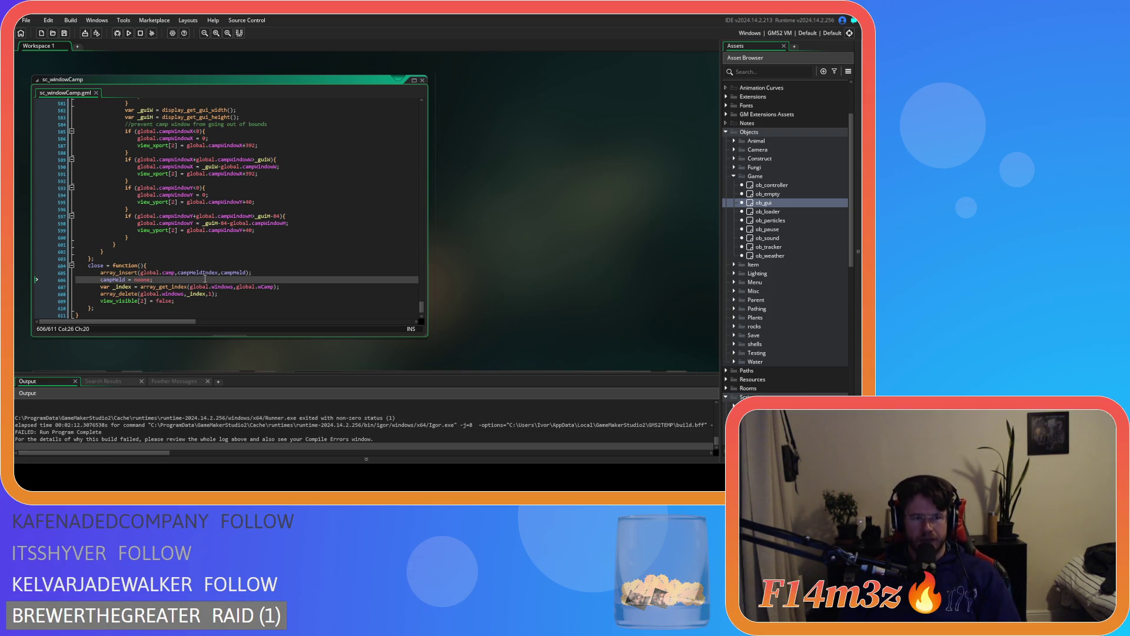
{"action": "left_click", "coordinate": [205, 273]}
{"action": "double_click", "coordinate": [234, 273]}
{"action": "double_click", "coordinate": [196, 272]}
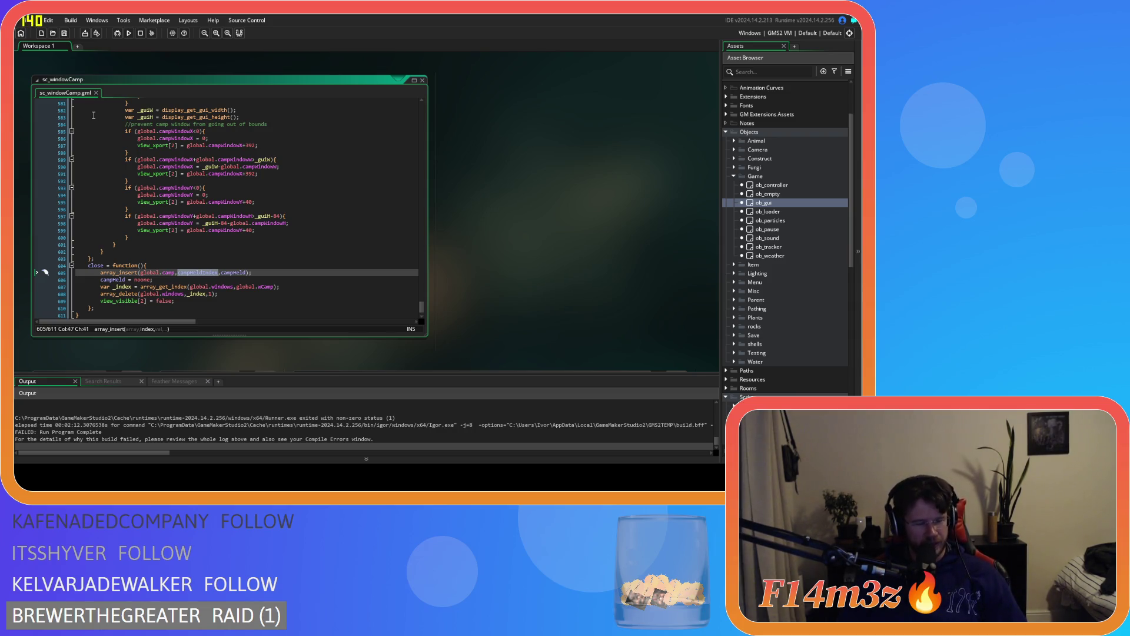
Replace every whole-word campHeldIndex in the project with global.campHeldIndex
{"action": "key", "text": "ctrl+f"}
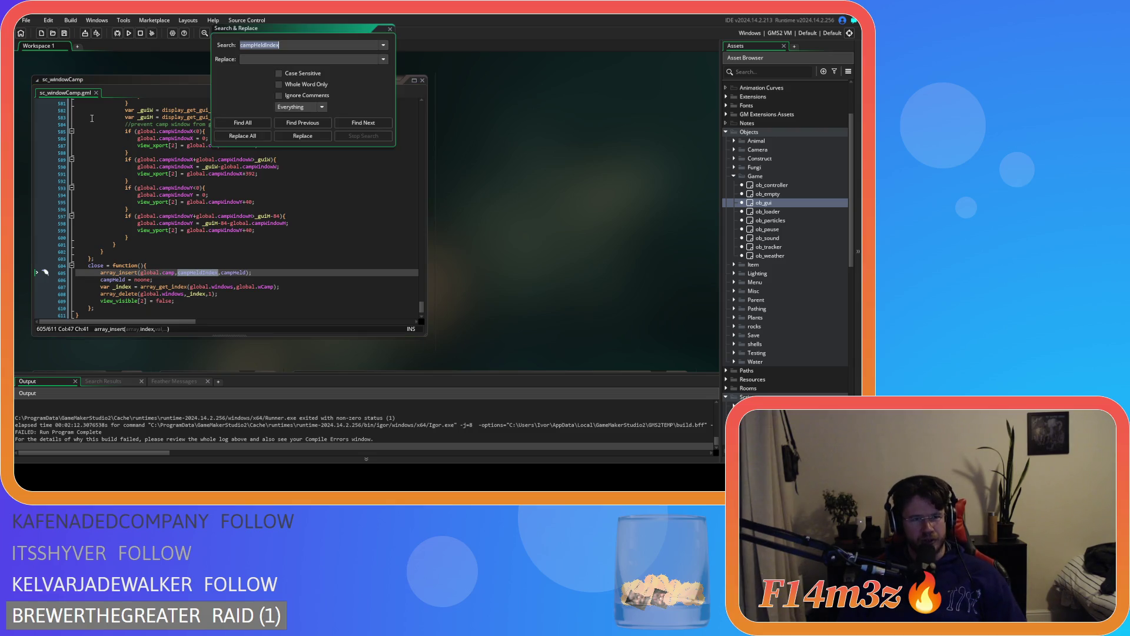
{"action": "key", "text": "Return"}
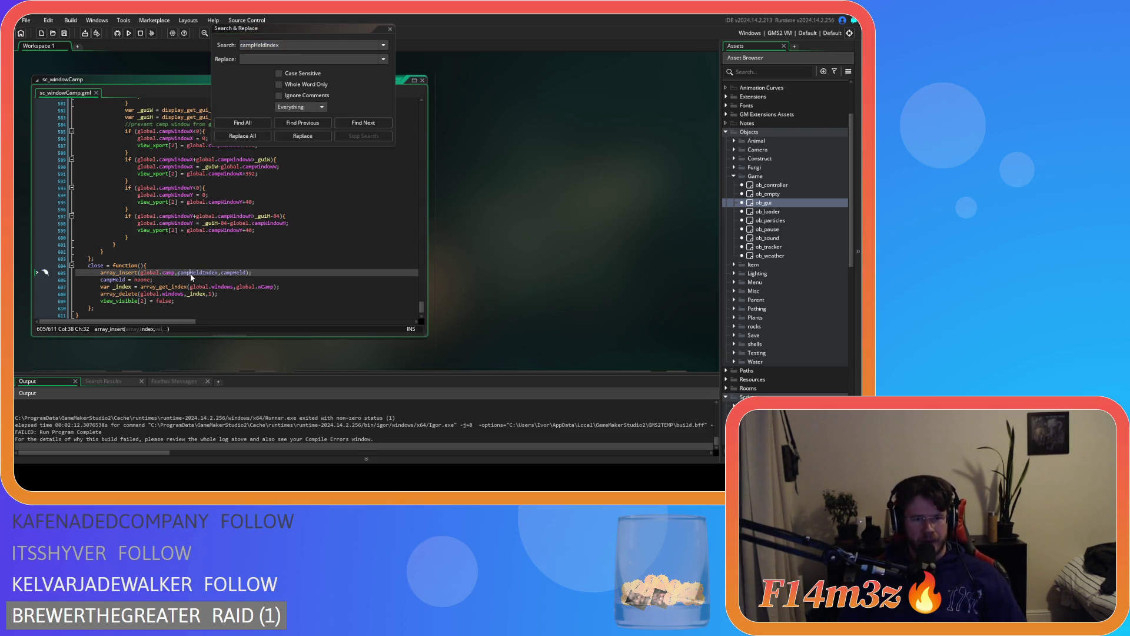
{"action": "left_click", "coordinate": [271, 48]}
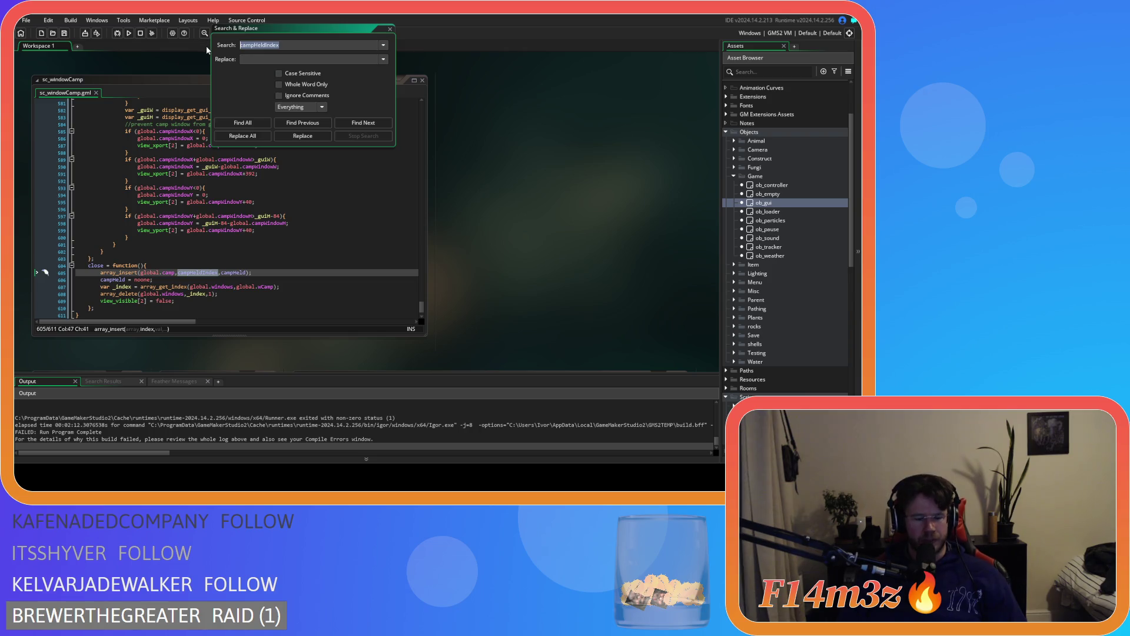
{"action": "left_click", "coordinate": [281, 46]}
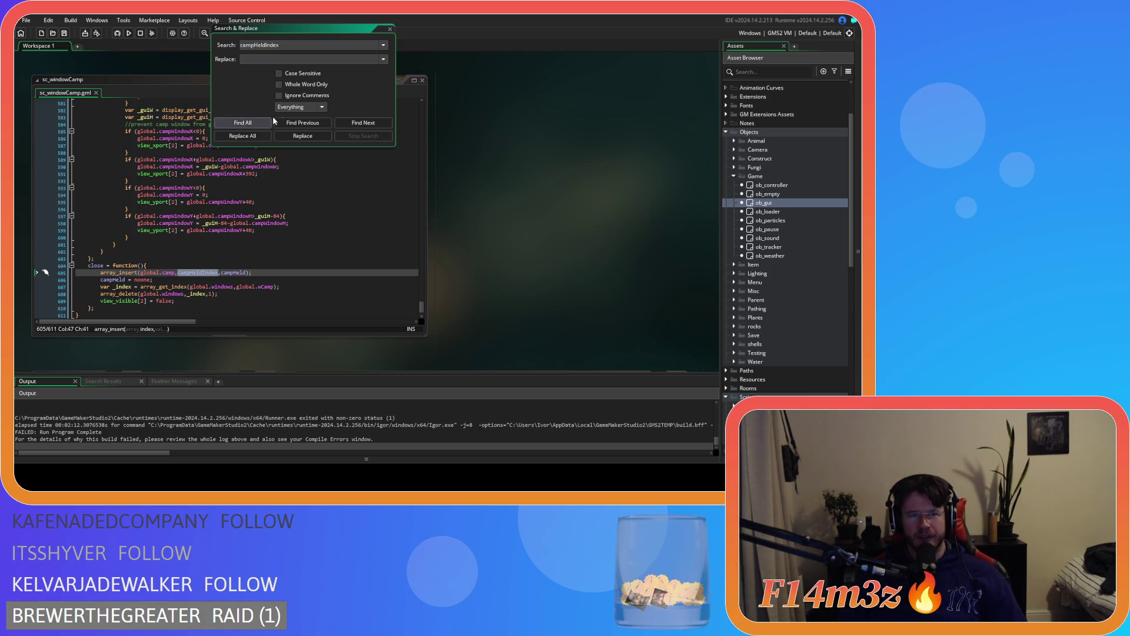
{"action": "left_click", "coordinate": [279, 84]}
{"action": "left_click", "coordinate": [242, 122]}
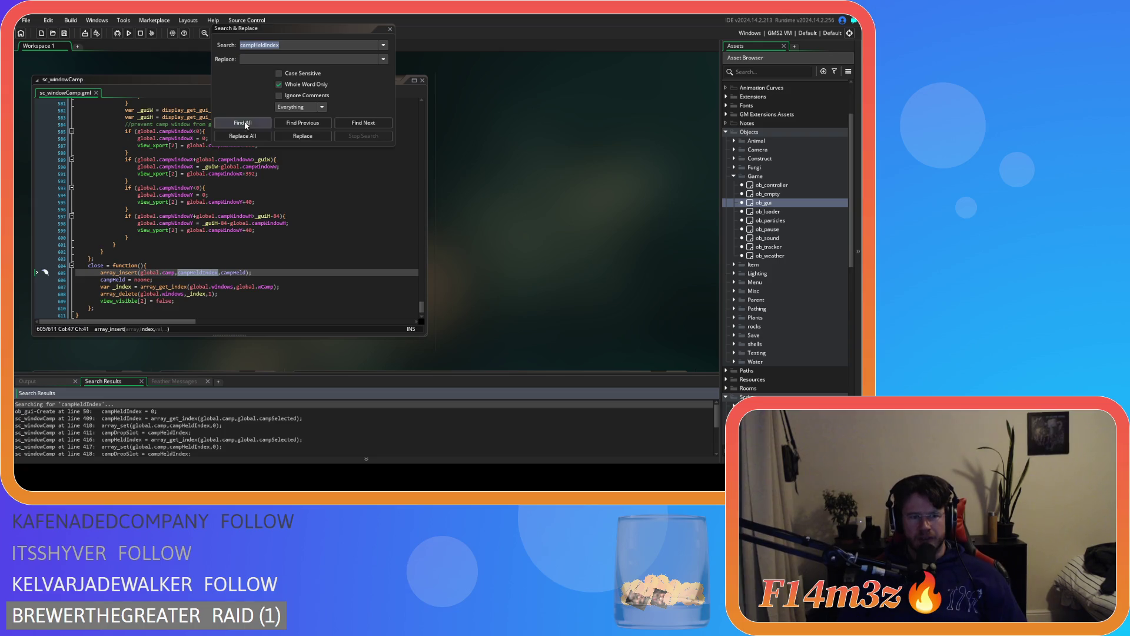
{"action": "scroll", "coordinate": [213, 431], "scroll_direction": "down", "scroll_amount": 2}
{"action": "key", "text": "Return"}
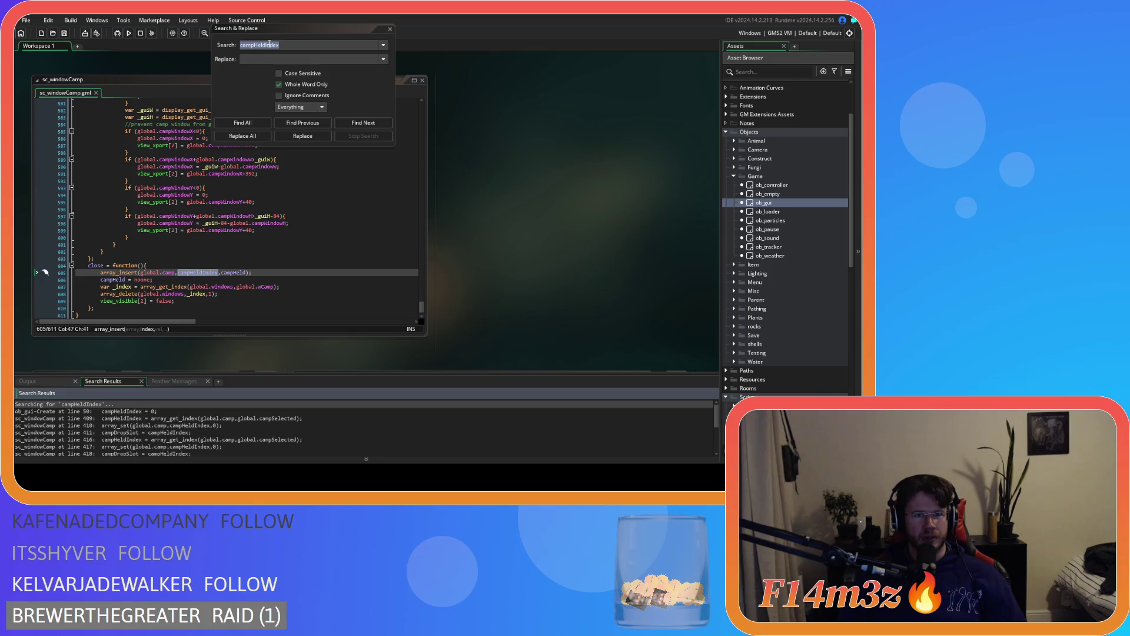
{"action": "left_click", "coordinate": [277, 60]}
{"action": "type", "text": "lobal.campHeldIndex"}
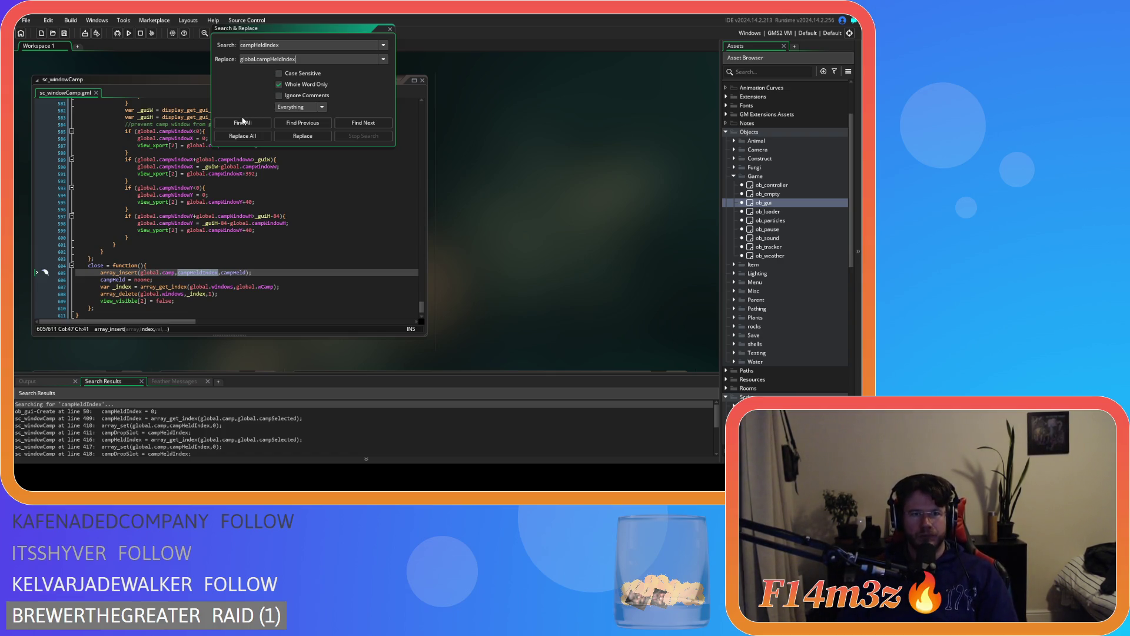
{"action": "left_click", "coordinate": [242, 137]}
{"action": "left_click", "coordinate": [464, 265]}
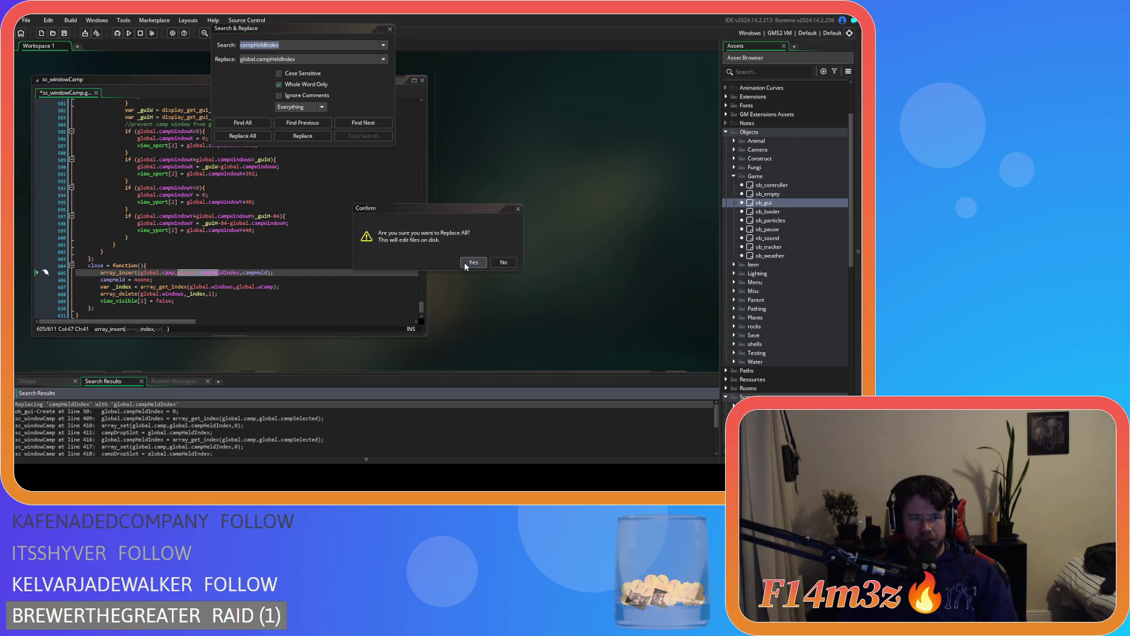
Replace every whole-word campHeld with global.campHeld, close the search window, and save
{"action": "double_click", "coordinate": [255, 273]}
{"action": "key", "text": "ctrl+shift+f"}
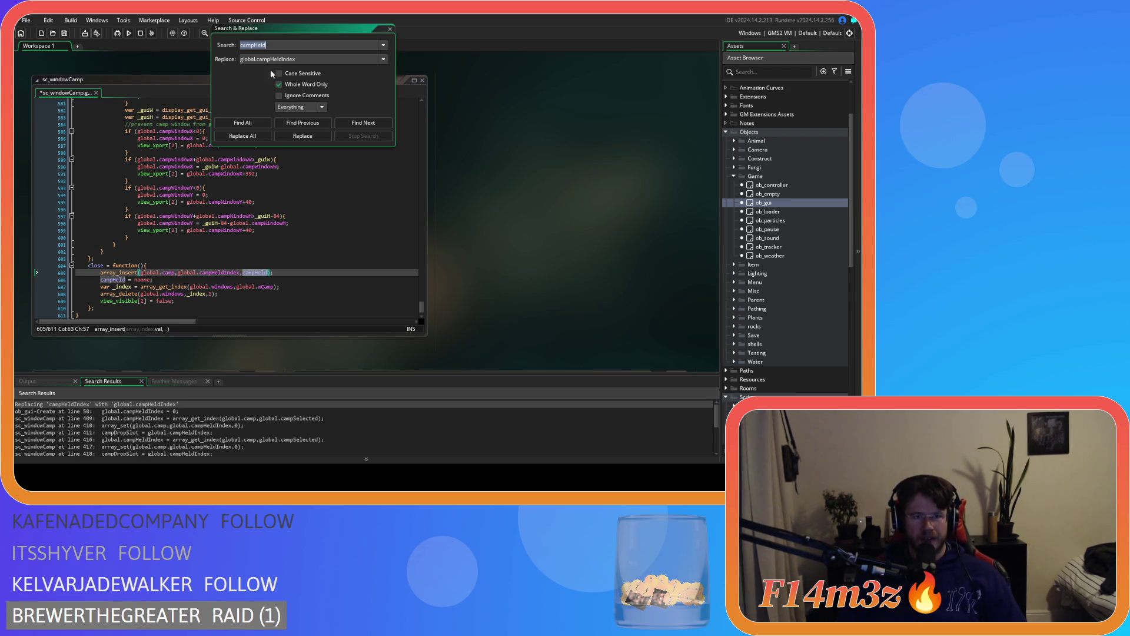
{"action": "left_click_drag", "start_coordinate": [296, 60], "coordinate": [257, 61]}
{"action": "type", "text": "campHeld"}
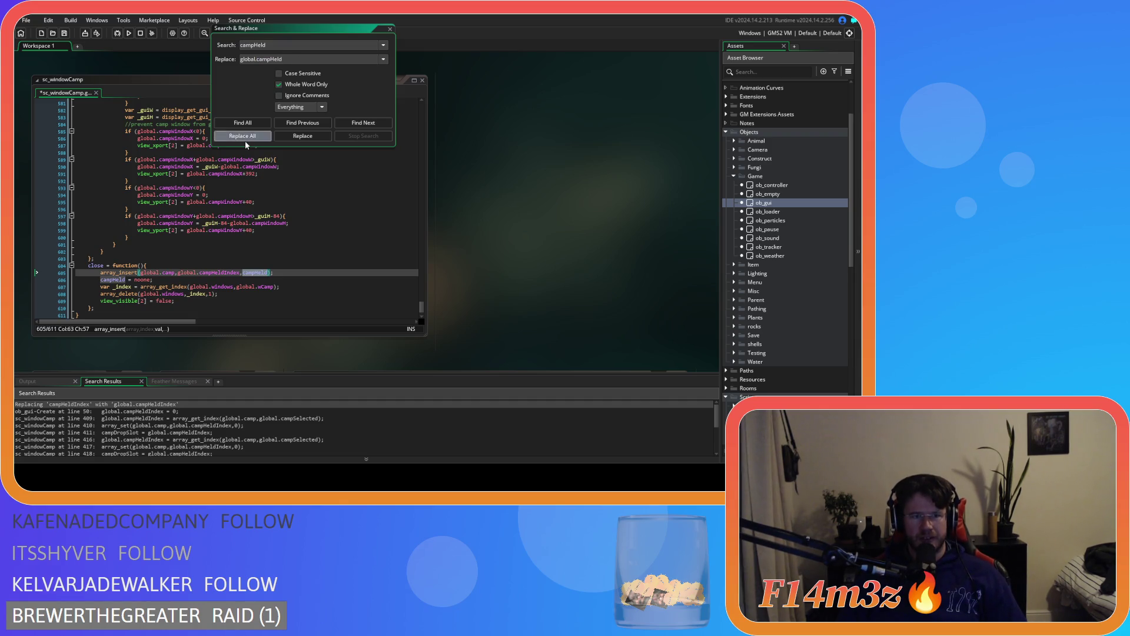
{"action": "left_click", "coordinate": [243, 137]}
{"action": "left_click", "coordinate": [471, 262]}
{"action": "left_click", "coordinate": [231, 286]}
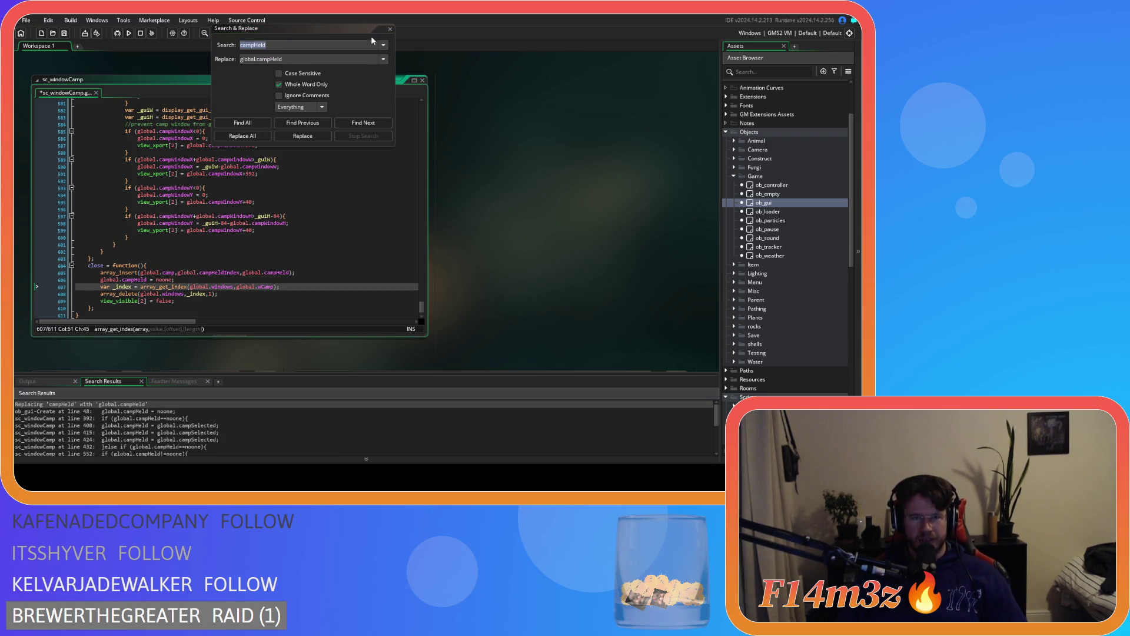
{"action": "left_click", "coordinate": [389, 29]}
{"action": "left_click", "coordinate": [253, 280]}
{"action": "key", "text": "ctrl+s"}
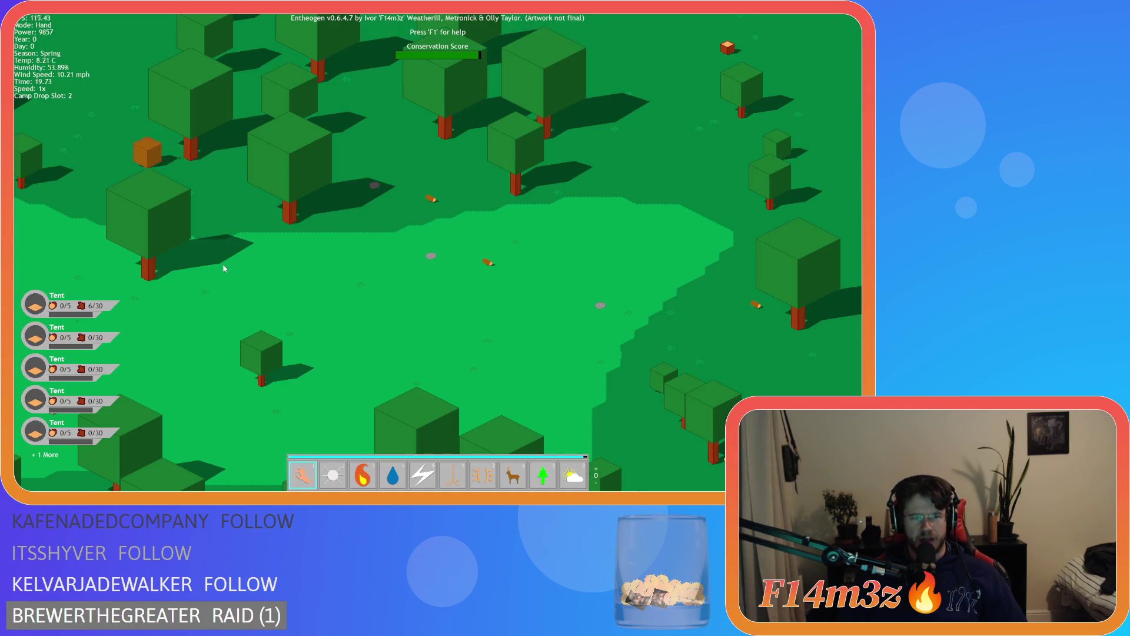
Open the Camp list, jump the view to the first Tent, then reopen and close the list
{"action": "key", "text": "c"}
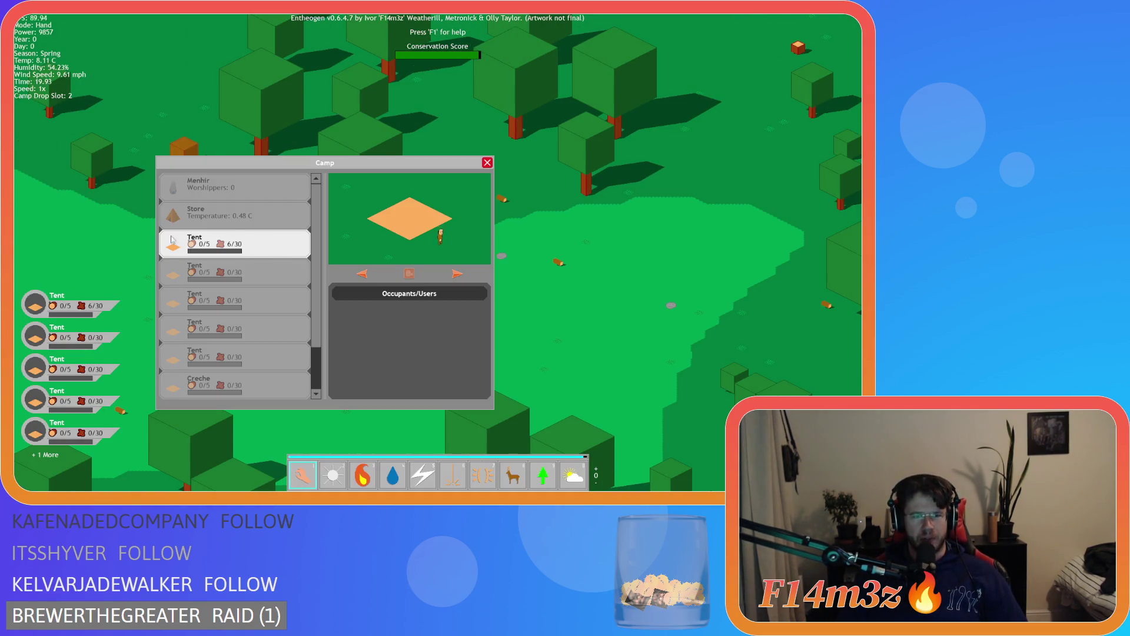
{"action": "left_click", "coordinate": [205, 249]}
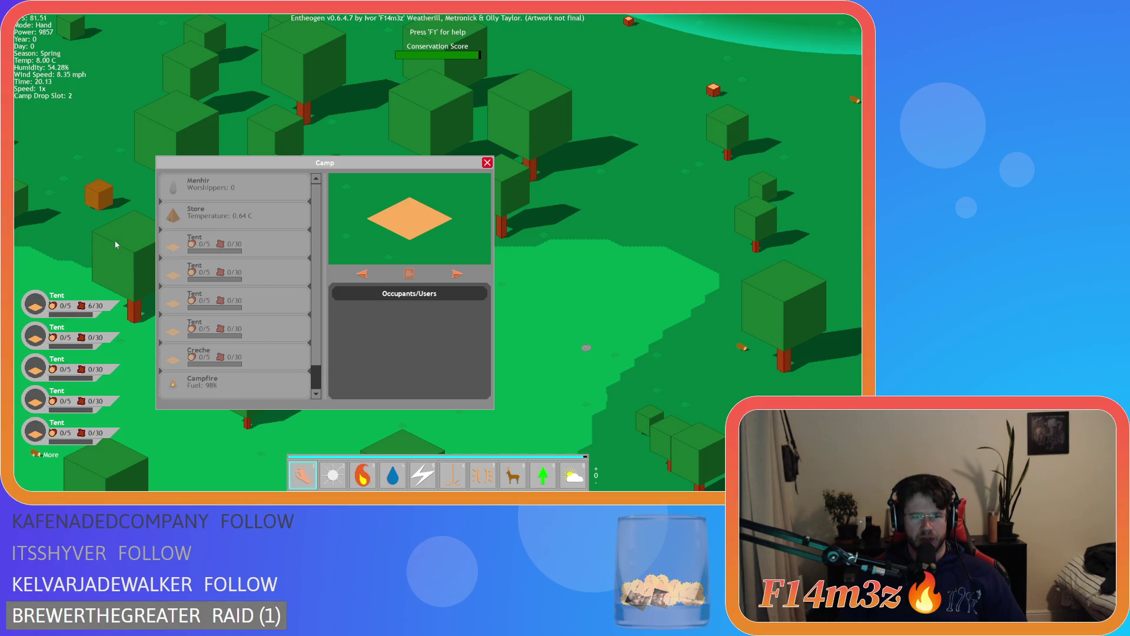
{"action": "key", "text": "c"}
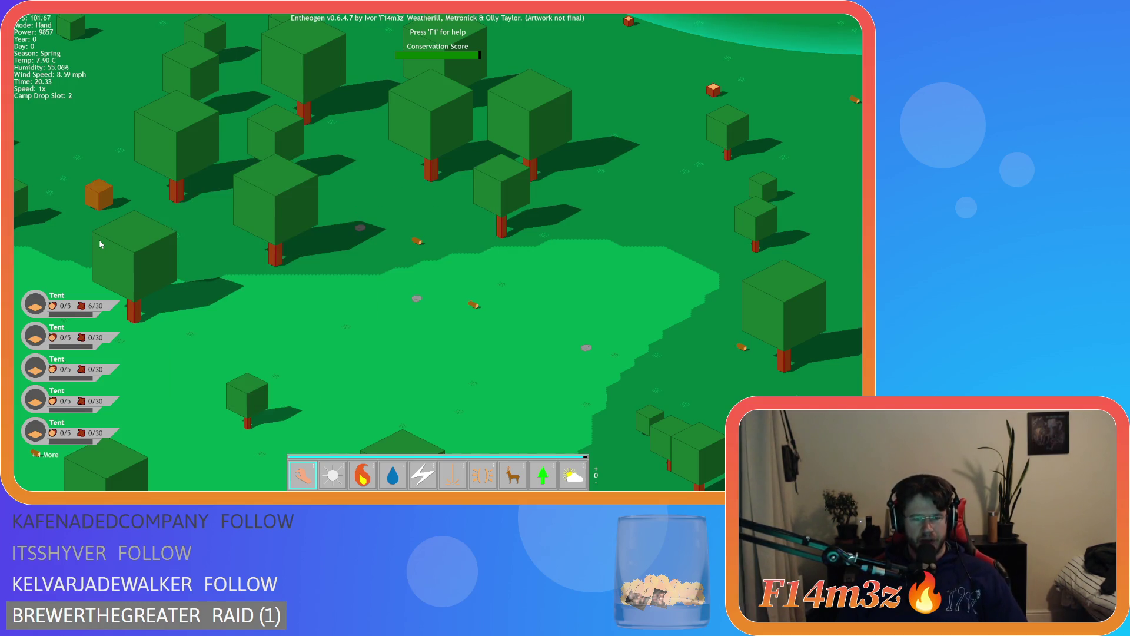
{"action": "key", "text": "c"}
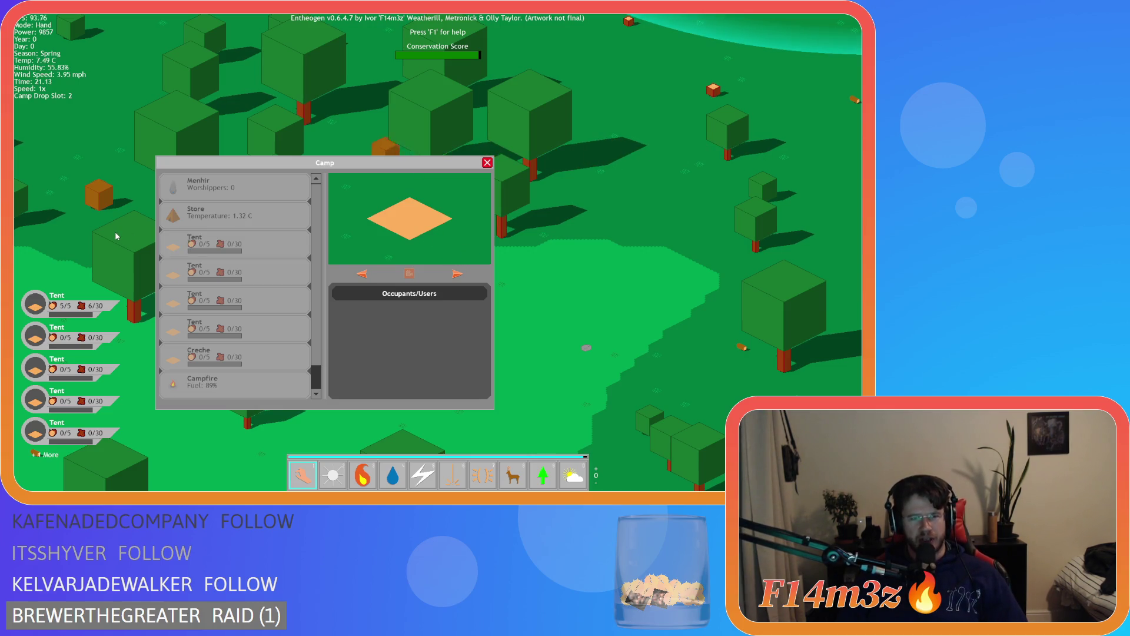
{"action": "key", "text": "Escape"}
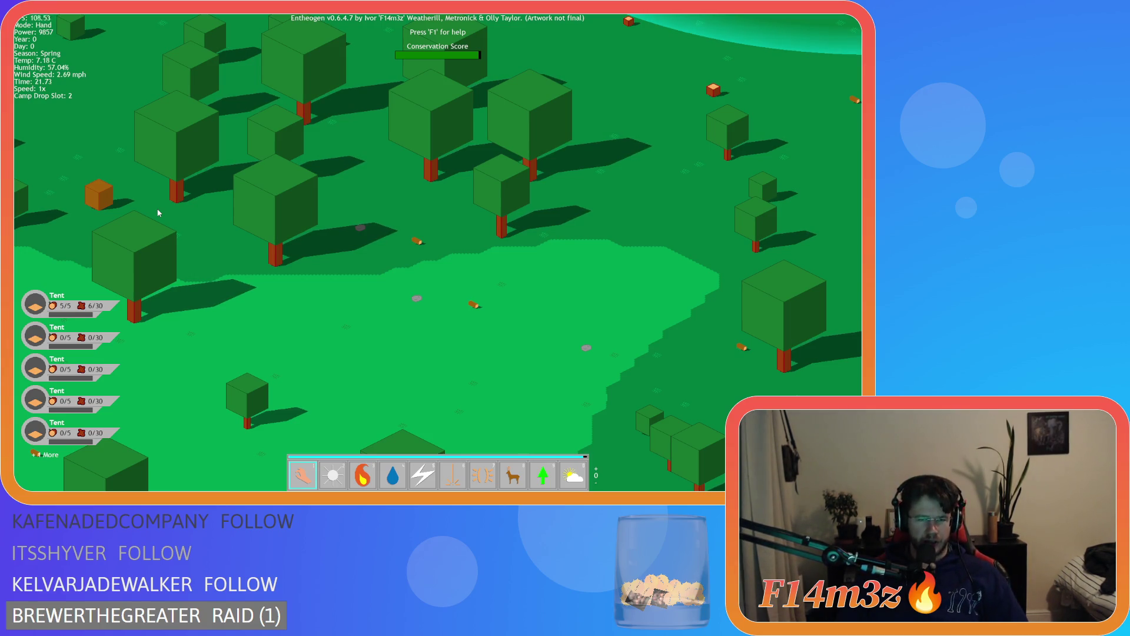
Reopen the Camp list from the camp block, drag a Tent down one place, and scroll the list
{"action": "left_click", "coordinate": [99, 194]}
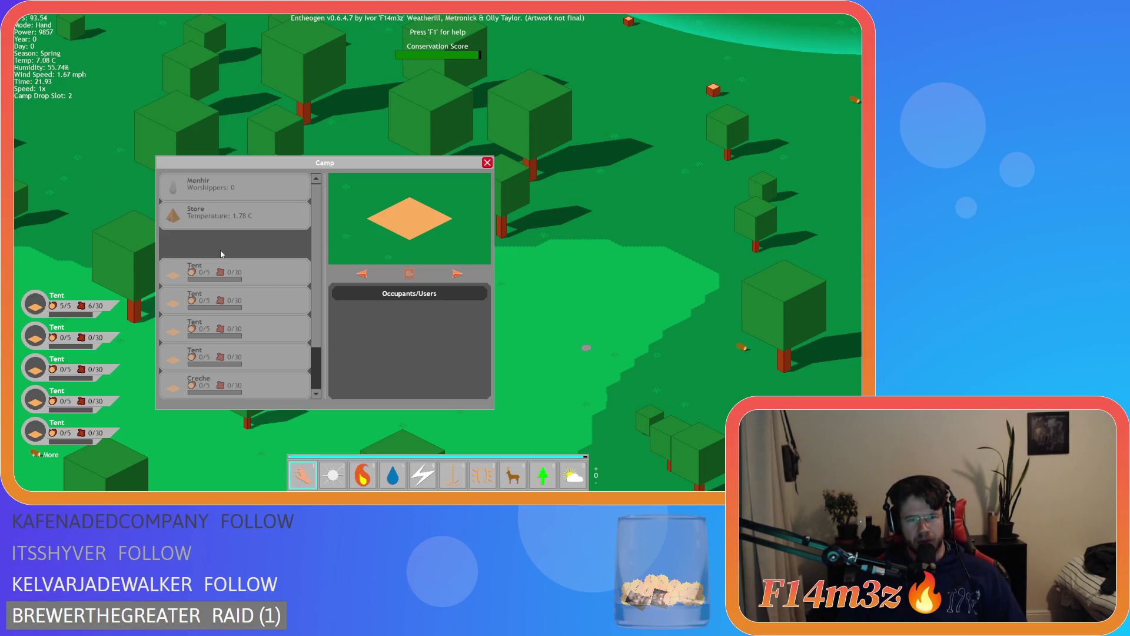
{"action": "mouse_move", "coordinate": [161, 253]}
{"action": "left_mouse_down"}
{"action": "mouse_move", "coordinate": [190, 250]}
{"action": "mouse_move", "coordinate": [204, 268]}
{"action": "mouse_move", "coordinate": [212, 248]}
{"action": "left_mouse_up"}
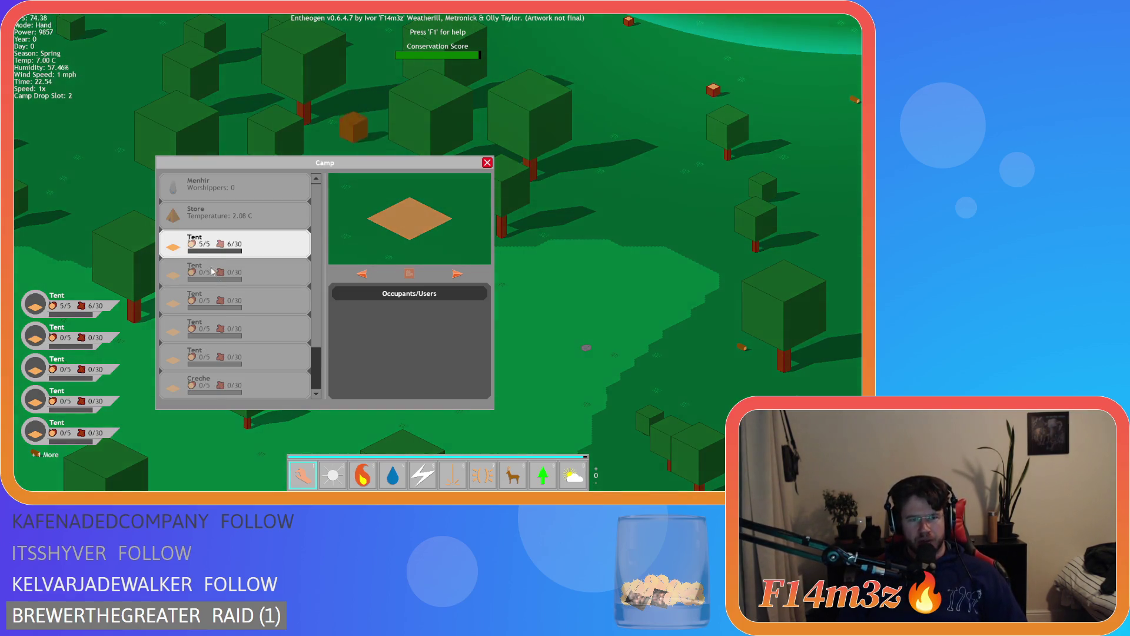
{"action": "key", "text": "d"}
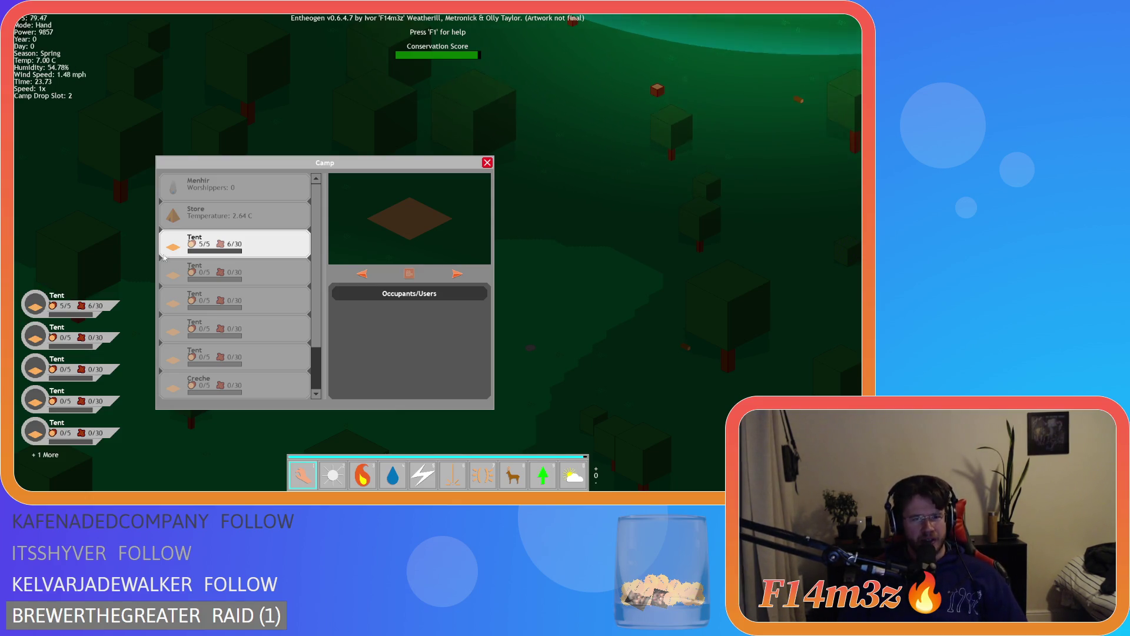
{"action": "scroll", "coordinate": [203, 248], "scroll_direction": "down", "scroll_amount": 2}
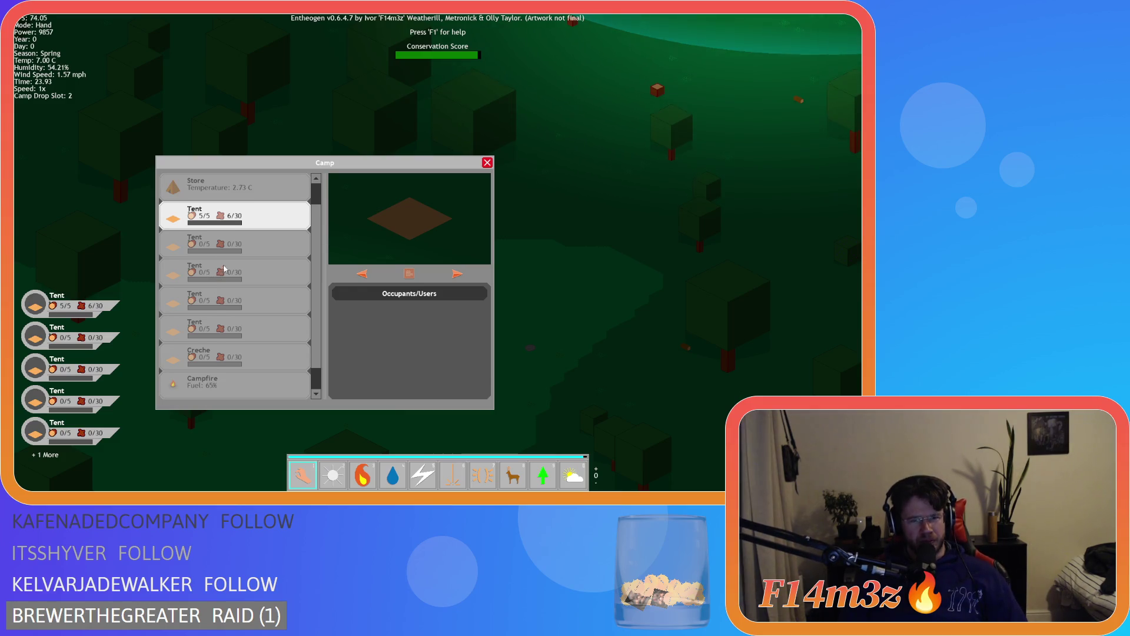
{"action": "scroll", "coordinate": [235, 241], "scroll_direction": "up", "scroll_amount": 2}
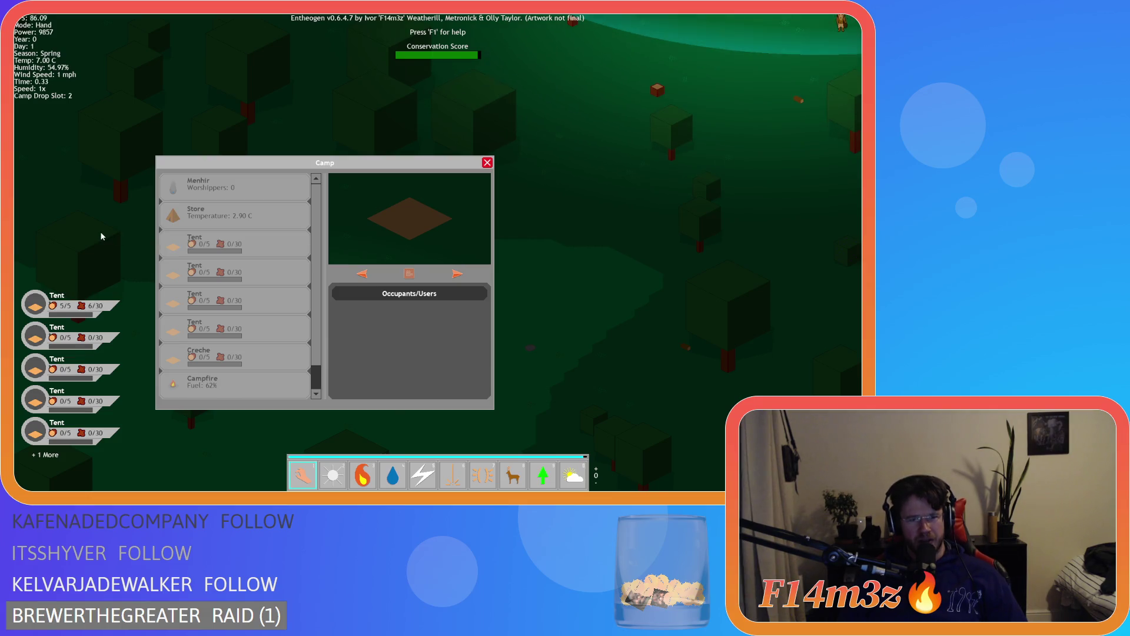
Pick up the 5/5 Tent from the Camp list and close the list while still holding it
{"action": "key", "text": "w"}
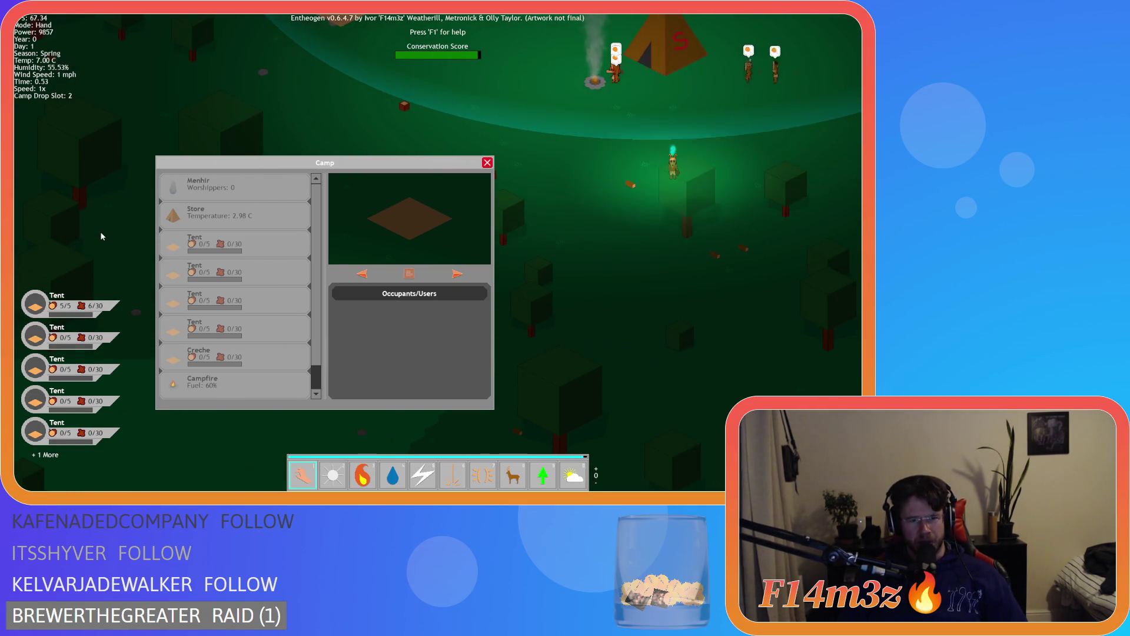
{"action": "key", "text": "s"}
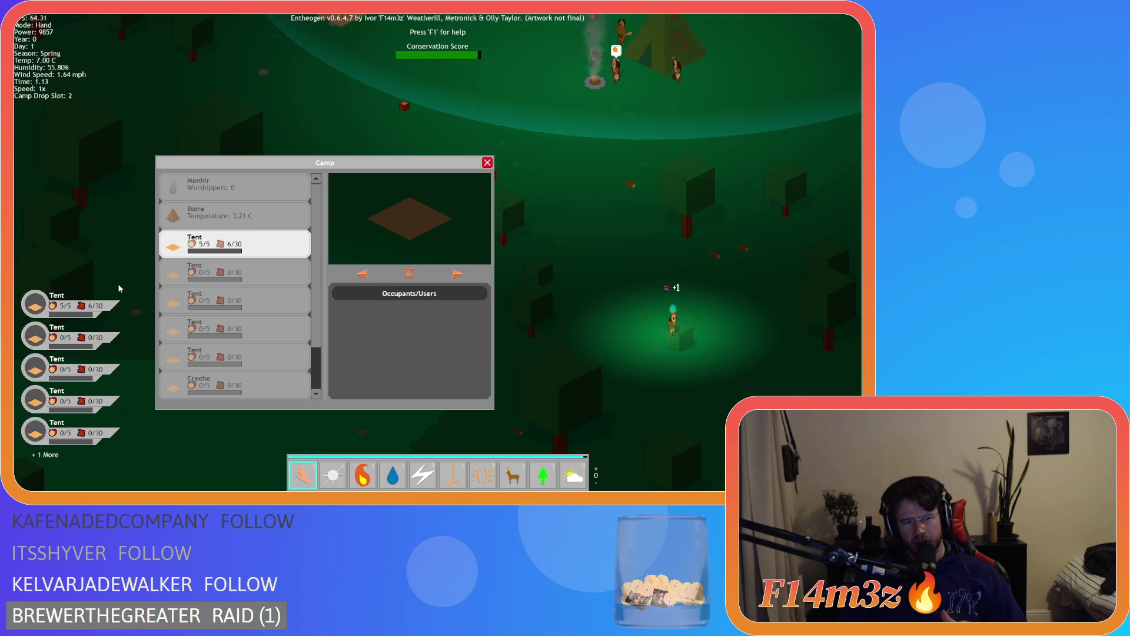
{"action": "mouse_move", "coordinate": [194, 244]}
{"action": "left_mouse_down"}
{"action": "mouse_move", "coordinate": [181, 298]}
{"action": "mouse_move", "coordinate": [190, 303]}
{"action": "left_mouse_up"}
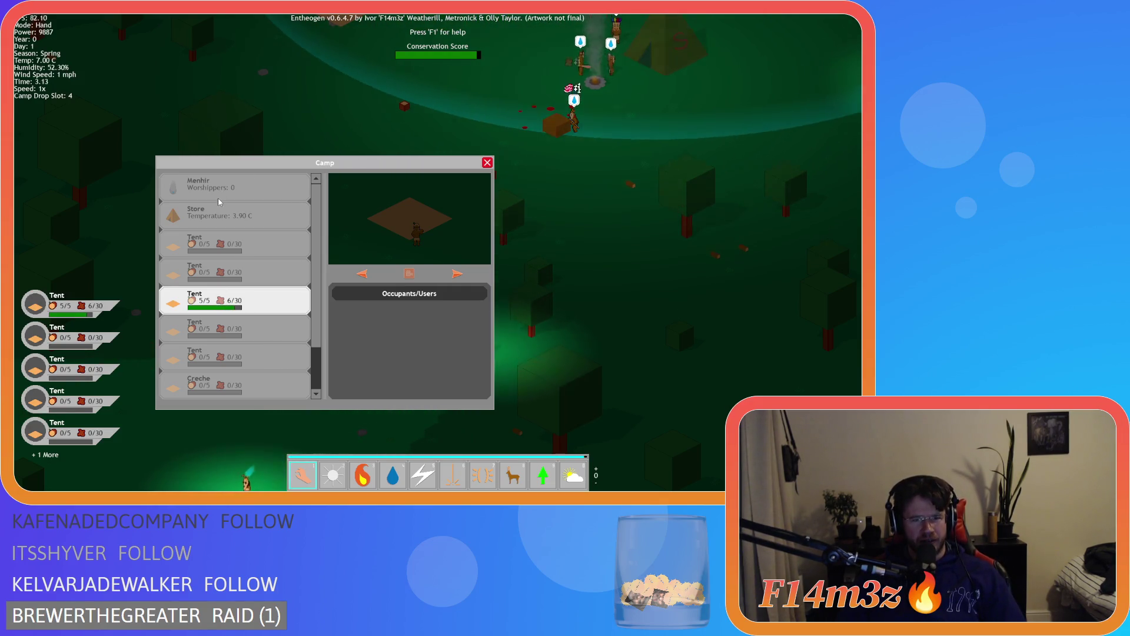
{"action": "key", "text": "Escape"}
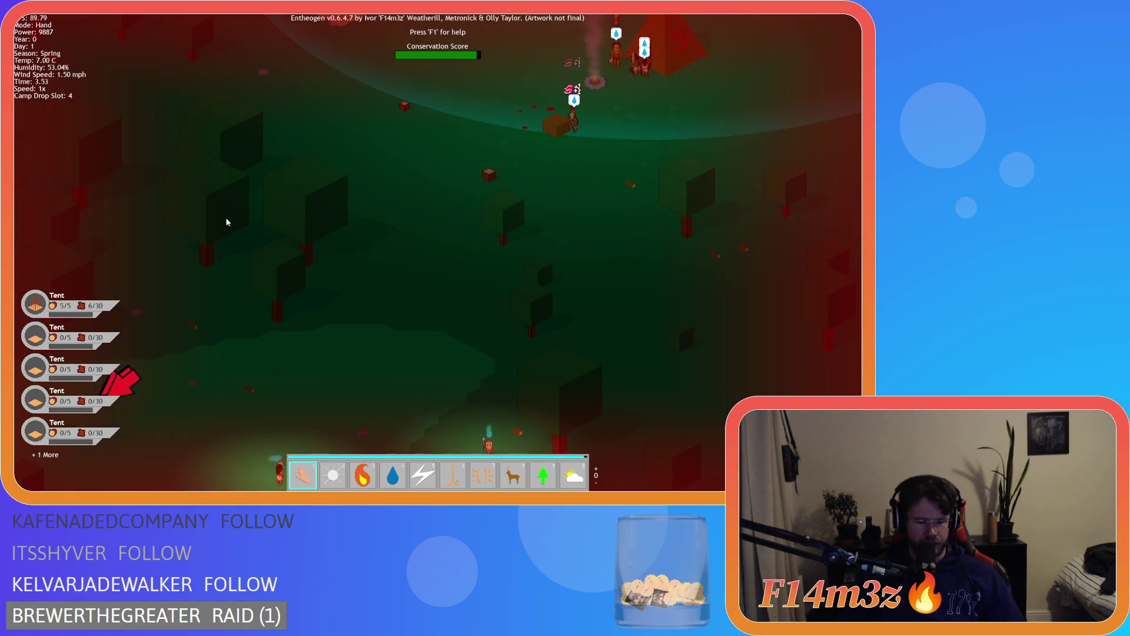
Reopen the Camp list to check the Tent was restored, then close it and bring up the quit prompt
{"action": "key", "text": "c"}
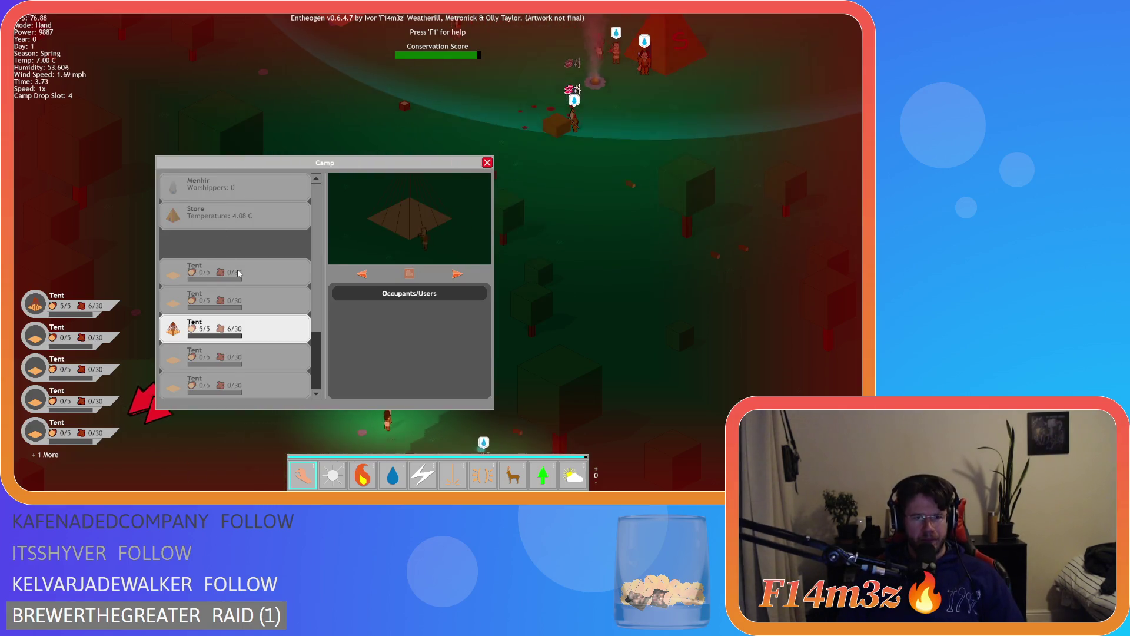
{"action": "key", "text": "c"}
{"action": "key", "text": "c"}
{"action": "key", "text": "c"}
{"action": "key", "text": "c"}
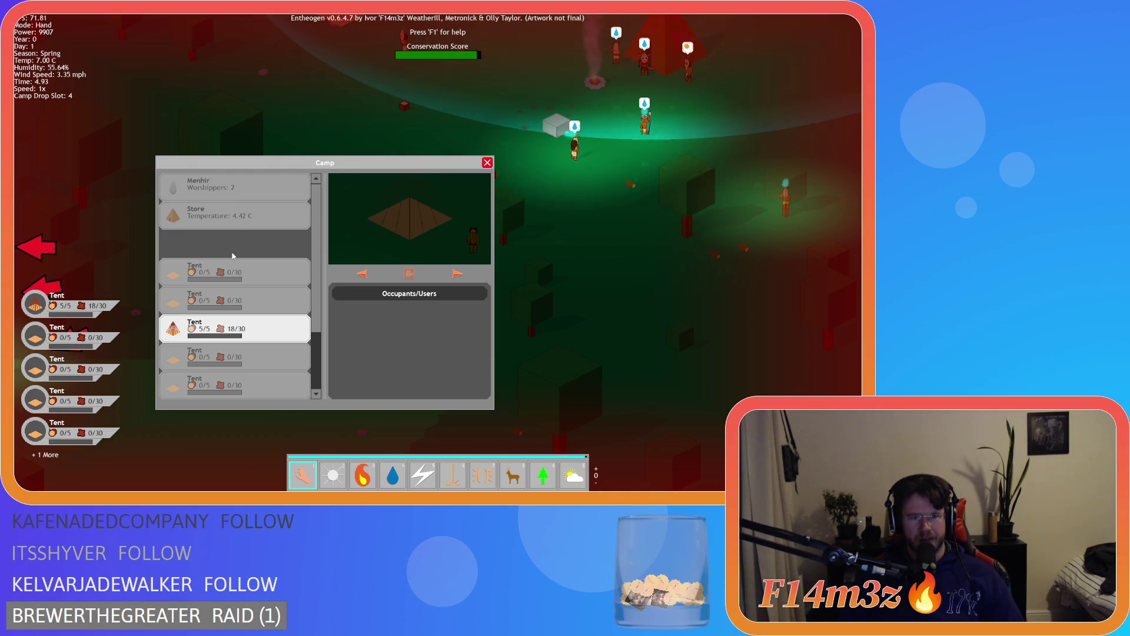
{"action": "key", "text": "Escape"}
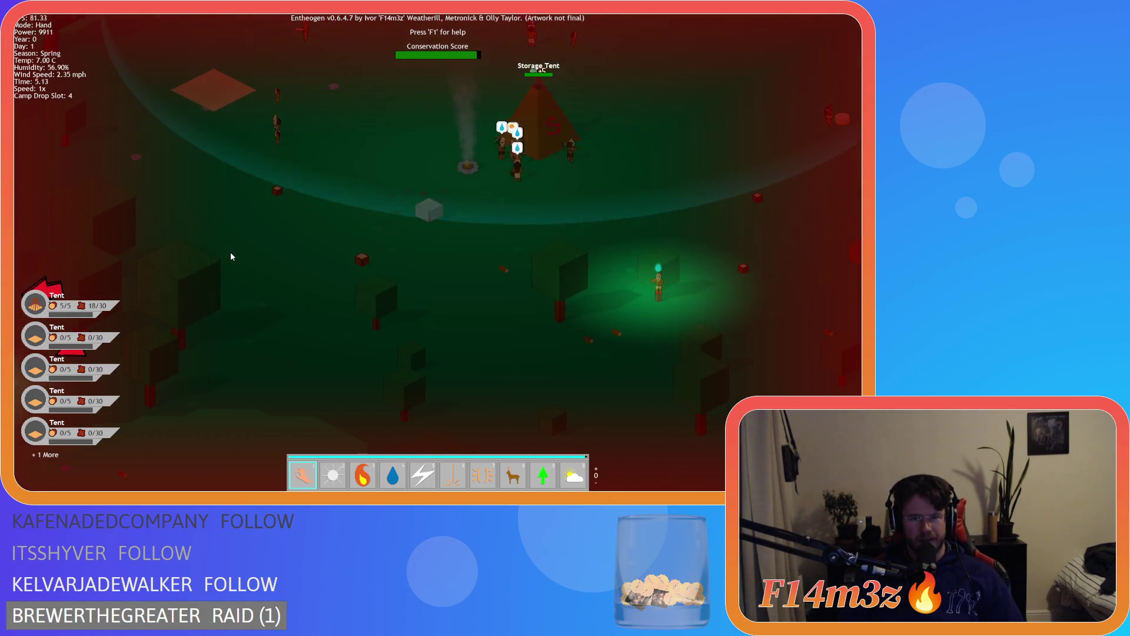
{"action": "key", "text": "Escape"}
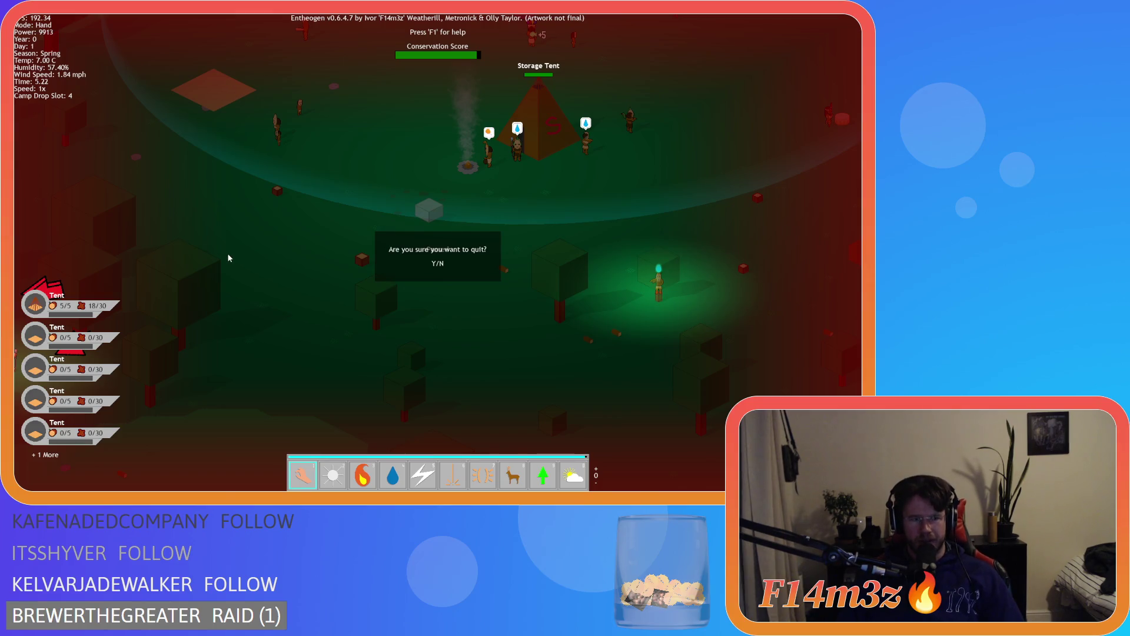
Quit the game with Y and review the restore lines 605–606 in sc_windowCamp's close function
{"action": "key", "text": "y"}
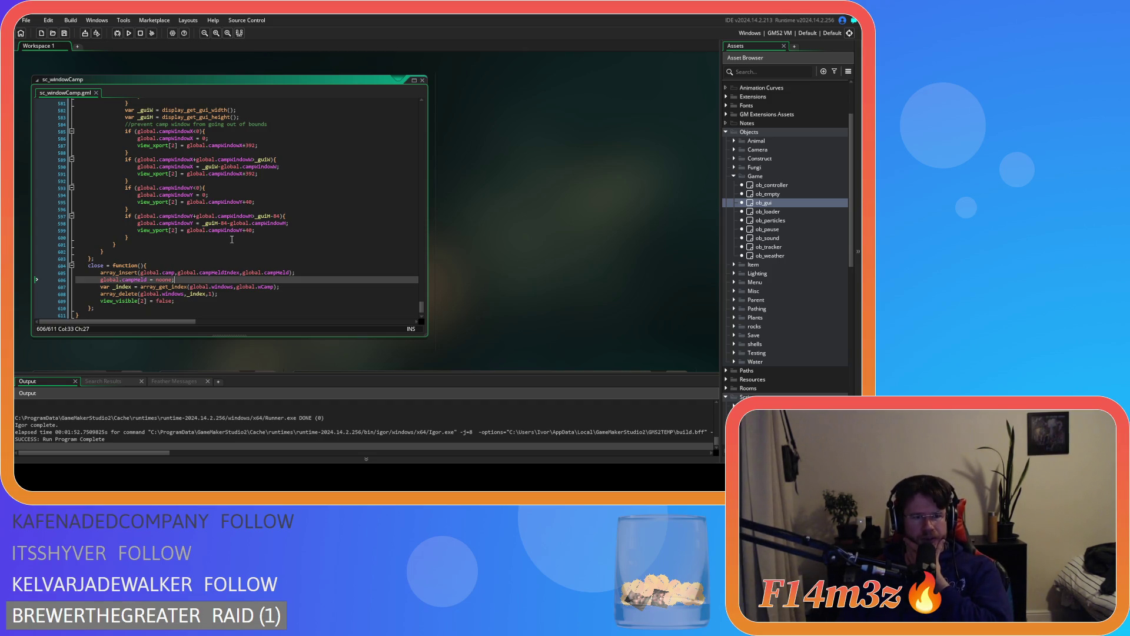
{"action": "left_click_drag", "start_coordinate": [185, 281], "coordinate": [101, 273]}
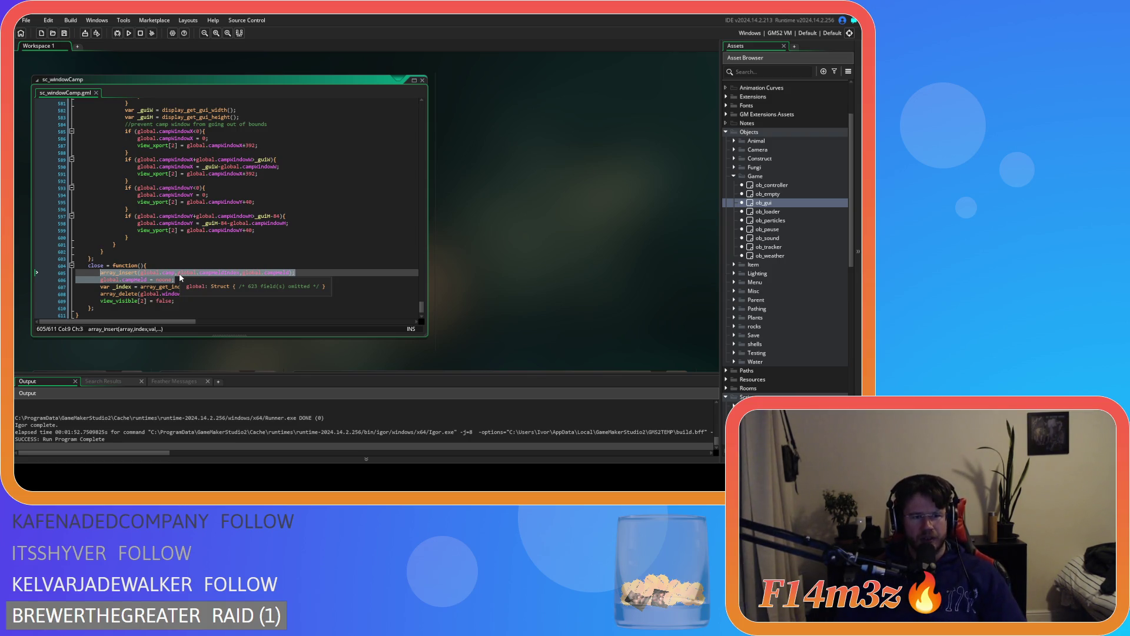
{"action": "scroll", "coordinate": [180, 278], "scroll_direction": "up", "scroll_amount": 20}
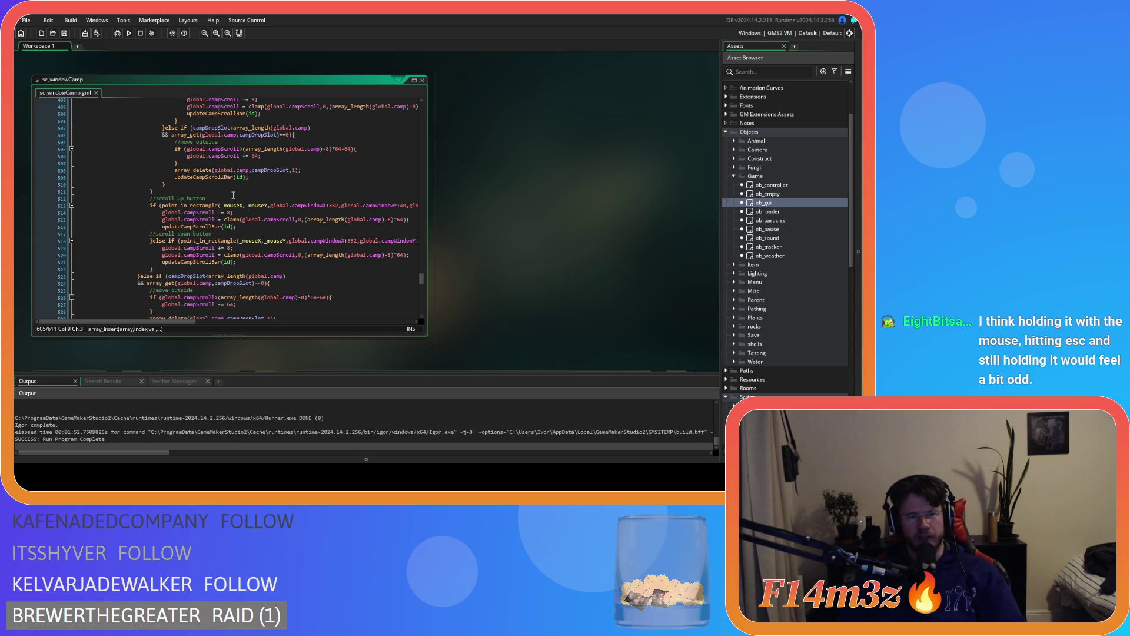
{"action": "scroll", "coordinate": [233, 195], "scroll_direction": "down", "scroll_amount": 13}
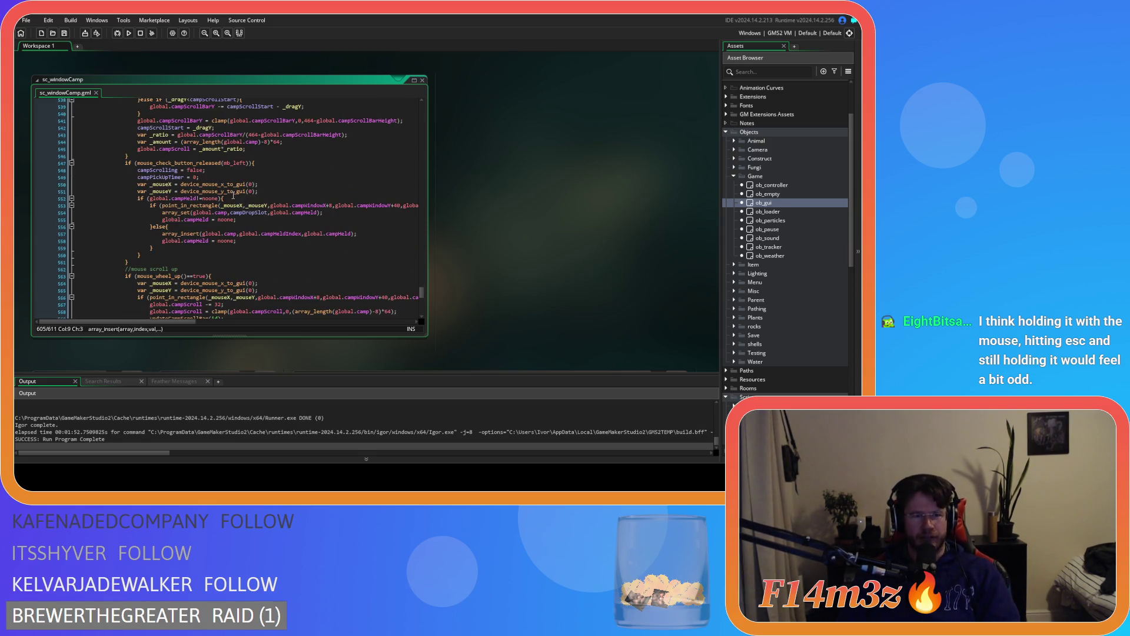
{"action": "scroll", "coordinate": [233, 195], "scroll_direction": "down", "scroll_amount": 15}
{"action": "left_click", "coordinate": [212, 258]}
{"action": "left_click", "coordinate": [201, 265]}
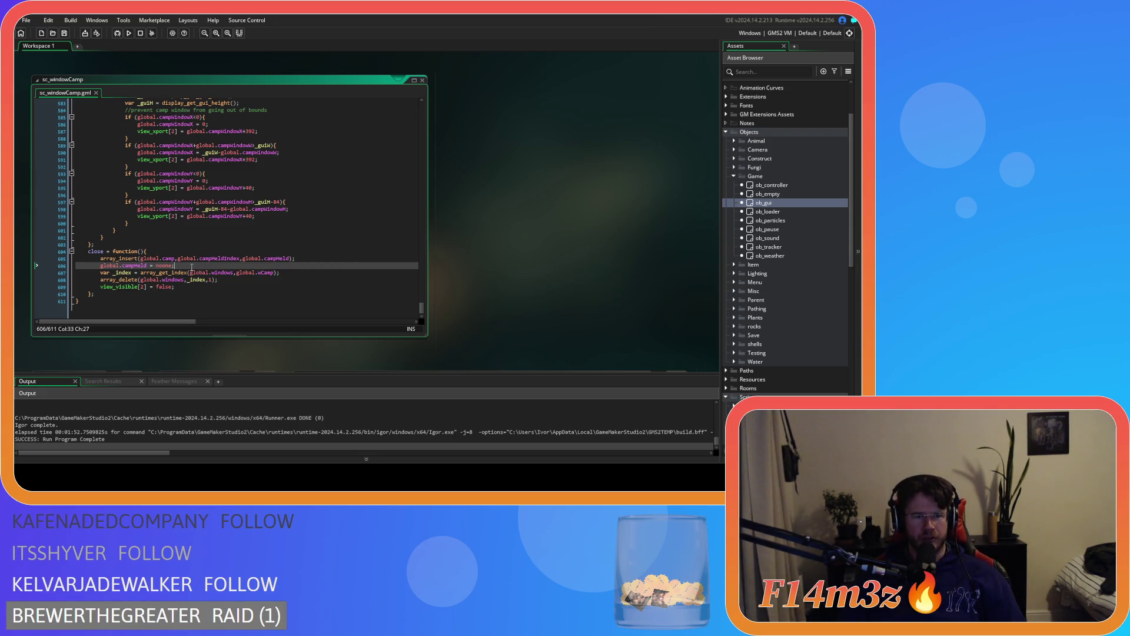
{"action": "mouse_move", "coordinate": [183, 271]}
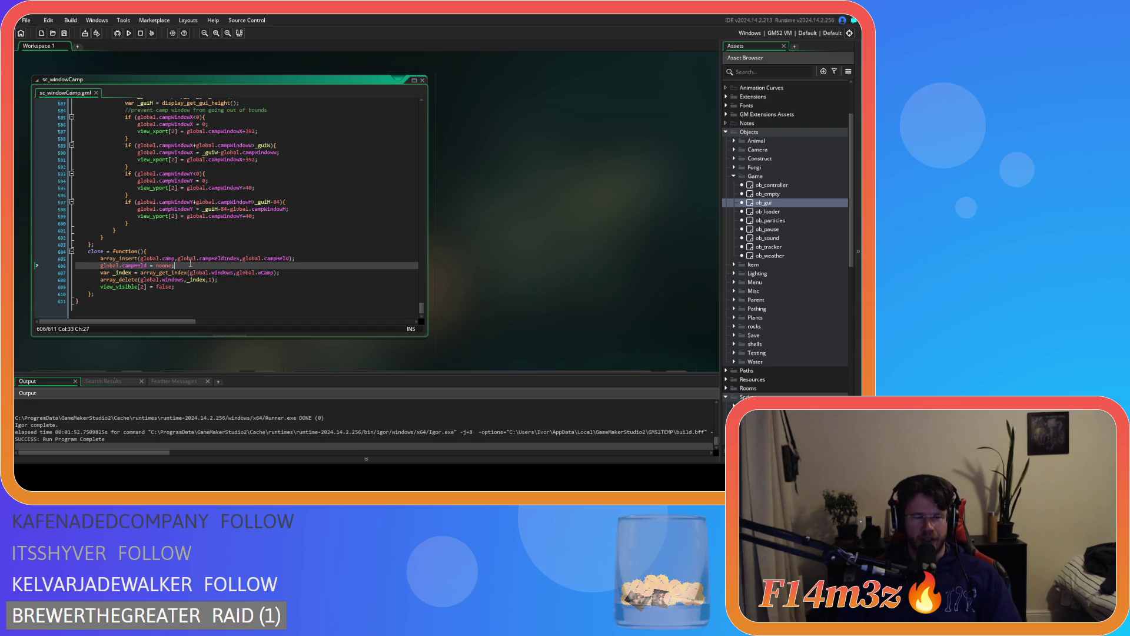
{"action": "scroll", "coordinate": [189, 259], "scroll_direction": "up", "scroll_amount": 10}
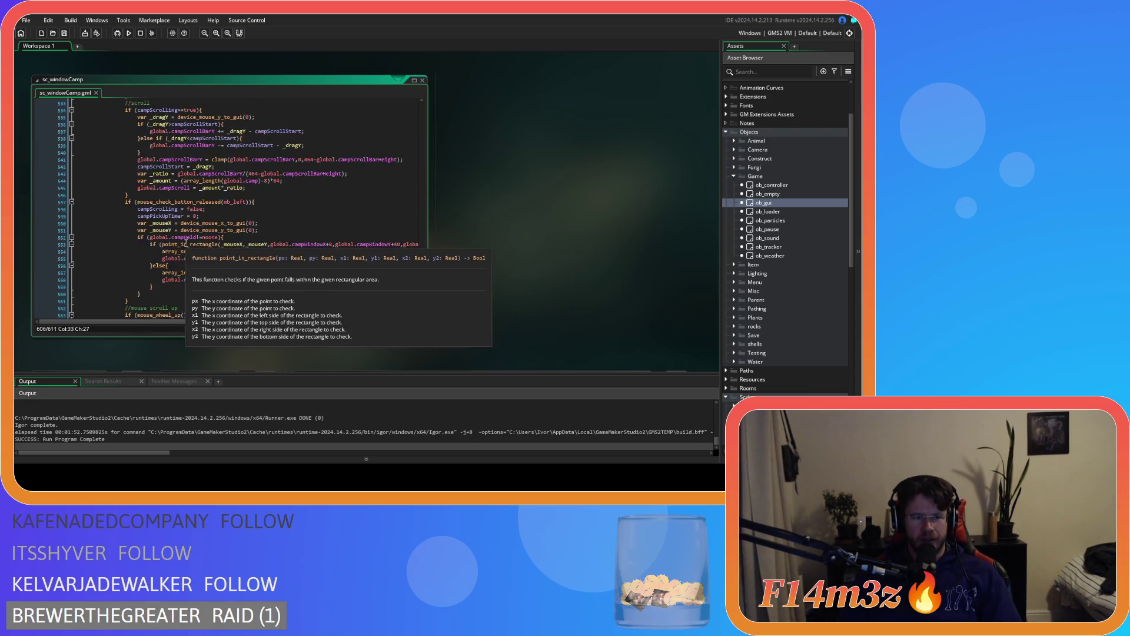
{"action": "scroll", "coordinate": [186, 241], "scroll_direction": "up", "scroll_amount": 20}
{"action": "scroll", "coordinate": [200, 247], "scroll_direction": "down", "scroll_amount": 4}
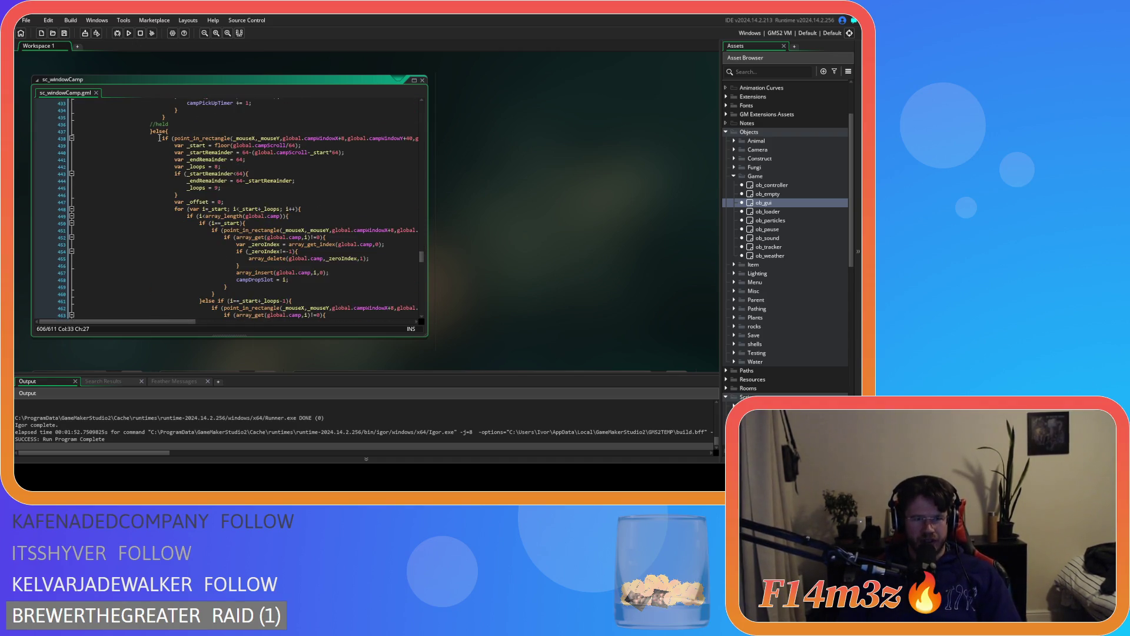
{"action": "scroll", "coordinate": [194, 182], "scroll_direction": "up", "scroll_amount": 10}
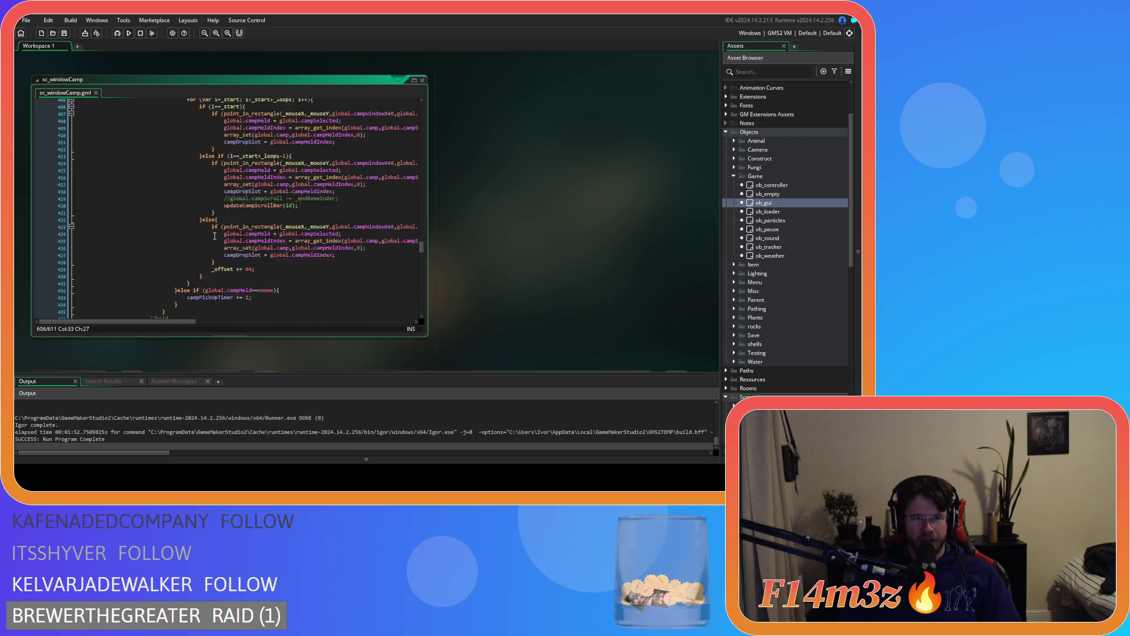
{"action": "mouse_move", "coordinate": [185, 192]}
{"action": "left_mouse_down"}
{"action": "mouse_move", "coordinate": [243, 266]}
{"action": "mouse_move", "coordinate": [342, 233]}
{"action": "left_mouse_up"}
{"action": "scroll", "coordinate": [243, 263], "scroll_direction": "down", "scroll_amount": 3}
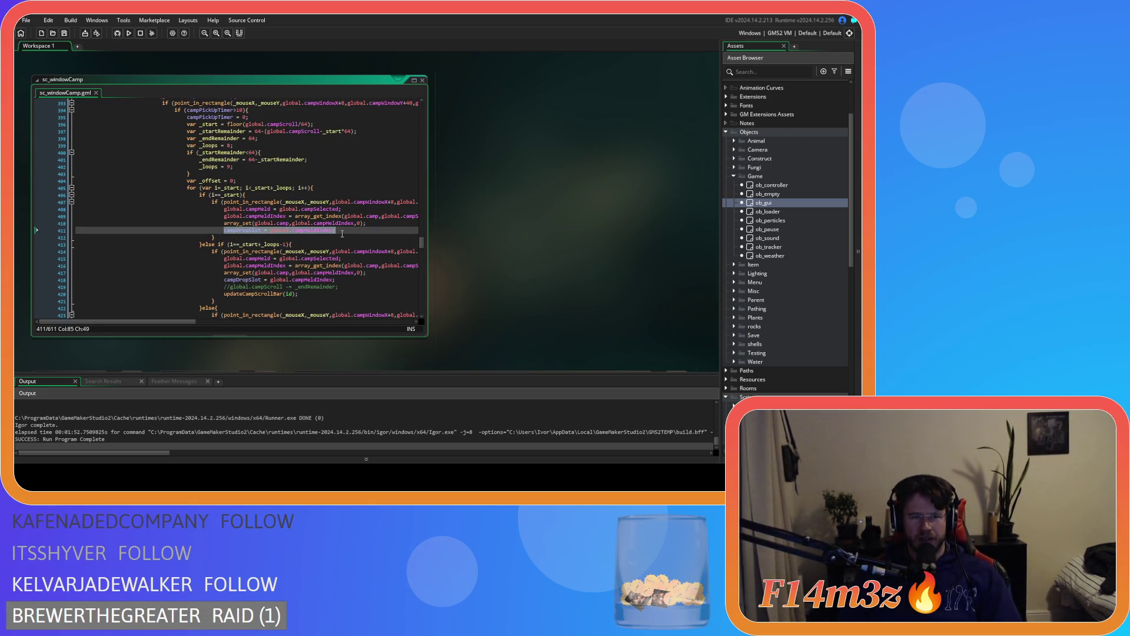
{"action": "scroll", "coordinate": [341, 232], "scroll_direction": "up", "scroll_amount": 2}
{"action": "scroll", "coordinate": [341, 235], "scroll_direction": "up", "scroll_amount": 13}
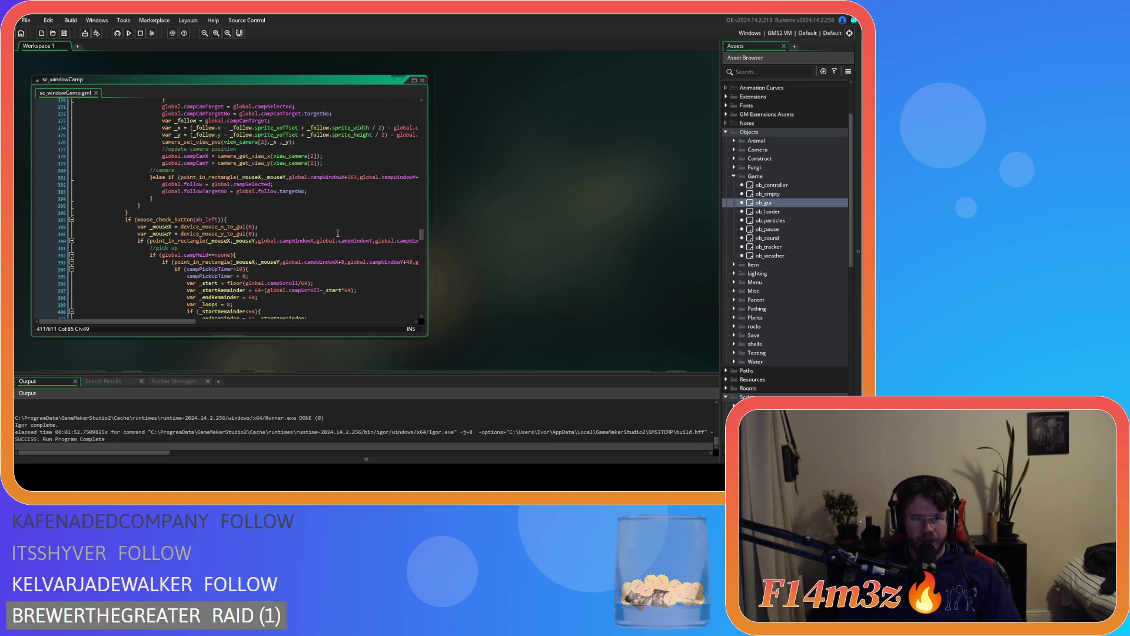
{"action": "scroll", "coordinate": [338, 233], "scroll_direction": "up", "scroll_amount": 11}
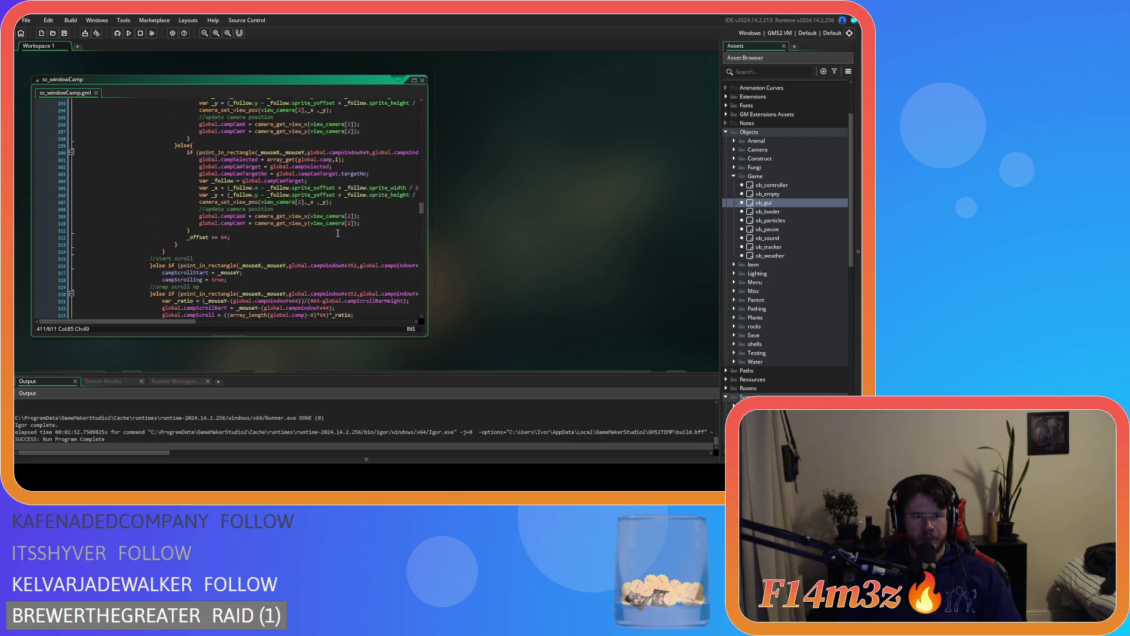
{"action": "scroll", "coordinate": [338, 233], "scroll_direction": "down", "scroll_amount": 1}
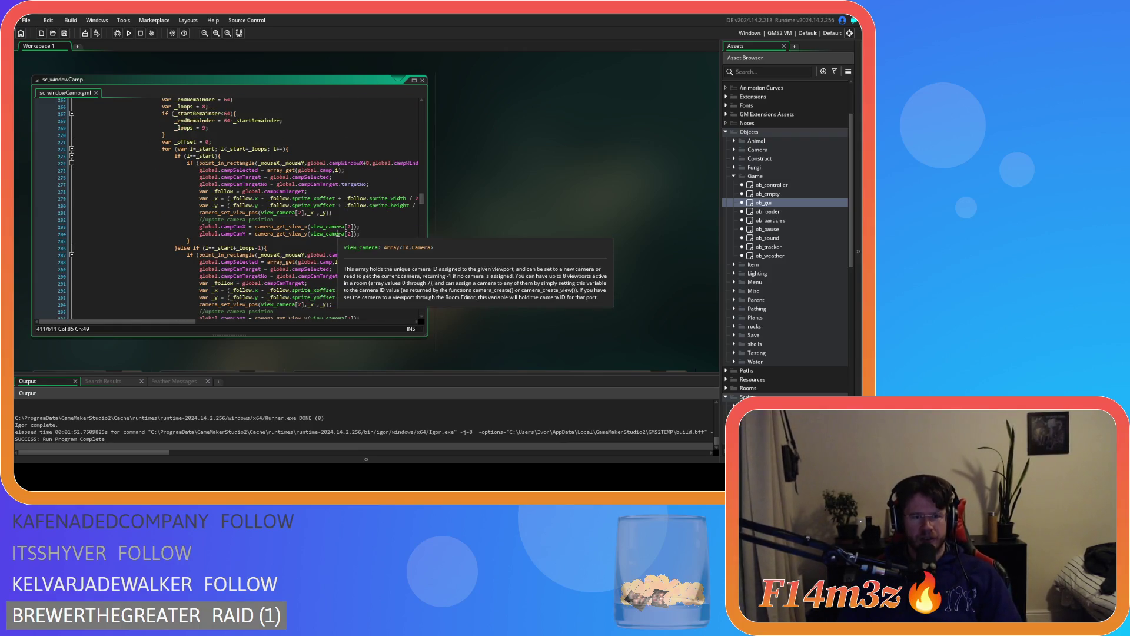
{"action": "scroll", "coordinate": [337, 232], "scroll_direction": "down", "scroll_amount": 9}
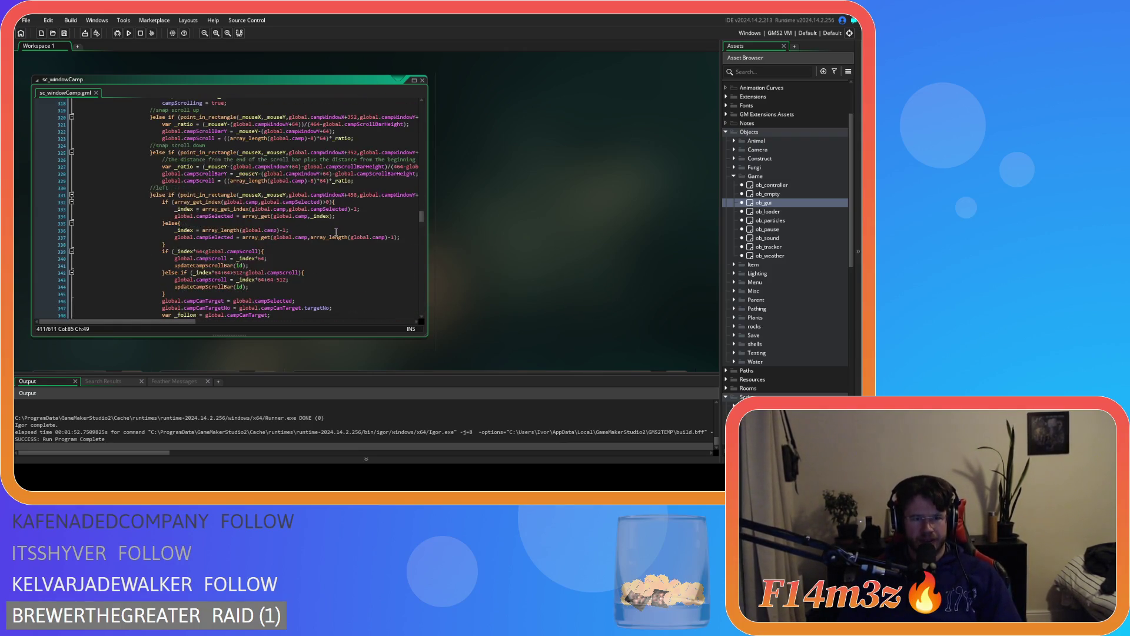
{"action": "scroll", "coordinate": [336, 232], "scroll_direction": "down", "scroll_amount": 16}
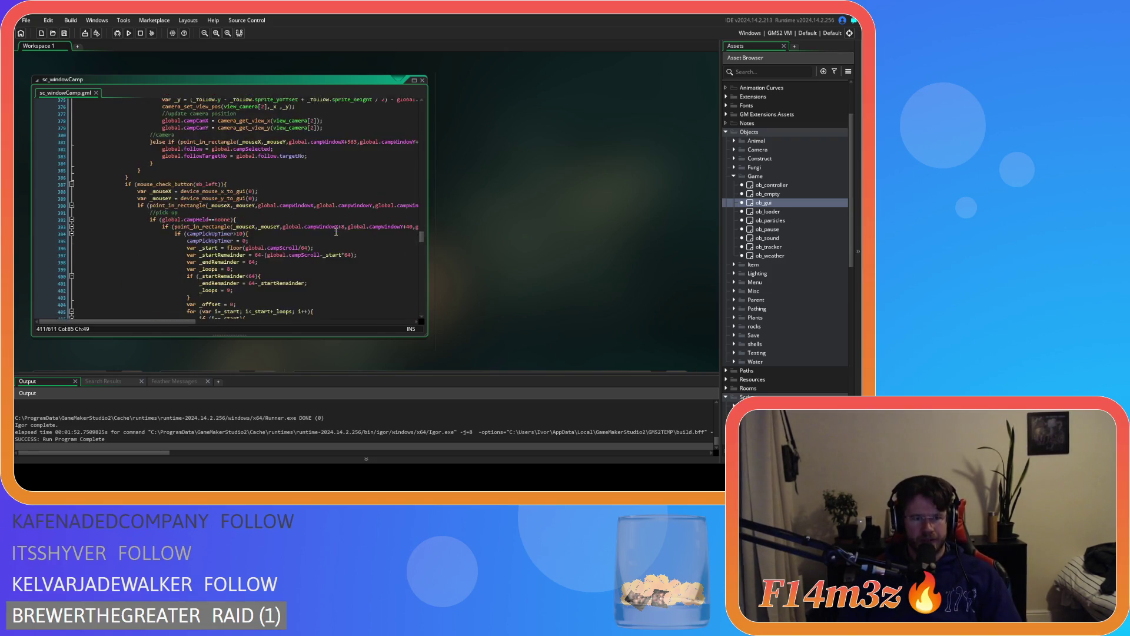
{"action": "scroll", "coordinate": [330, 227], "scroll_direction": "down", "scroll_amount": 2}
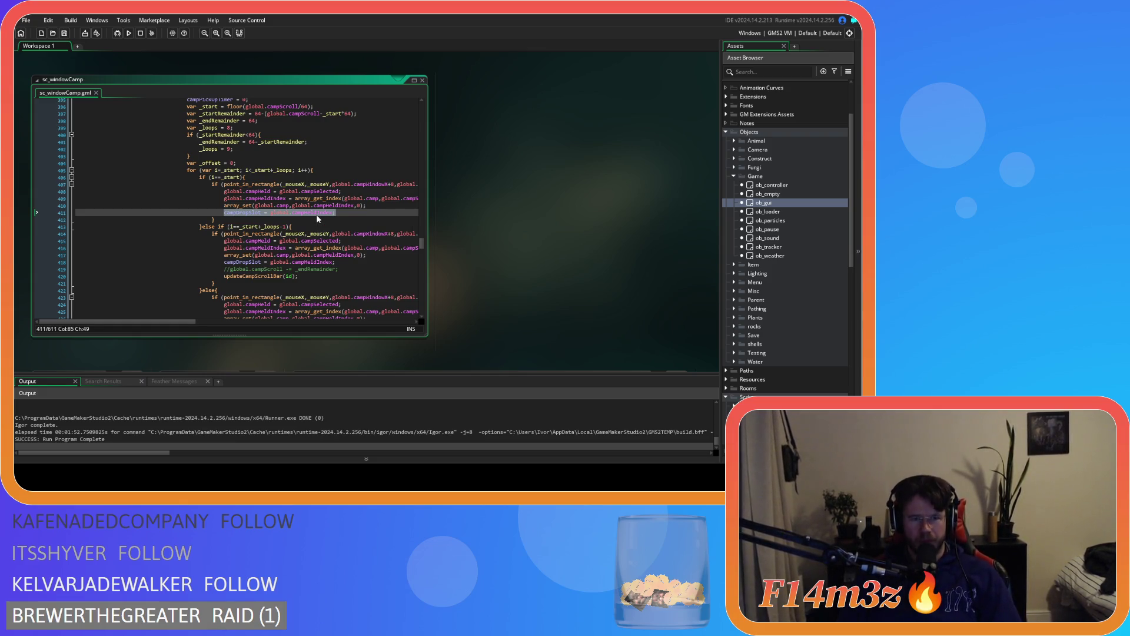
{"action": "scroll", "coordinate": [316, 214], "scroll_direction": "up", "scroll_amount": 4}
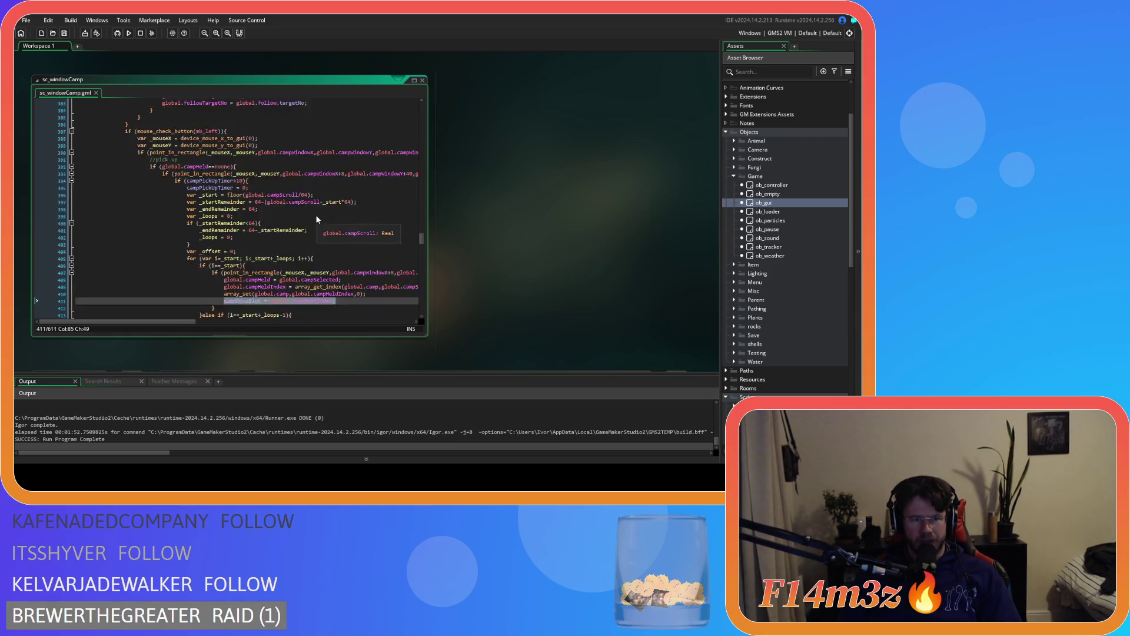
{"action": "scroll", "coordinate": [316, 218], "scroll_direction": "down", "scroll_amount": 3}
{"action": "scroll", "coordinate": [315, 218], "scroll_direction": "up", "scroll_amount": 3}
{"action": "scroll", "coordinate": [314, 219], "scroll_direction": "down", "scroll_amount": 3}
{"action": "scroll", "coordinate": [312, 220], "scroll_direction": "up", "scroll_amount": 4}
{"action": "scroll", "coordinate": [312, 220], "scroll_direction": "up", "scroll_amount": 20}
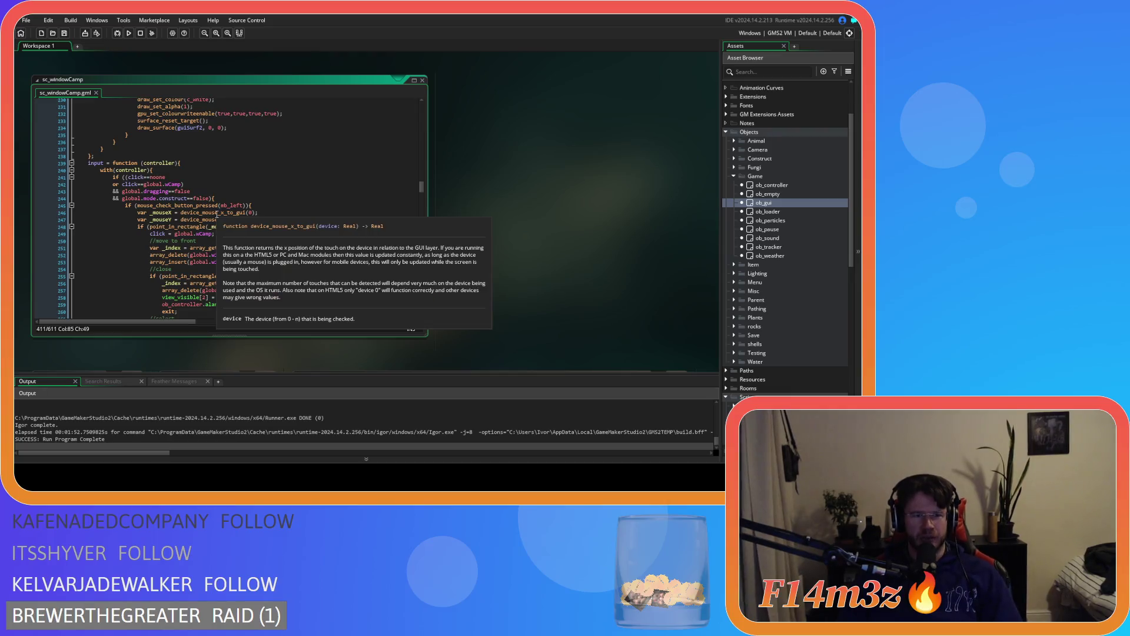
{"action": "left_click", "coordinate": [255, 205]}
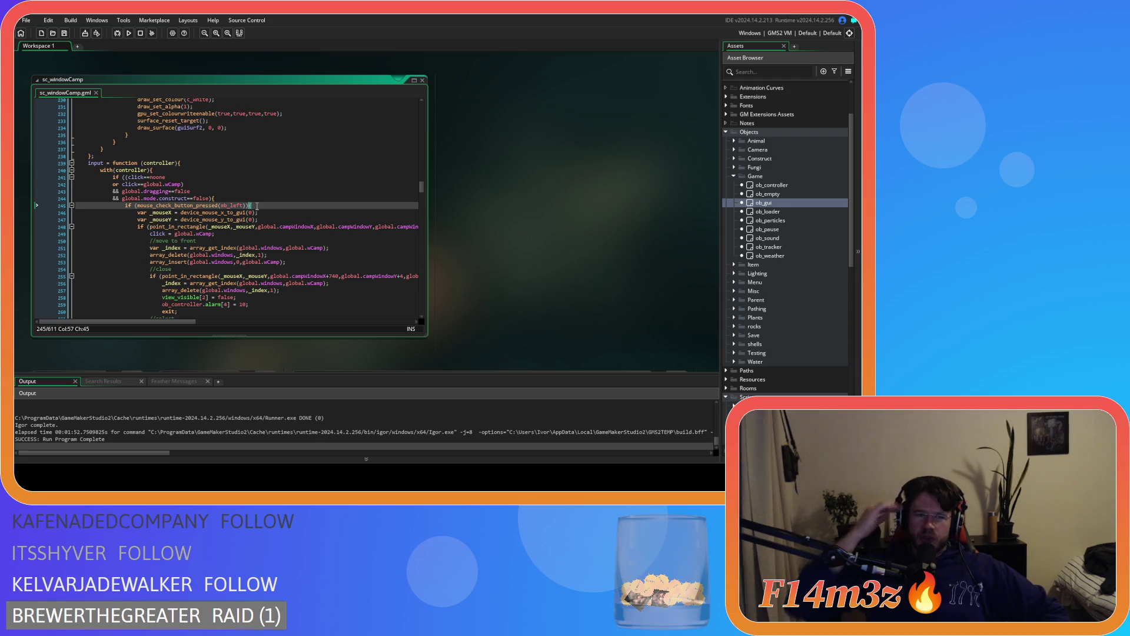
{"action": "scroll", "coordinate": [254, 215], "scroll_direction": "down", "scroll_amount": 10}
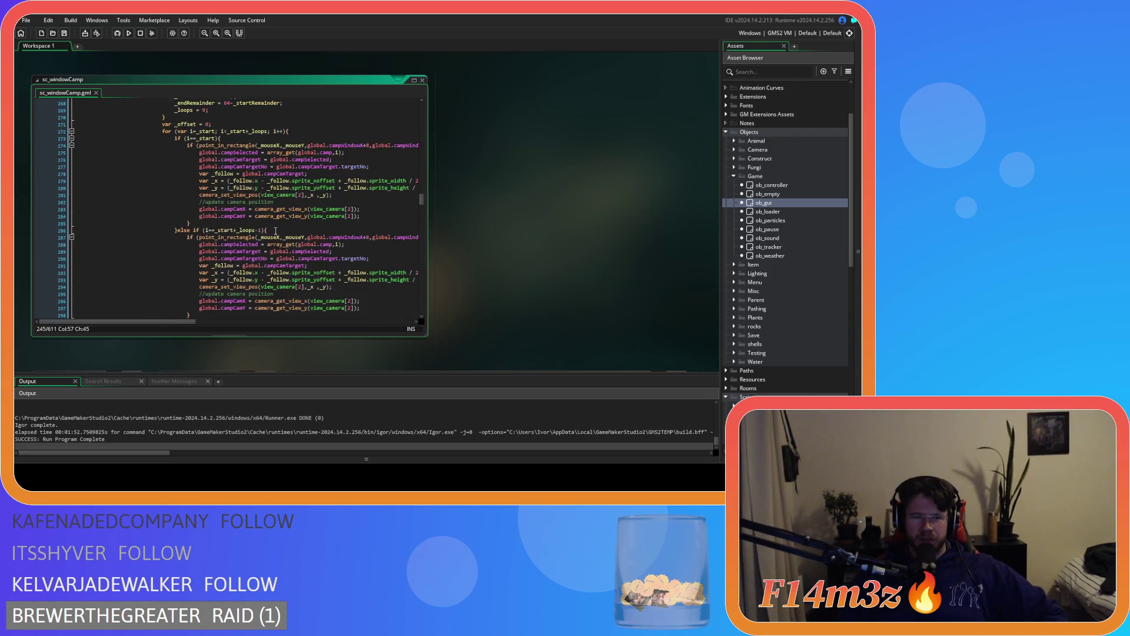
{"action": "scroll", "coordinate": [275, 230], "scroll_direction": "up", "scroll_amount": 5}
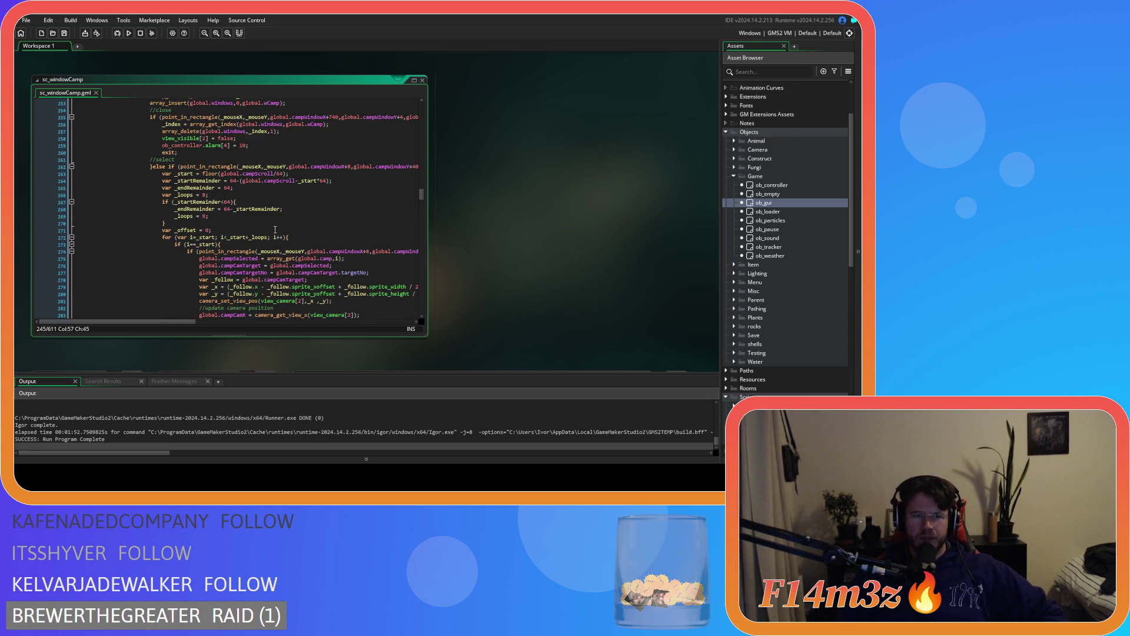
{"action": "scroll", "coordinate": [275, 230], "scroll_direction": "down", "scroll_amount": 10}
{"action": "scroll", "coordinate": [275, 230], "scroll_direction": "up", "scroll_amount": 6}
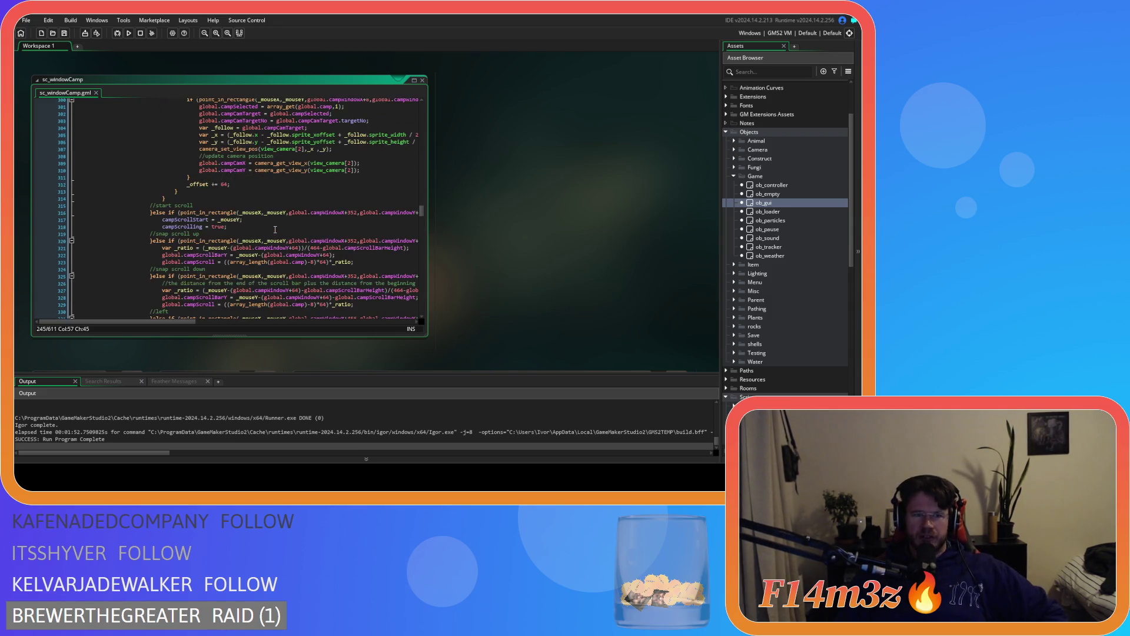
{"action": "scroll", "coordinate": [275, 230], "scroll_direction": "up", "scroll_amount": 12}
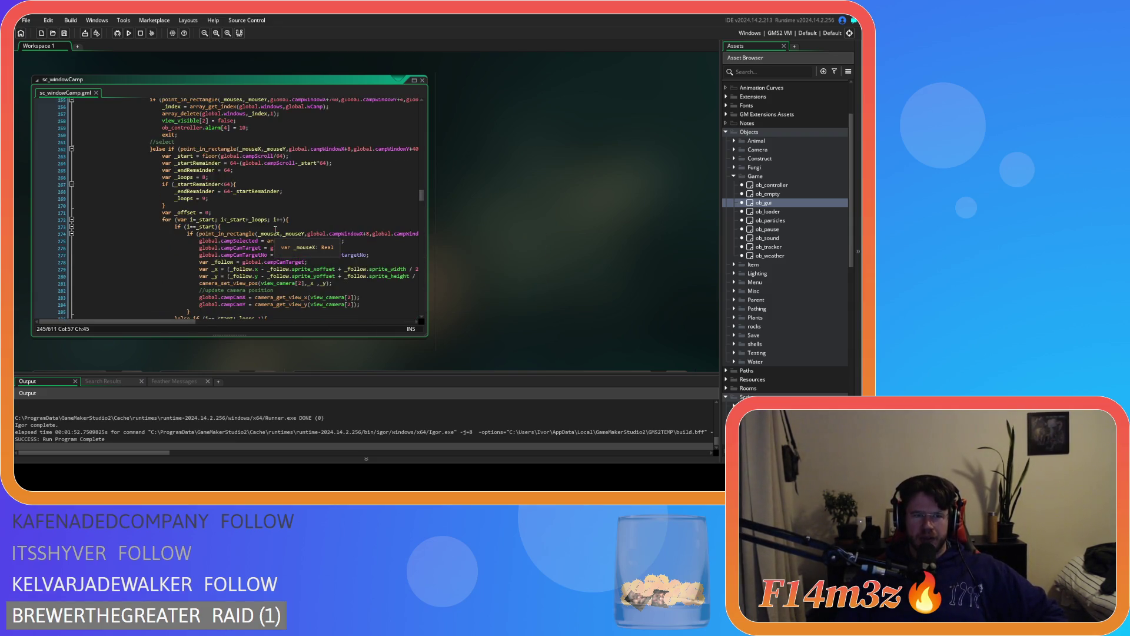
{"action": "scroll", "coordinate": [275, 230], "scroll_direction": "down", "scroll_amount": 20}
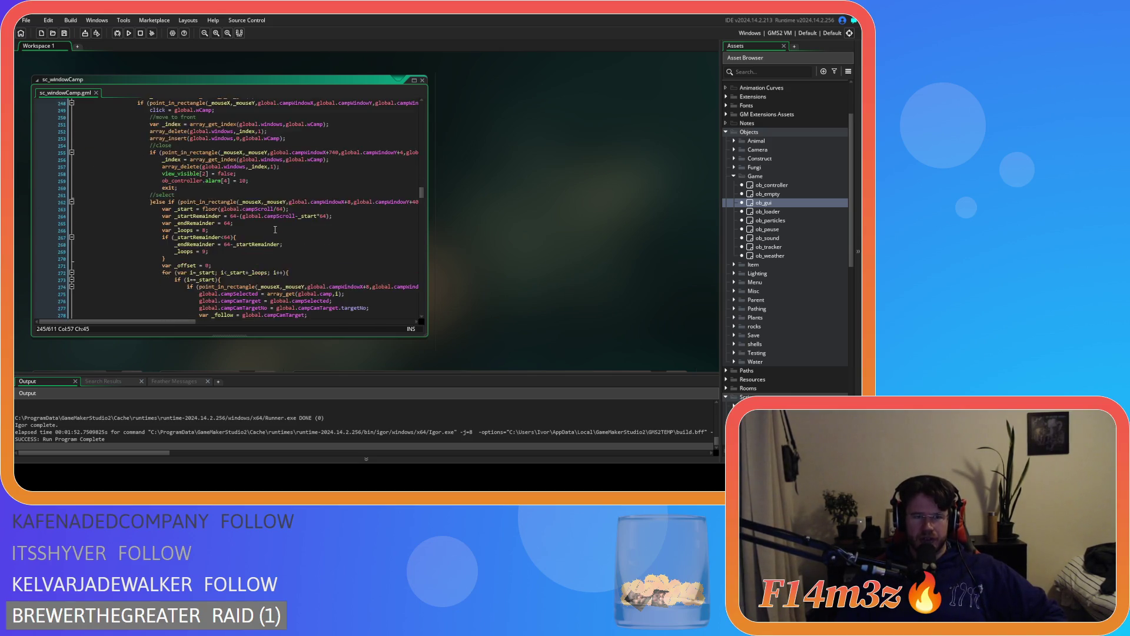
{"action": "scroll", "coordinate": [275, 229], "scroll_direction": "down", "scroll_amount": 16}
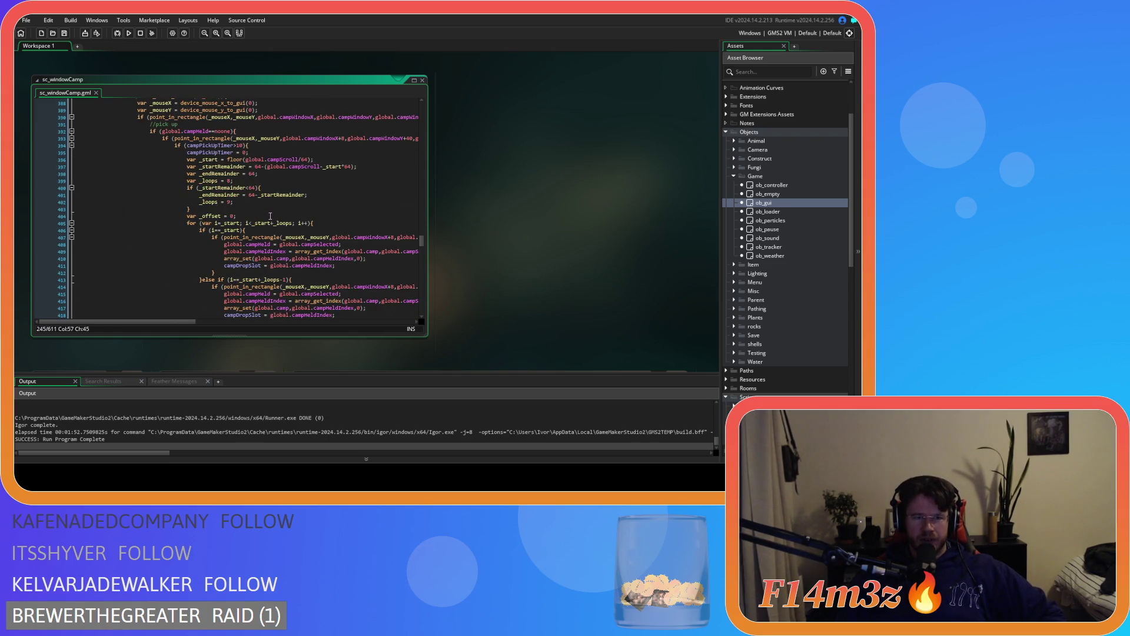
{"action": "scroll", "coordinate": [304, 220], "scroll_direction": "up", "scroll_amount": 5}
{"action": "left_click", "coordinate": [250, 201]}
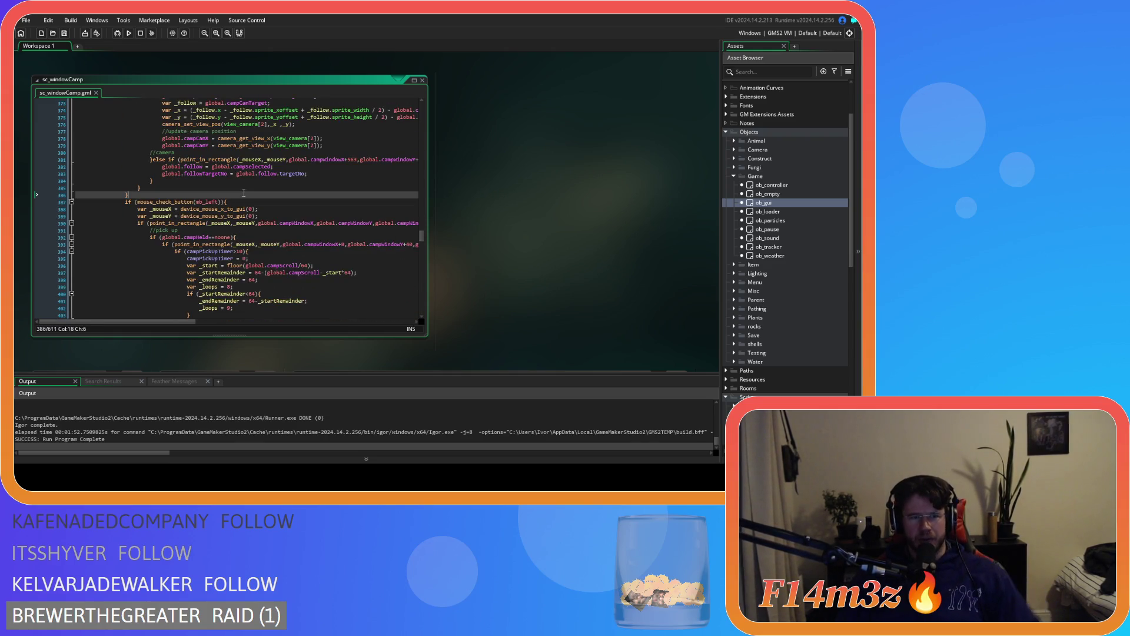
{"action": "key", "text": "Left"}
{"action": "scroll", "coordinate": [250, 202], "scroll_direction": "down", "scroll_amount": 5}
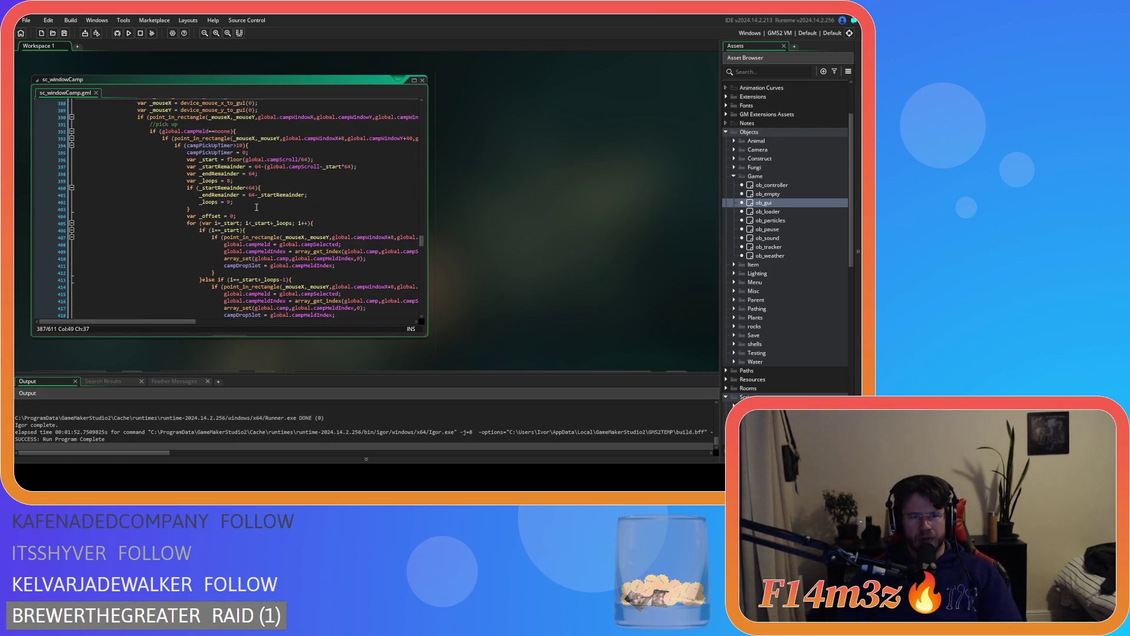
{"action": "scroll", "coordinate": [257, 207], "scroll_direction": "down", "scroll_amount": 2}
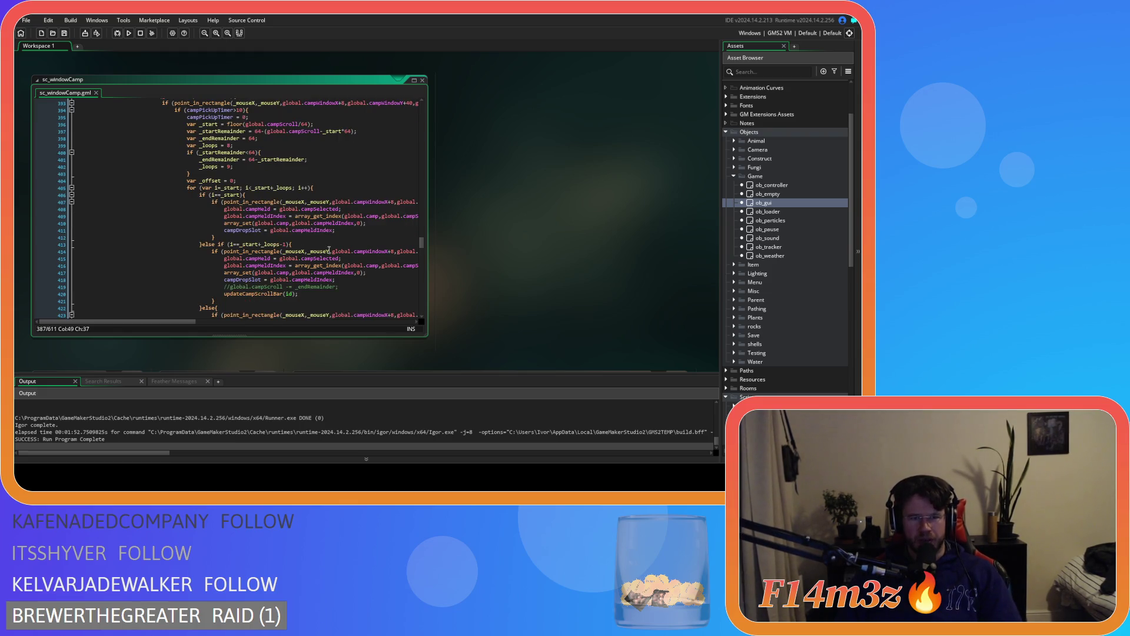
{"action": "left_click_drag", "start_coordinate": [163, 323], "coordinate": [179, 323]}
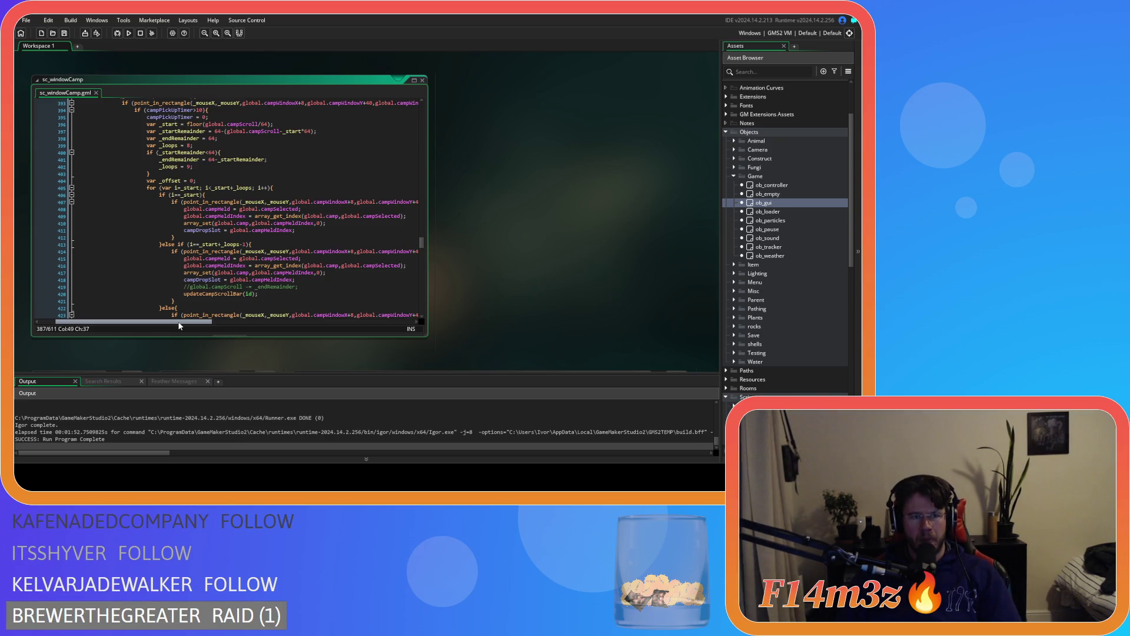
{"action": "left_click_drag", "start_coordinate": [179, 323], "coordinate": [162, 323]}
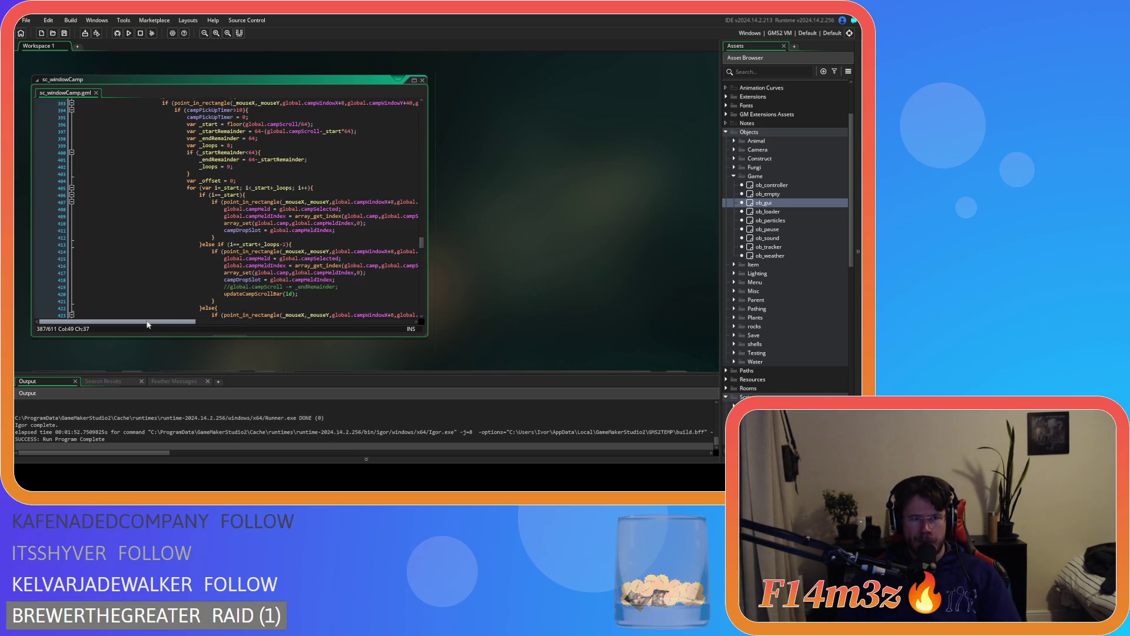
{"action": "scroll", "coordinate": [128, 304], "scroll_direction": "down", "scroll_amount": 20}
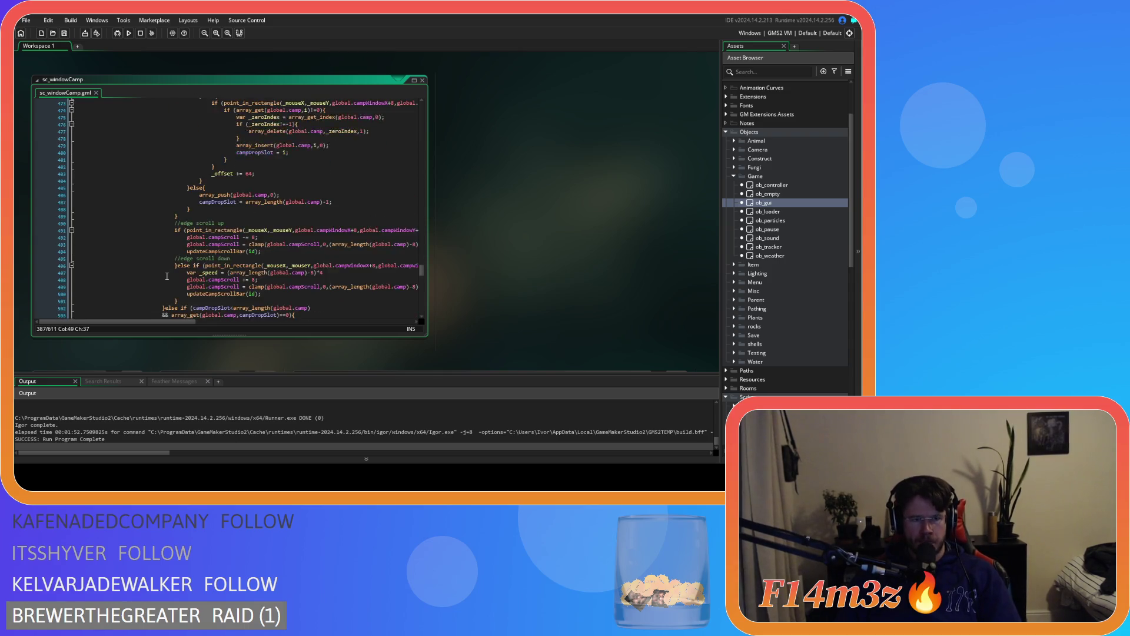
{"action": "scroll", "coordinate": [167, 275], "scroll_direction": "up", "scroll_amount": 20}
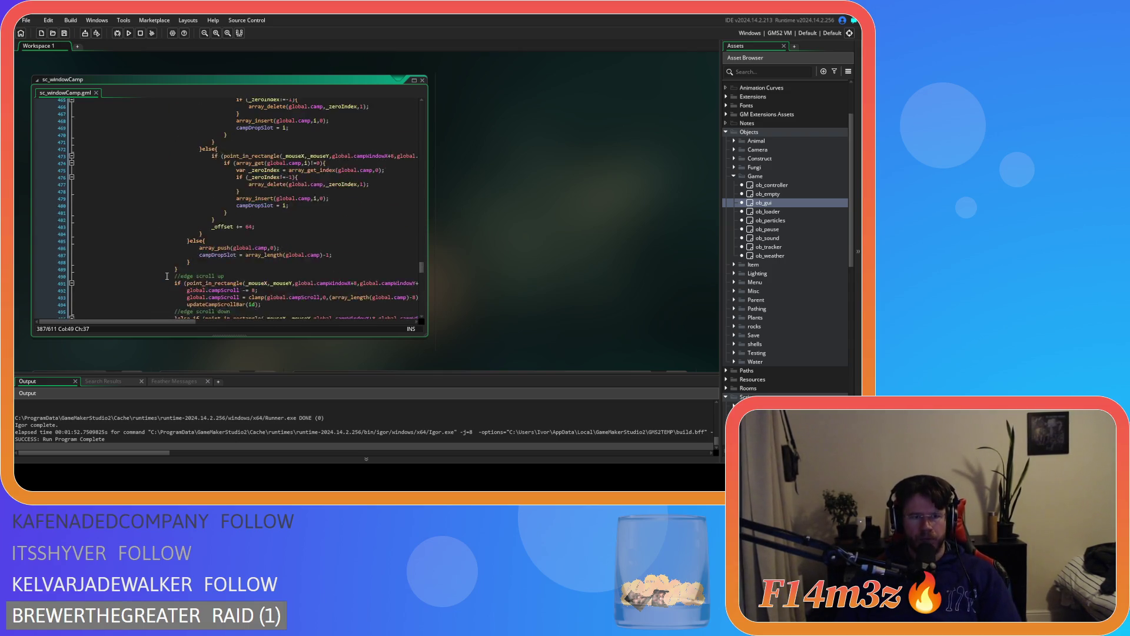
{"action": "scroll", "coordinate": [167, 276], "scroll_direction": "up", "scroll_amount": 10}
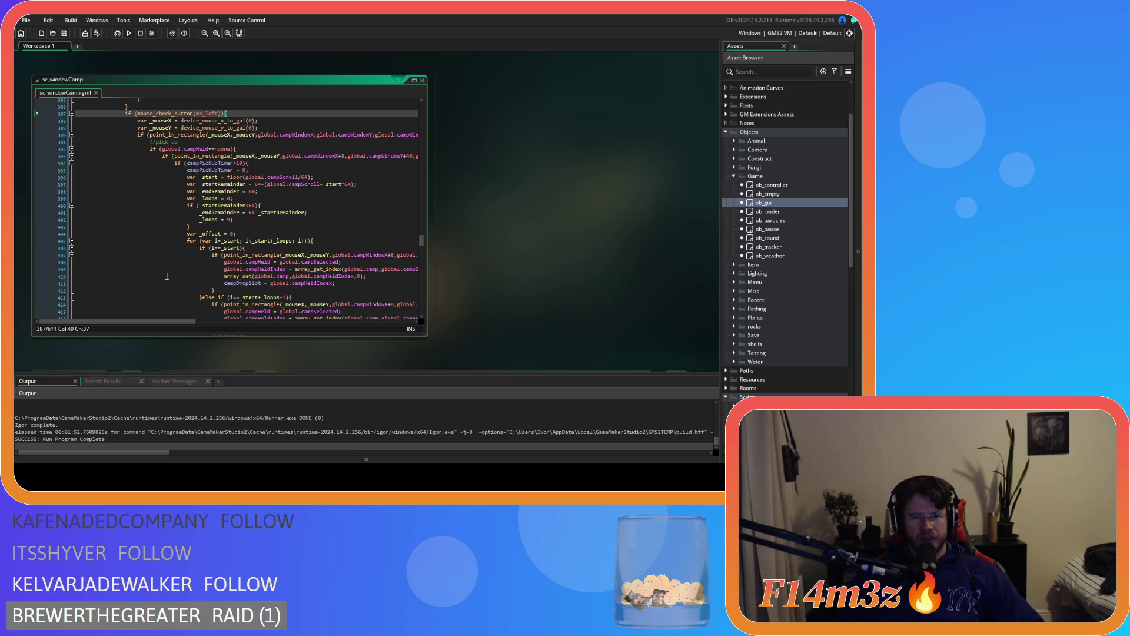
{"action": "scroll", "coordinate": [167, 274], "scroll_direction": "up", "scroll_amount": 2}
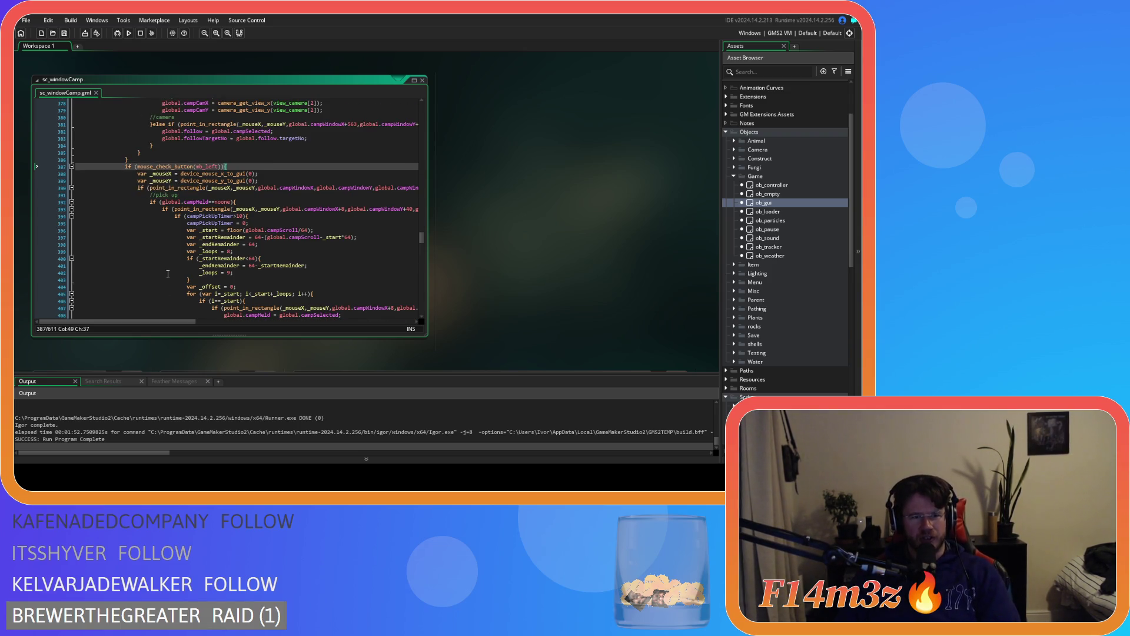
{"action": "scroll", "coordinate": [168, 274], "scroll_direction": "down", "scroll_amount": 4}
{"action": "scroll", "coordinate": [168, 274], "scroll_direction": "down", "scroll_amount": 8}
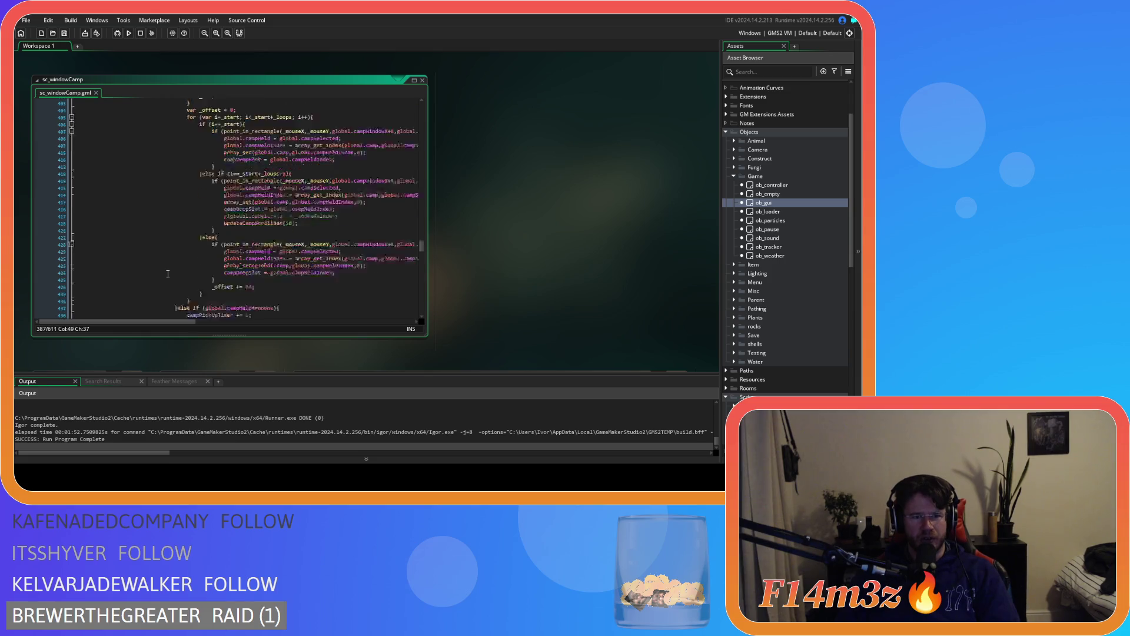
{"action": "scroll", "coordinate": [168, 274], "scroll_direction": "up", "scroll_amount": 10}
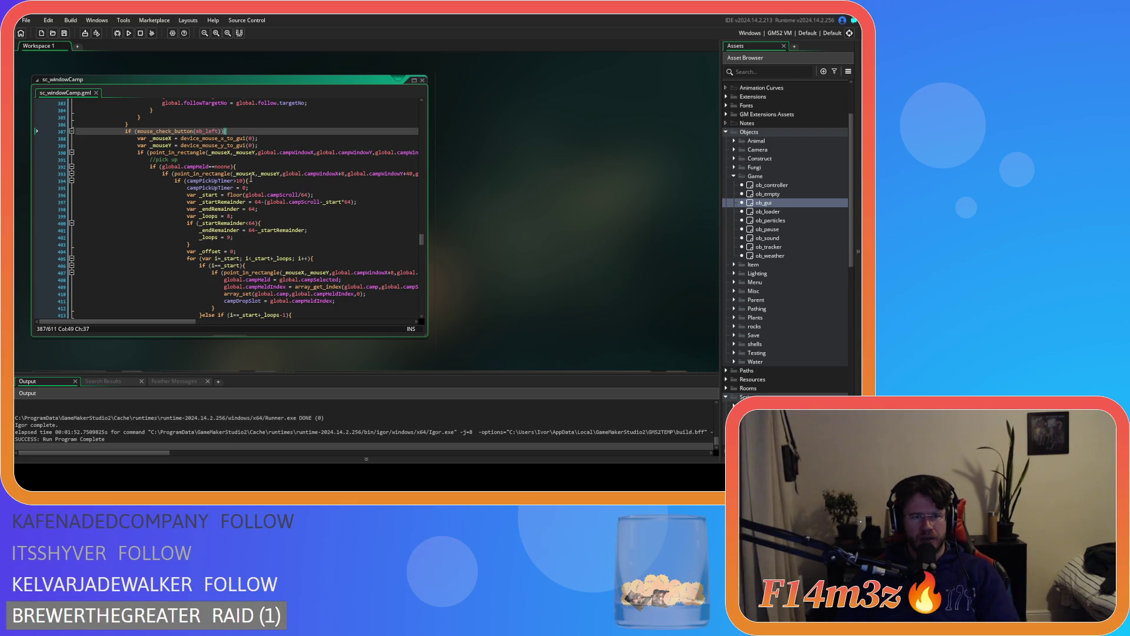
{"action": "left_click", "coordinate": [254, 168]}
{"action": "scroll", "coordinate": [254, 194], "scroll_direction": "down", "scroll_amount": 8}
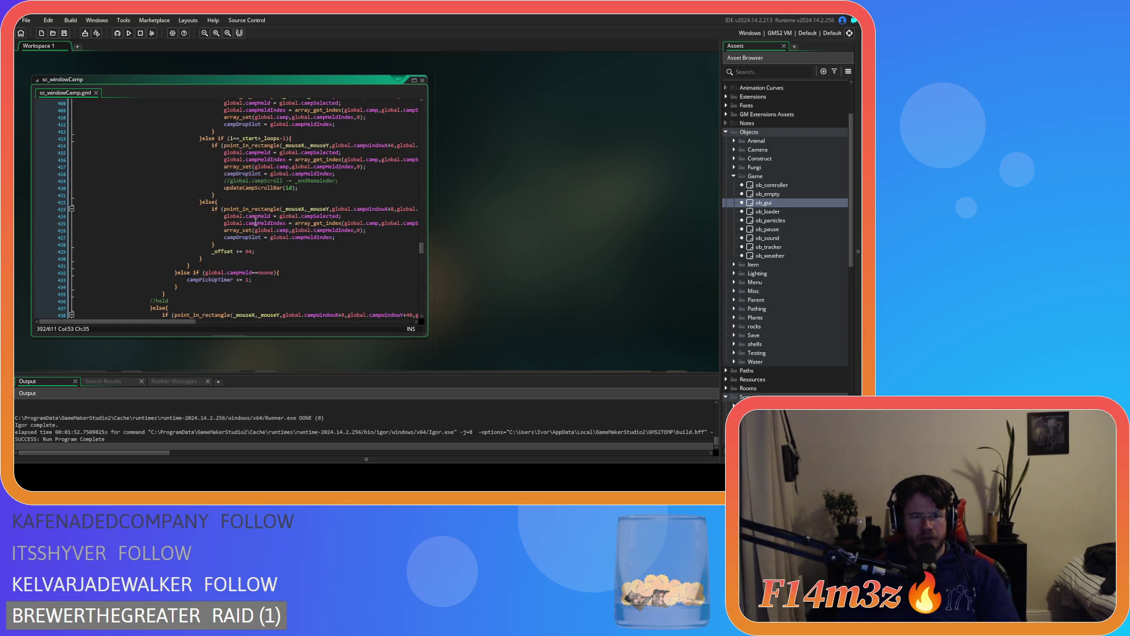
{"action": "scroll", "coordinate": [260, 263], "scroll_direction": "down", "scroll_amount": 15}
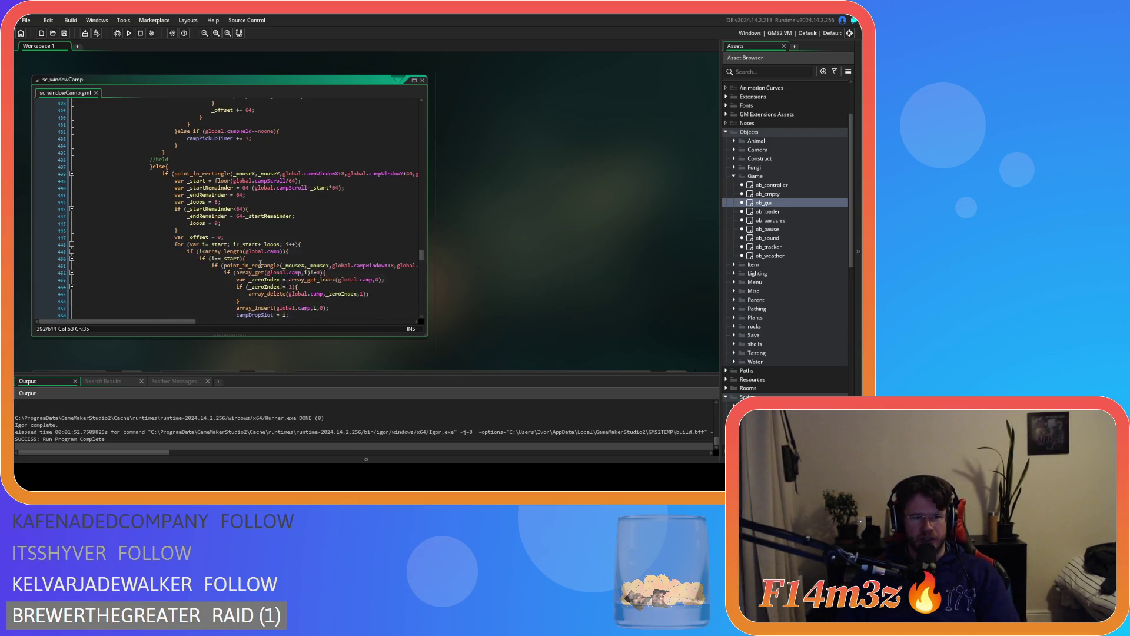
{"action": "scroll", "coordinate": [307, 281], "scroll_direction": "up", "scroll_amount": 6}
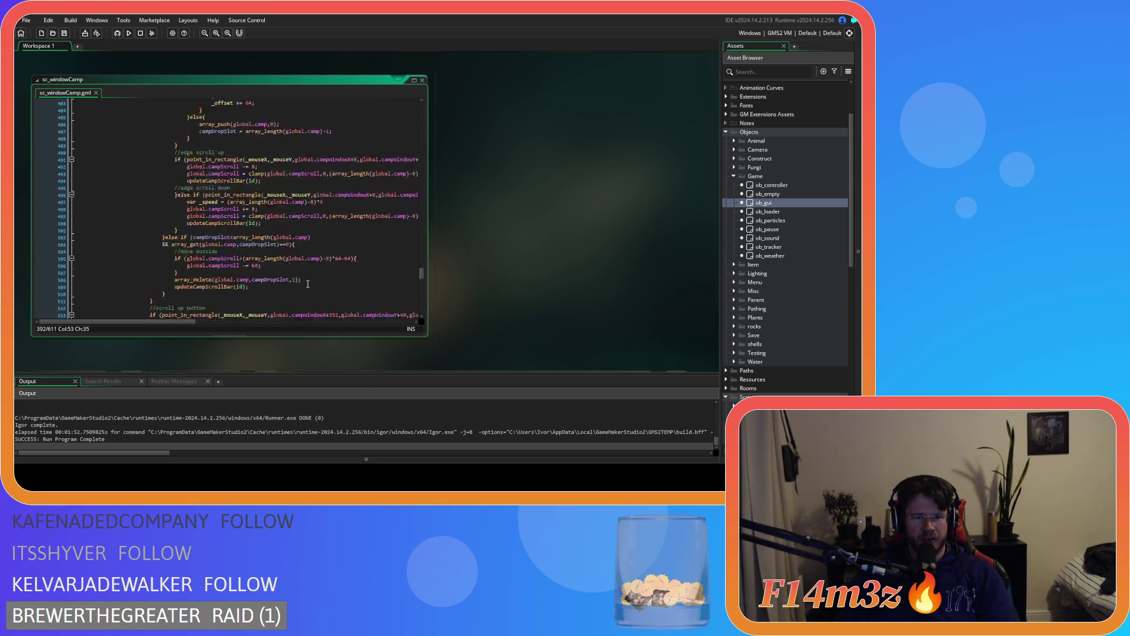
{"action": "scroll", "coordinate": [306, 279], "scroll_direction": "up", "scroll_amount": 17}
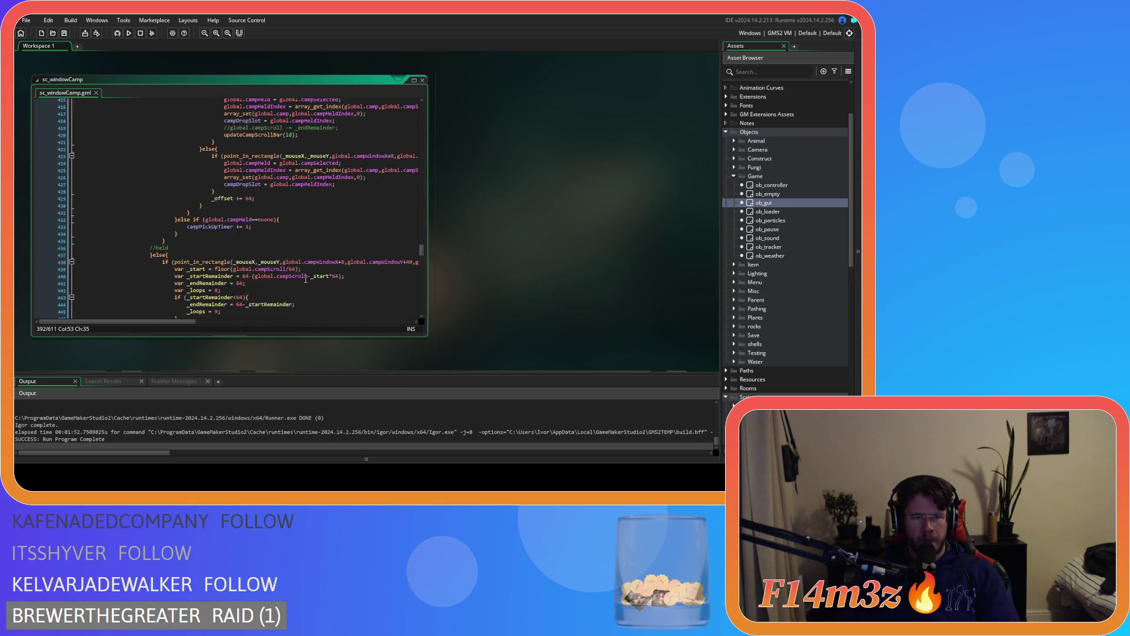
{"action": "scroll", "coordinate": [305, 260], "scroll_direction": "up", "scroll_amount": 4}
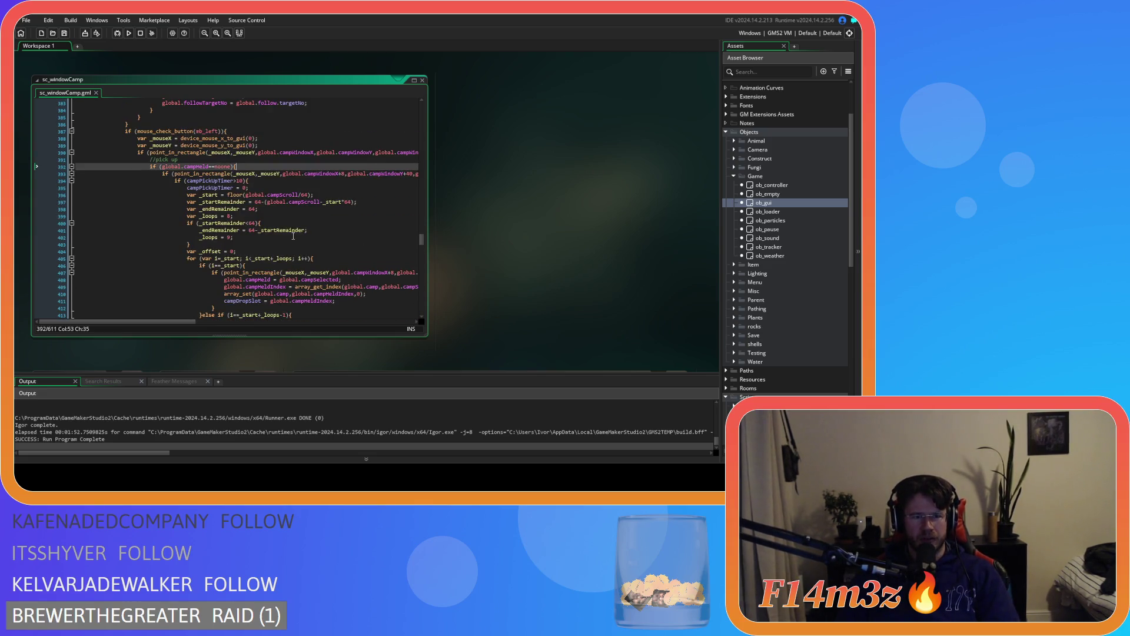
{"action": "left_click", "coordinate": [265, 193]}
{"action": "left_click", "coordinate": [258, 180]}
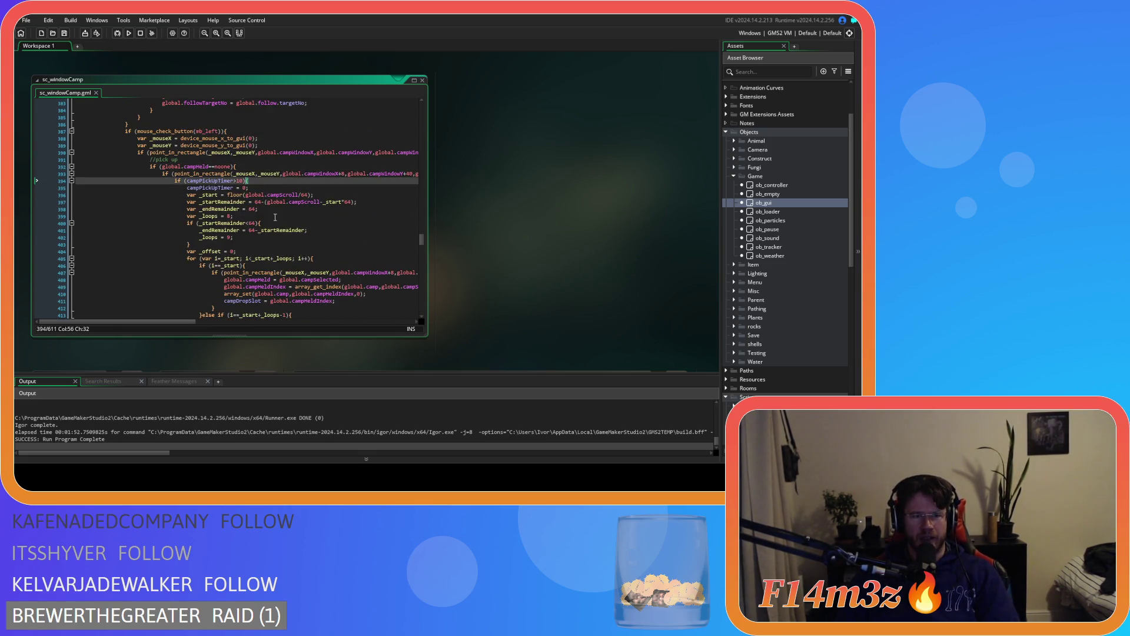
{"action": "scroll", "coordinate": [275, 217], "scroll_direction": "down", "scroll_amount": 7}
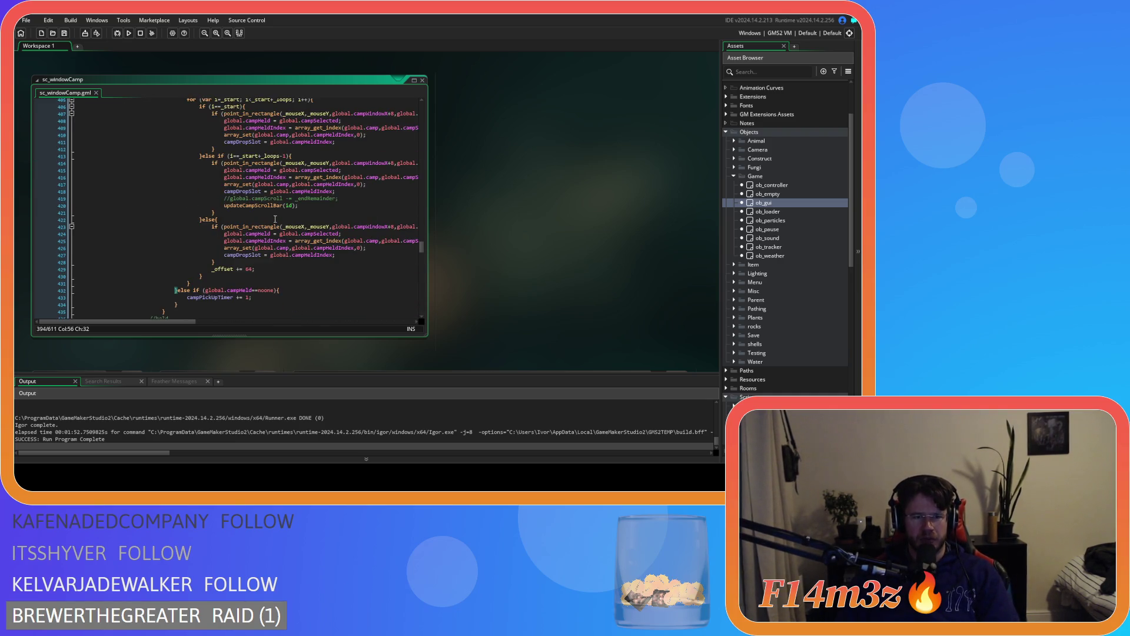
{"action": "scroll", "coordinate": [275, 219], "scroll_direction": "up", "scroll_amount": 6}
{"action": "scroll", "coordinate": [275, 219], "scroll_direction": "down", "scroll_amount": 19}
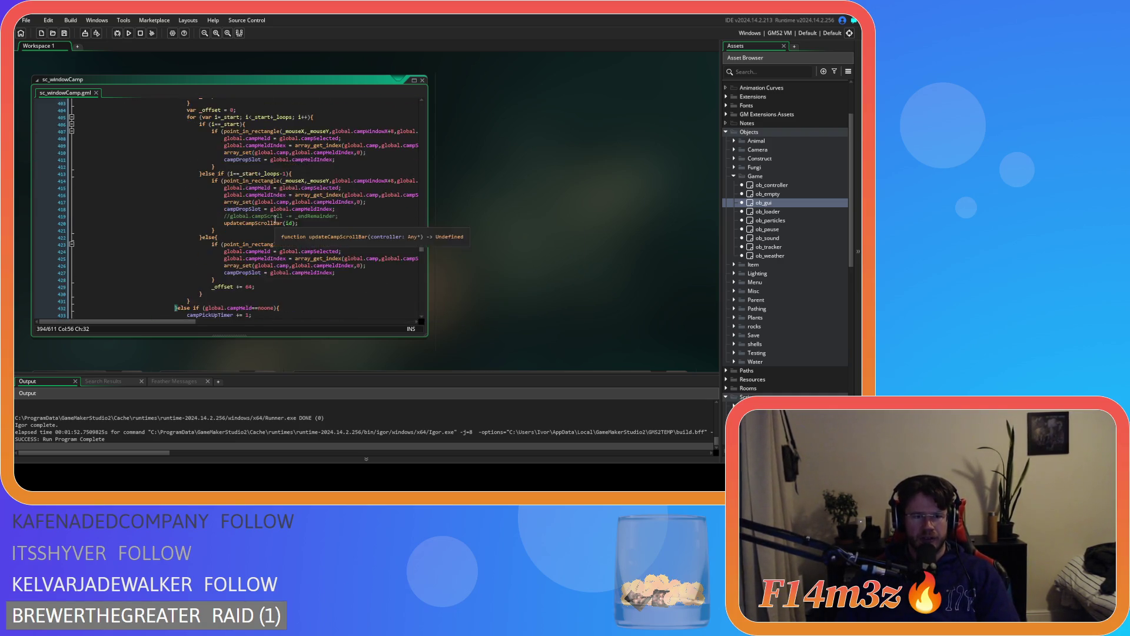
{"action": "scroll", "coordinate": [275, 219], "scroll_direction": "down", "scroll_amount": 19}
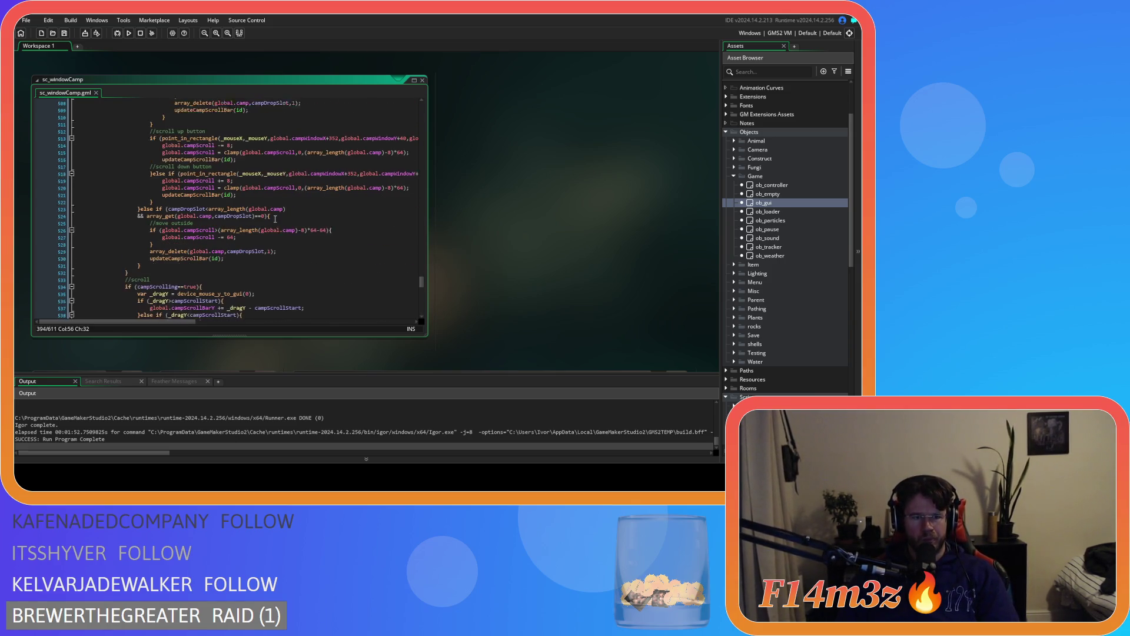
{"action": "scroll", "coordinate": [275, 219], "scroll_direction": "down", "scroll_amount": 6}
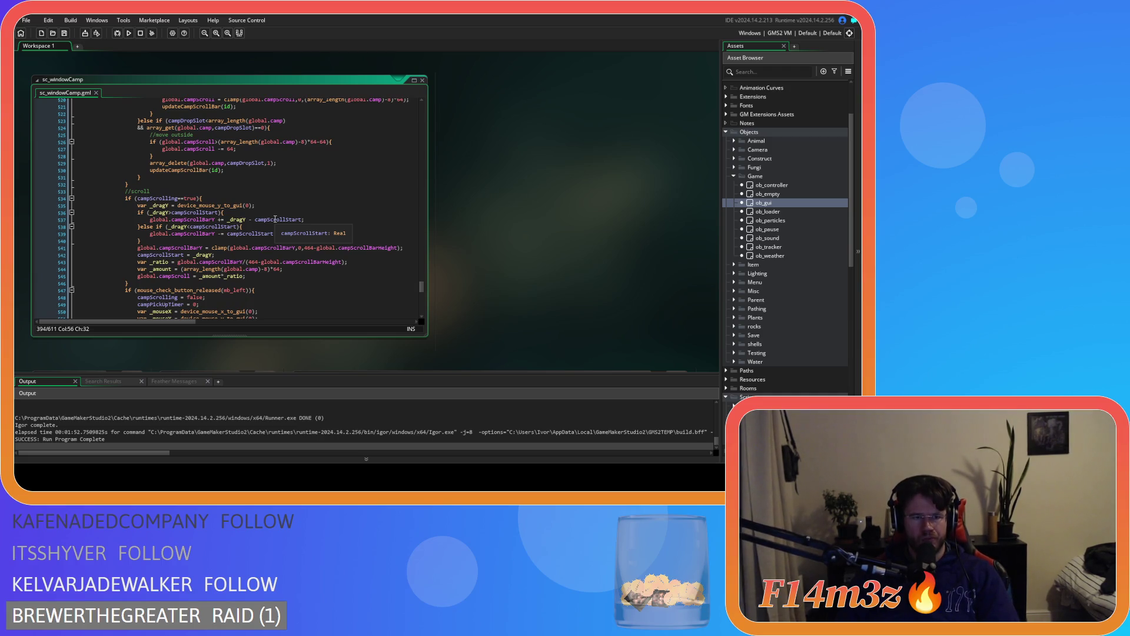
{"action": "scroll", "coordinate": [275, 219], "scroll_direction": "up", "scroll_amount": 20}
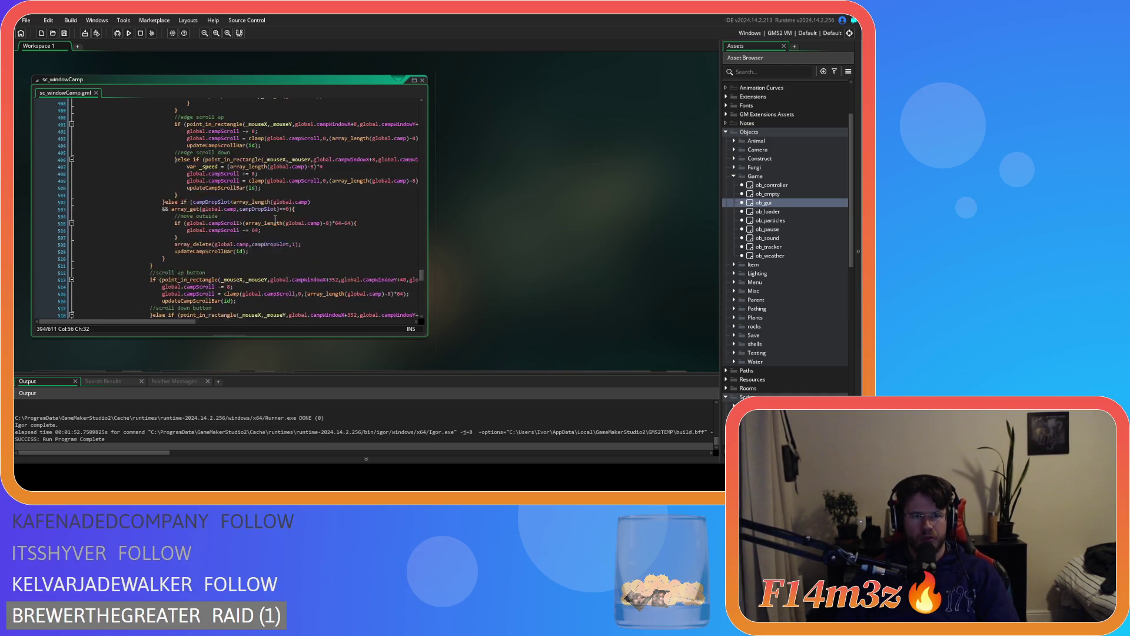
{"action": "scroll", "coordinate": [275, 219], "scroll_direction": "up", "scroll_amount": 13}
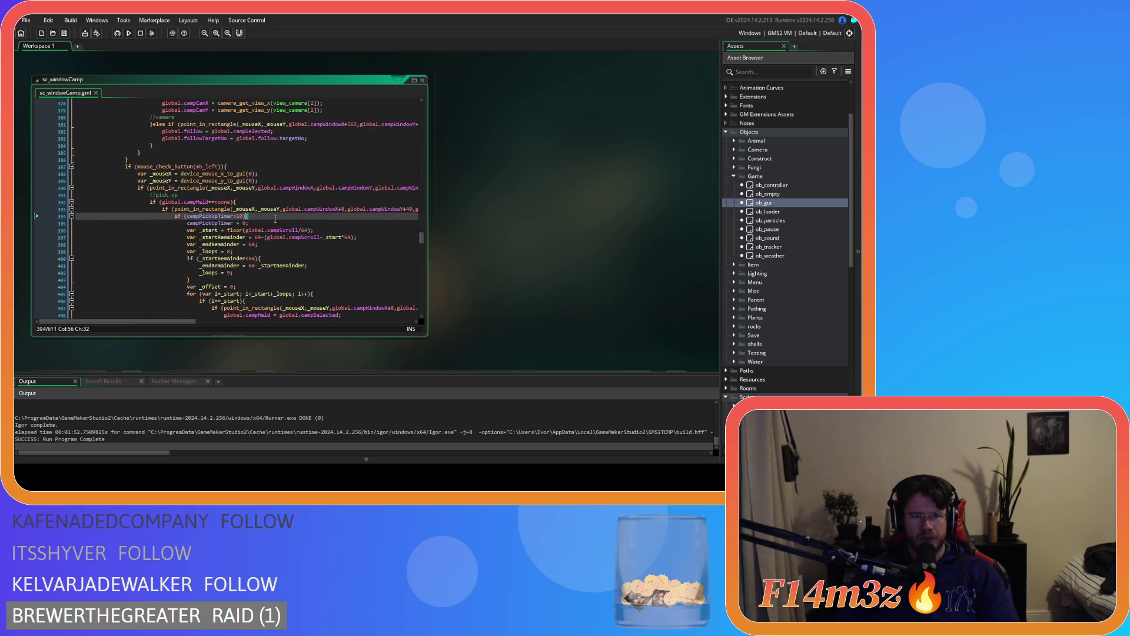
{"action": "scroll", "coordinate": [275, 219], "scroll_direction": "up", "scroll_amount": 7}
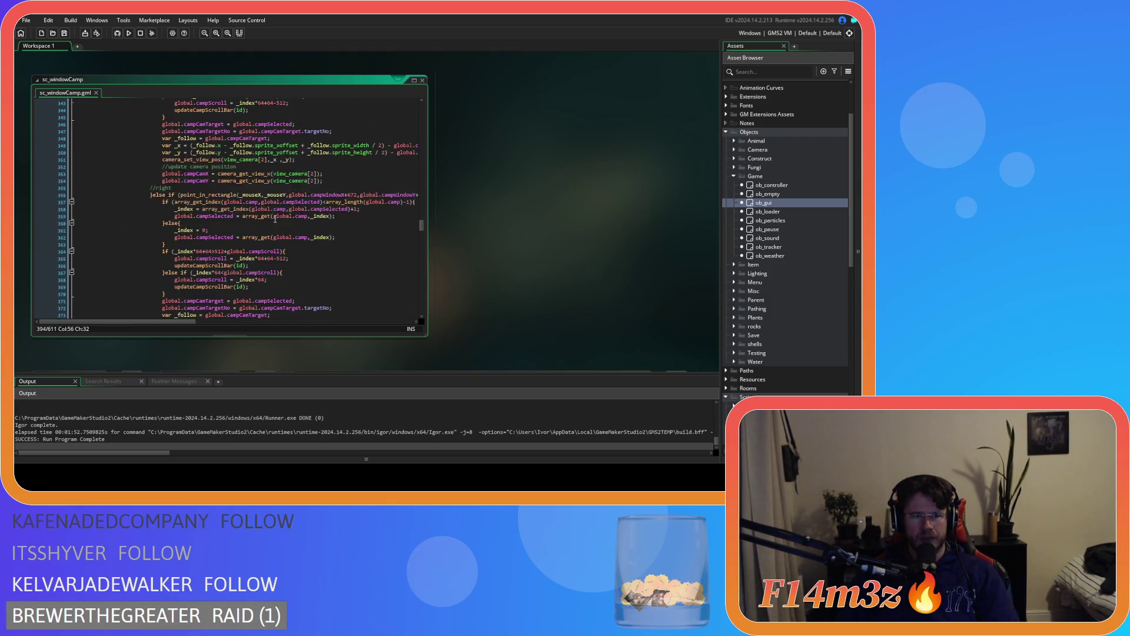
{"action": "scroll", "coordinate": [275, 219], "scroll_direction": "up", "scroll_amount": 8}
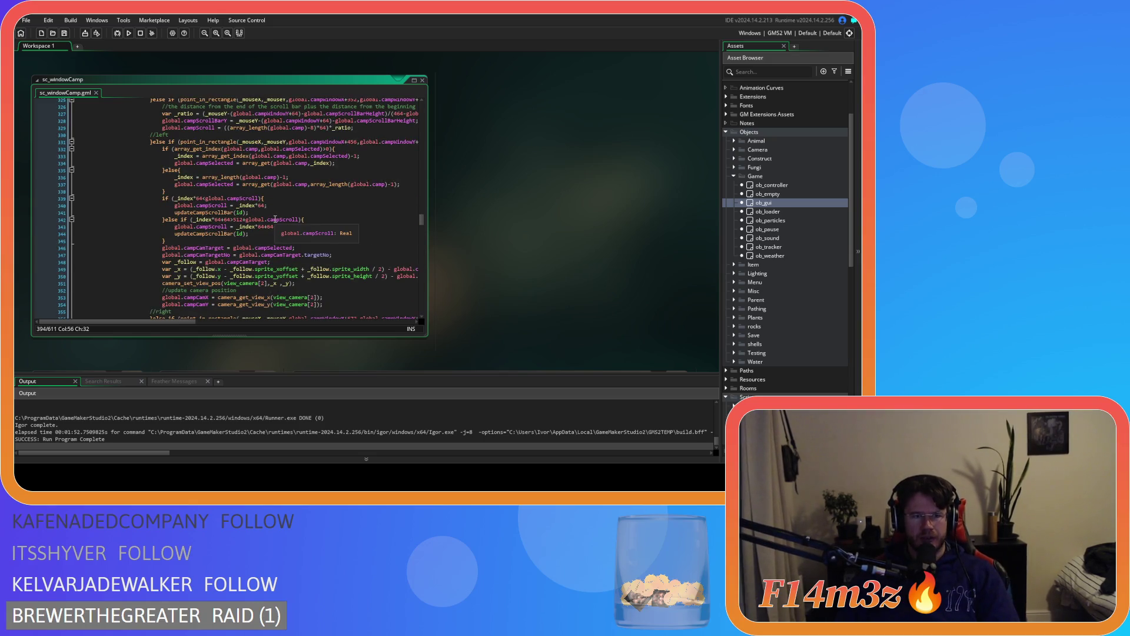
{"action": "scroll", "coordinate": [275, 219], "scroll_direction": "up", "scroll_amount": 20}
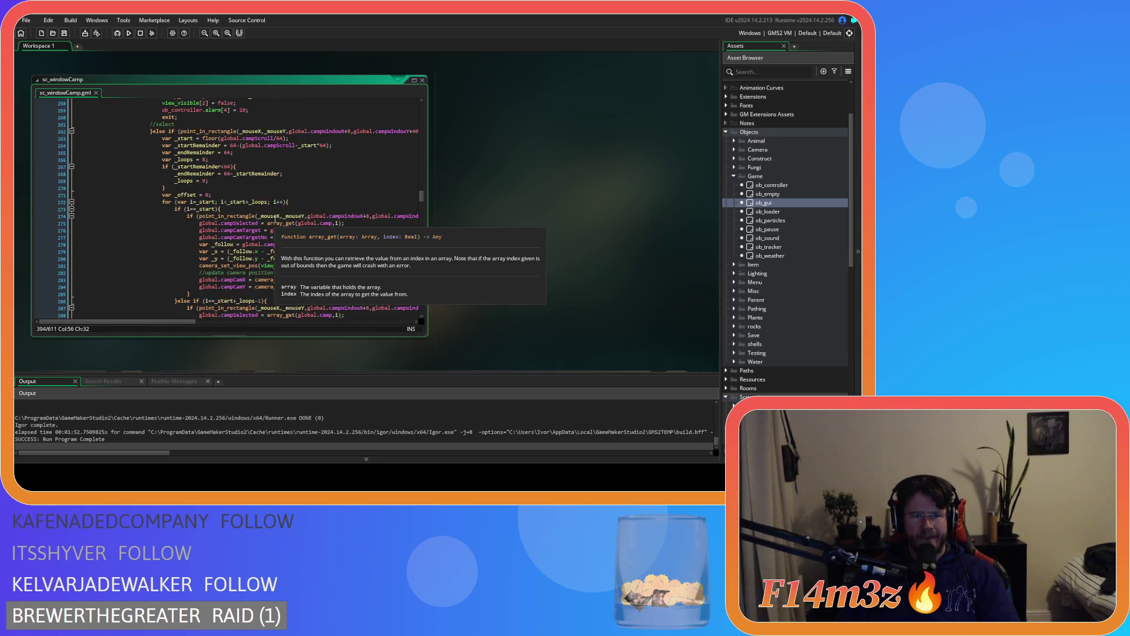
{"action": "scroll", "coordinate": [275, 219], "scroll_direction": "down", "scroll_amount": 20}
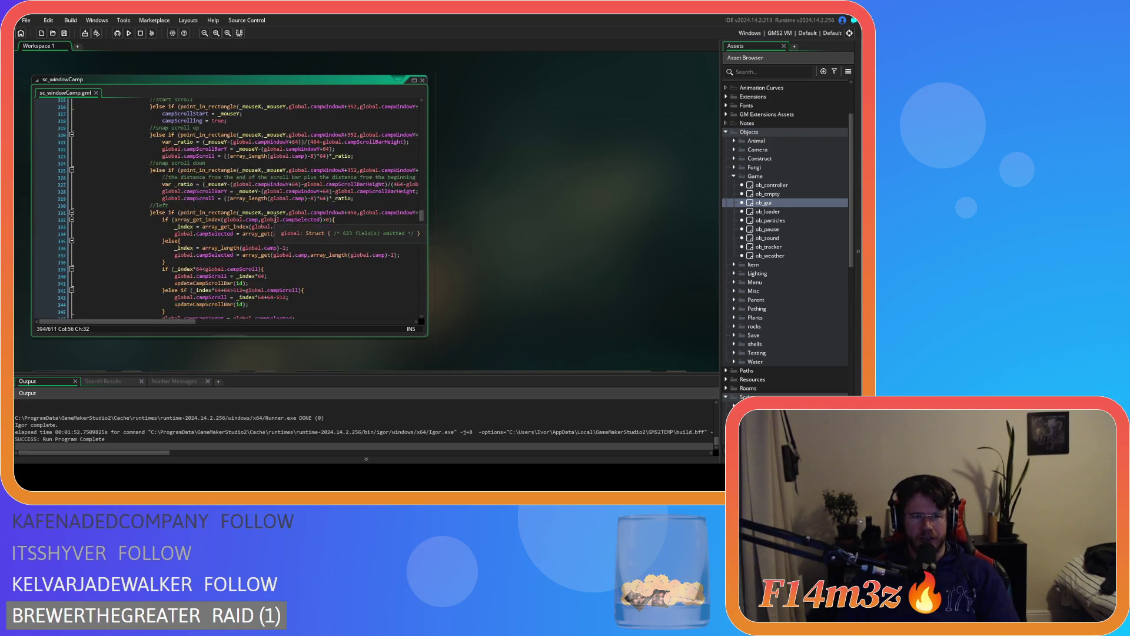
{"action": "scroll", "coordinate": [275, 219], "scroll_direction": "down", "scroll_amount": 14}
{"action": "left_click_drag", "start_coordinate": [209, 146], "coordinate": [242, 147]}
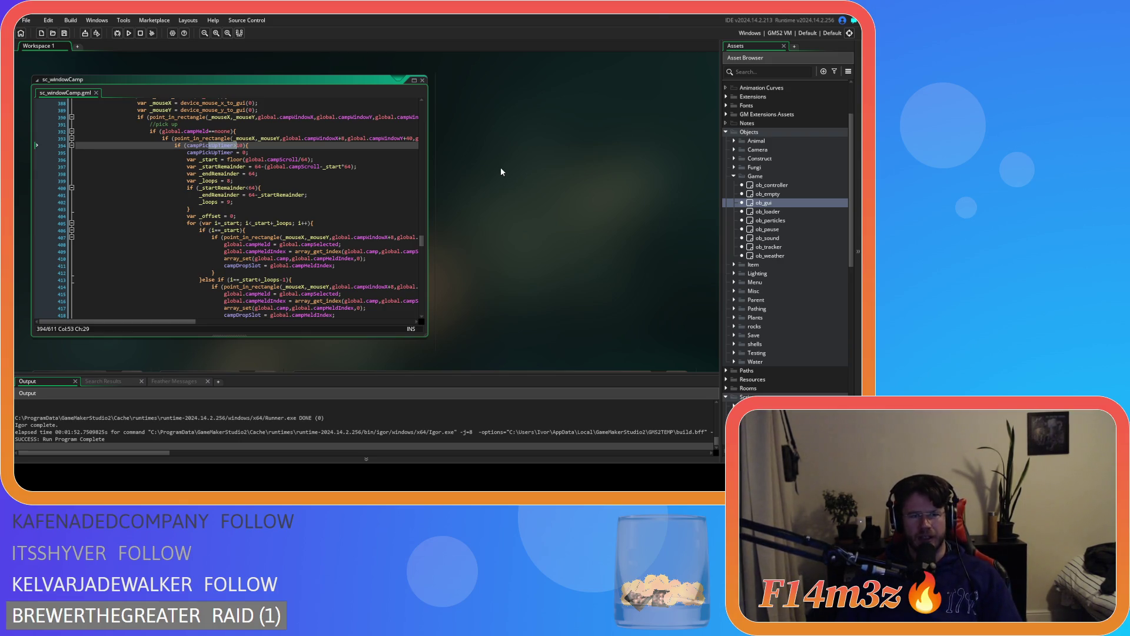
Build and run the project with F5 and switch to the running game
{"action": "key", "text": "F5"}
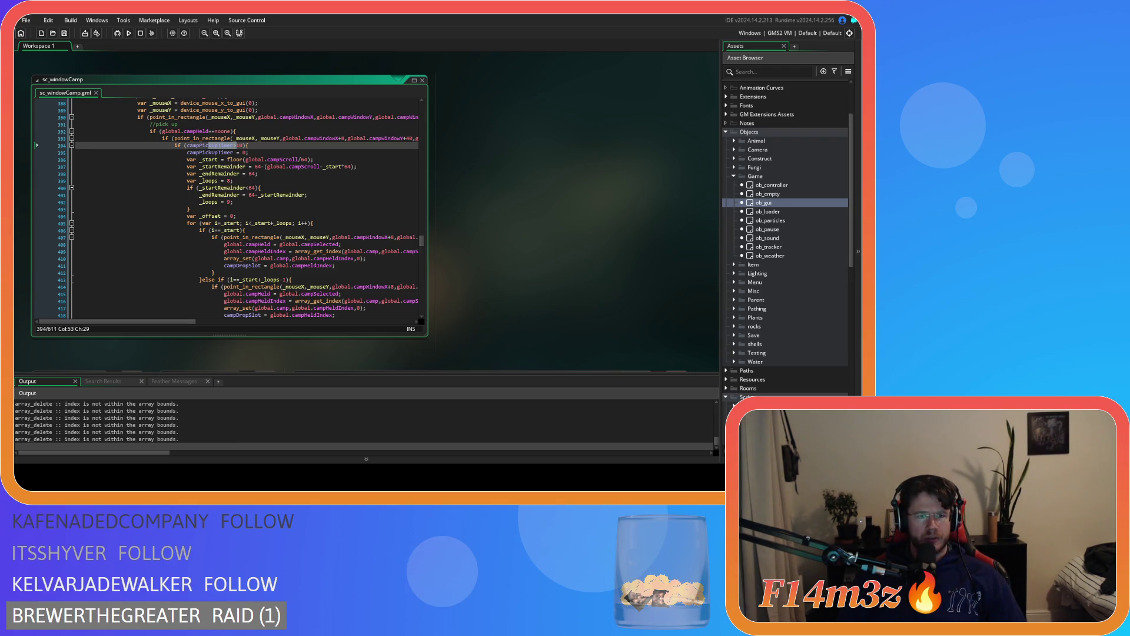
{"action": "key", "text": "alt+Tab"}
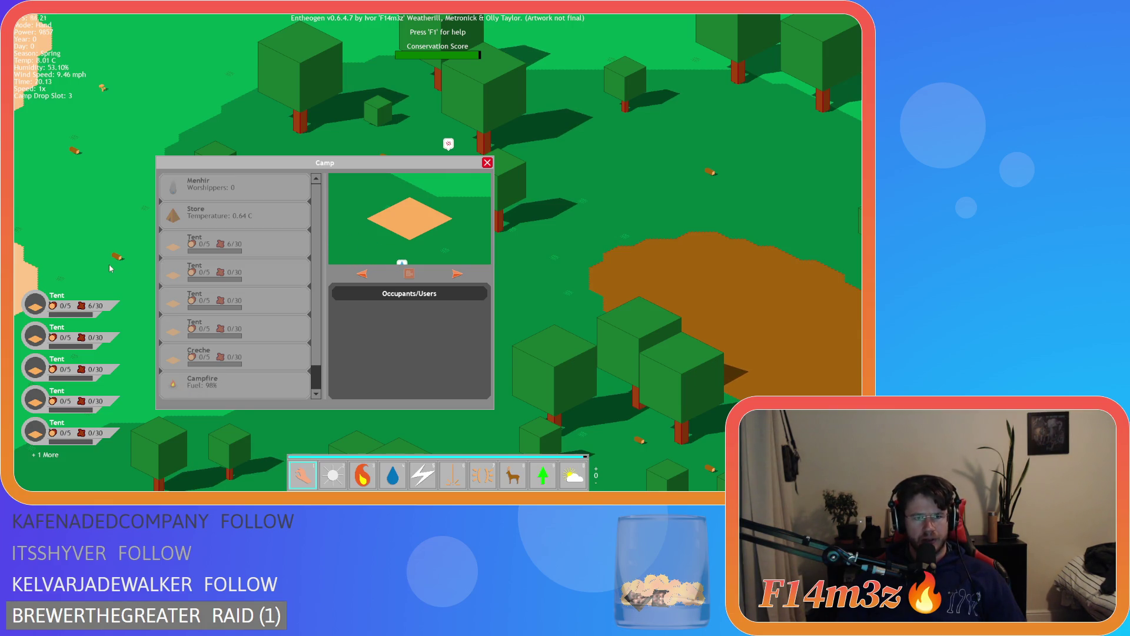
Pick up the second Tent entry in the Camp list, then quit the game with Escape and Y
{"action": "left_click", "coordinate": [186, 266]}
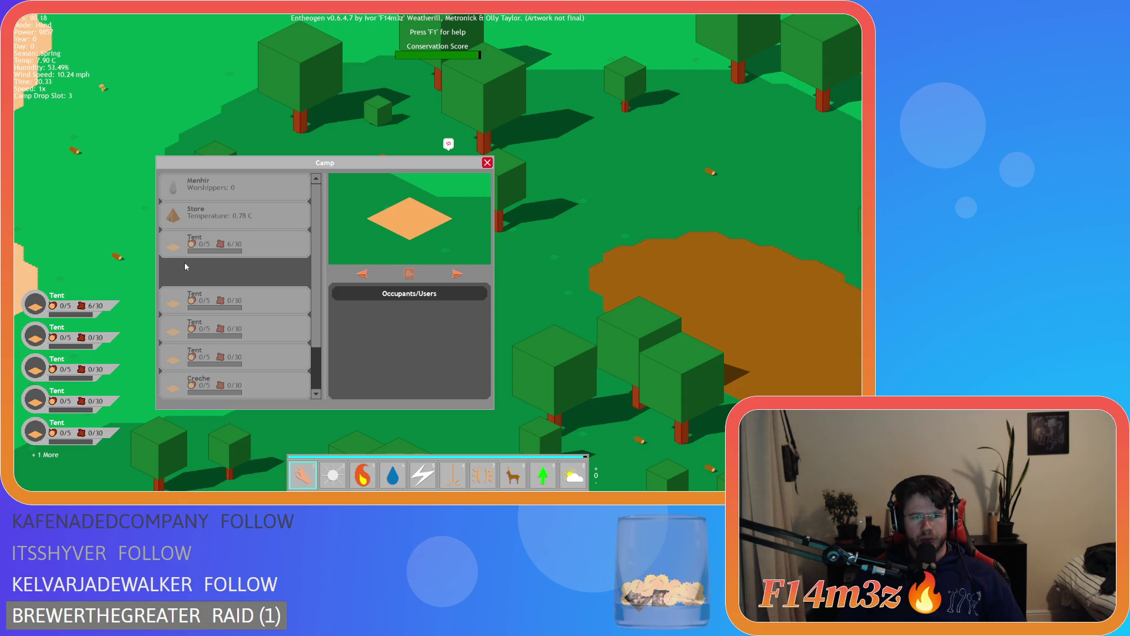
{"action": "key", "text": "w"}
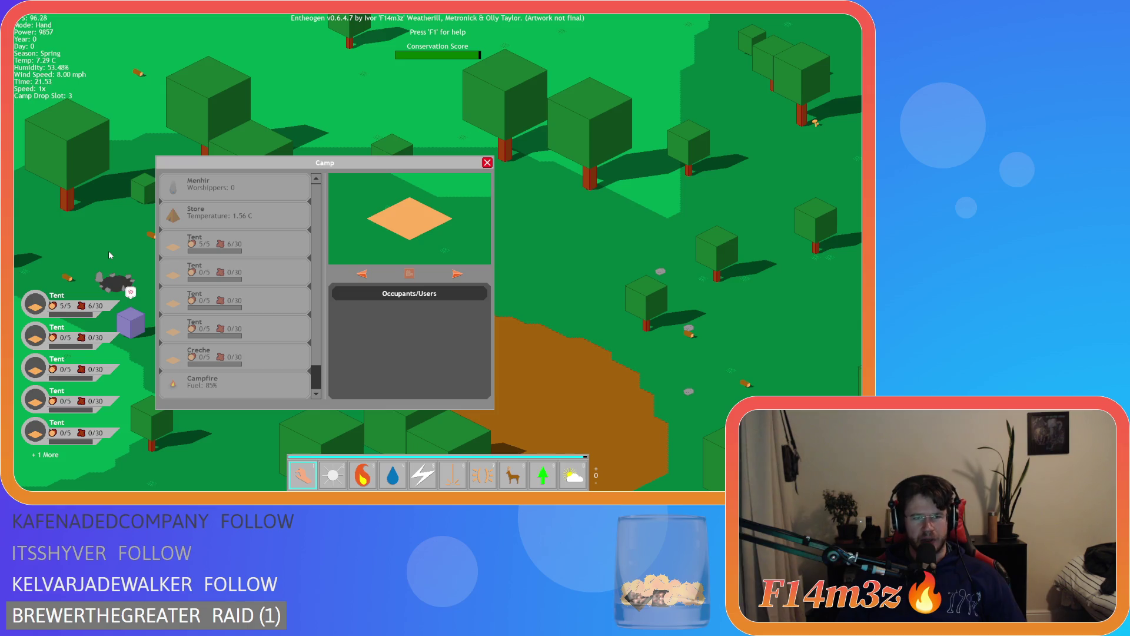
{"action": "left_click", "coordinate": [201, 274]}
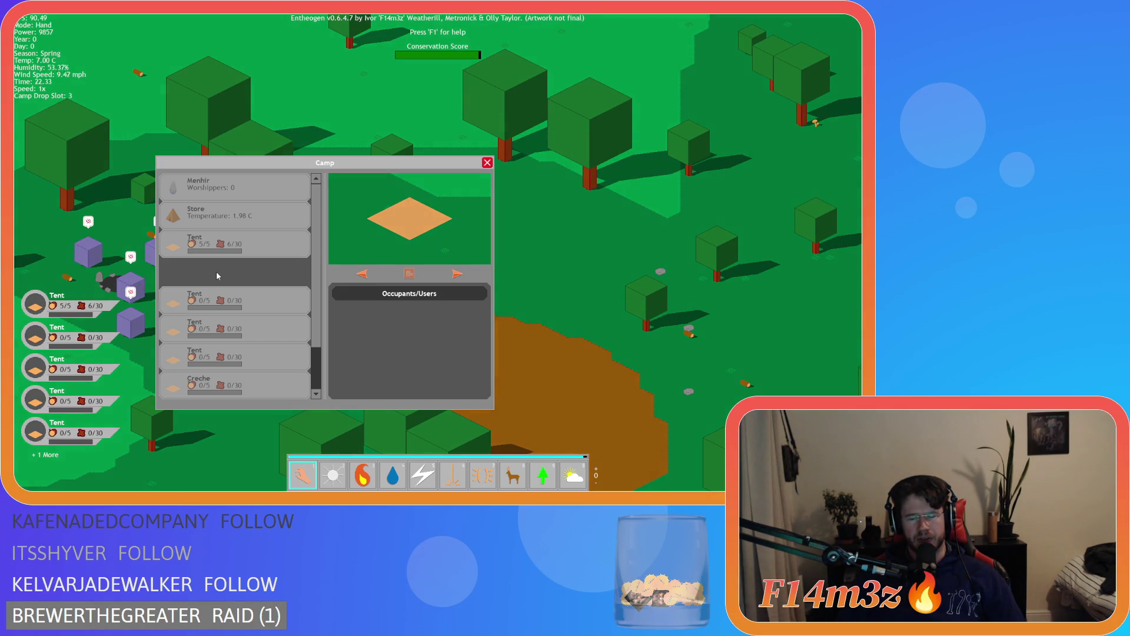
{"action": "key", "text": "Escape"}
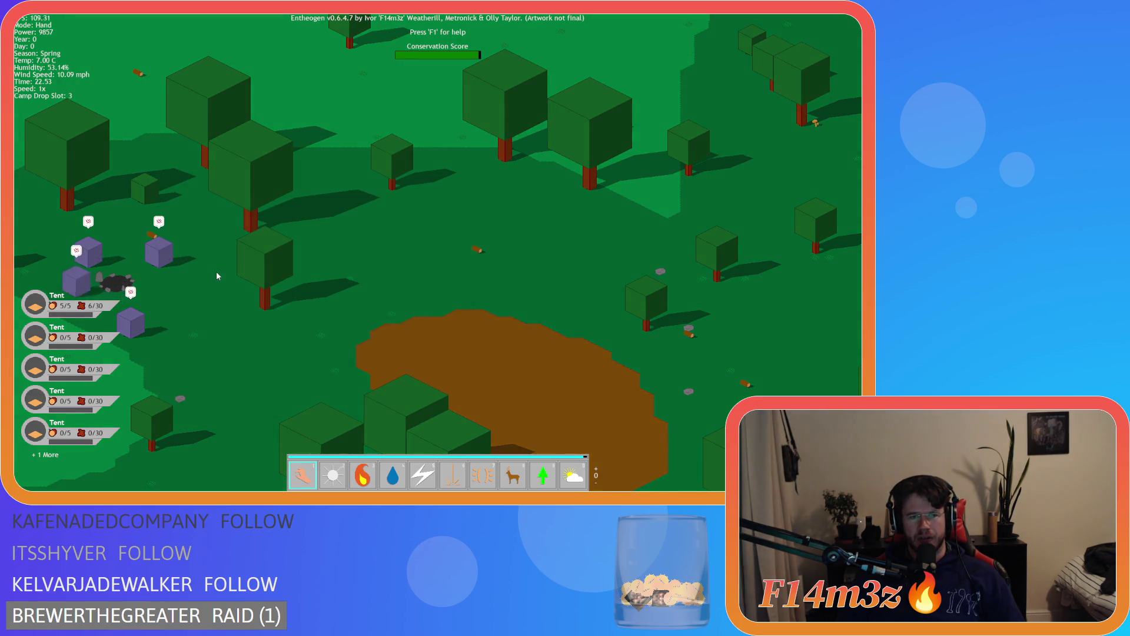
{"action": "key", "text": "Escape"}
{"action": "key", "text": "y"}
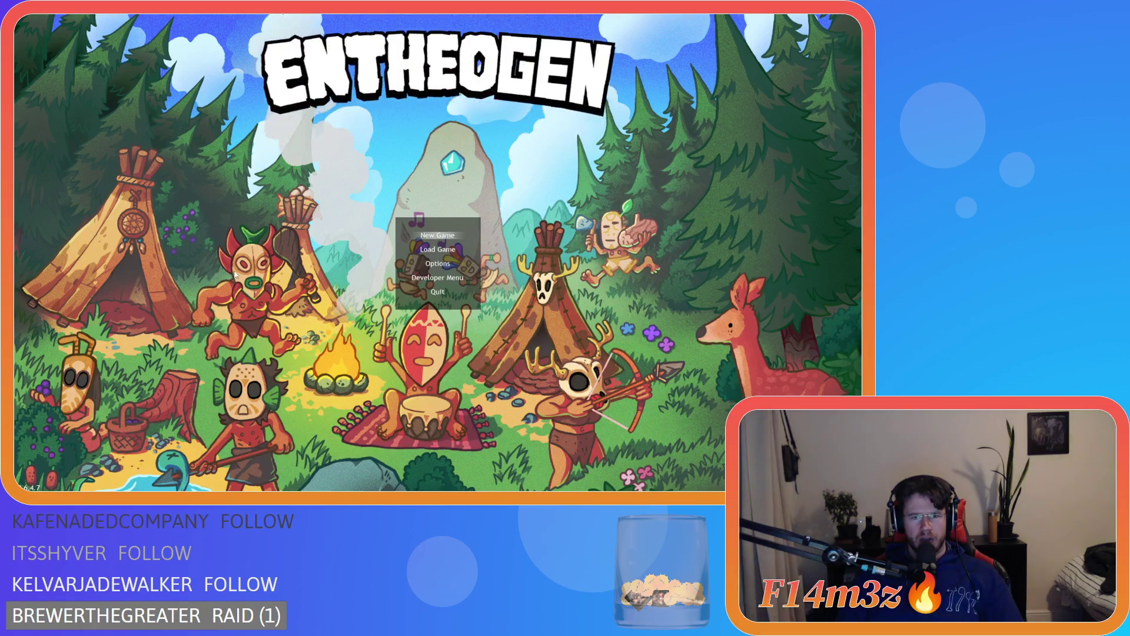
{"action": "scroll", "coordinate": [251, 254], "scroll_direction": "down", "scroll_amount": 20}
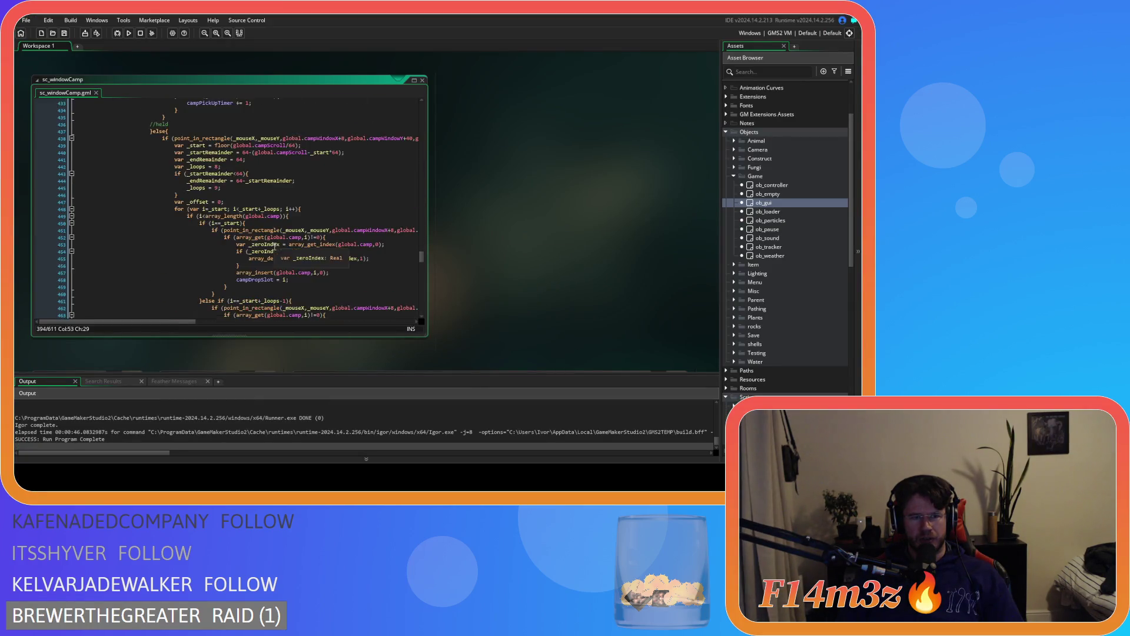
{"action": "scroll", "coordinate": [275, 246], "scroll_direction": "down", "scroll_amount": 20}
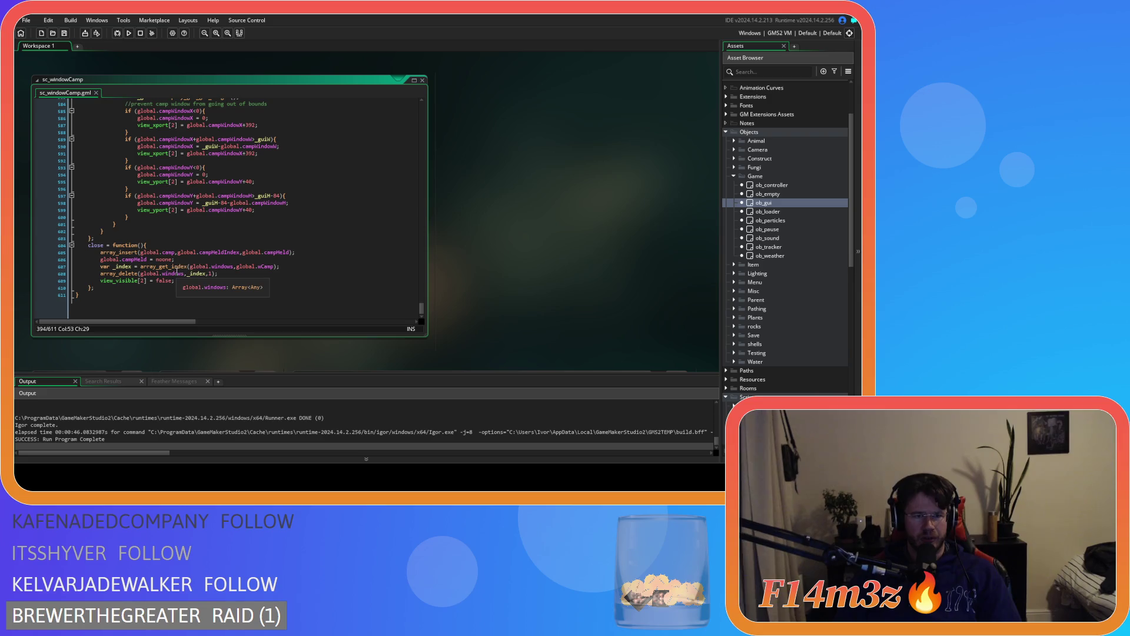
{"action": "left_click_drag", "start_coordinate": [112, 258], "coordinate": [199, 260]}
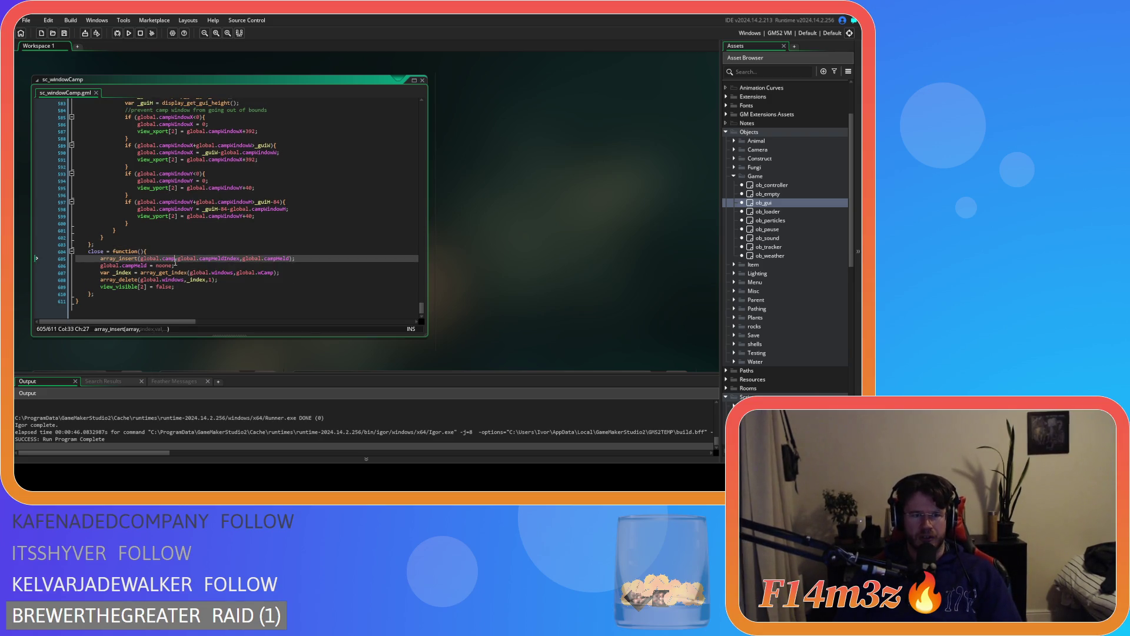
{"action": "left_click", "coordinate": [192, 255]}
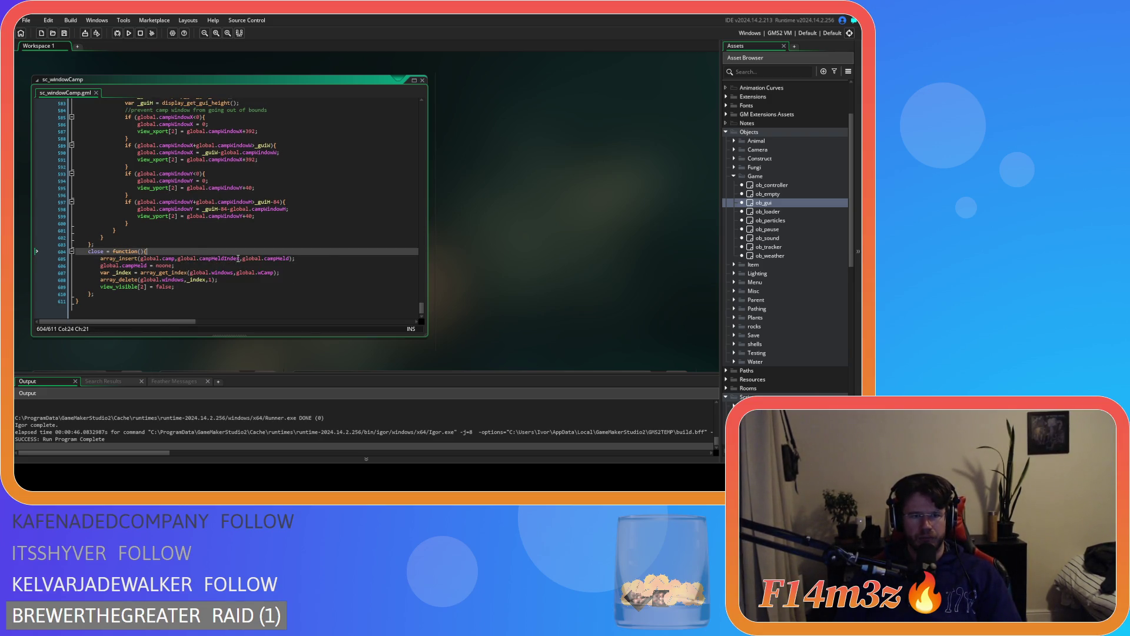
{"action": "left_click_drag", "start_coordinate": [240, 260], "coordinate": [199, 263]}
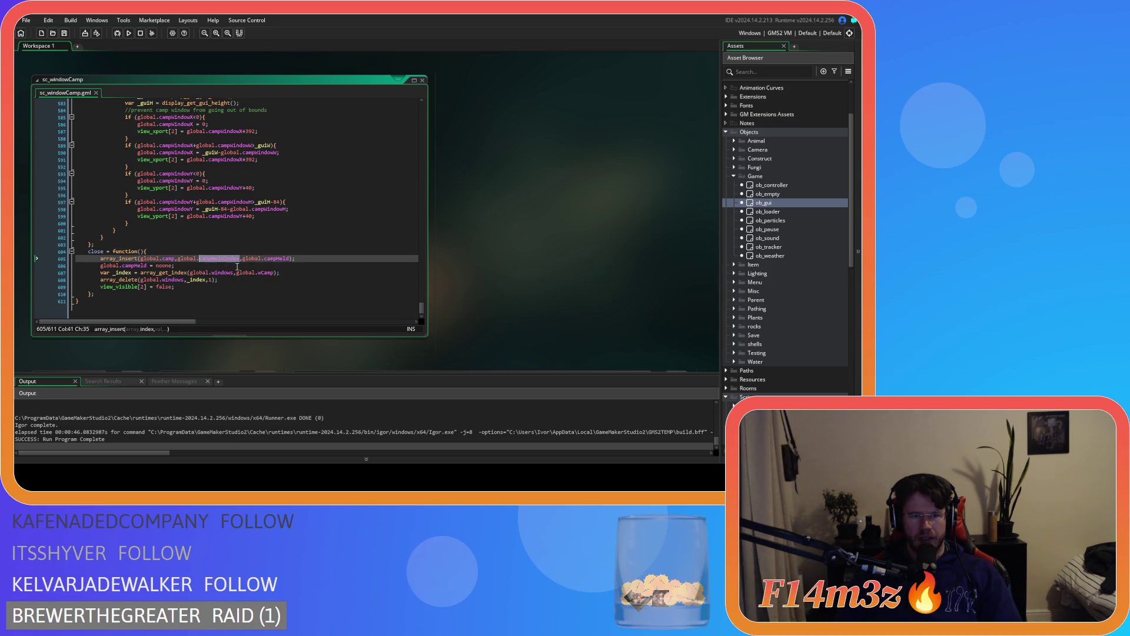
{"action": "left_click_drag", "start_coordinate": [423, 310], "coordinate": [417, 244]}
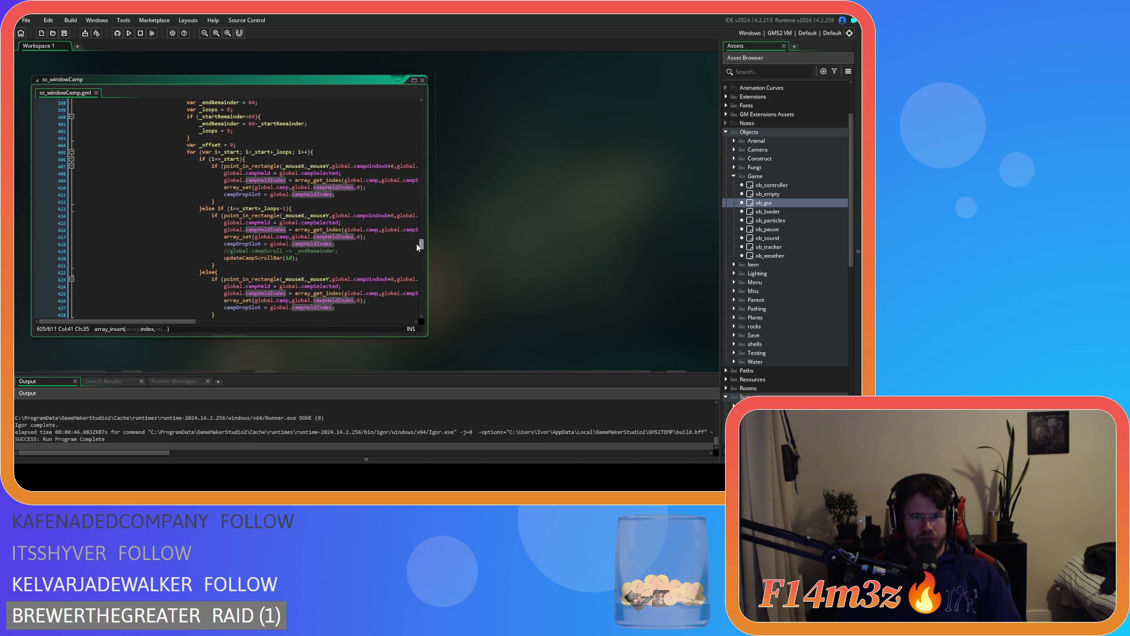
{"action": "mouse_move", "coordinate": [417, 246]}
{"action": "left_mouse_down"}
{"action": "mouse_move", "coordinate": [398, 280]}
{"action": "mouse_move", "coordinate": [403, 312]}
{"action": "left_mouse_up"}
Wrap the array_insert line in if (array_get(global.camp,global.campHeldIndex)==0) and indent it
{"action": "left_click", "coordinate": [175, 252]}
{"action": "key", "text": "Return"}
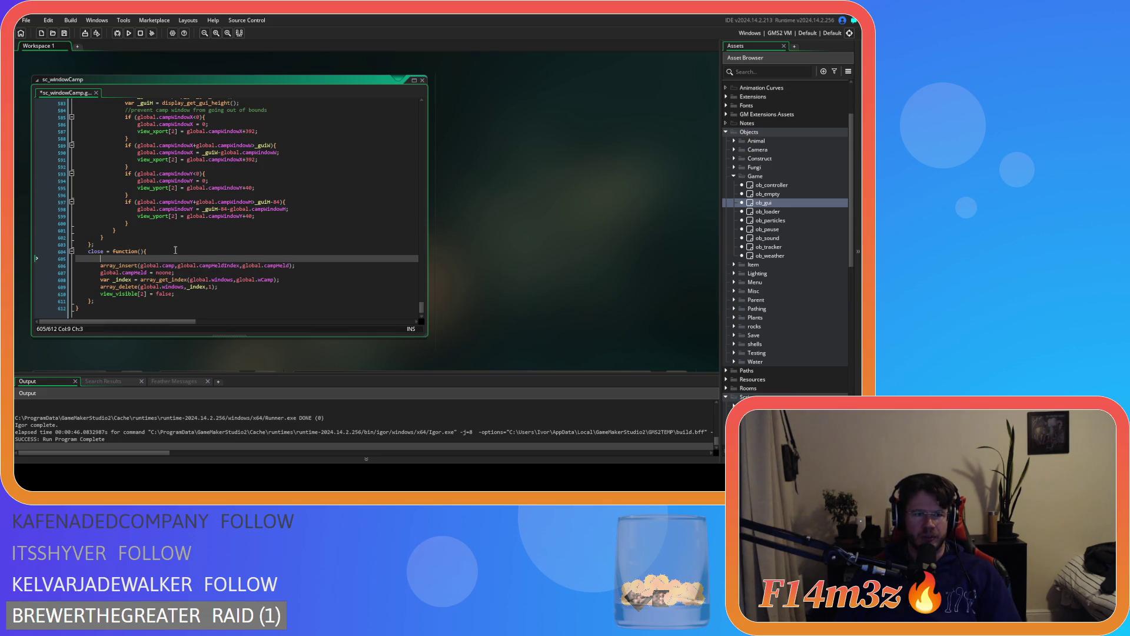
{"action": "type", "text": "if (a"}
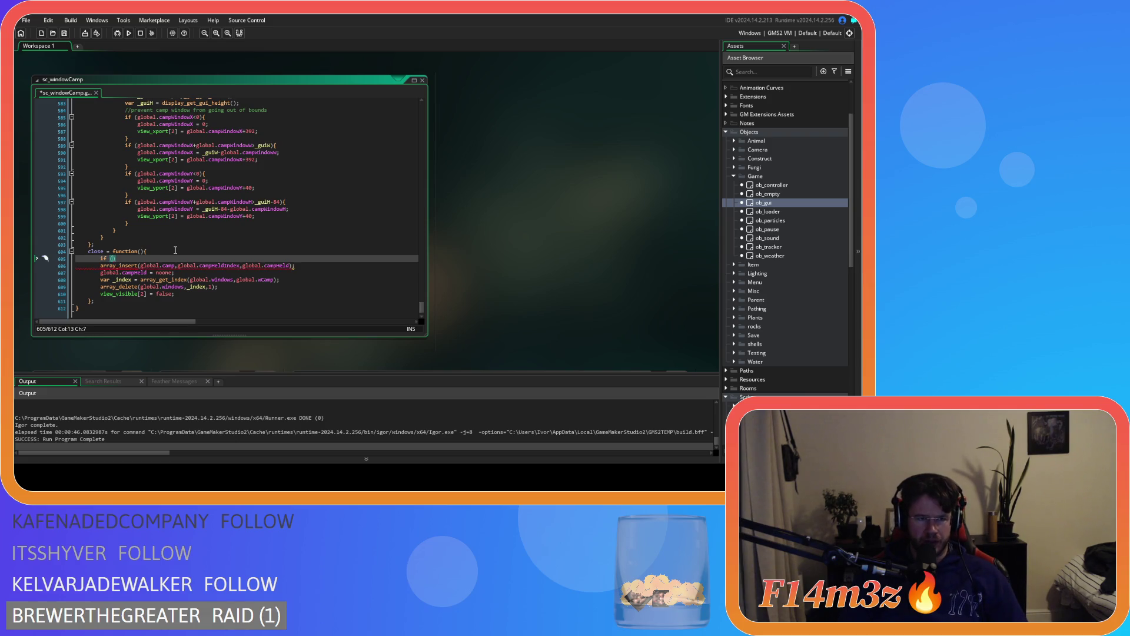
{"action": "type", "text": "rray_get"}
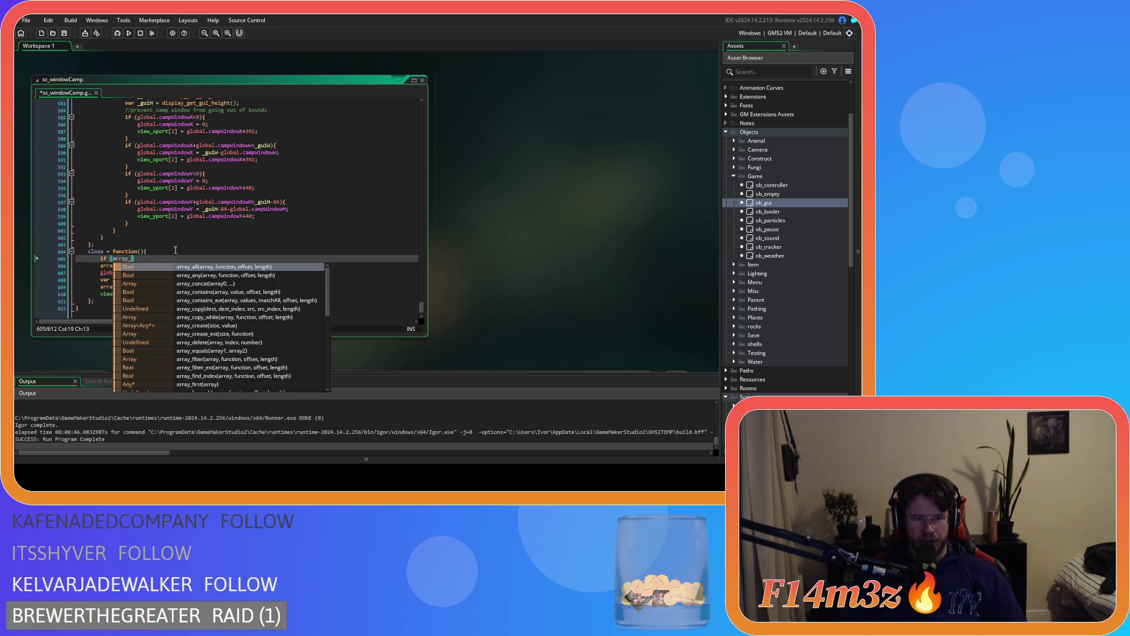
{"action": "type", "text": "(global.c"}
{"action": "type", "text": "amp,"}
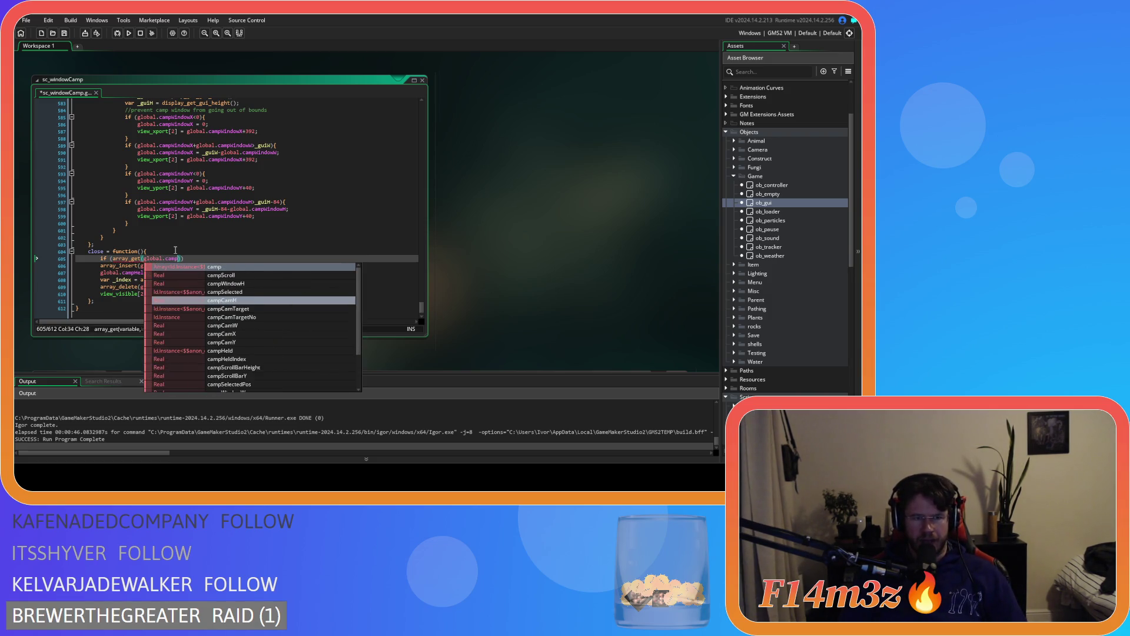
{"action": "type", "text": "global"}
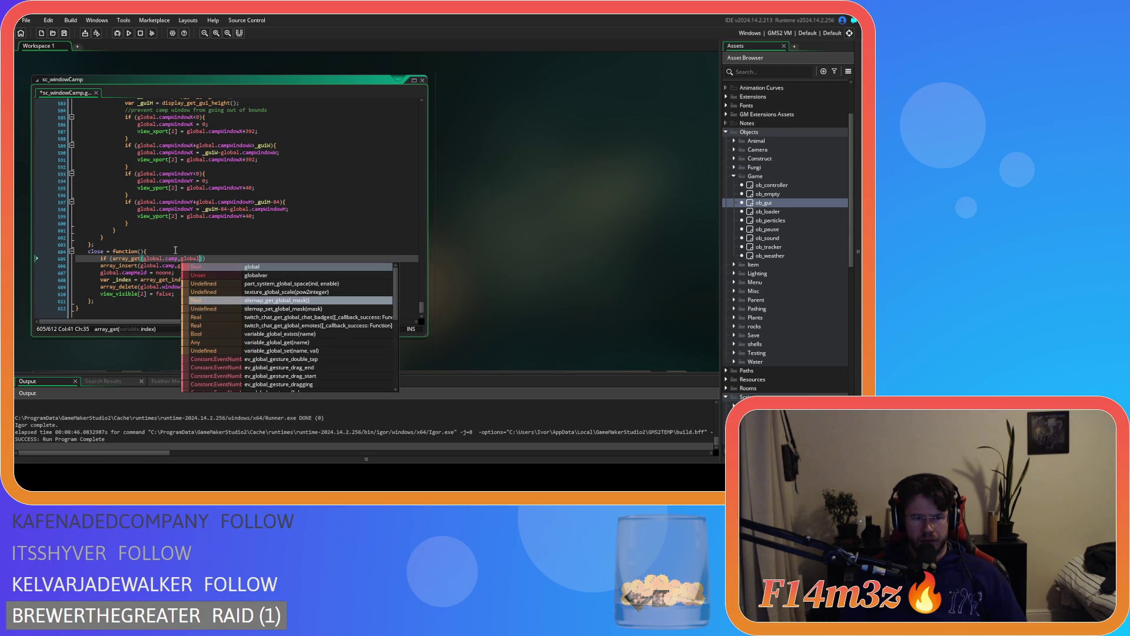
{"action": "type", "text": ".campHeld"}
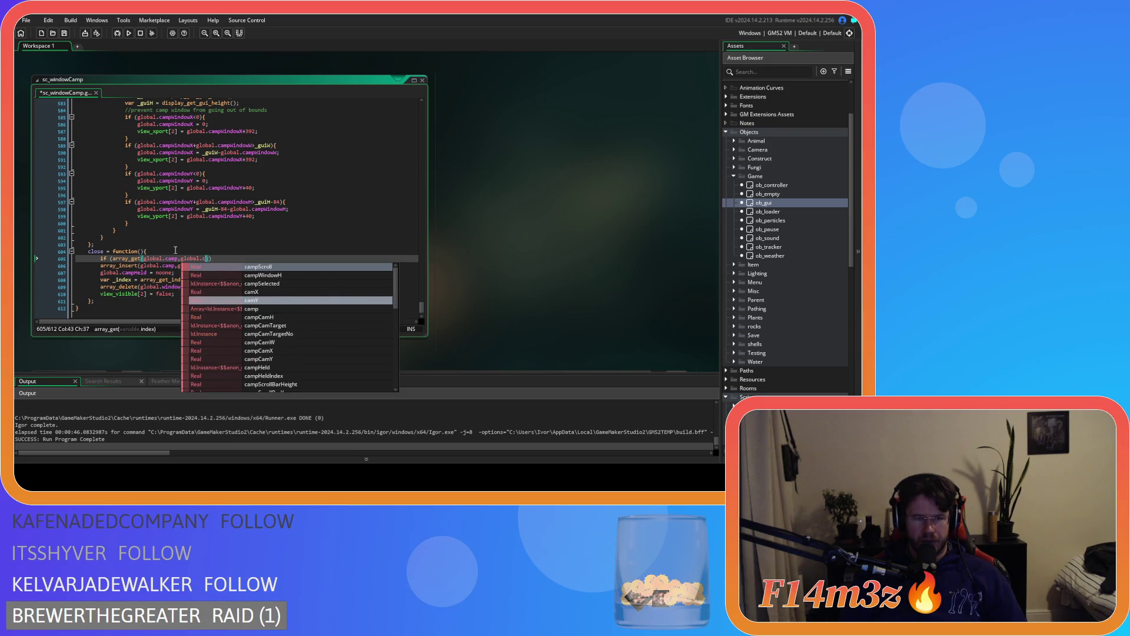
{"action": "type", "text": "I"}
{"action": "key", "text": "Return"}
{"action": "type", "text": ")==0"}
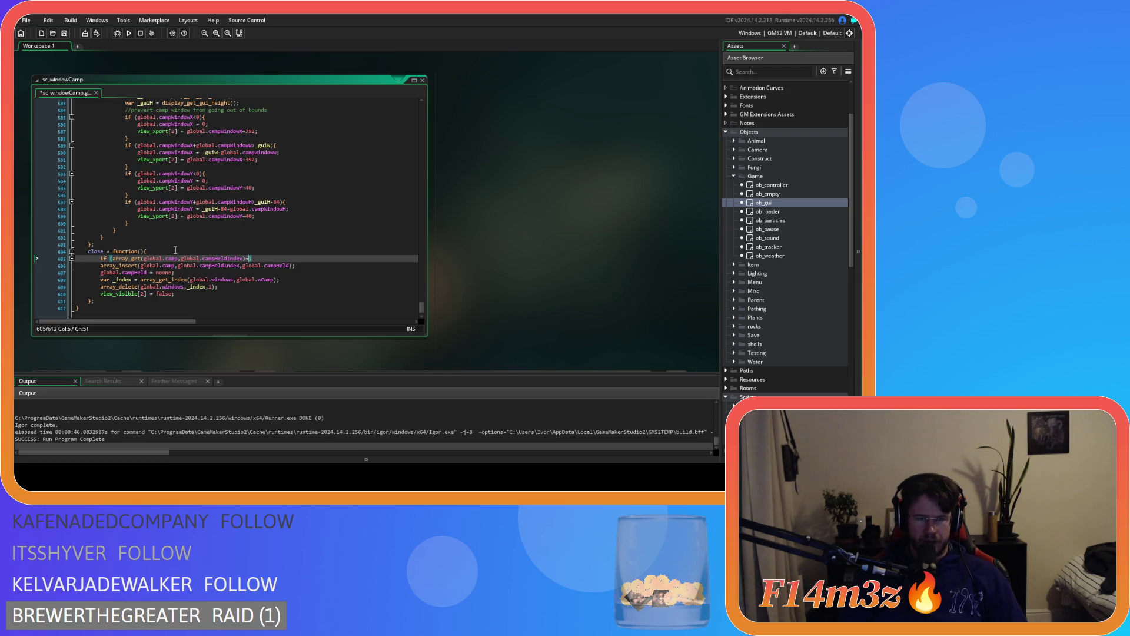
{"action": "type", "text": ")"}
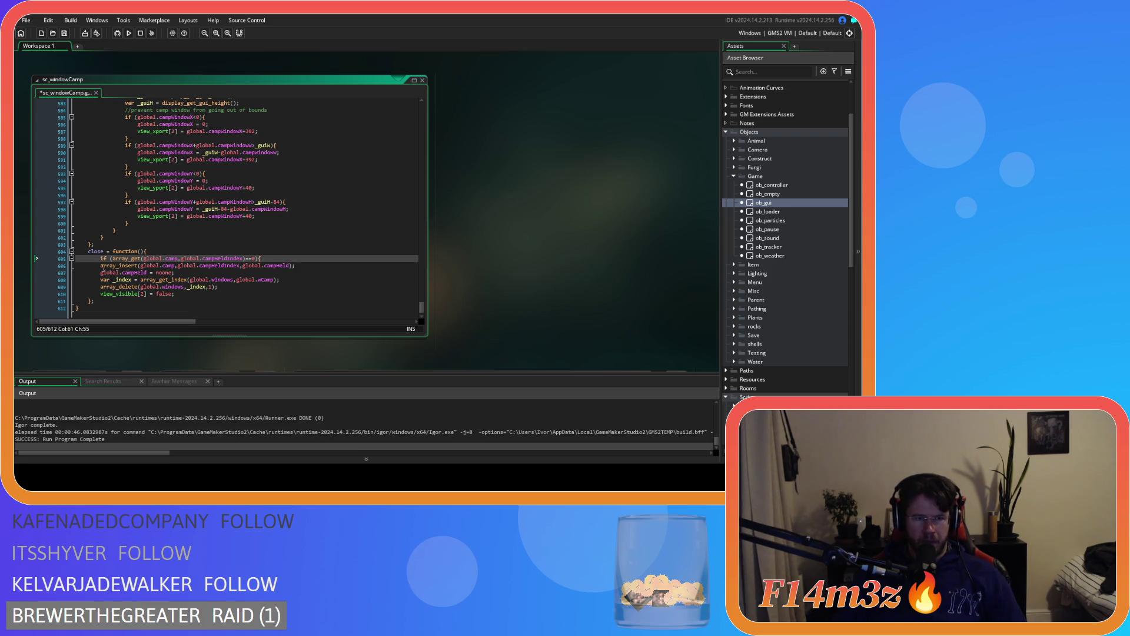
{"action": "key", "text": "Down"}
{"action": "key", "text": "Home"}
{"action": "key", "text": "Tab"}
Add an else branch containing a copy of the array_insert statement
{"action": "left_click", "coordinate": [322, 266]}
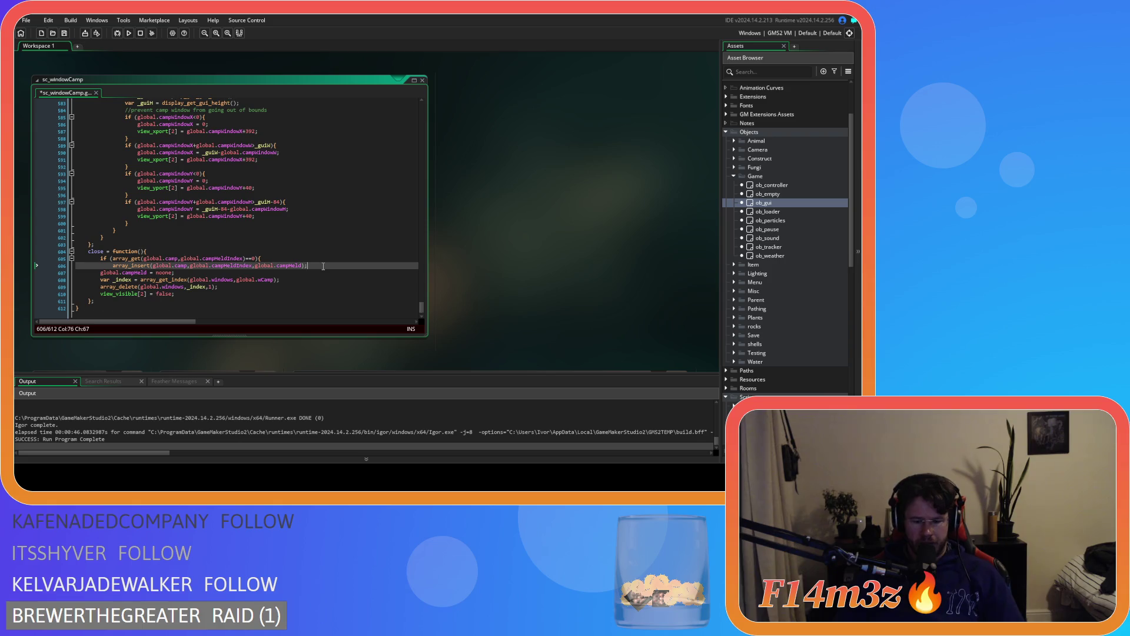
{"action": "key", "text": "Return"}
{"action": "type", "text": "}else{"}
{"action": "key", "text": "Return"}
{"action": "key", "text": "Return"}
{"action": "type", "text": "}"}
{"action": "left_click_drag", "start_coordinate": [113, 265], "coordinate": [308, 266]}
{"action": "key", "text": "ctrl+c"}
{"action": "left_click", "coordinate": [169, 280]}
{"action": "key", "text": "ctrl+v"}
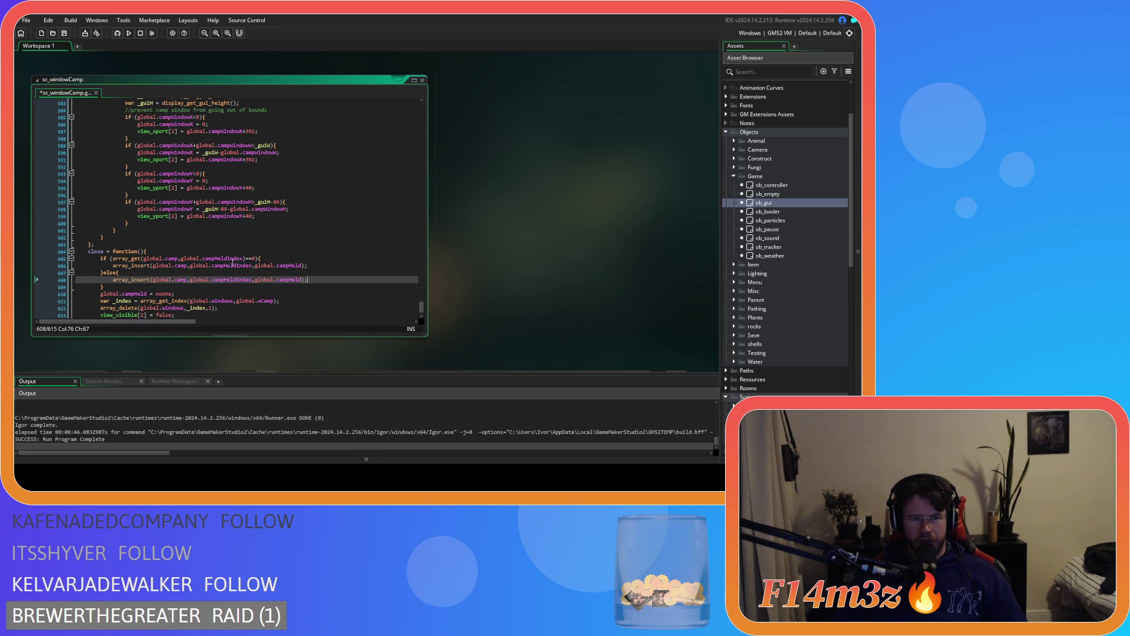
Change the first call to array_set, save sc_windowCamp, and build and run with F5
{"action": "left_click", "coordinate": [150, 266]}
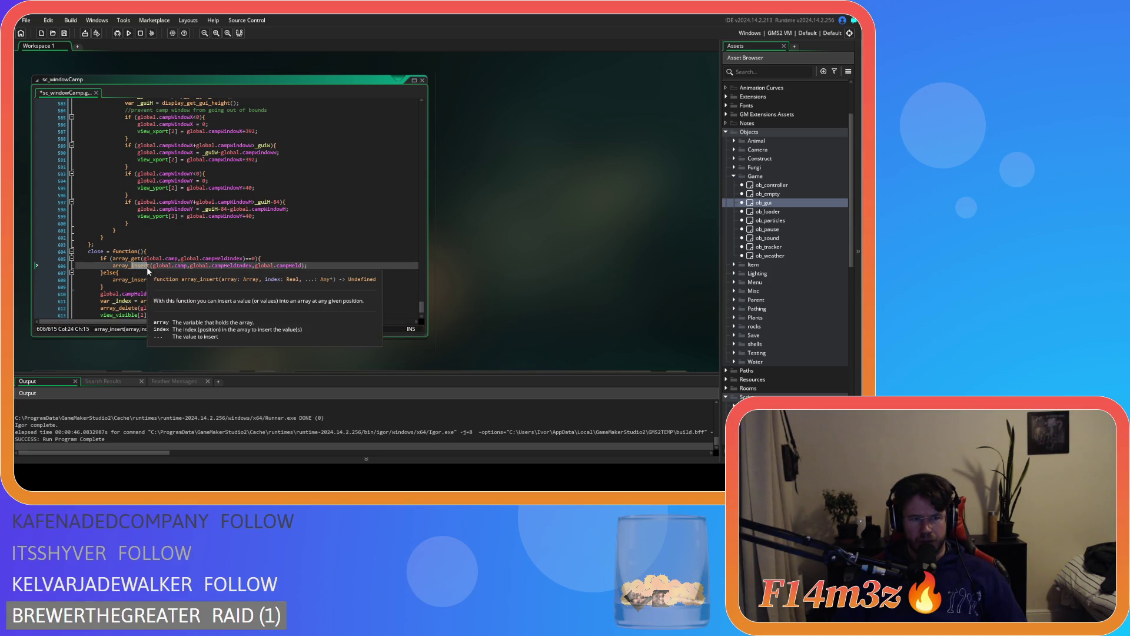
{"action": "type", "text": "set"}
{"action": "left_click", "coordinate": [307, 280]}
{"action": "key", "text": "ctrl+s"}
{"action": "left_click", "coordinate": [333, 279]}
{"action": "key", "text": "F5"}
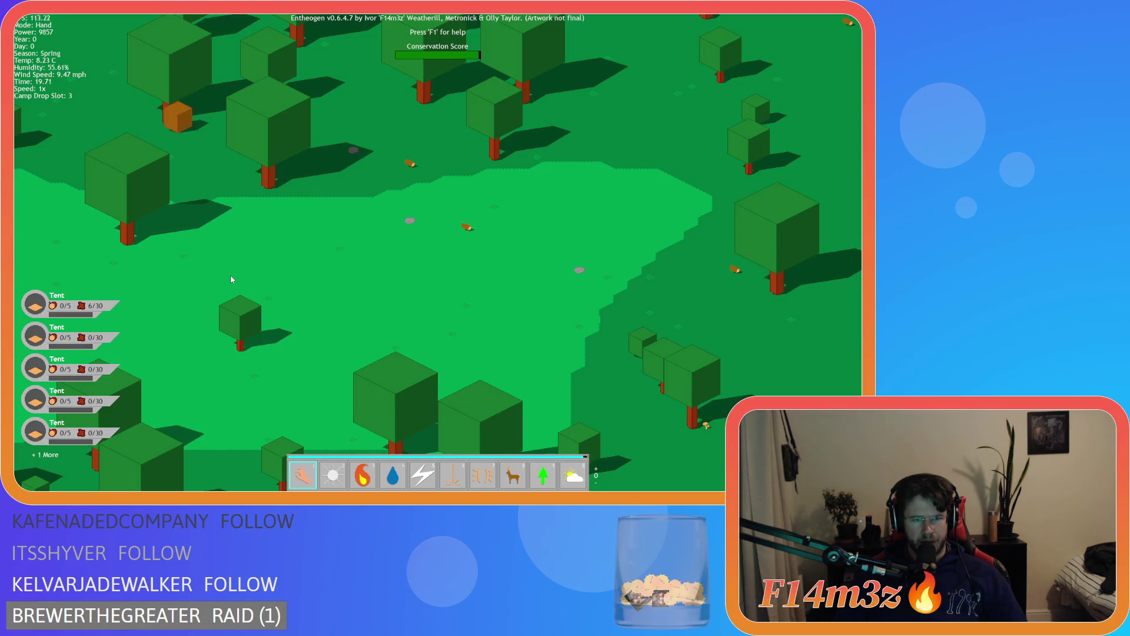
Pick up the second Tent, close and reopen the Camp window, then drop it into the empty slot
{"action": "key", "text": "c"}
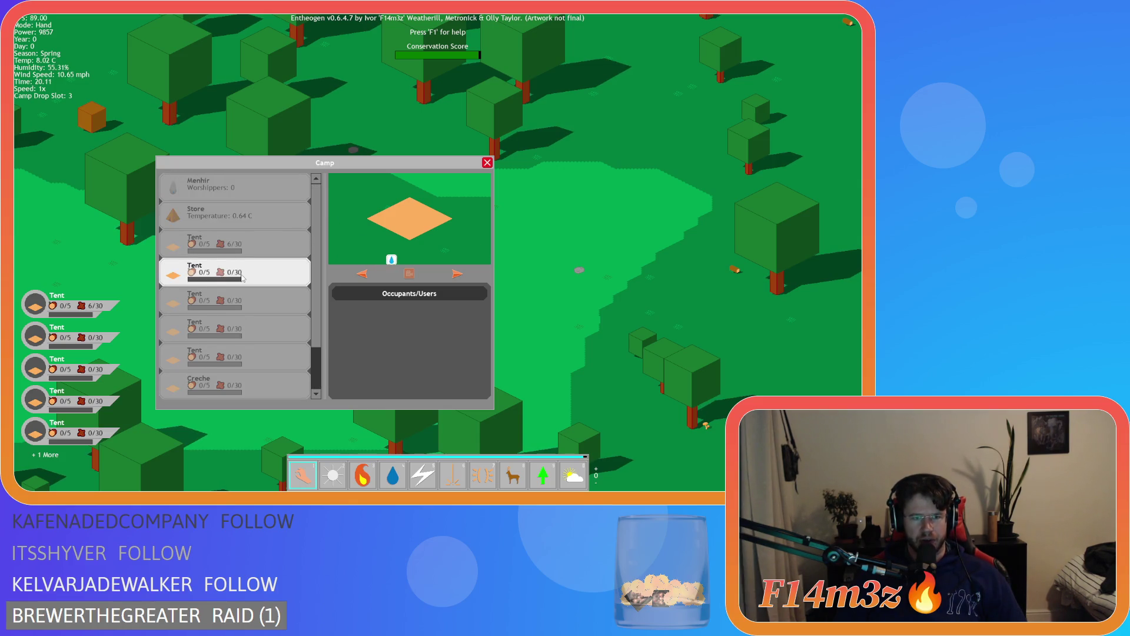
{"action": "scroll", "coordinate": [225, 273], "scroll_direction": "down", "scroll_amount": 1}
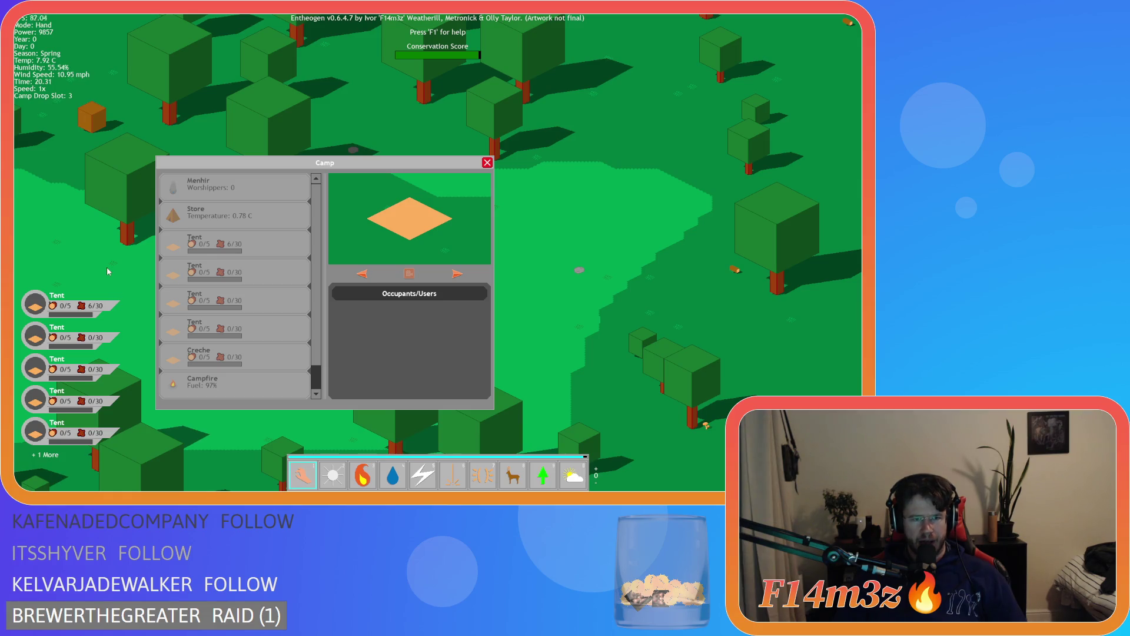
{"action": "key", "text": "c"}
{"action": "key", "text": "c"}
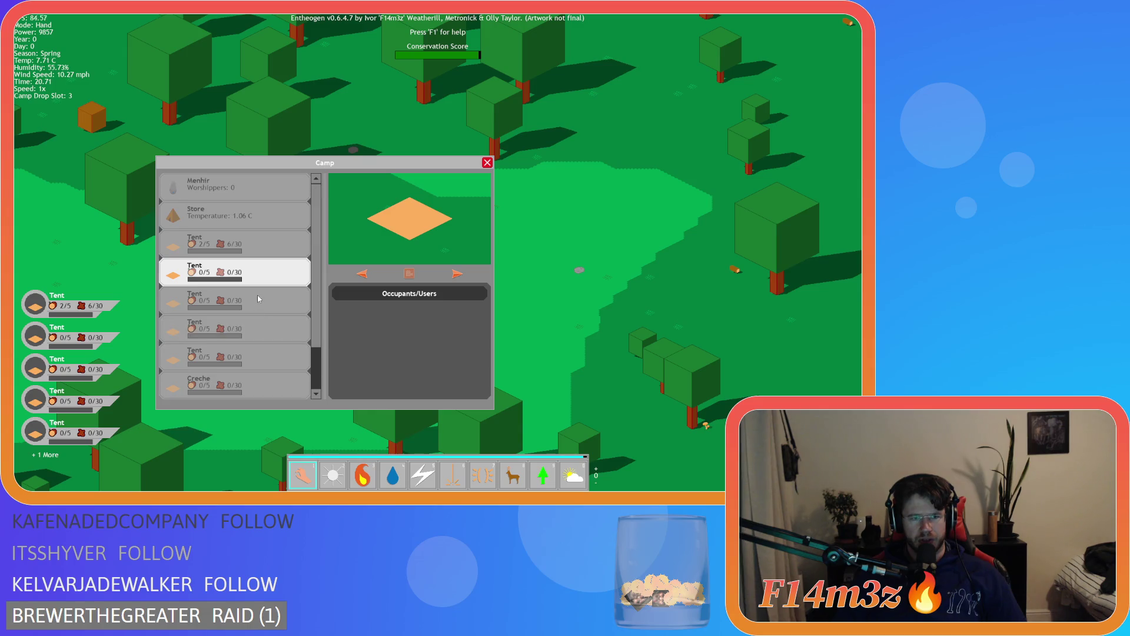
{"action": "scroll", "coordinate": [257, 315], "scroll_direction": "down", "scroll_amount": 2}
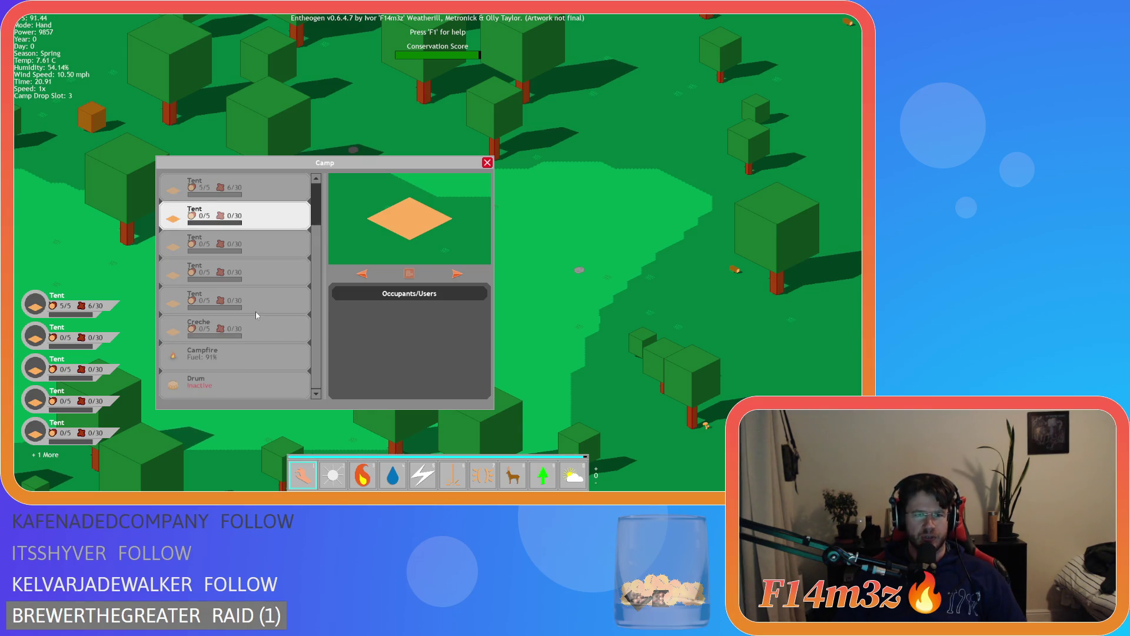
{"action": "left_click", "coordinate": [231, 227]}
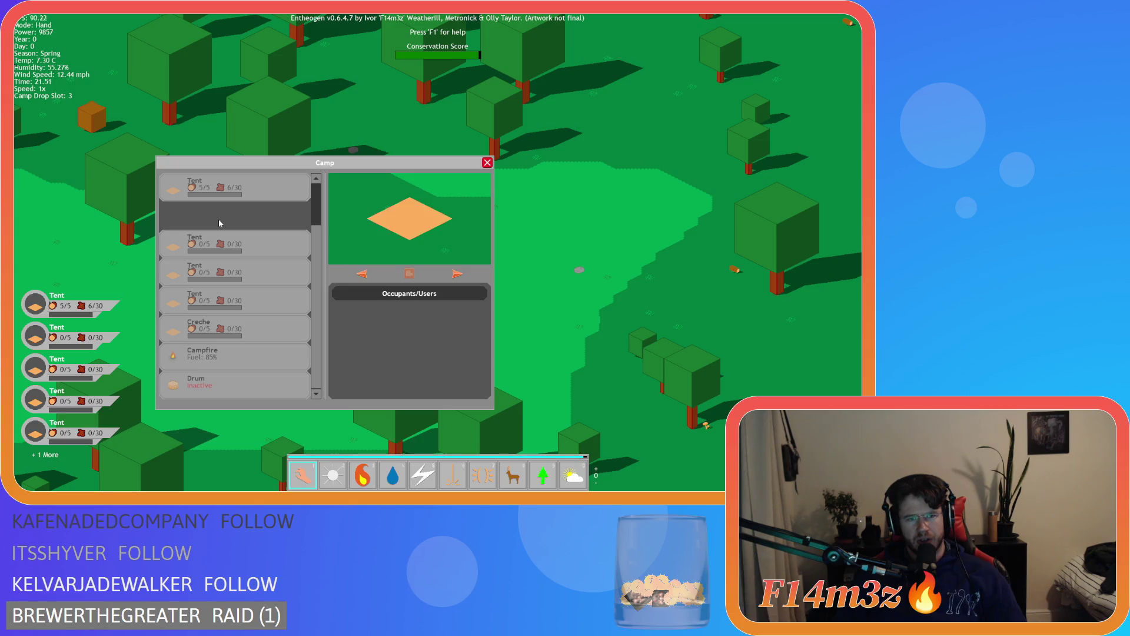
{"action": "key", "text": "Escape"}
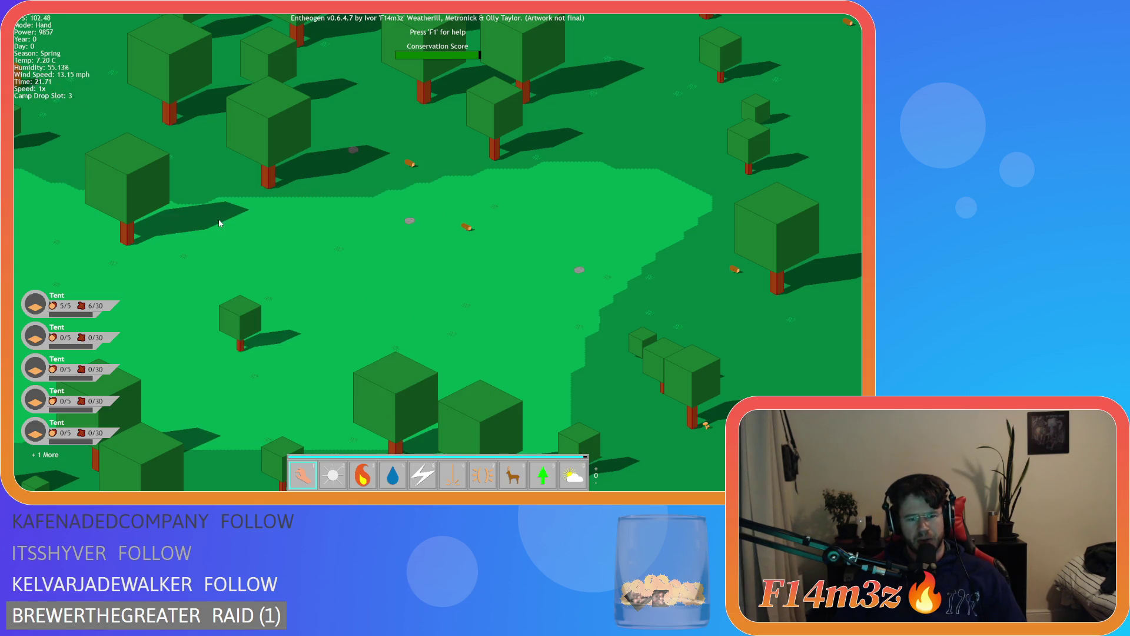
{"action": "key", "text": "c"}
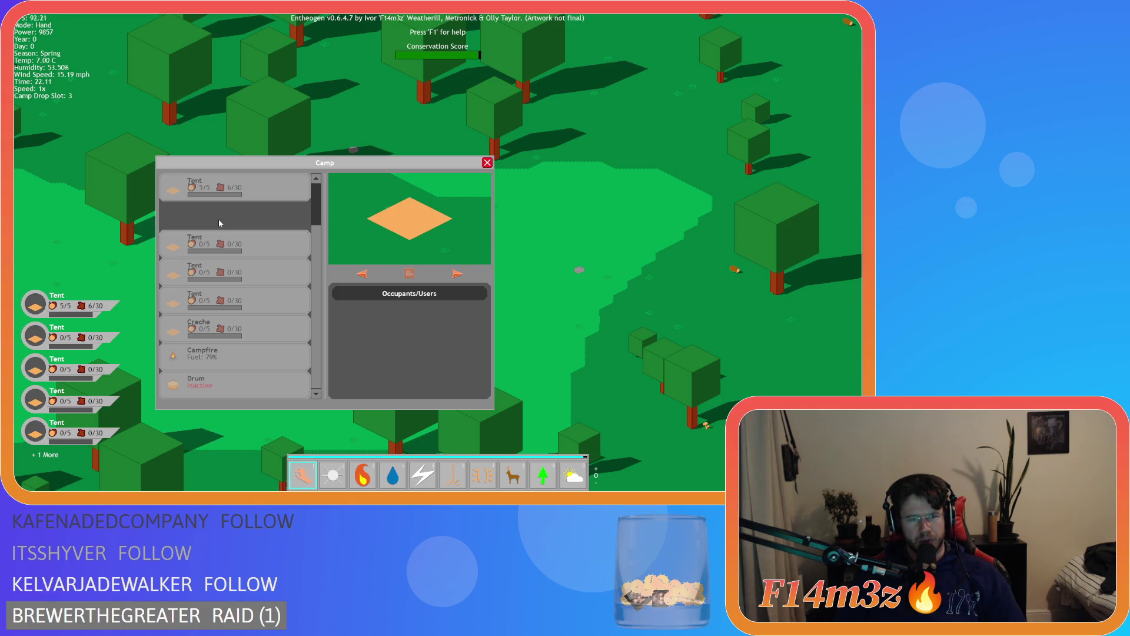
{"action": "mouse_move", "coordinate": [218, 229]}
{"action": "left_mouse_down"}
{"action": "mouse_move", "coordinate": [218, 247]}
{"action": "mouse_move", "coordinate": [111, 240]}
{"action": "left_mouse_up"}
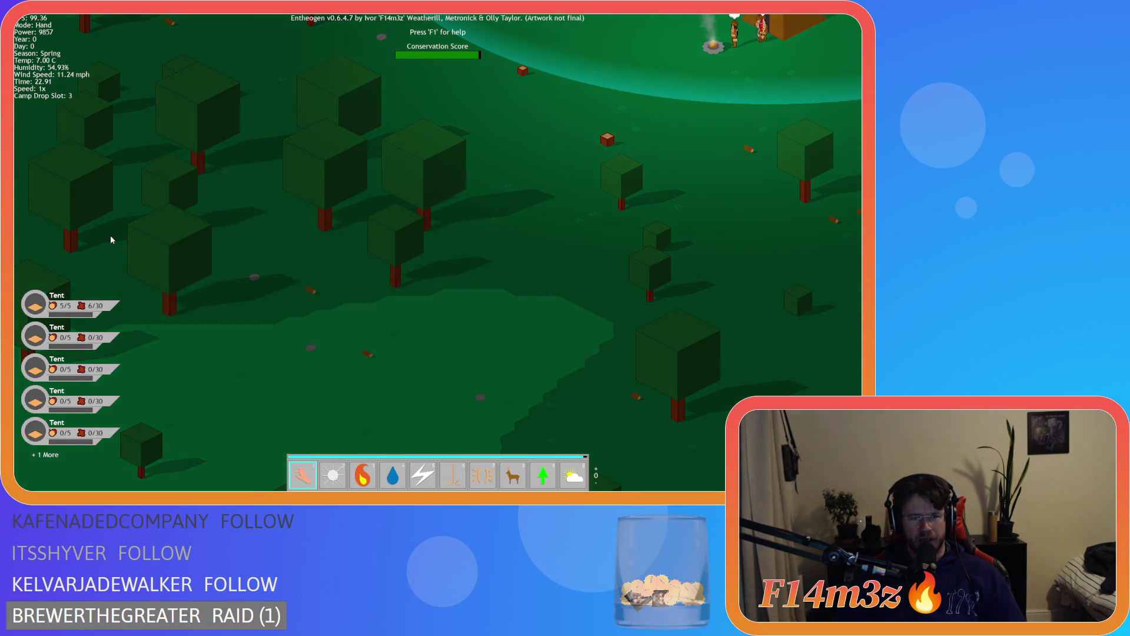
Reopen the Camp window and drag a Tent further down the list
{"action": "key", "text": "c"}
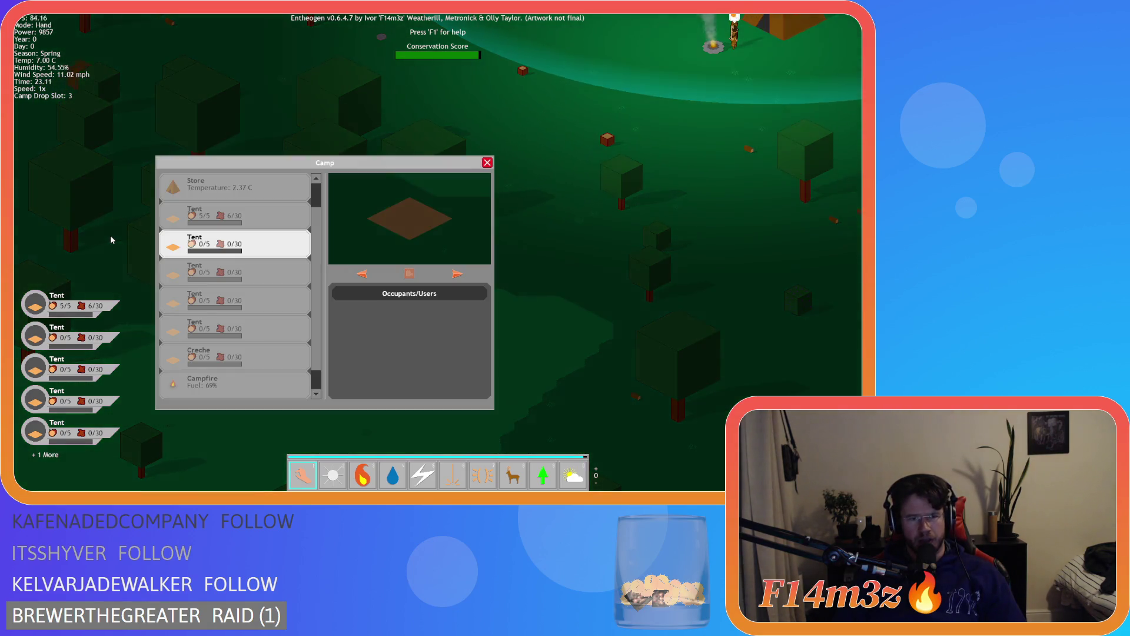
{"action": "mouse_move", "coordinate": [135, 246]}
{"action": "left_mouse_down"}
{"action": "mouse_move", "coordinate": [226, 277]}
{"action": "mouse_move", "coordinate": [204, 245]}
{"action": "mouse_move", "coordinate": [205, 327]}
{"action": "left_mouse_up"}
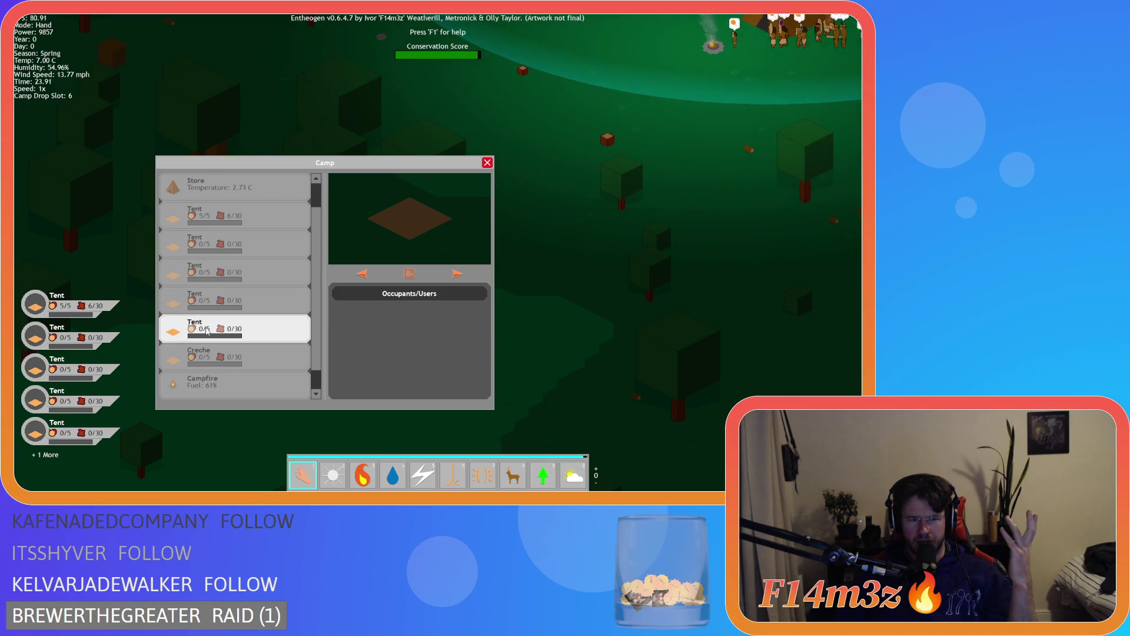
{"action": "scroll", "coordinate": [208, 327], "scroll_direction": "down", "scroll_amount": 1}
Scroll the Camp list up and down and select the fourth Tent
{"action": "scroll", "coordinate": [212, 327], "scroll_direction": "up", "scroll_amount": 1}
{"action": "scroll", "coordinate": [218, 327], "scroll_direction": "down", "scroll_amount": 1}
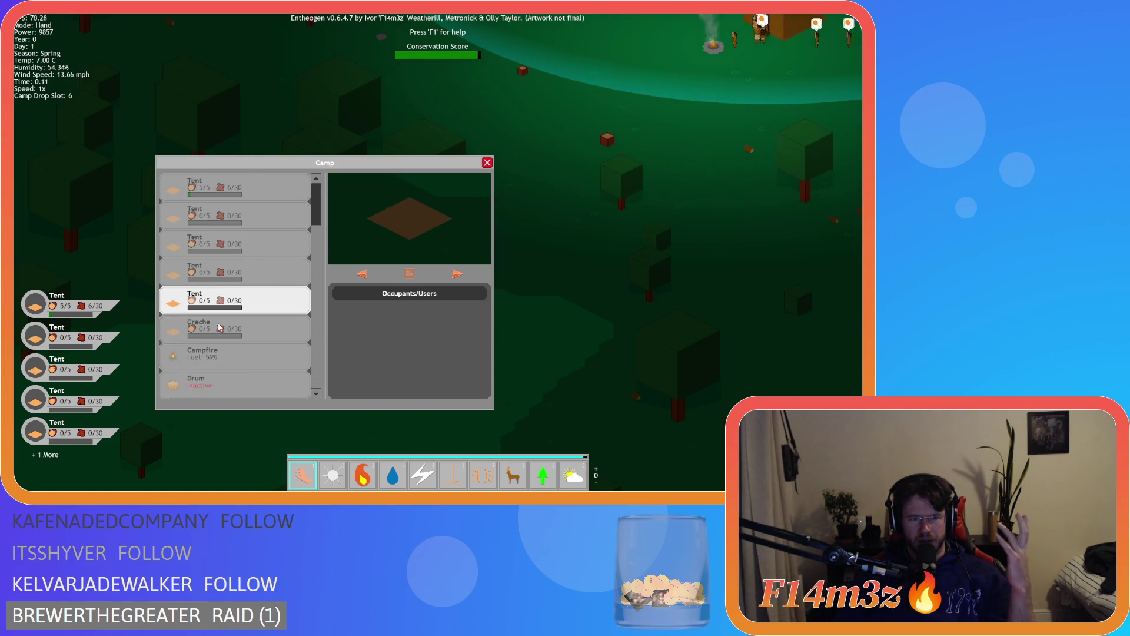
{"action": "scroll", "coordinate": [219, 327], "scroll_direction": "up", "scroll_amount": 2}
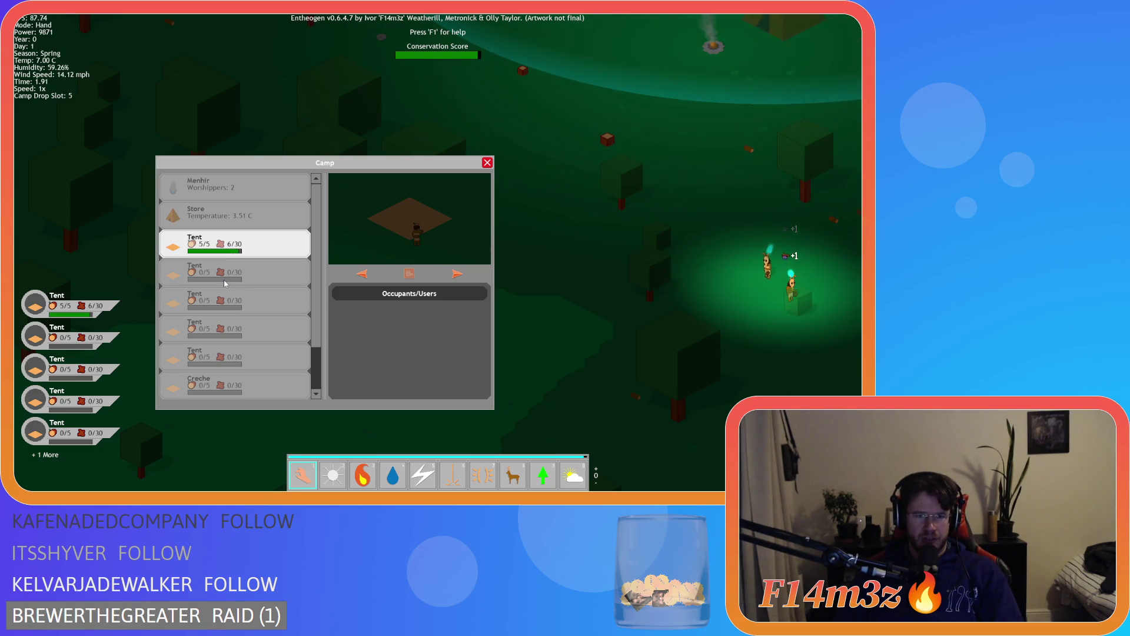
{"action": "left_click", "coordinate": [238, 331]}
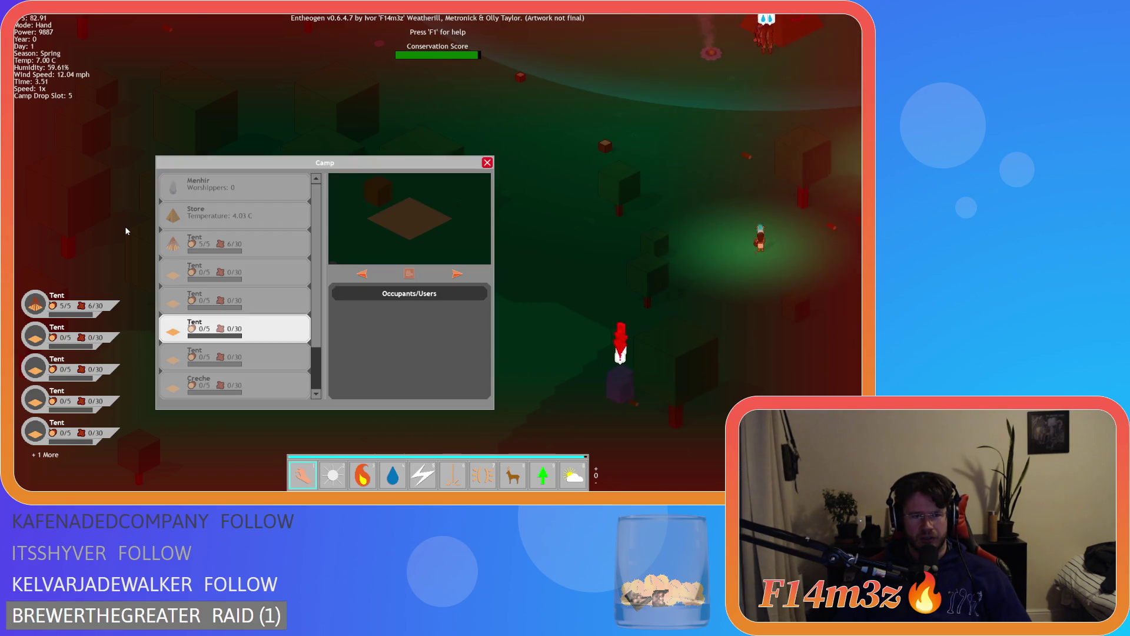
Move the Tent into the sixth slot, between Store and Creche, and close the Camp window
{"action": "left_click", "coordinate": [184, 328]}
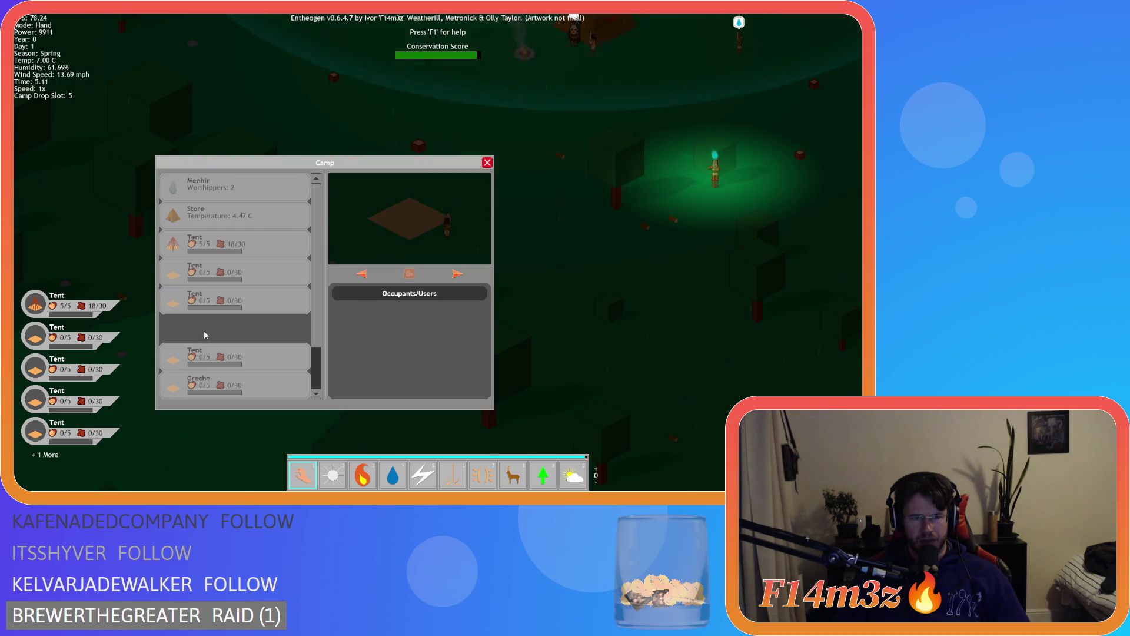
{"action": "left_click", "coordinate": [206, 335]}
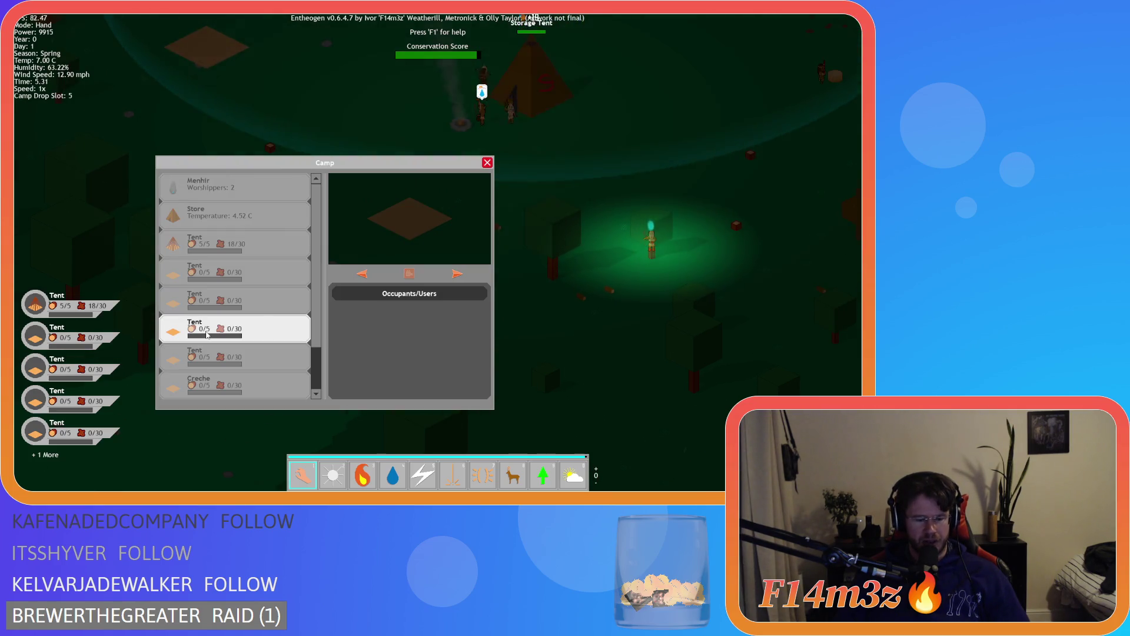
{"action": "left_click", "coordinate": [206, 335]}
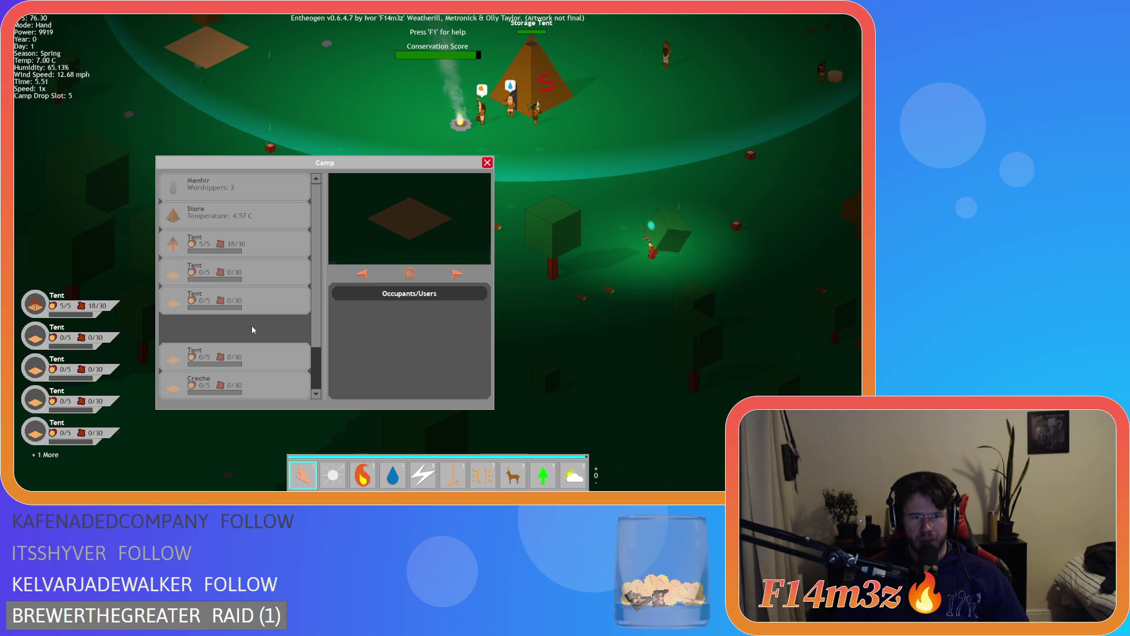
{"action": "left_click", "coordinate": [263, 327]}
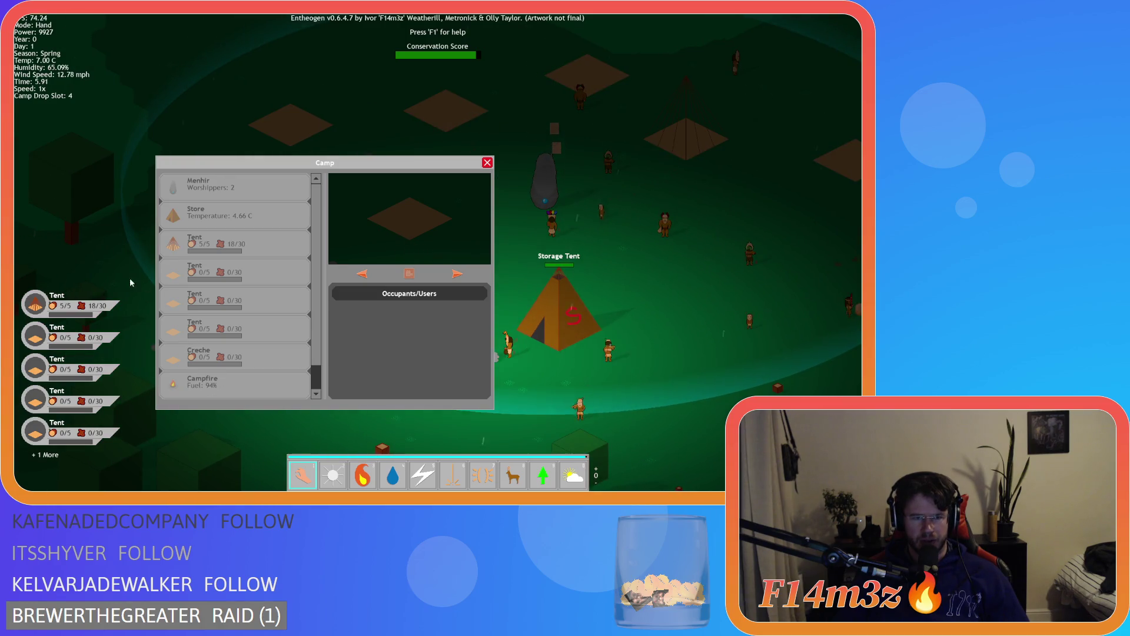
{"action": "key", "text": "Escape"}
{"action": "key", "text": "Escape"}
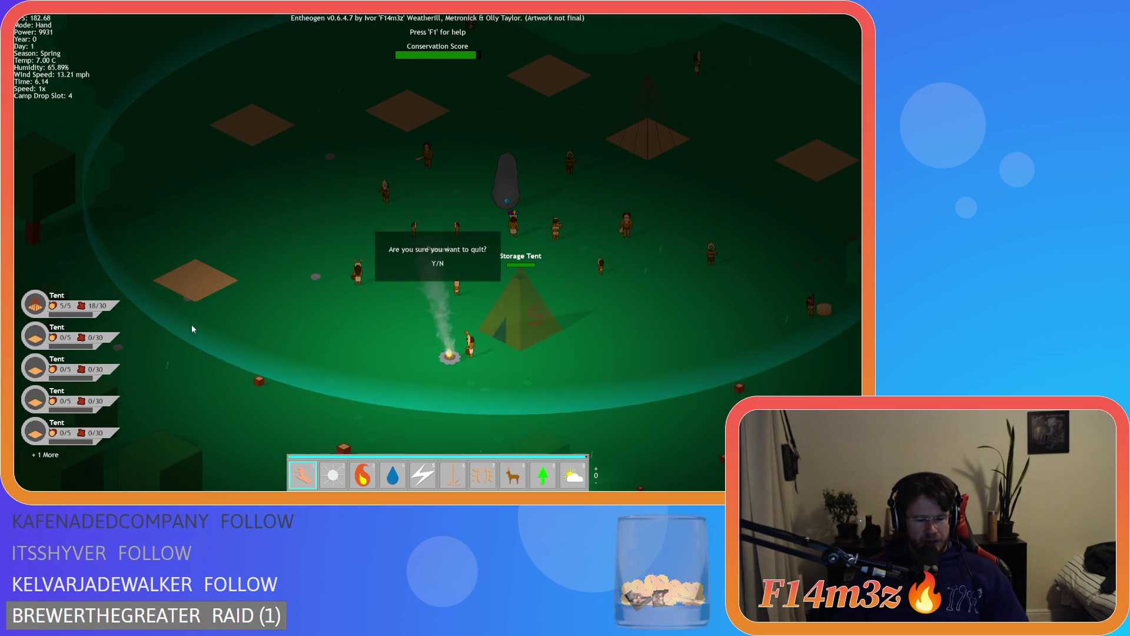
Quit the game and select the held-item restore lines in sc_windowCamp's close function
{"action": "key", "text": "y"}
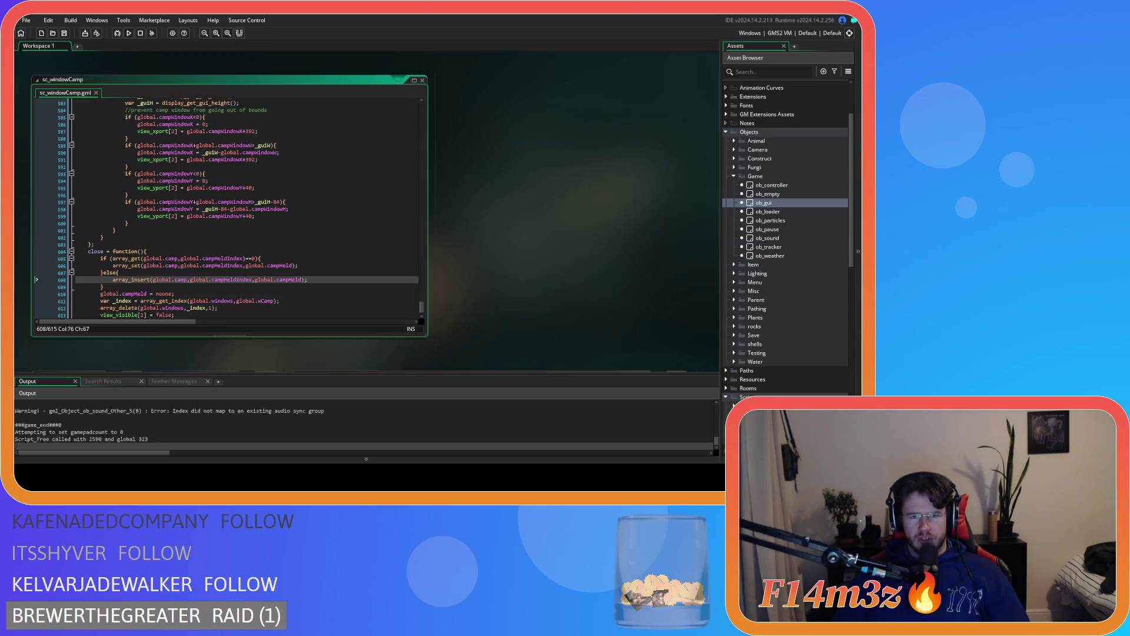
{"action": "left_click", "coordinate": [306, 279]}
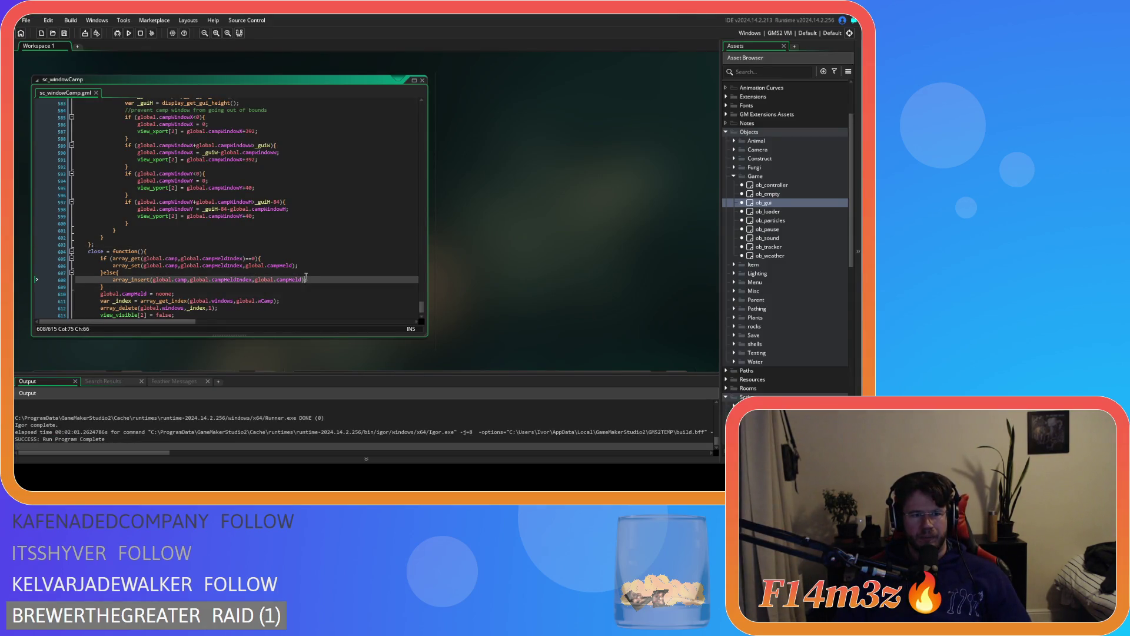
{"action": "left_click", "coordinate": [120, 284]}
{"action": "key", "text": "shift+Up"}
{"action": "key", "text": "shift+Up"}
{"action": "key", "text": "shift+Up"}
{"action": "right_click", "coordinate": [114, 267]}
Extend the selection to include the if line and copy the restore code
{"action": "key", "text": "Escape"}
{"action": "key", "text": "Down"}
{"action": "key", "text": "Down"}
{"action": "key", "text": "Down"}
{"action": "key", "text": "End"}
{"action": "key", "text": "shift+Up"}
{"action": "key", "text": "shift+Up"}
{"action": "key", "text": "shift+Up"}
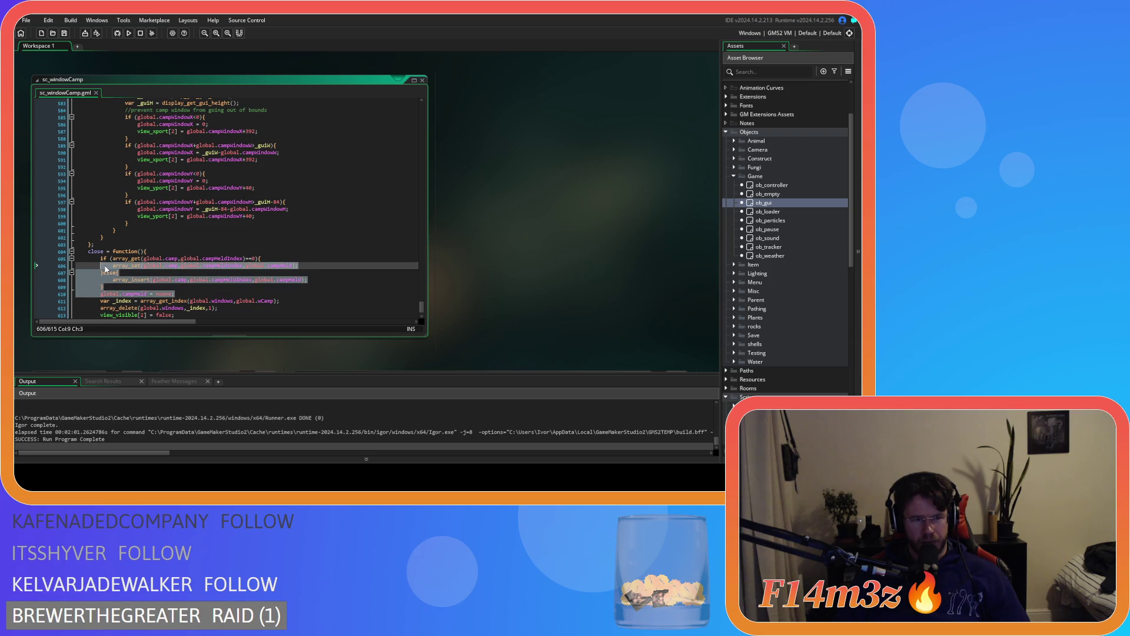
{"action": "scroll", "coordinate": [116, 270], "scroll_direction": "down", "scroll_amount": 2}
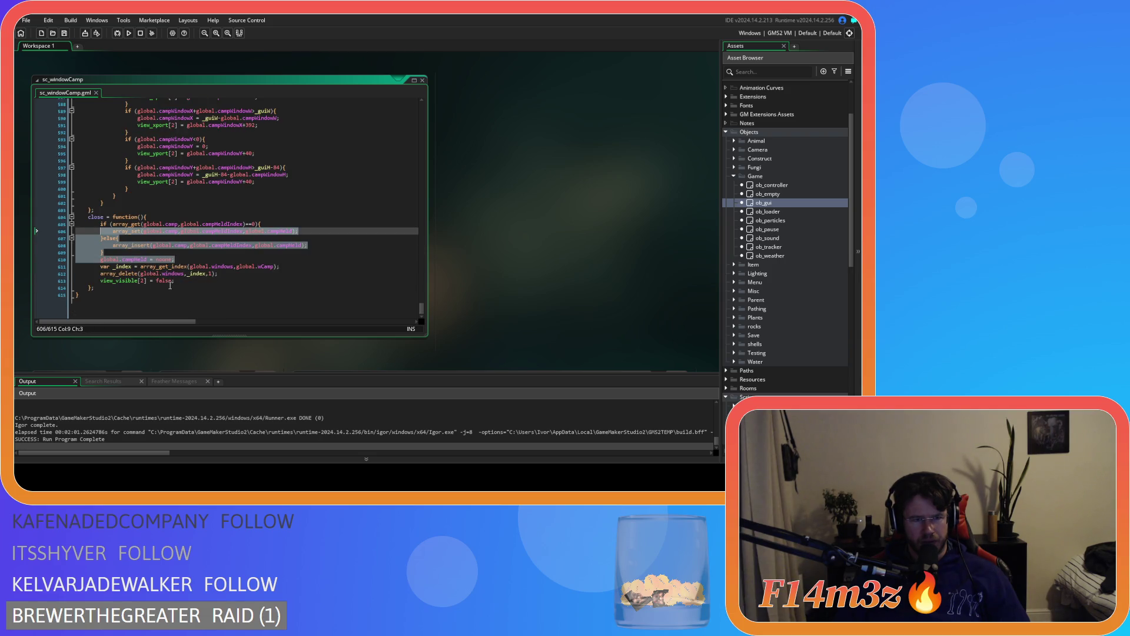
{"action": "scroll", "coordinate": [187, 261], "scroll_direction": "up", "scroll_amount": 1}
{"action": "left_click", "coordinate": [187, 261]}
{"action": "key", "text": "shift+Up"}
{"action": "key", "text": "shift+Up"}
{"action": "key", "text": "shift+Up"}
{"action": "right_click", "coordinate": [128, 241]}
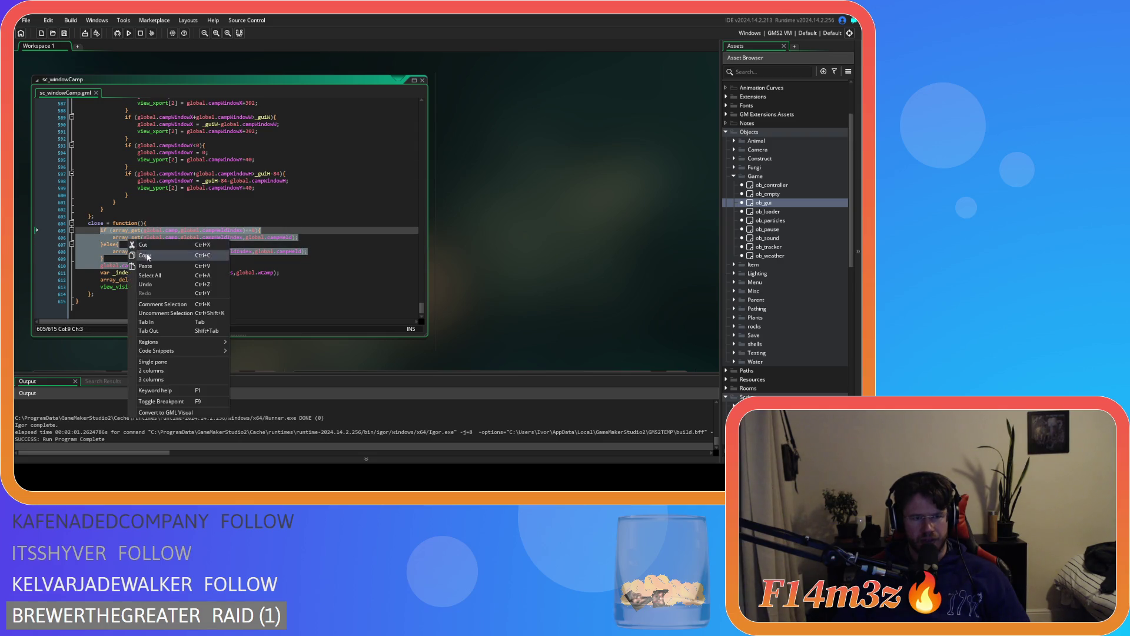
{"action": "left_click", "coordinate": [145, 256]}
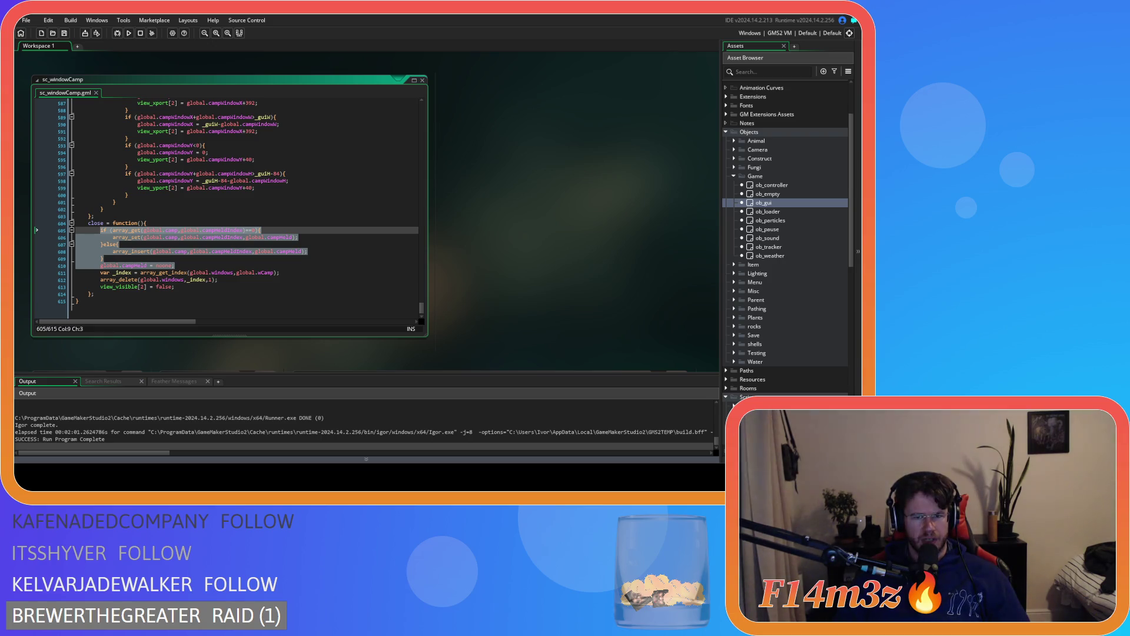
Reselect lines 605–609, from the array_insert line up to the if line, and copy them
{"action": "right_click", "coordinate": [116, 255]}
{"action": "left_click", "coordinate": [135, 259]}
{"action": "left_click", "coordinate": [205, 262]}
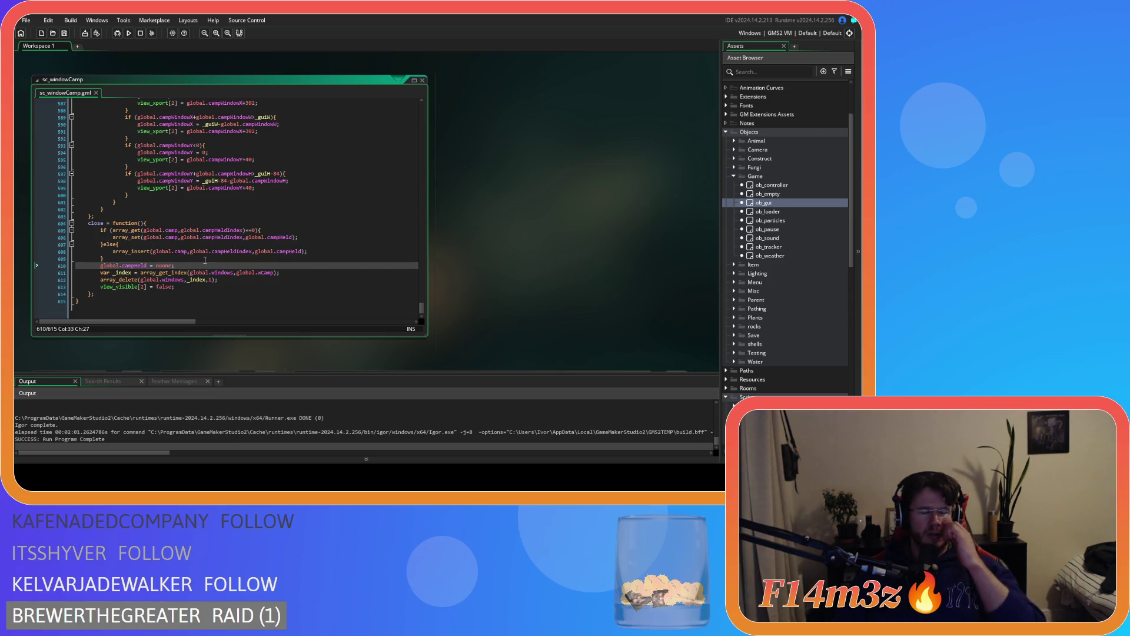
{"action": "left_click", "coordinate": [108, 253], "text": "shift"}
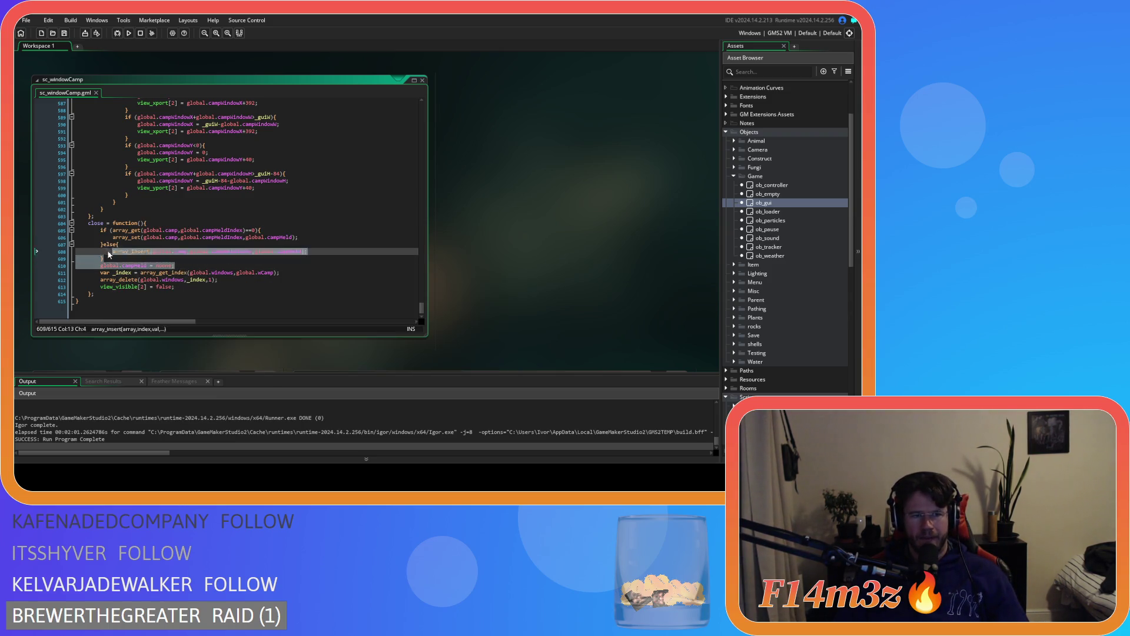
{"action": "left_click", "coordinate": [101, 230], "text": "shift"}
{"action": "right_click", "coordinate": [112, 243]}
{"action": "left_click", "coordinate": [124, 263]}
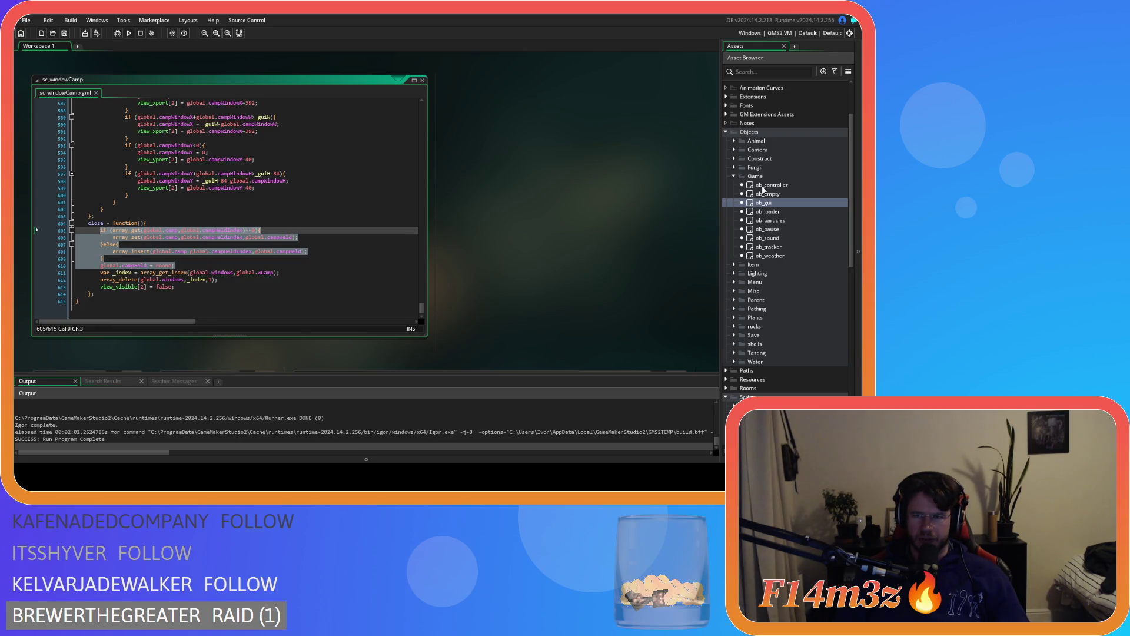
Open the Key Up - C event of the ob_gui object
{"action": "double_click", "coordinate": [766, 184]}
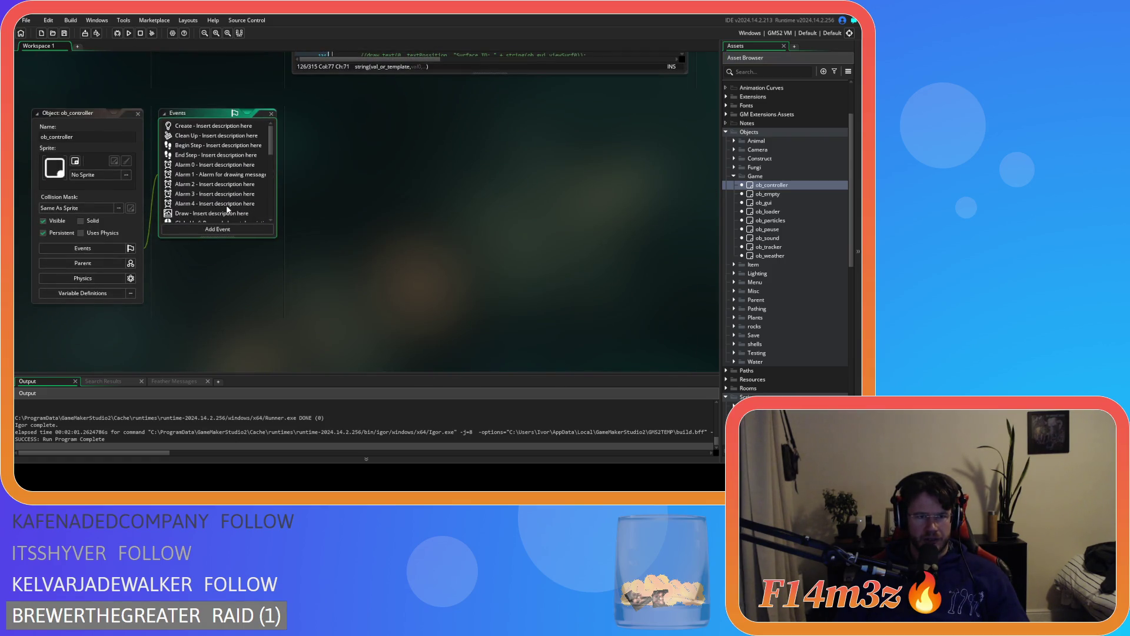
{"action": "scroll", "coordinate": [228, 203], "scroll_direction": "down", "scroll_amount": 5}
{"action": "scroll", "coordinate": [227, 202], "scroll_direction": "up", "scroll_amount": 5}
{"action": "double_click", "coordinate": [758, 203]}
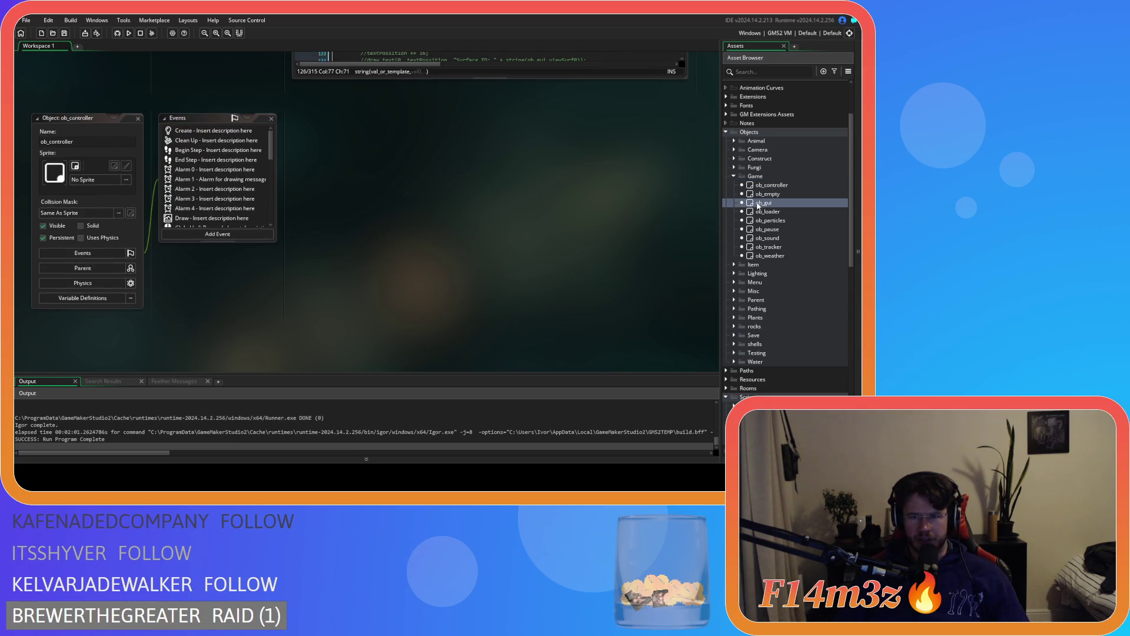
{"action": "scroll", "coordinate": [216, 151], "scroll_direction": "down", "scroll_amount": 2}
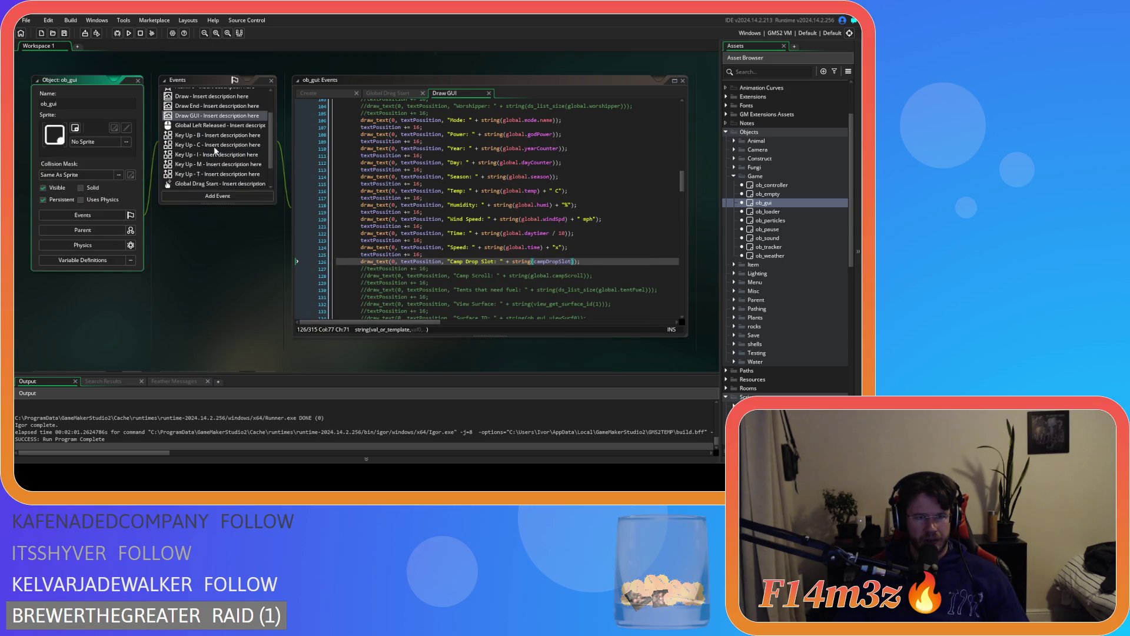
{"action": "left_click", "coordinate": [222, 147]}
Paste the restore code on a new line after view_visible[2] = false; and run with F5
{"action": "left_click", "coordinate": [404, 188]}
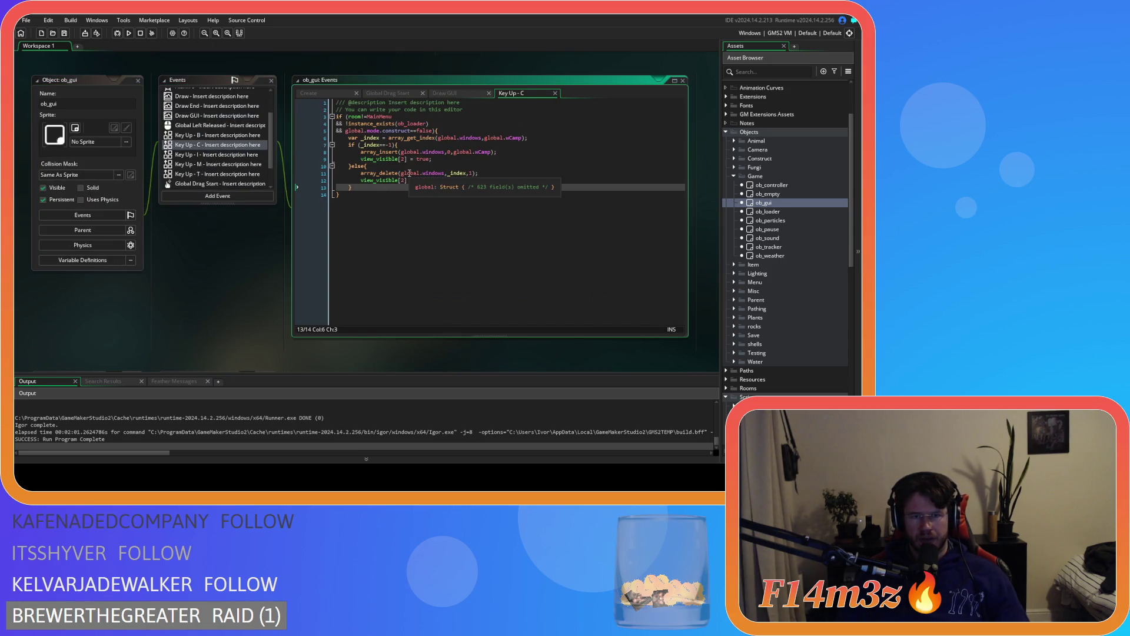
{"action": "key", "text": "ctrl+v"}
{"action": "key", "text": "ctrl+z"}
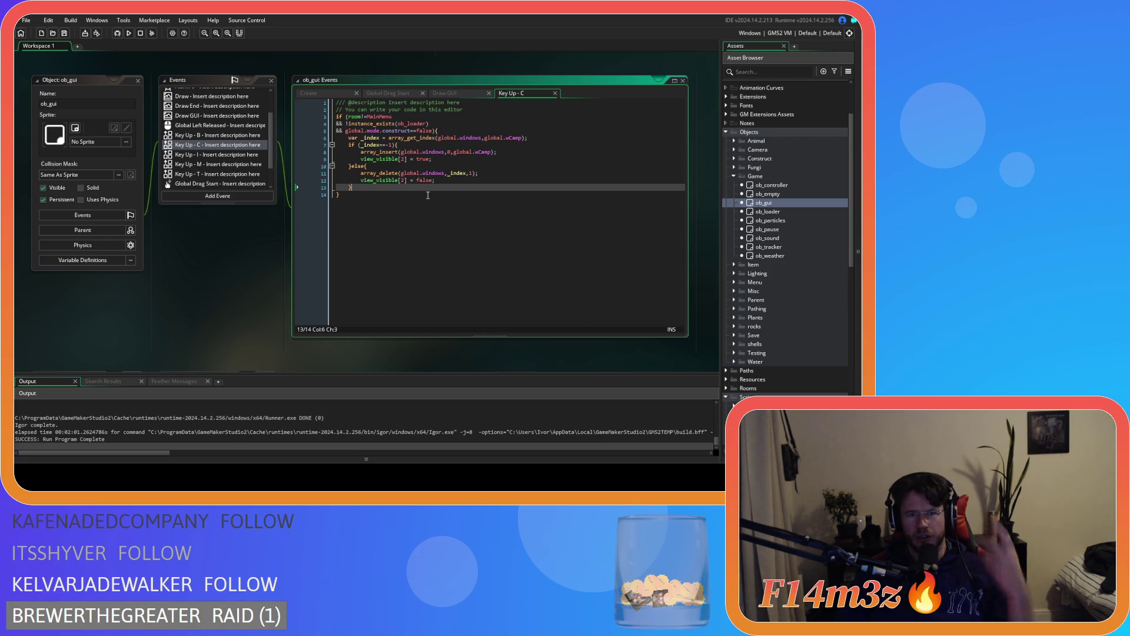
{"action": "left_click", "coordinate": [410, 147]}
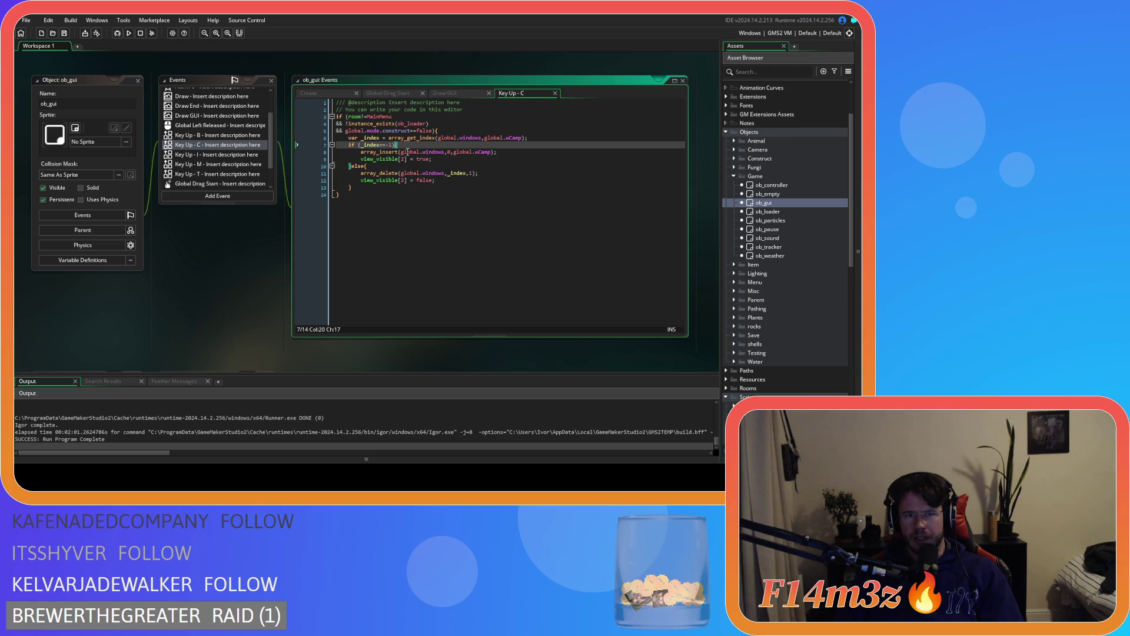
{"action": "left_click", "coordinate": [449, 181]}
{"action": "key", "text": "Return"}
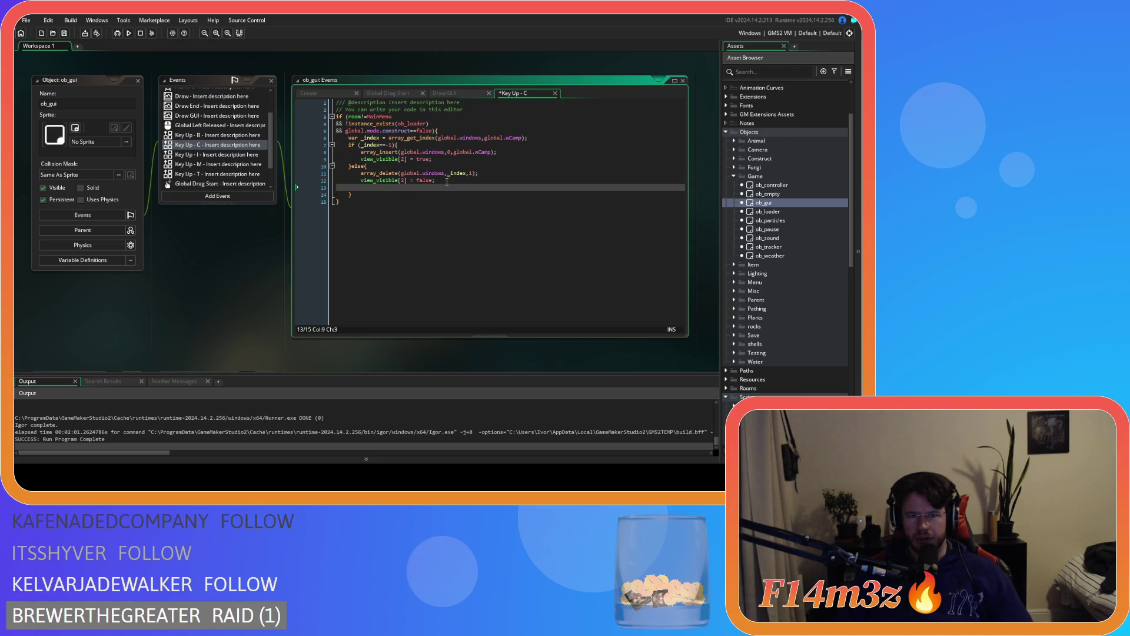
{"action": "key", "text": "ctrl+v"}
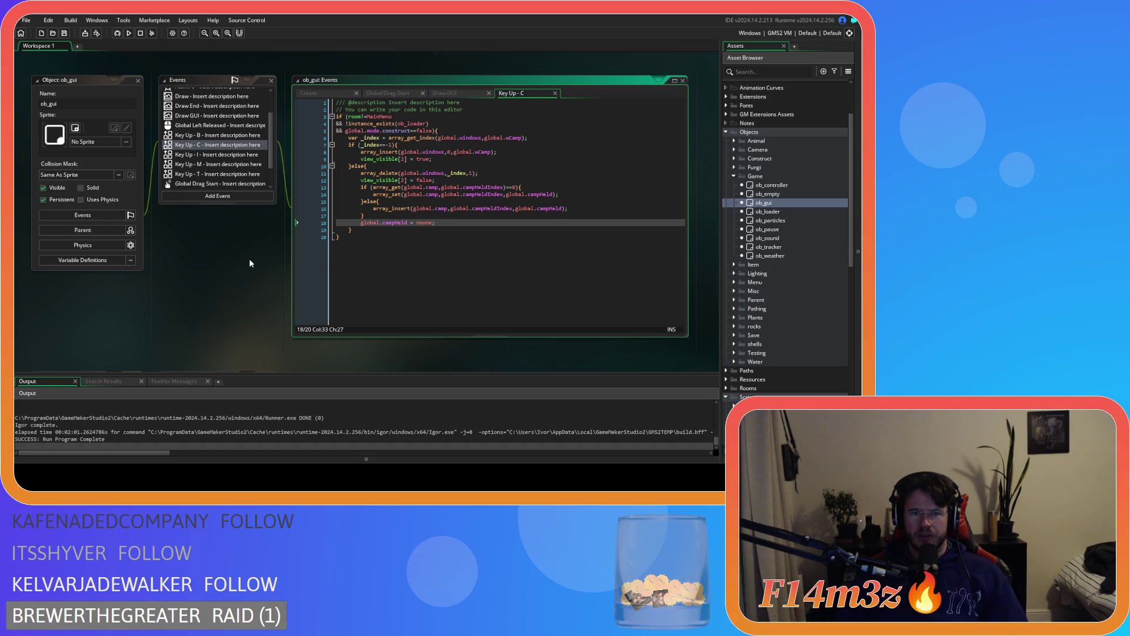
{"action": "key", "text": "F5"}
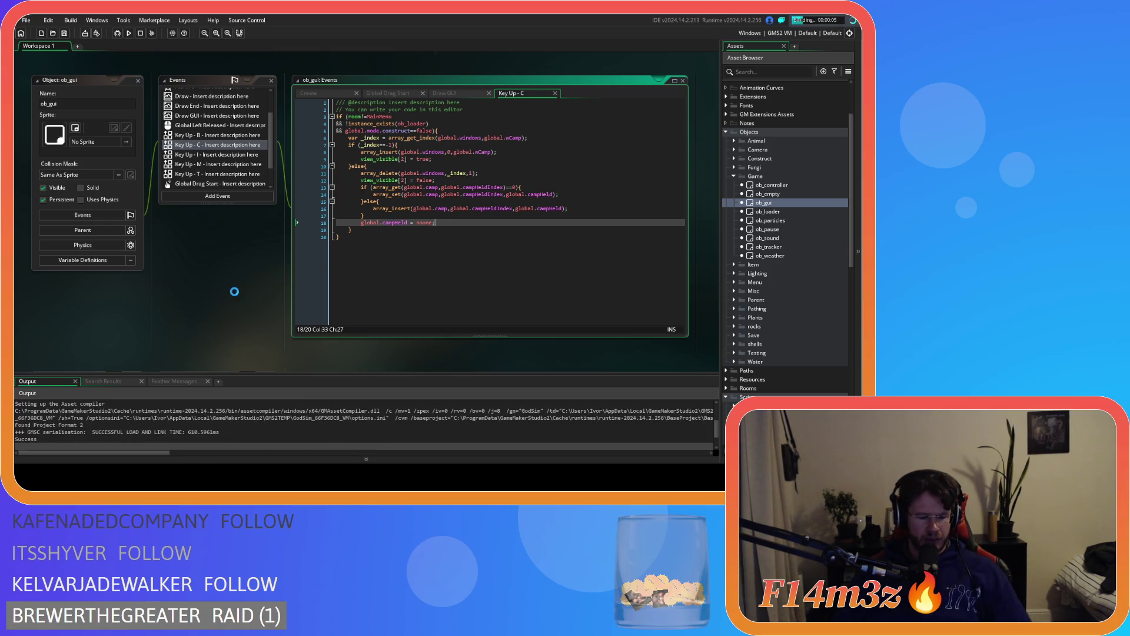
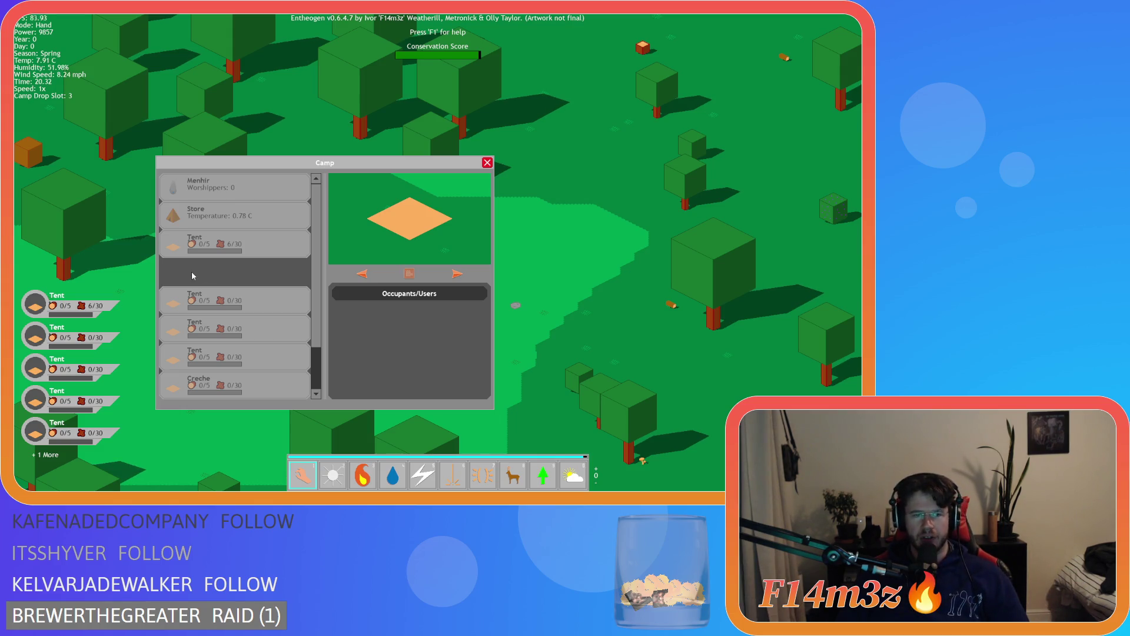
Release the held tent outside the list and reopen the Camp window
{"action": "left_click_drag", "start_coordinate": [190, 276], "coordinate": [141, 269]}
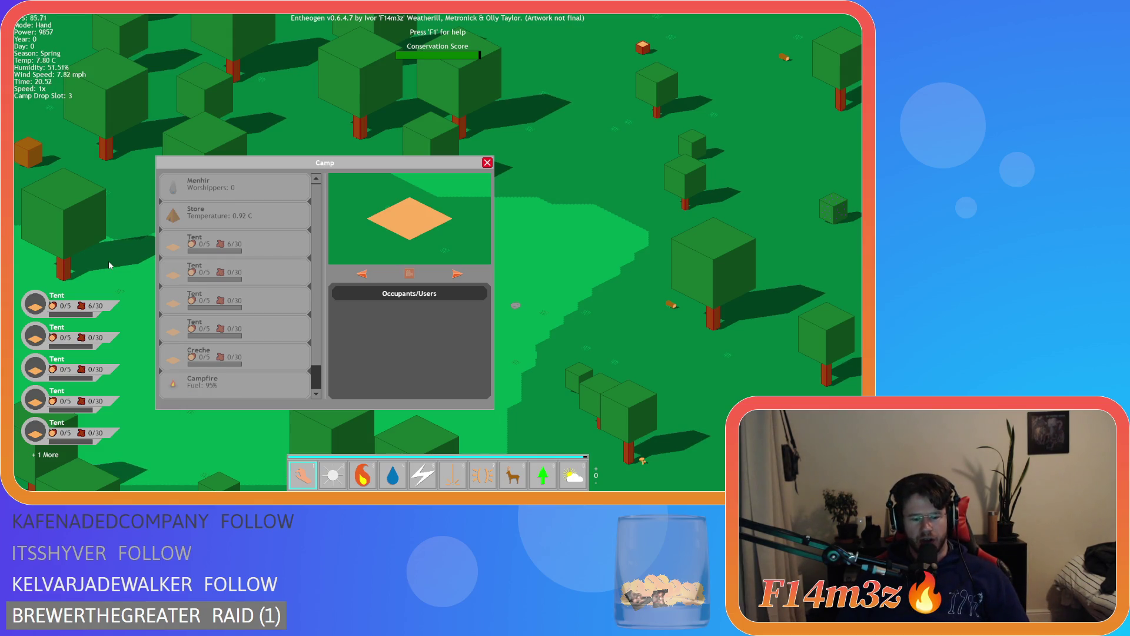
{"action": "key", "text": "Escape"}
{"action": "key", "text": "c"}
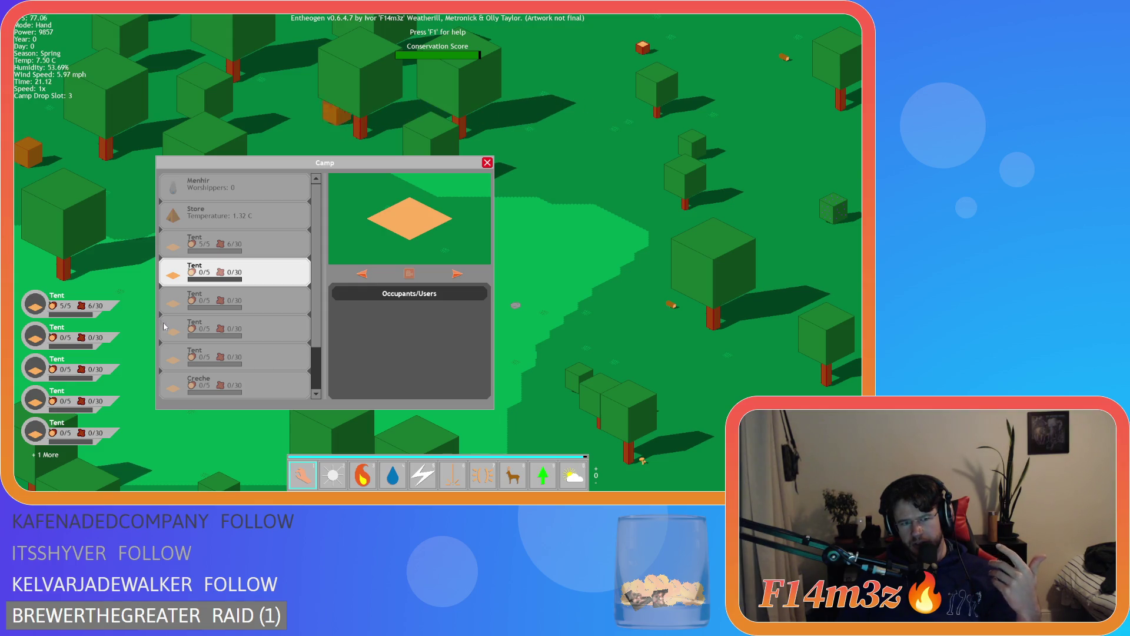
Pick up a Tent and drop it one row higher in the Camp list
{"action": "left_click_drag", "start_coordinate": [165, 326], "coordinate": [172, 330]}
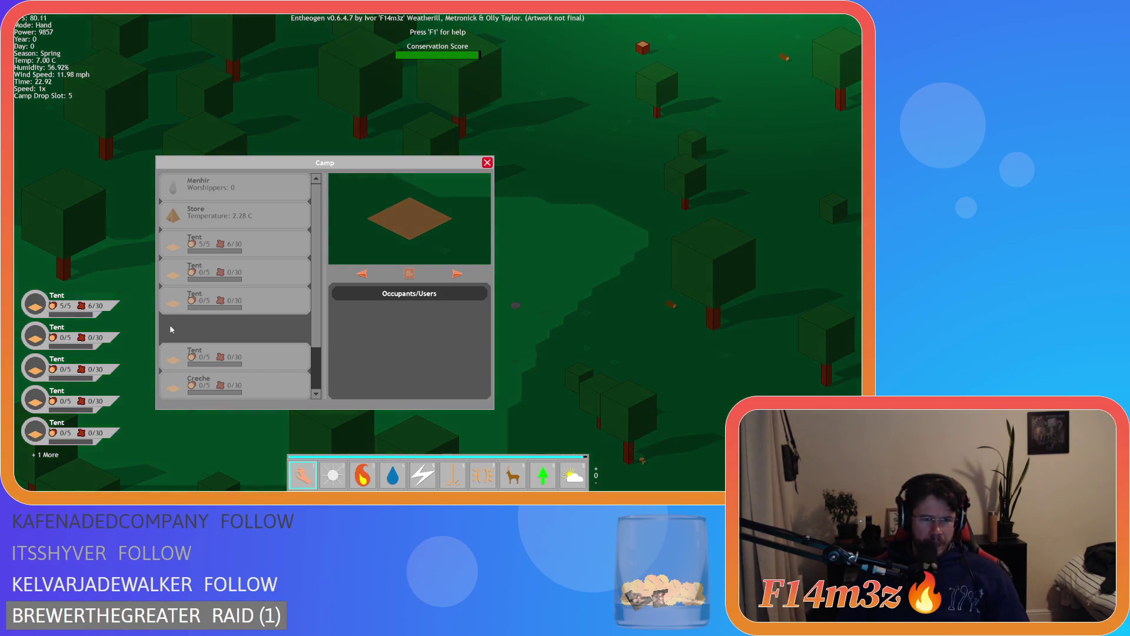
{"action": "left_click_drag", "start_coordinate": [216, 336], "coordinate": [235, 308]}
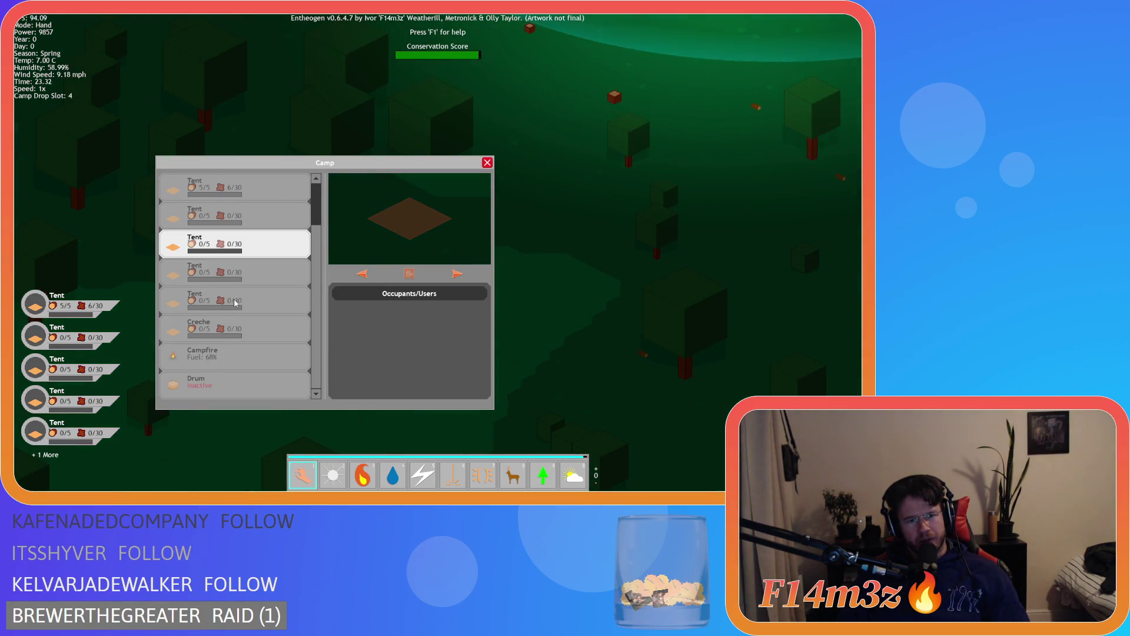
{"action": "key", "text": "Escape"}
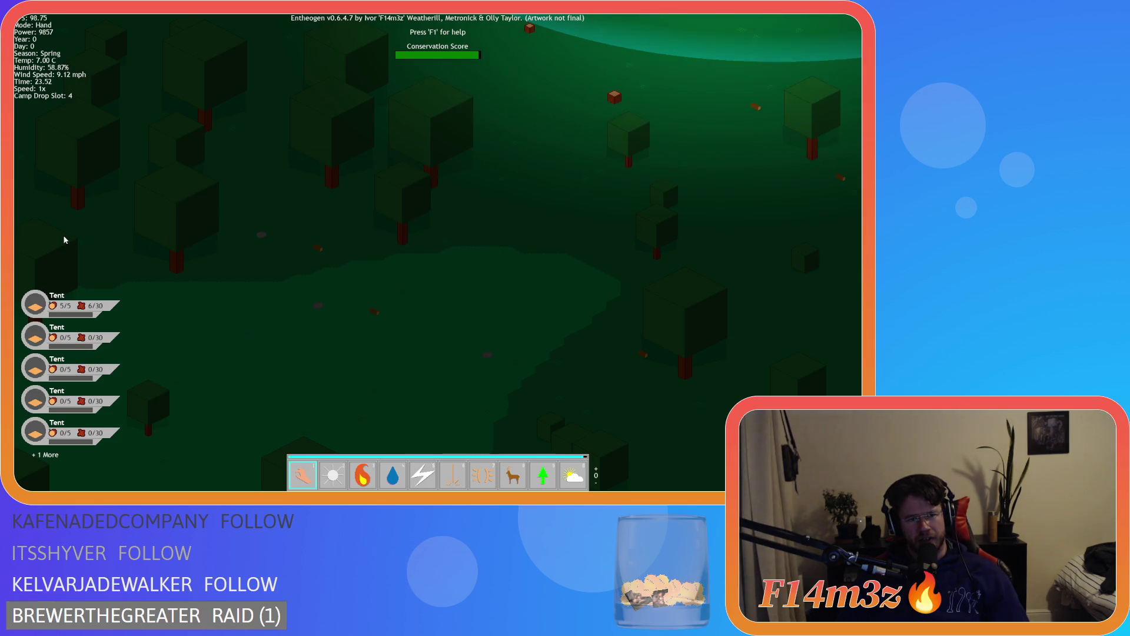
{"action": "key", "text": "Escape"}
{"action": "key", "text": "Escape"}
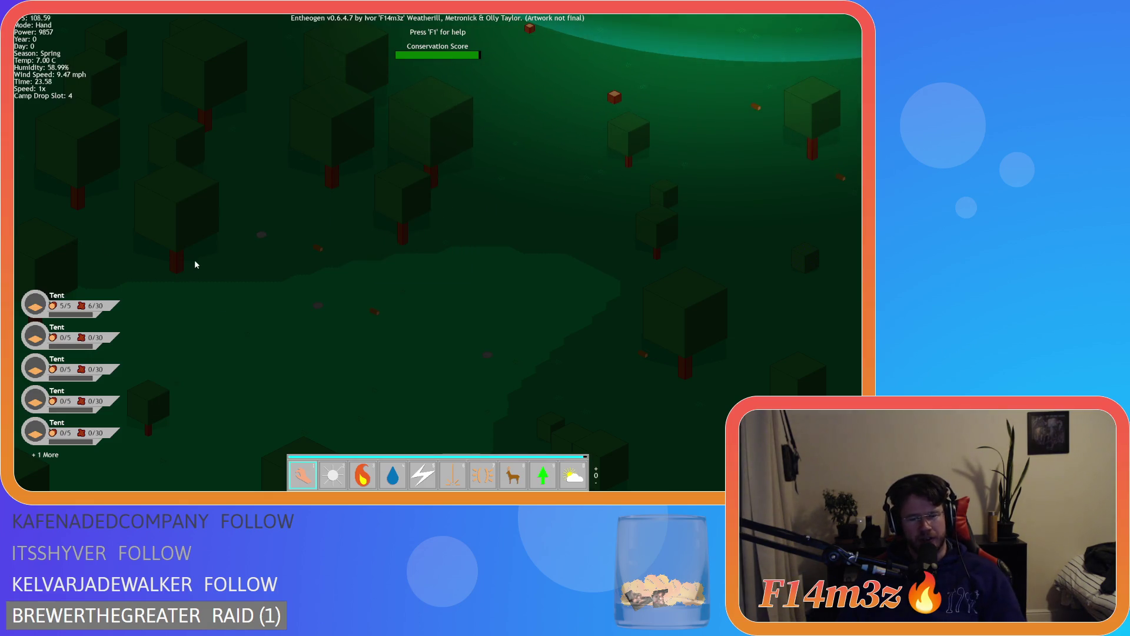
{"action": "key", "text": "c"}
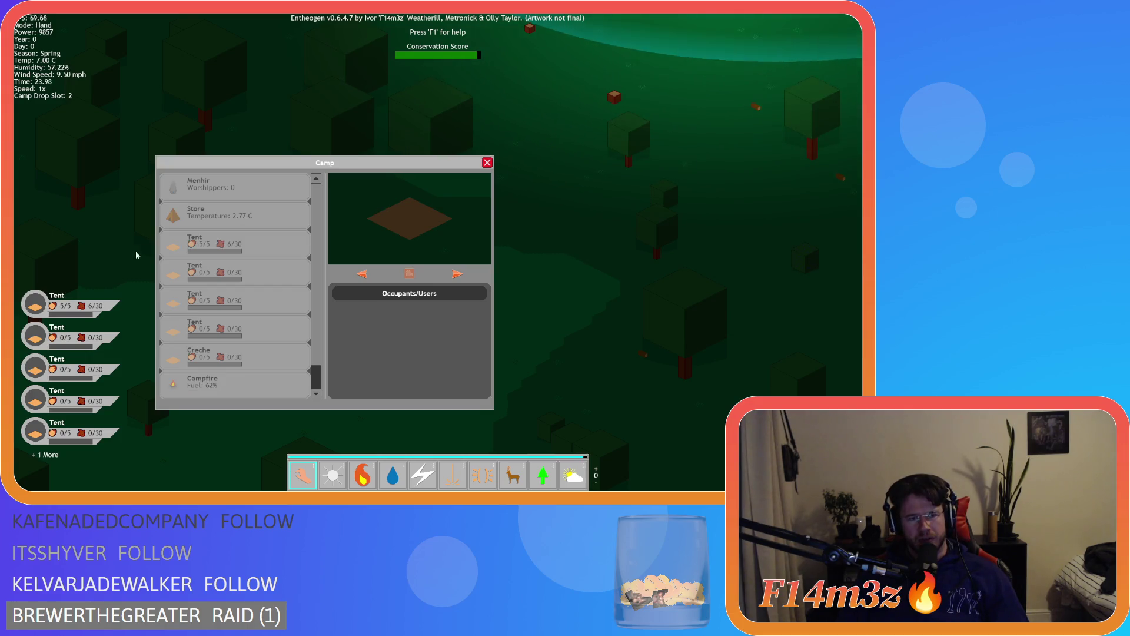
{"action": "left_click", "coordinate": [236, 304]}
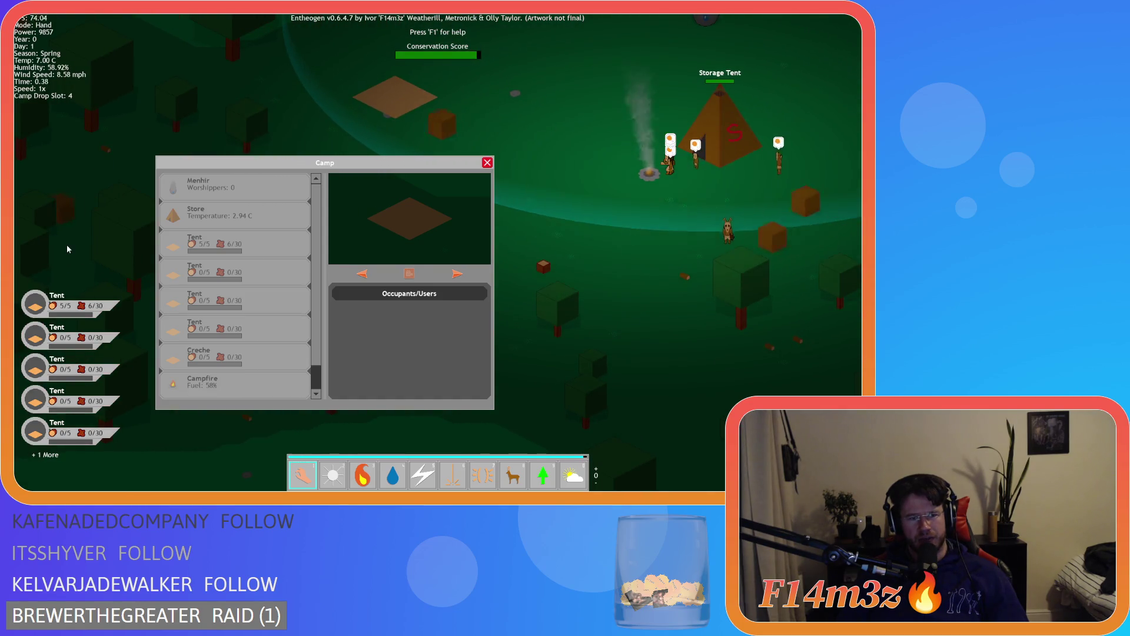
Move the second Tent into the third place of the Camp list
{"action": "left_click", "coordinate": [207, 271]}
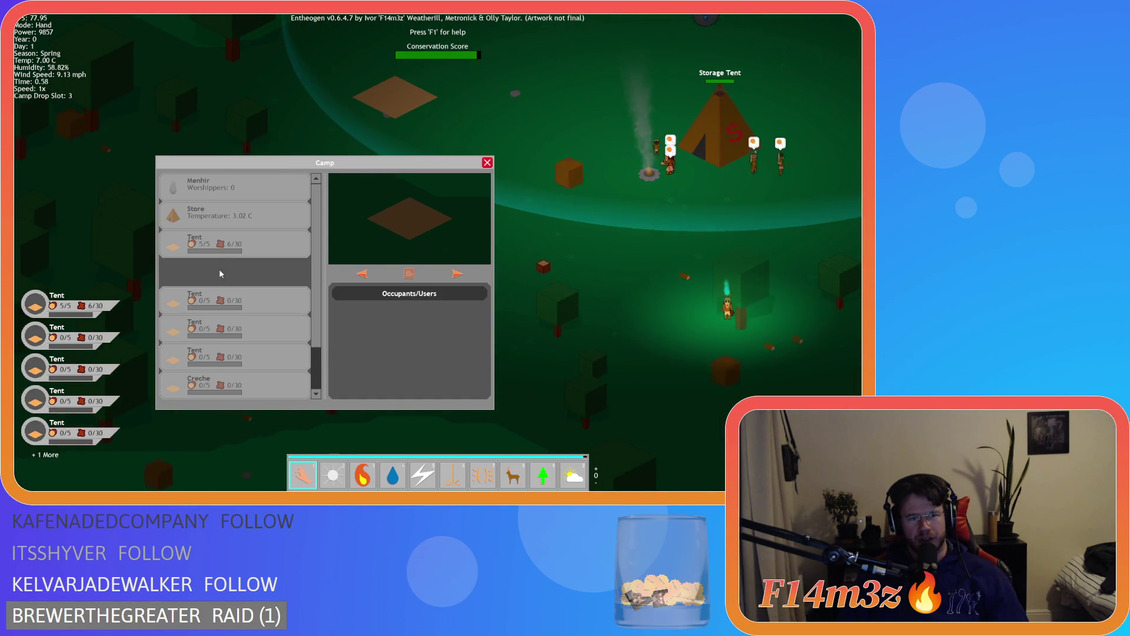
{"action": "key", "text": "Escape"}
{"action": "key", "text": "c"}
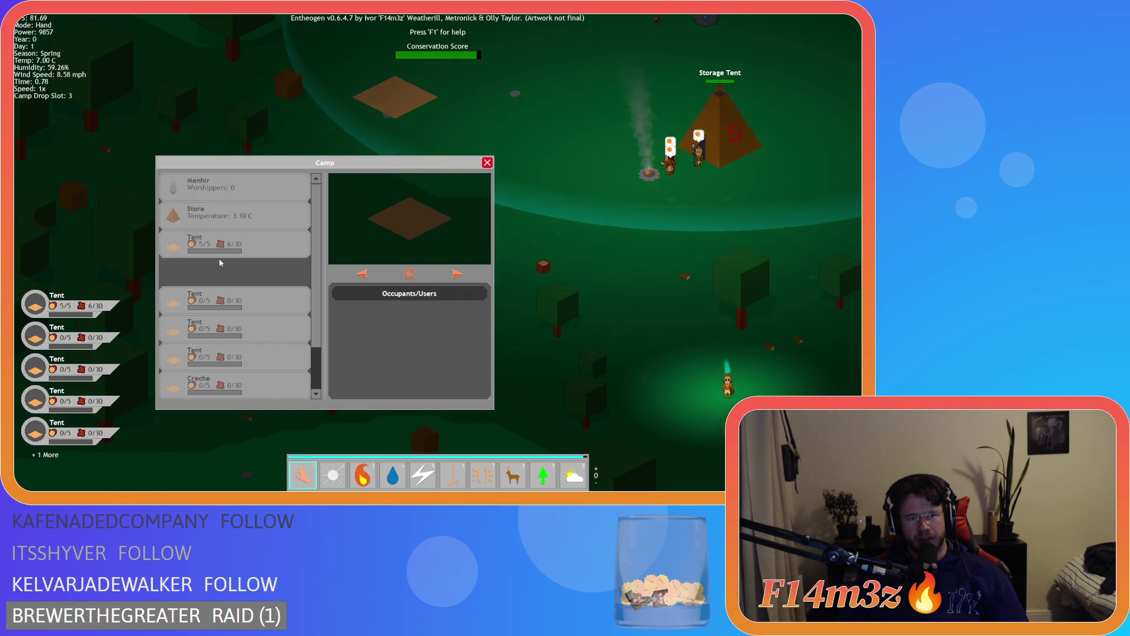
{"action": "left_click", "coordinate": [221, 271]}
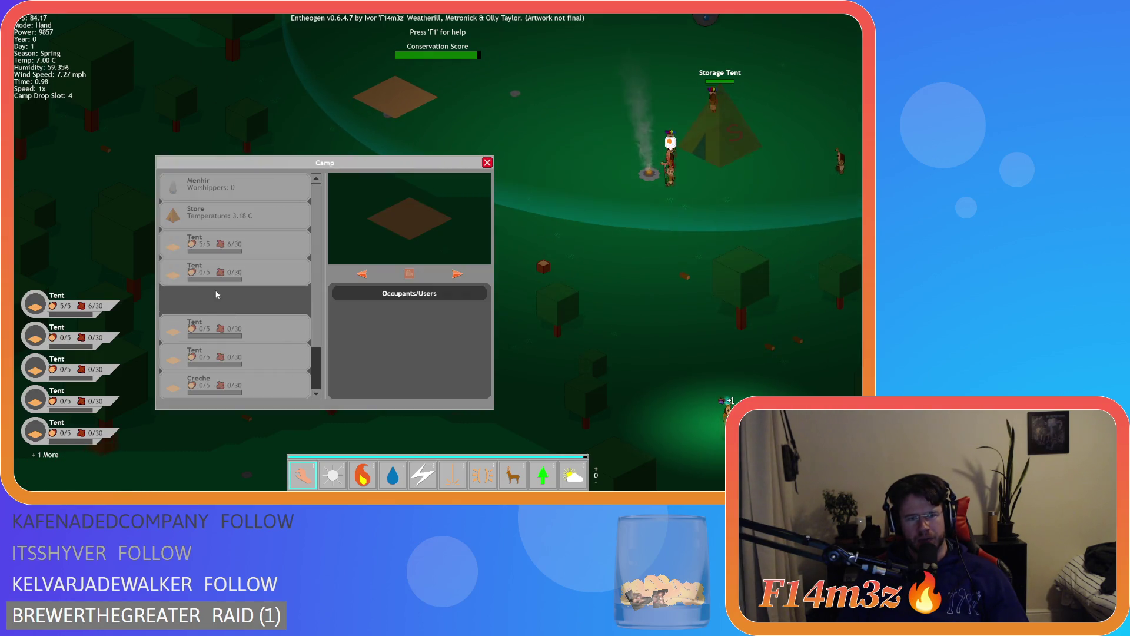
Grab another Tent, pan the map toward the Storage Tent, and drop it back into the list
{"action": "left_click", "coordinate": [203, 332]}
{"action": "key", "text": "c"}
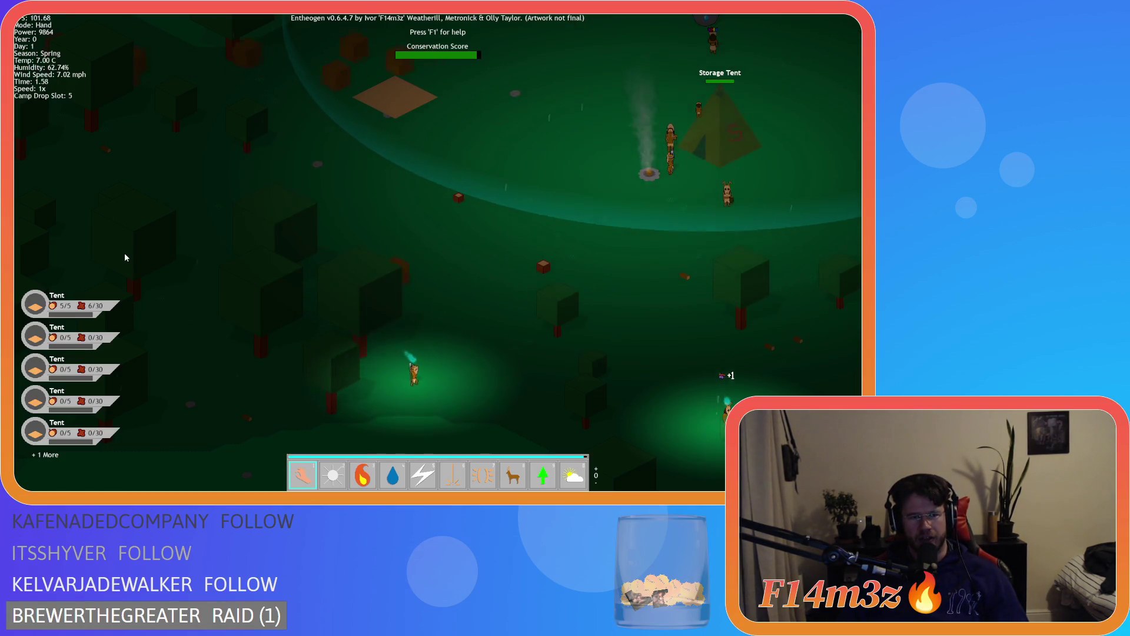
{"action": "key", "text": "c"}
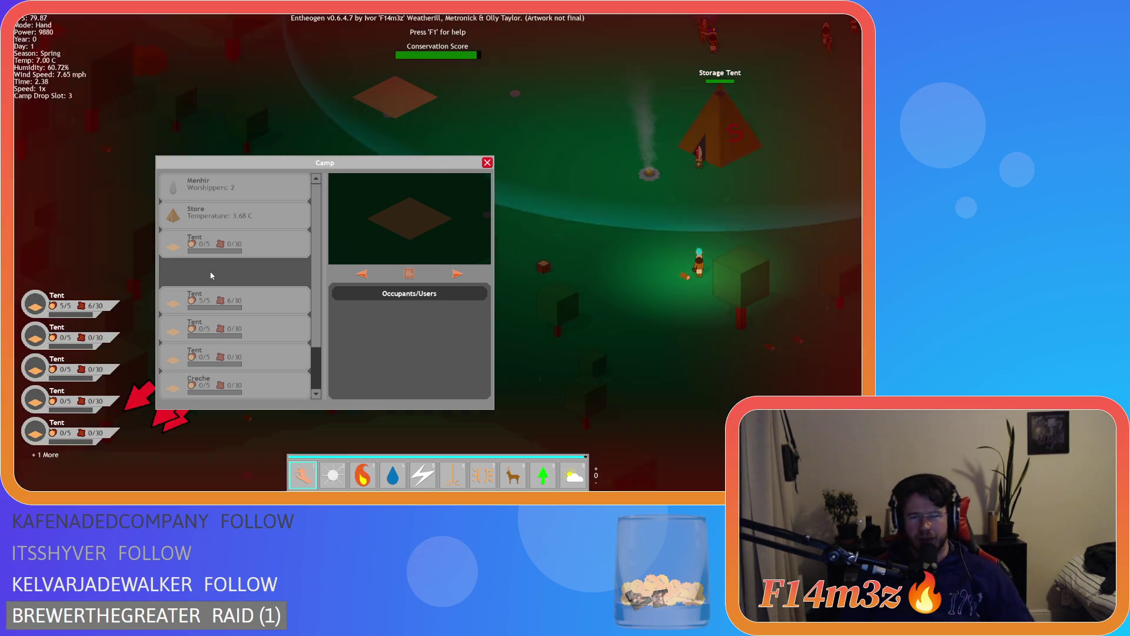
{"action": "key", "text": "w"}
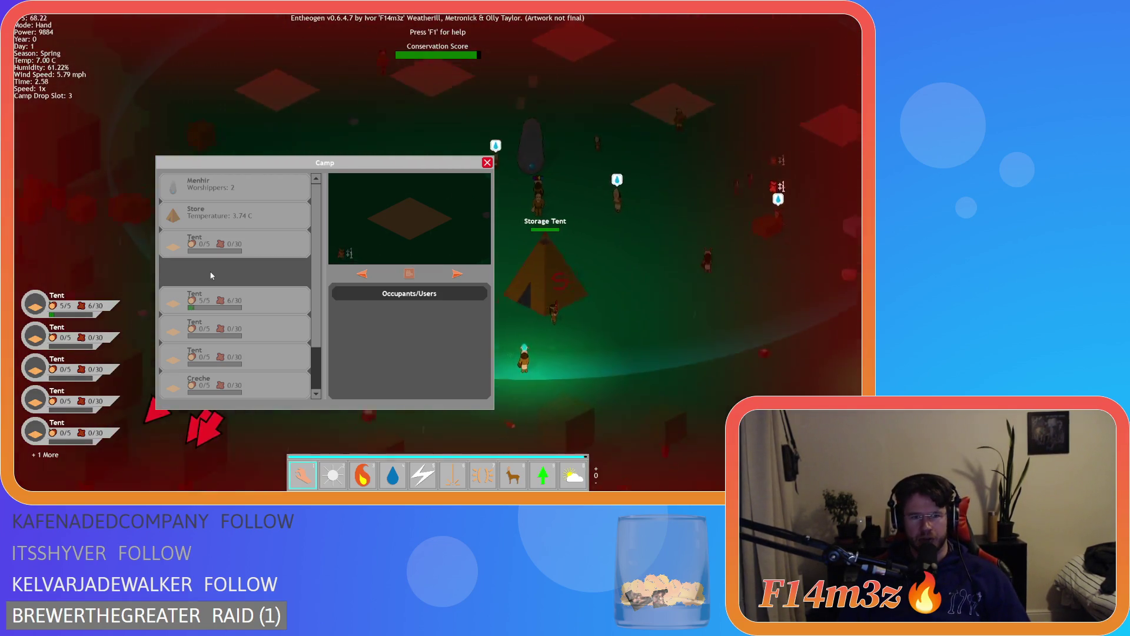
{"action": "key", "text": "w"}
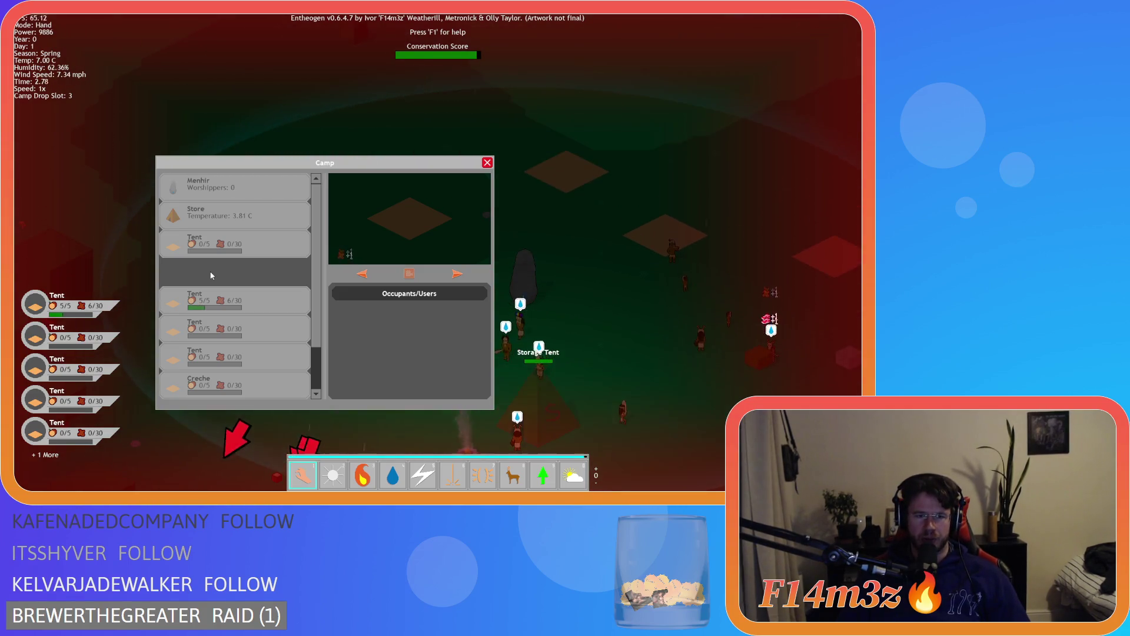
{"action": "left_click", "coordinate": [212, 275]}
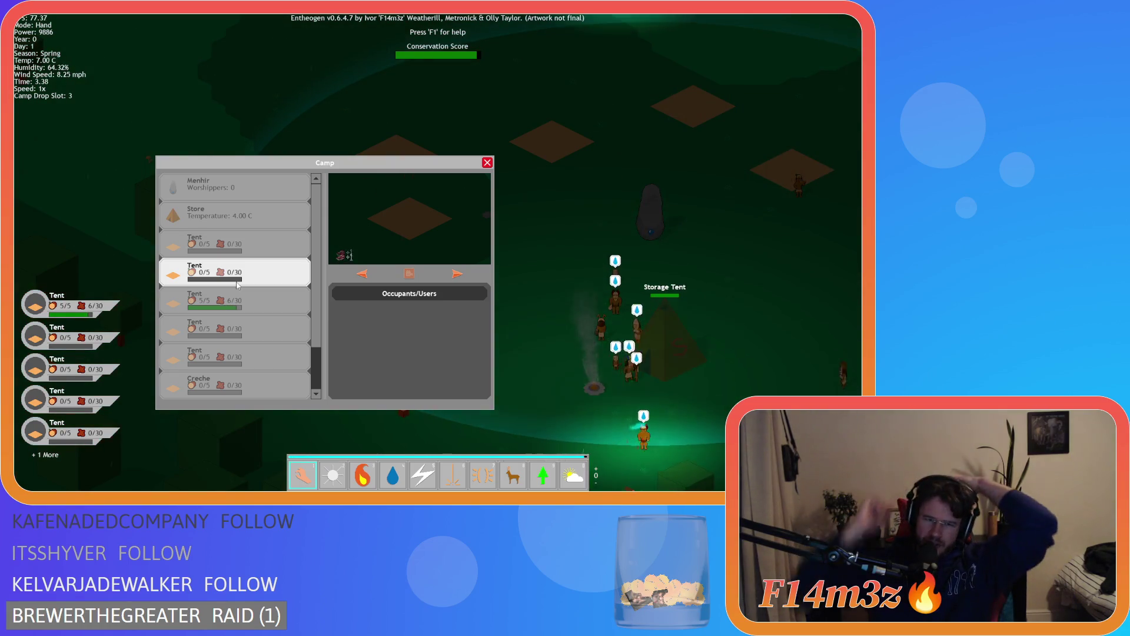
Return a Tent to its empty slot, pick up another, then quit the game with Y
{"action": "left_click", "coordinate": [233, 280]}
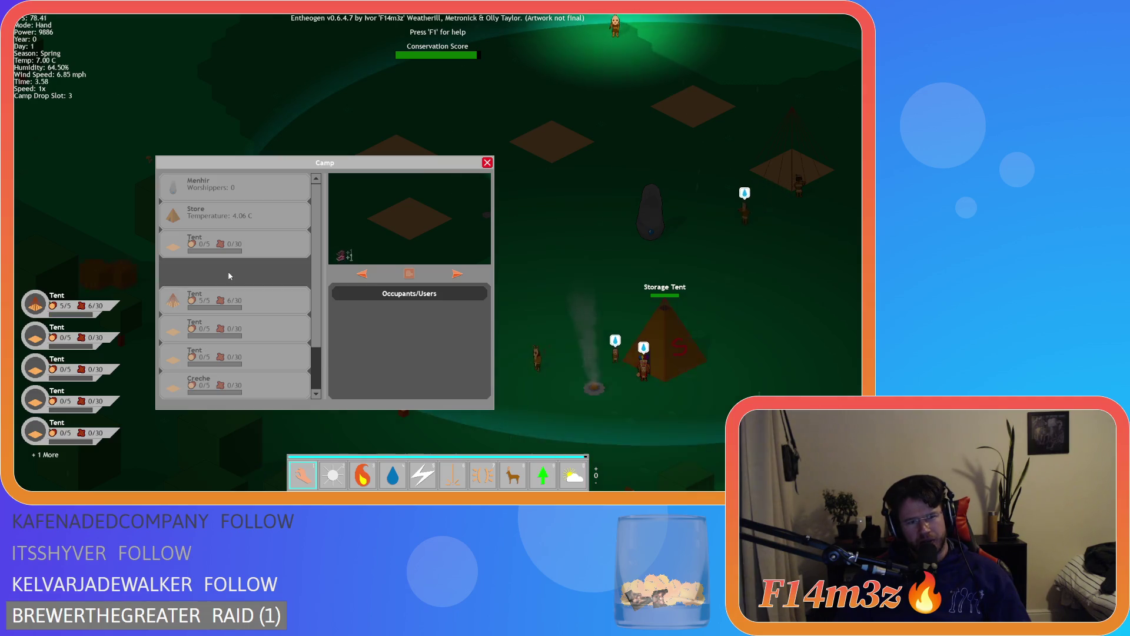
{"action": "left_click", "coordinate": [228, 301]}
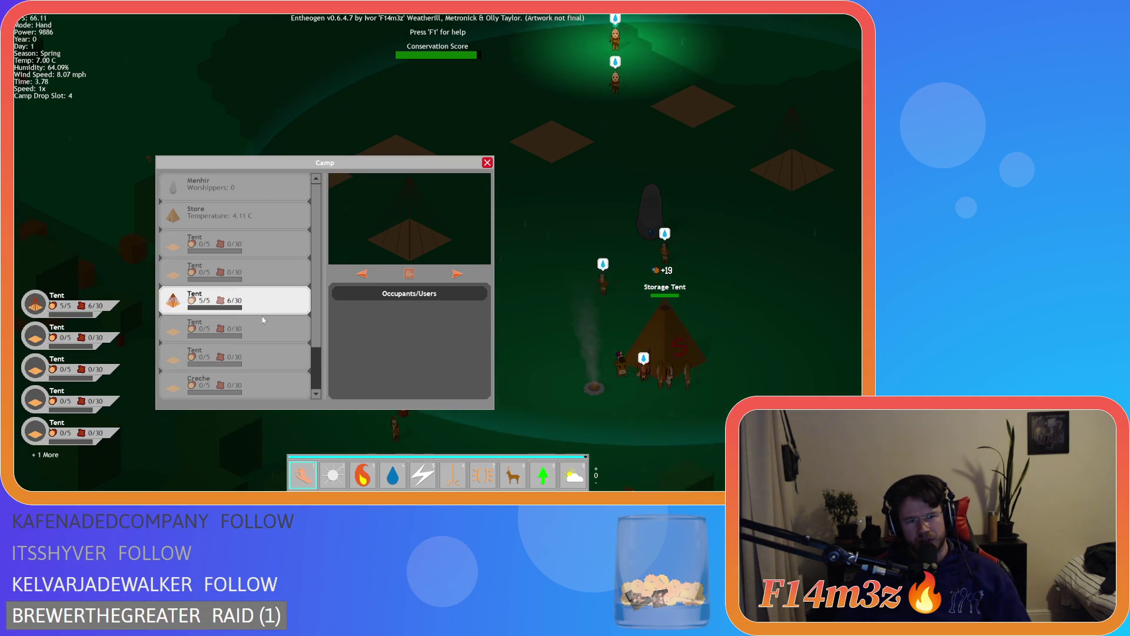
{"action": "left_click", "coordinate": [232, 315]}
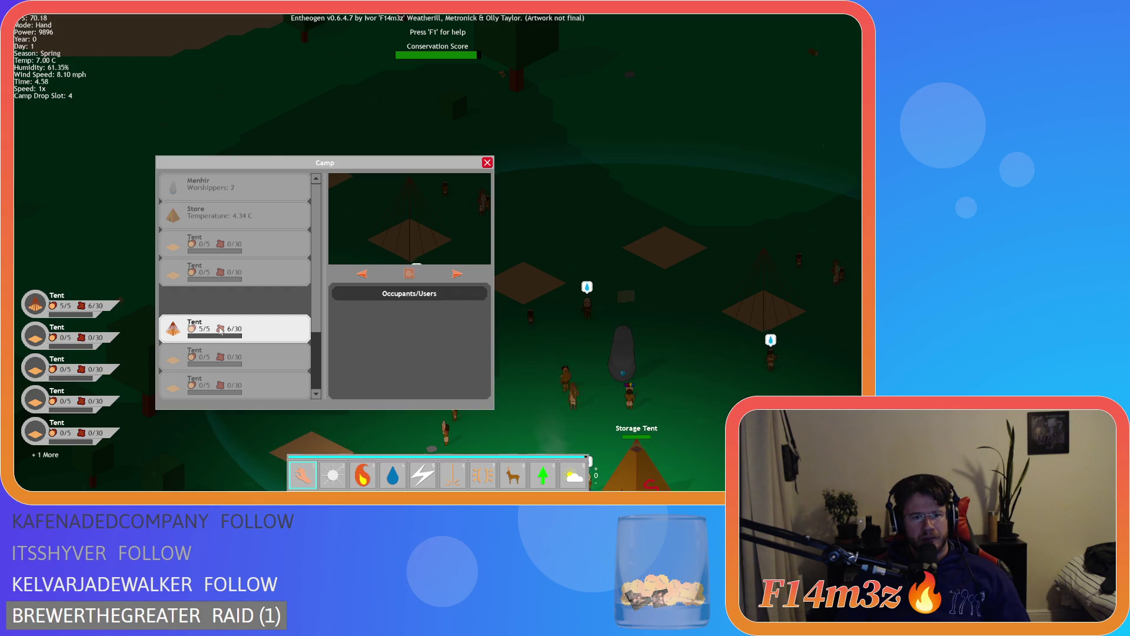
{"action": "key", "text": "Escape"}
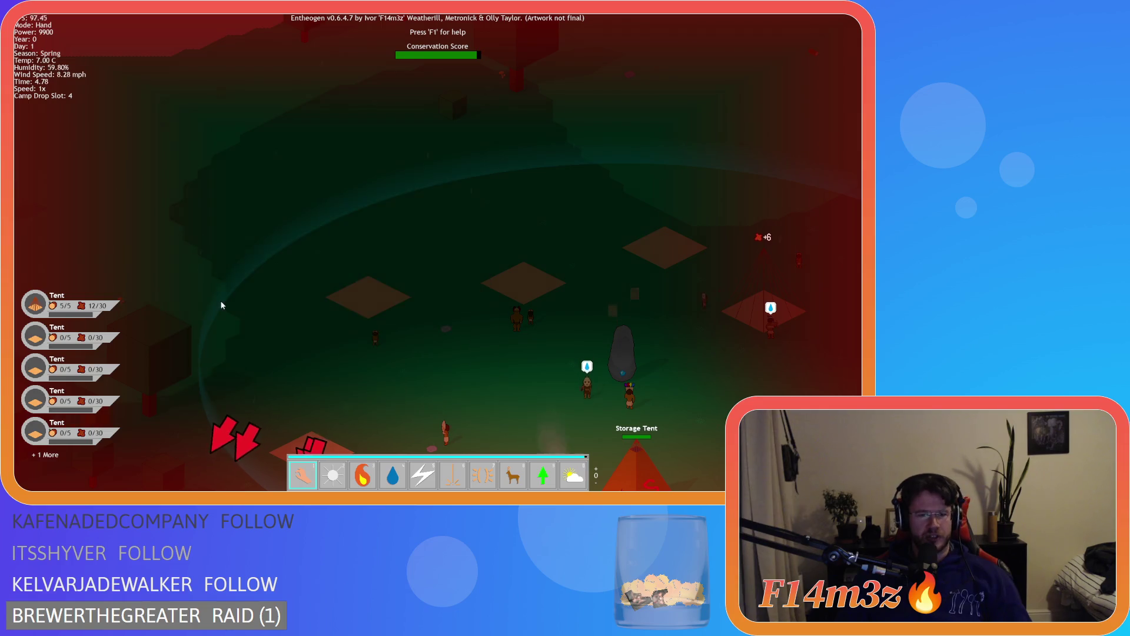
{"action": "key", "text": "Escape"}
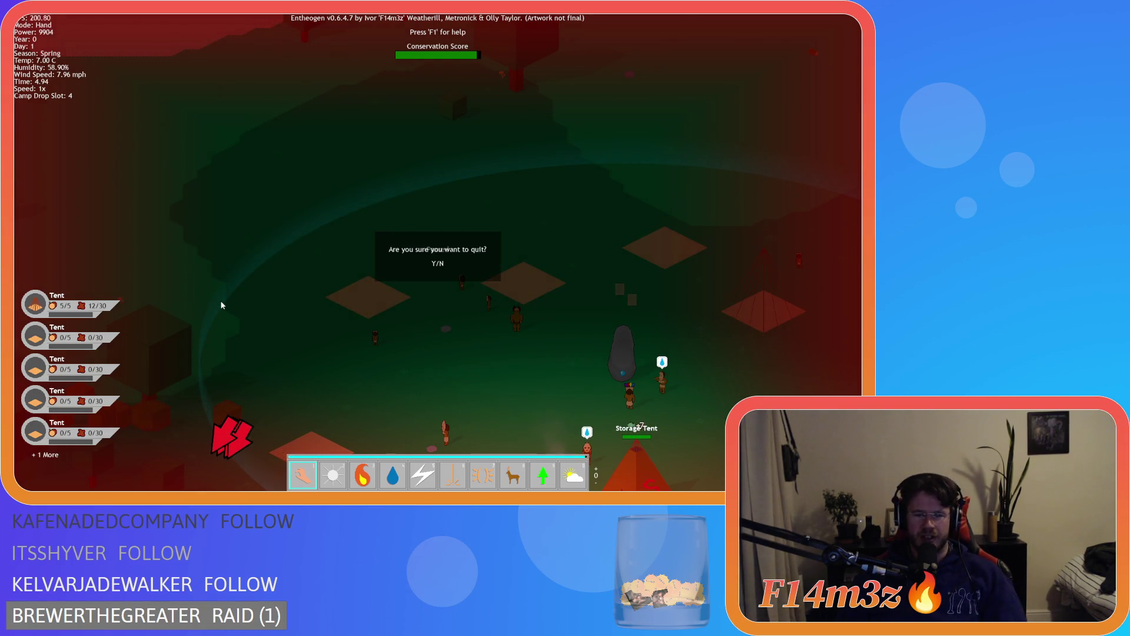
{"action": "key", "text": "y"}
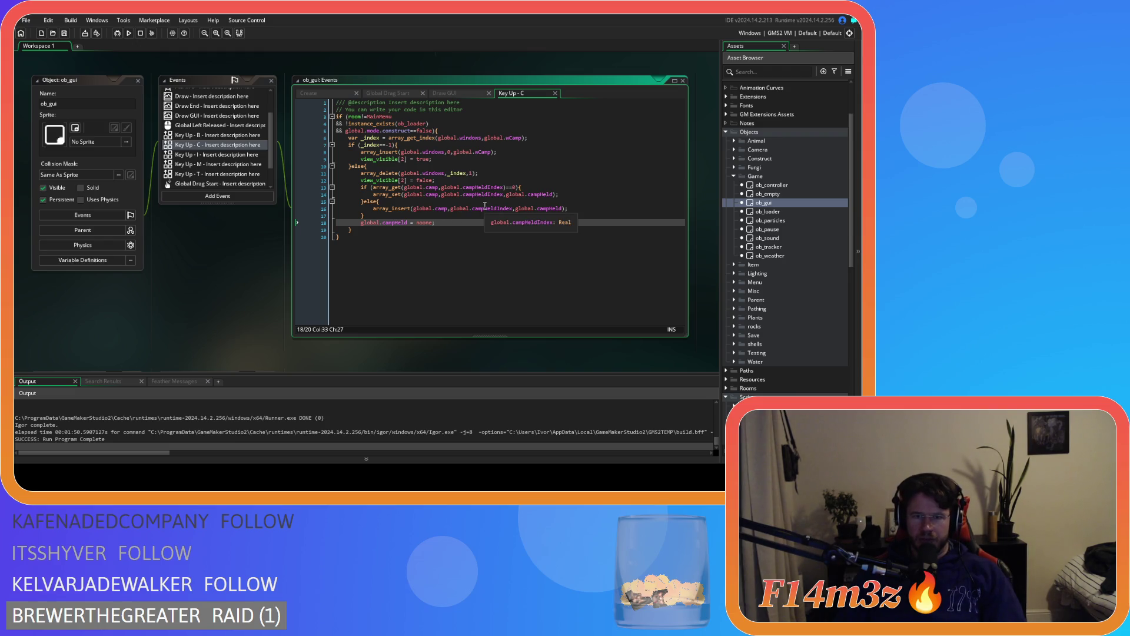
Add 'if (global.campHeld!=noone){' above the array_set block in the Key Up - C event
{"action": "left_click_drag", "start_coordinate": [506, 194], "coordinate": [552, 198]}
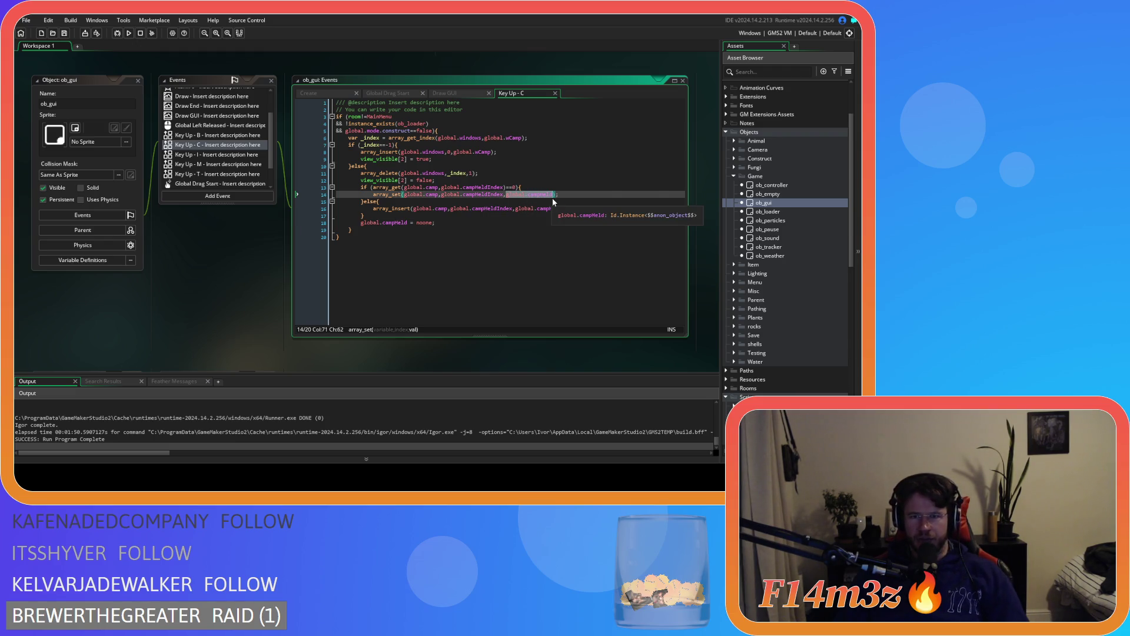
{"action": "left_click", "coordinate": [464, 179]}
{"action": "key", "text": "Return"}
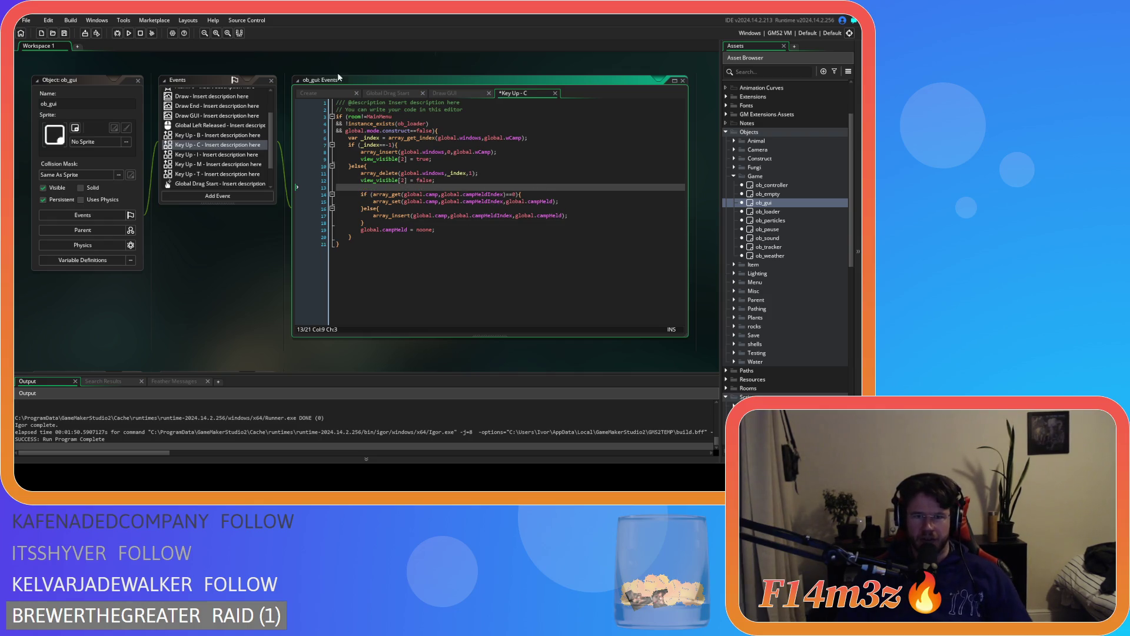
{"action": "type", "text": "if (g"}
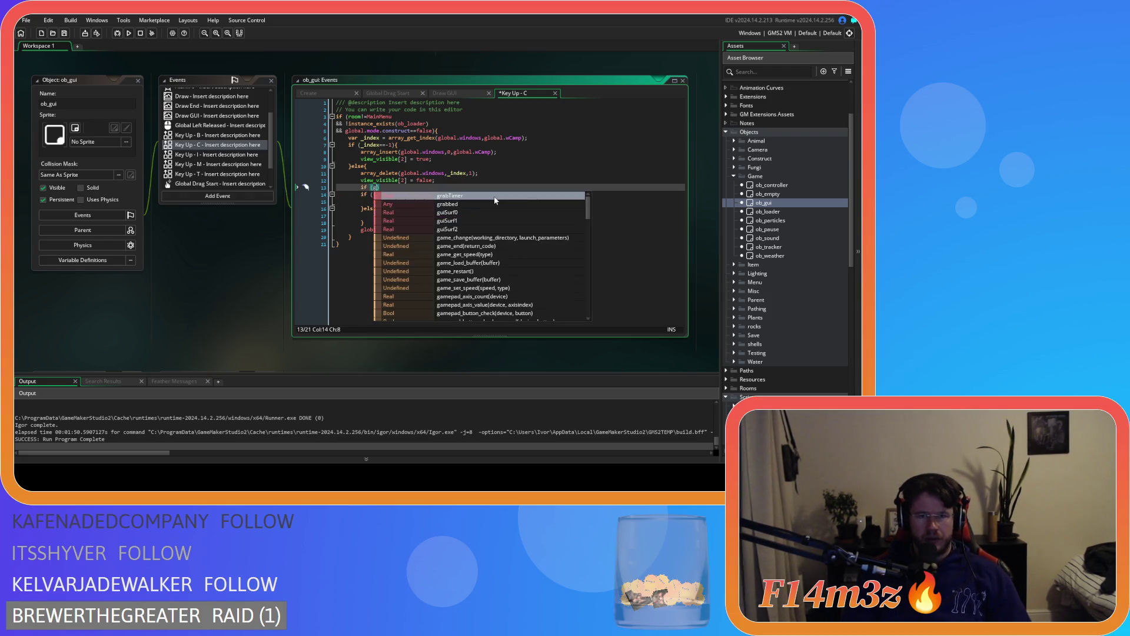
{"action": "key", "text": "Escape"}
{"action": "type", "text": "global.campHeld"}
{"action": "type", "text": "!=noone"}
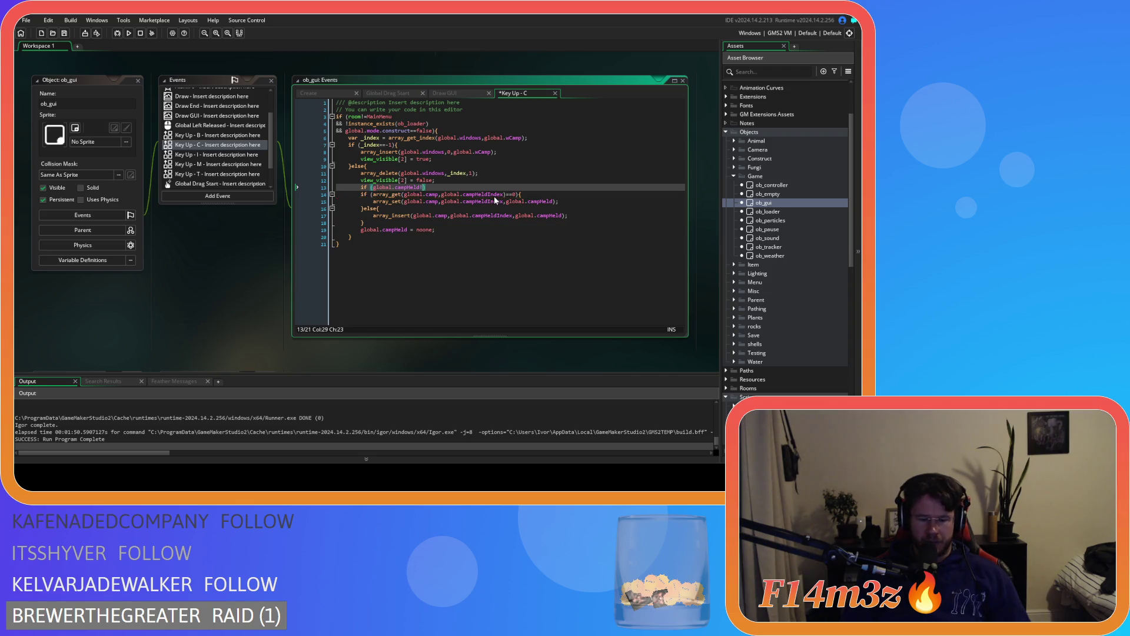
{"action": "type", "text": "){"}
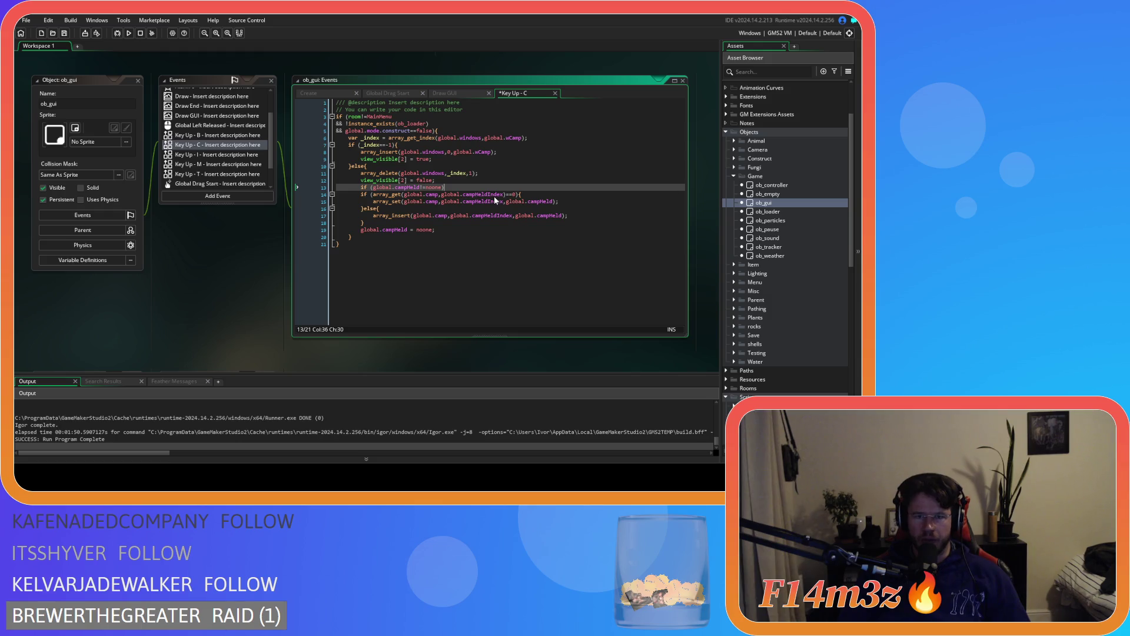
Indent the array_set block under the new condition, then open sc_windowCamp
{"action": "left_click_drag", "start_coordinate": [464, 229], "coordinate": [336, 194]}
{"action": "key", "text": "Tab"}
{"action": "left_click", "coordinate": [460, 229]}
{"action": "key", "text": "Return"}
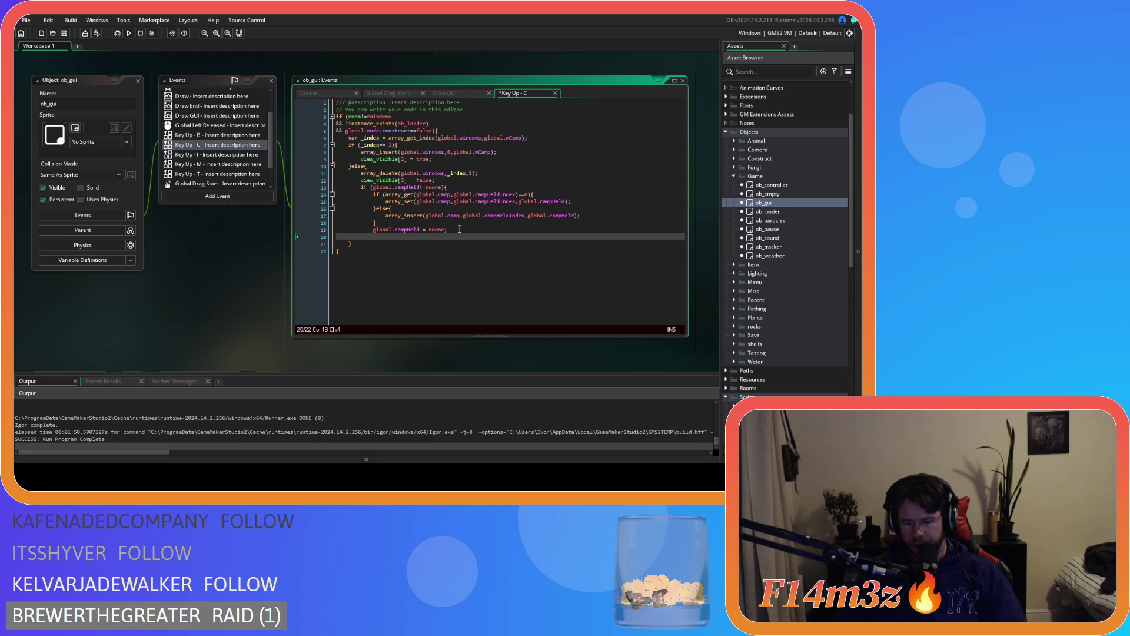
{"action": "left_click_drag", "start_coordinate": [449, 187], "coordinate": [361, 187]}
{"action": "scroll", "coordinate": [753, 276], "scroll_direction": "down", "scroll_amount": 9}
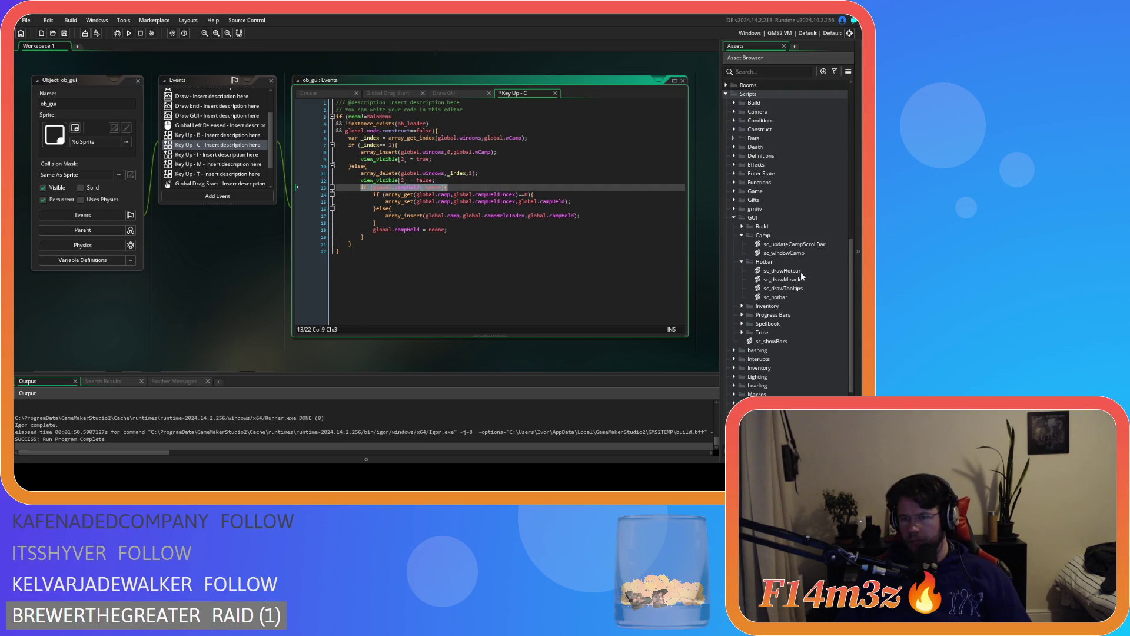
{"action": "double_click", "coordinate": [786, 252]}
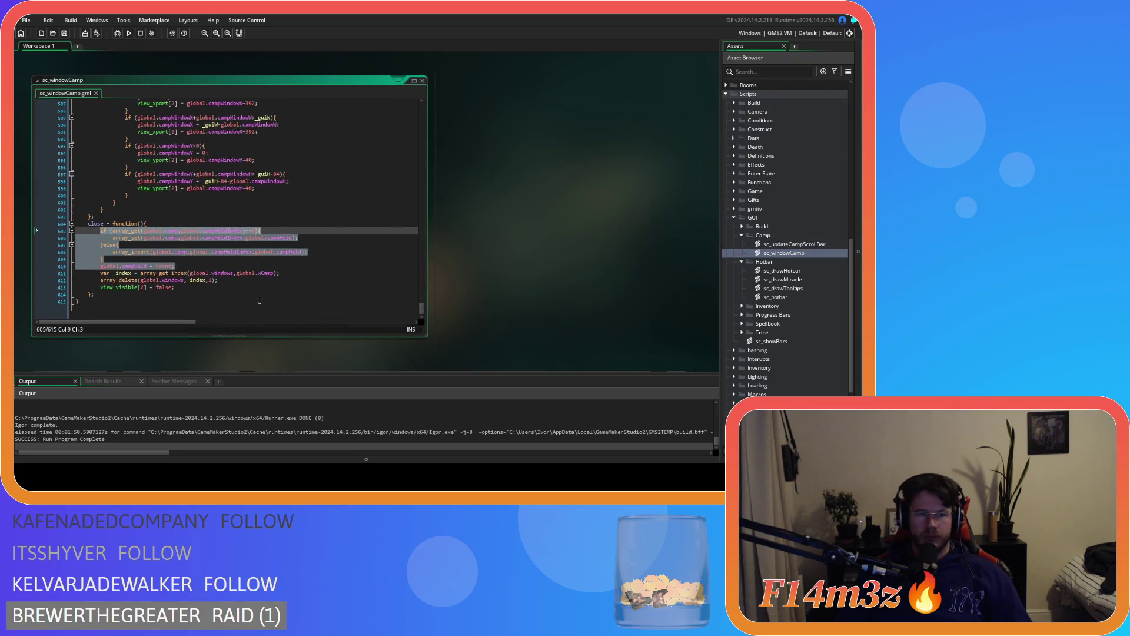
Insert 'if (global.campHeld!=noone){' at the top of the close function
{"action": "left_click", "coordinate": [129, 267]}
{"action": "left_click", "coordinate": [180, 225]}
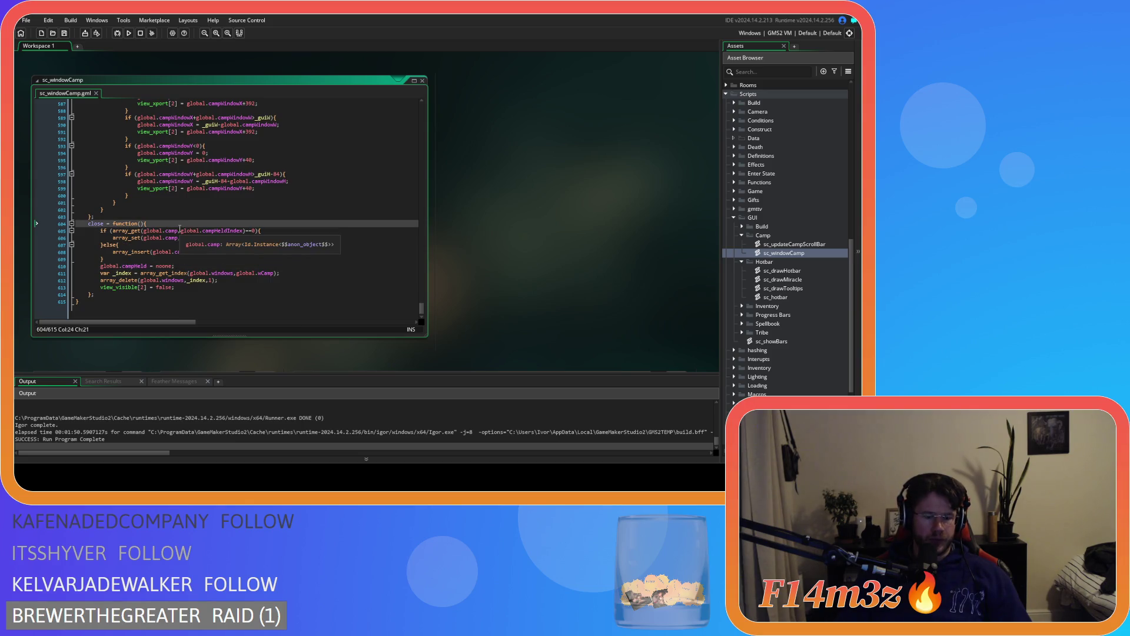
{"action": "key", "text": "Return"}
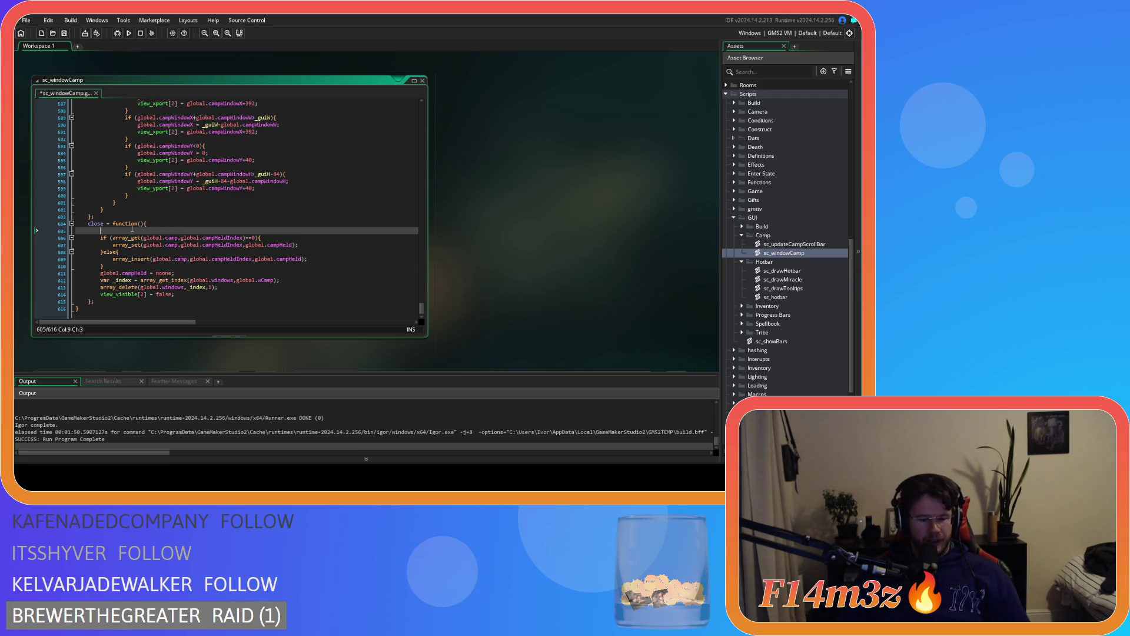
{"action": "type", "text": "if (global.campHeld!=noone){"}
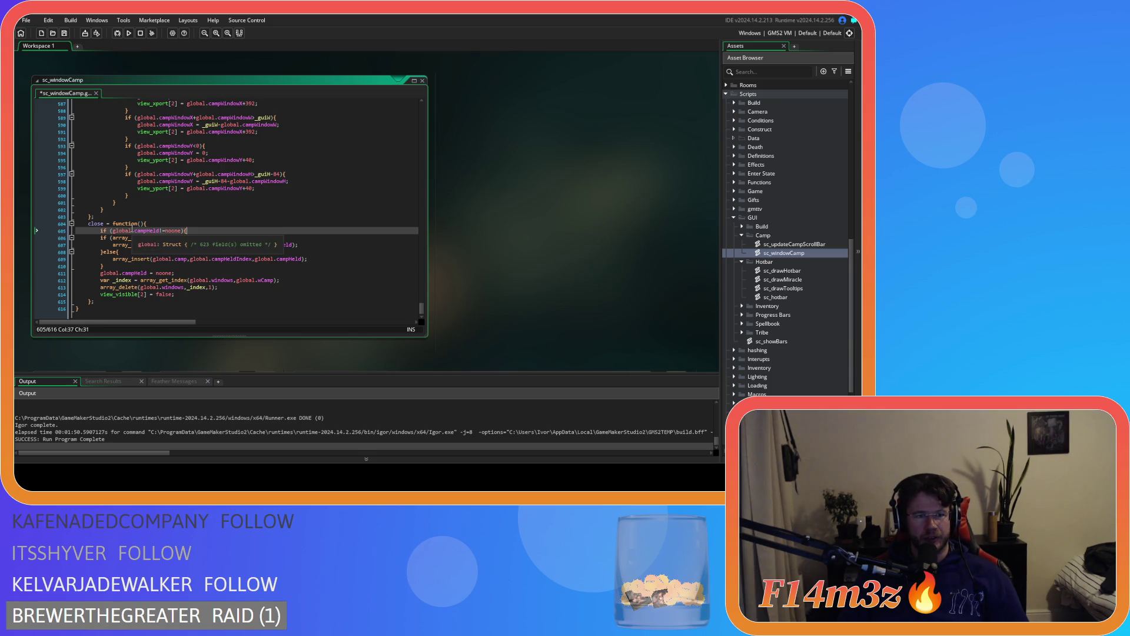
Indent the close body lines under the condition, add a closing brace, and save
{"action": "left_click_drag", "start_coordinate": [108, 266], "coordinate": [100, 238]}
{"action": "key", "text": "Tab"}
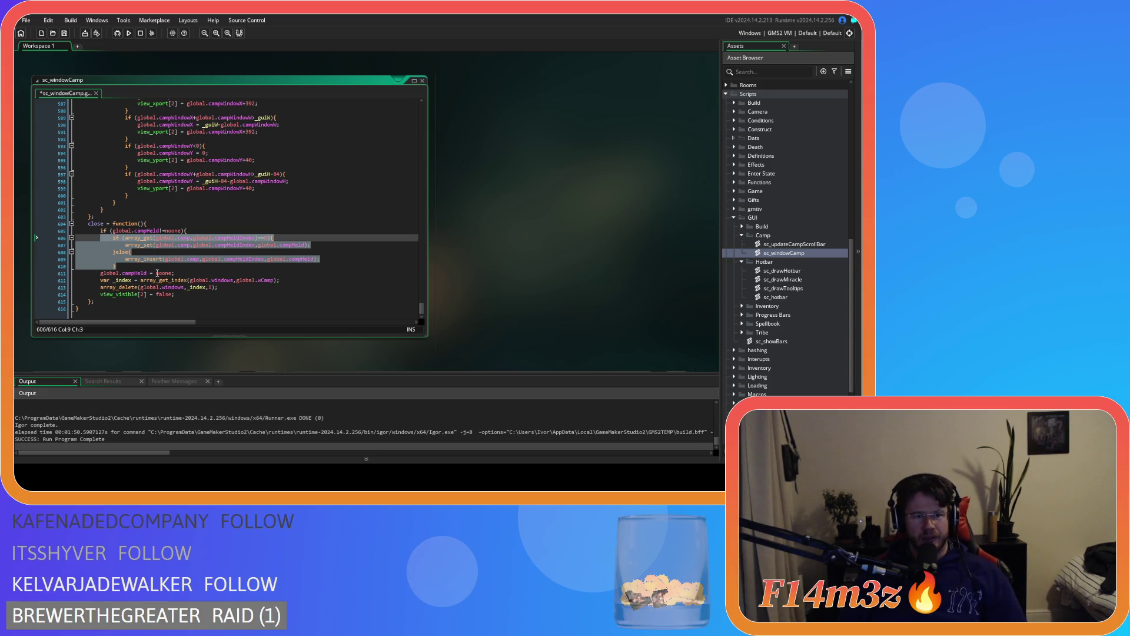
{"action": "left_click", "coordinate": [89, 274]}
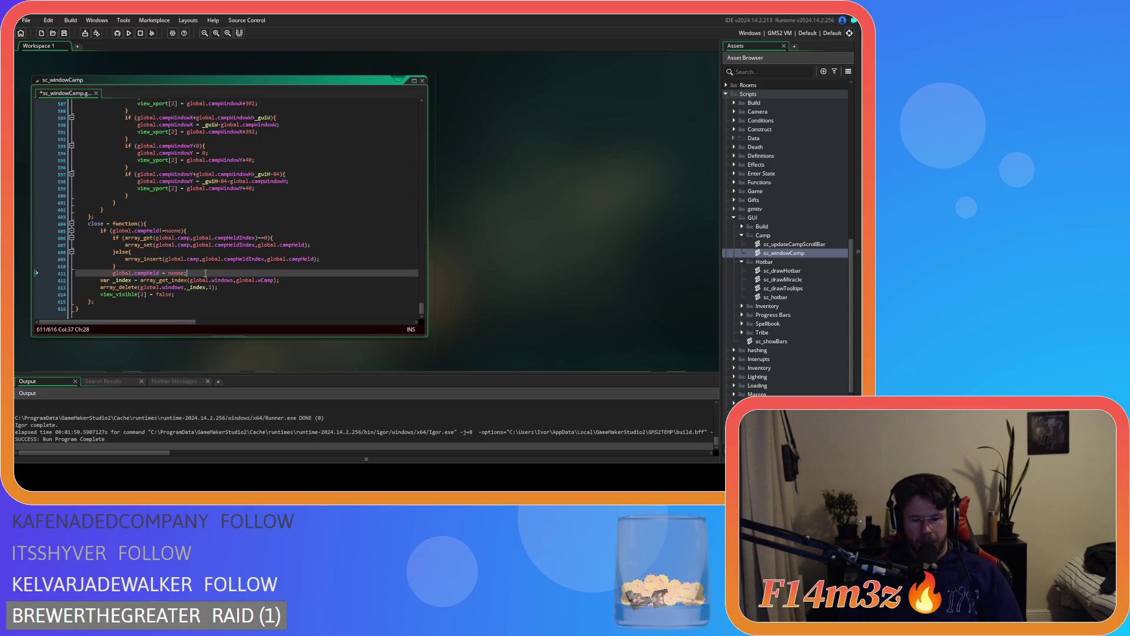
{"action": "key", "text": "Return"}
{"action": "type", "text": "}"}
{"action": "key", "text": "ctrl+s"}
Review the new if block, then build and run the game with F5
{"action": "mouse_move", "coordinate": [104, 281]}
{"action": "left_mouse_down"}
{"action": "mouse_move", "coordinate": [63, 227]}
{"action": "mouse_move", "coordinate": [67, 242]}
{"action": "left_mouse_up"}
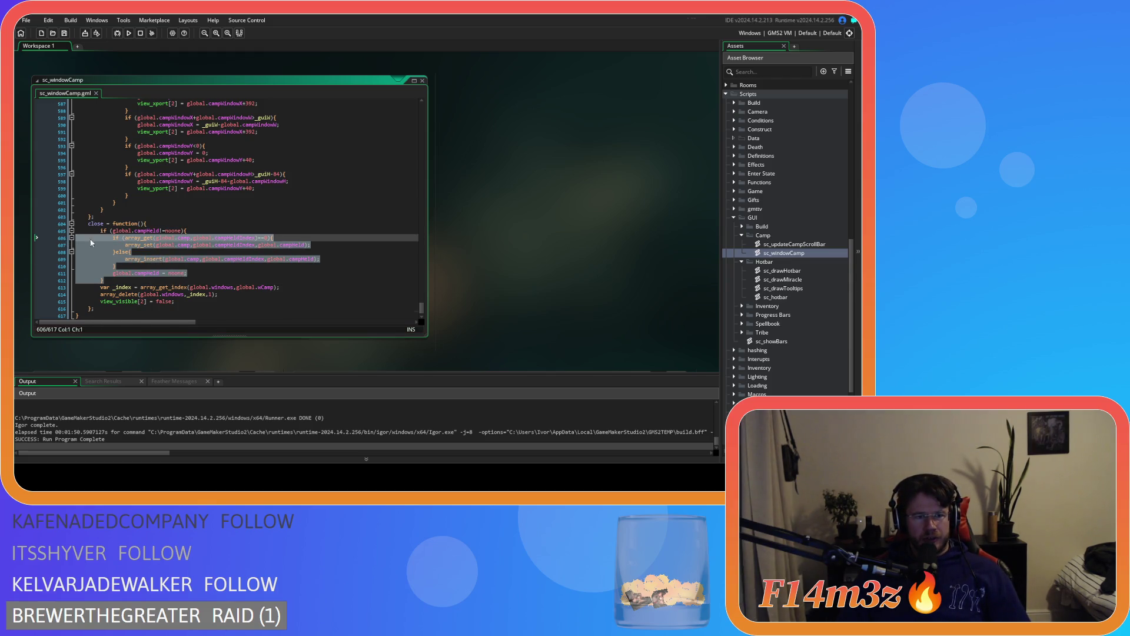
{"action": "left_click_drag", "start_coordinate": [119, 277], "coordinate": [71, 230]}
{"action": "left_click", "coordinate": [136, 282]}
{"action": "left_click_drag", "start_coordinate": [137, 282], "coordinate": [77, 230]}
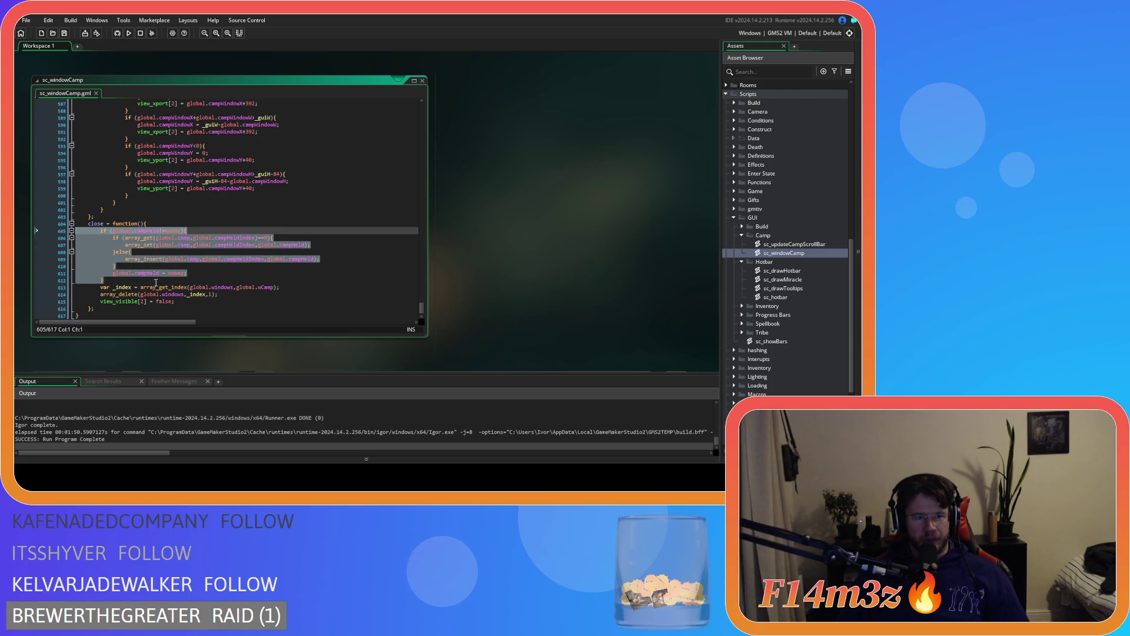
{"action": "left_click", "coordinate": [151, 279]}
{"action": "left_click", "coordinate": [228, 270]}
{"action": "left_click", "coordinate": [270, 231]}
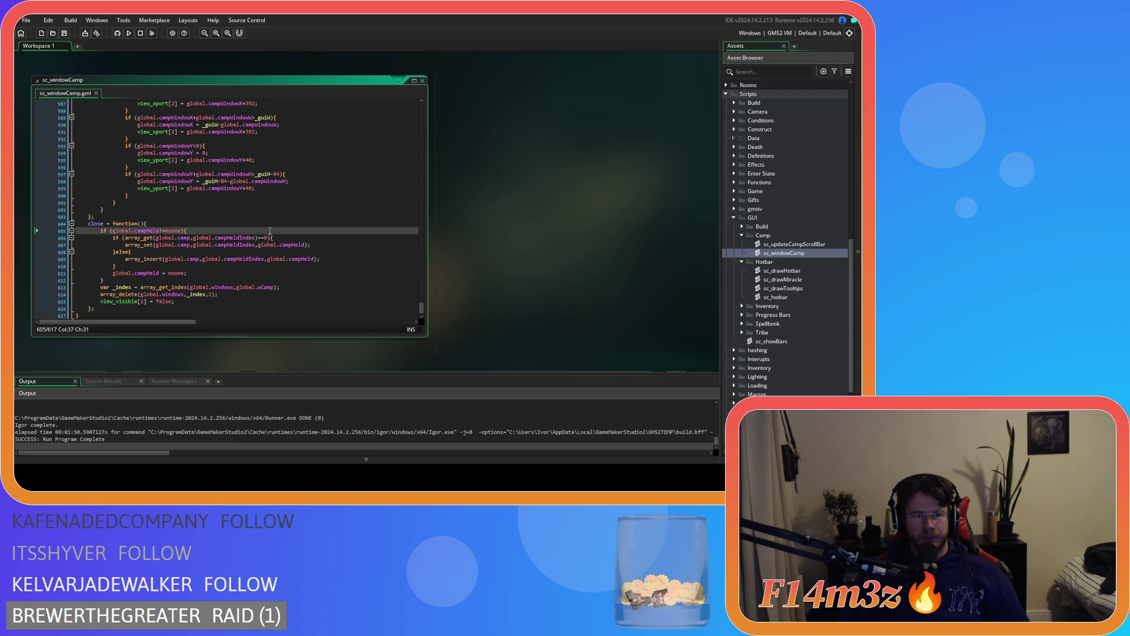
{"action": "key", "text": "F5"}
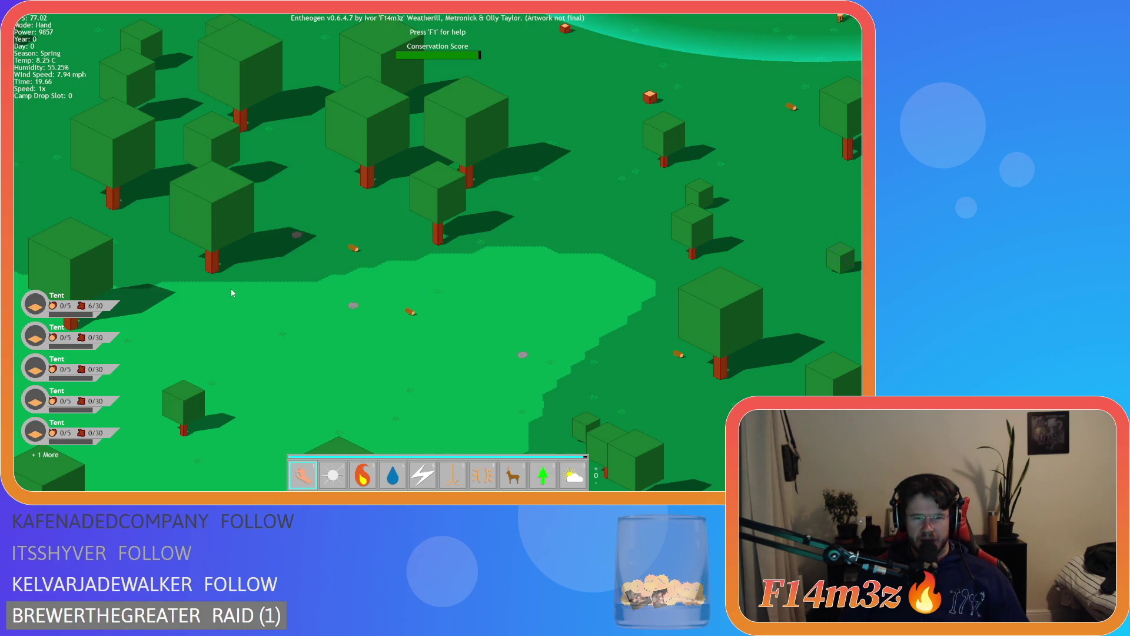
Cancel the quit prompt with N and reopen the Camp panel
{"action": "key", "text": "Escape"}
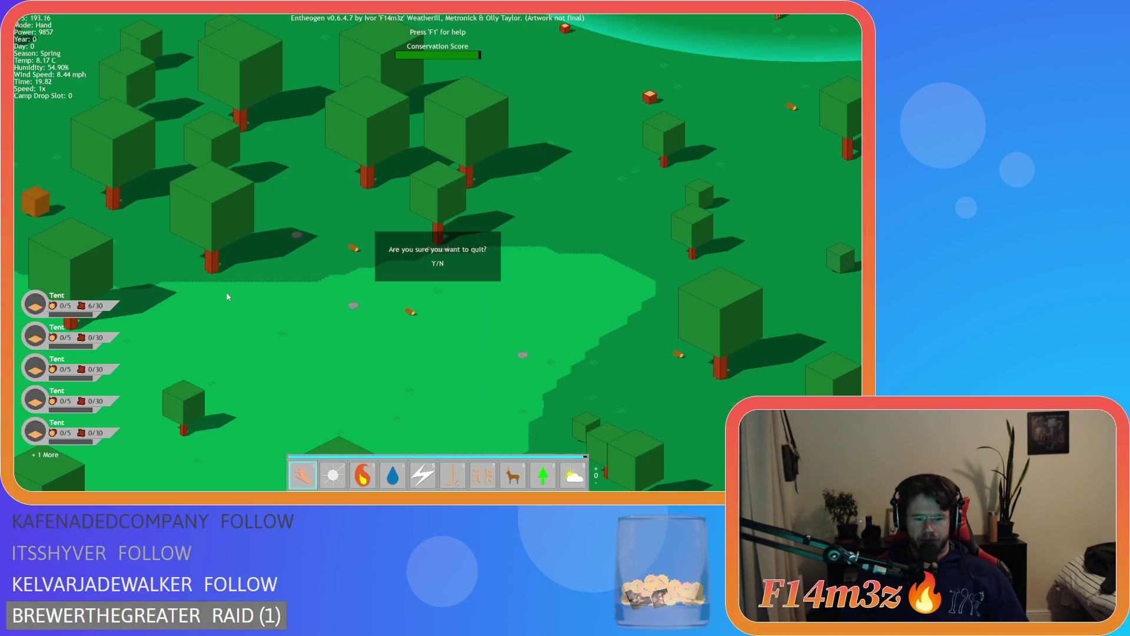
{"action": "key", "text": "n"}
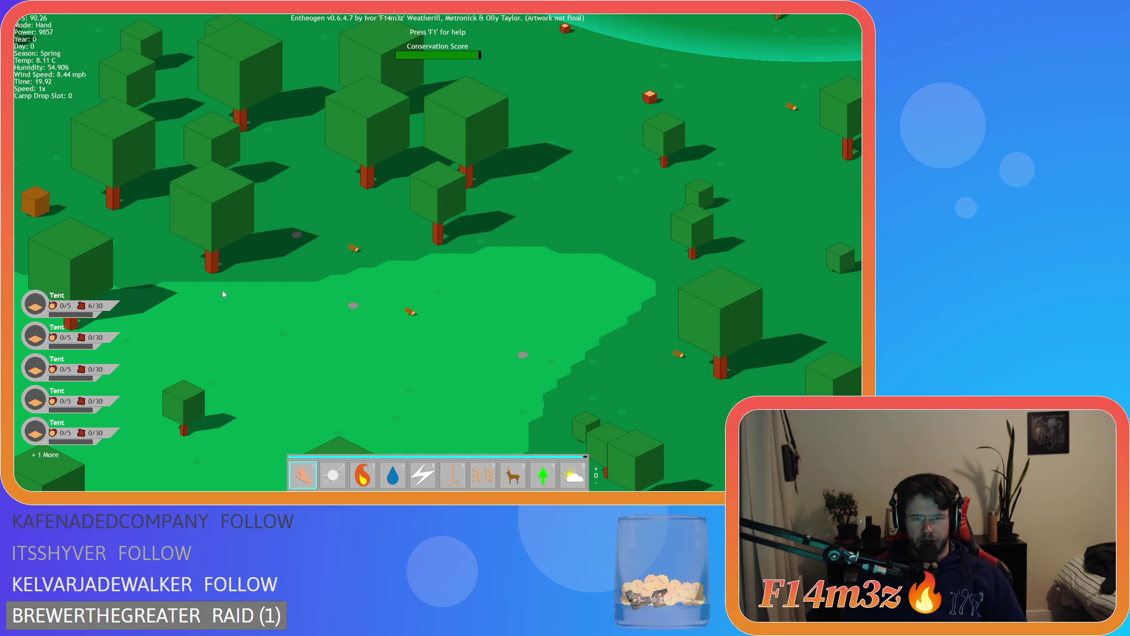
{"action": "key", "text": "c"}
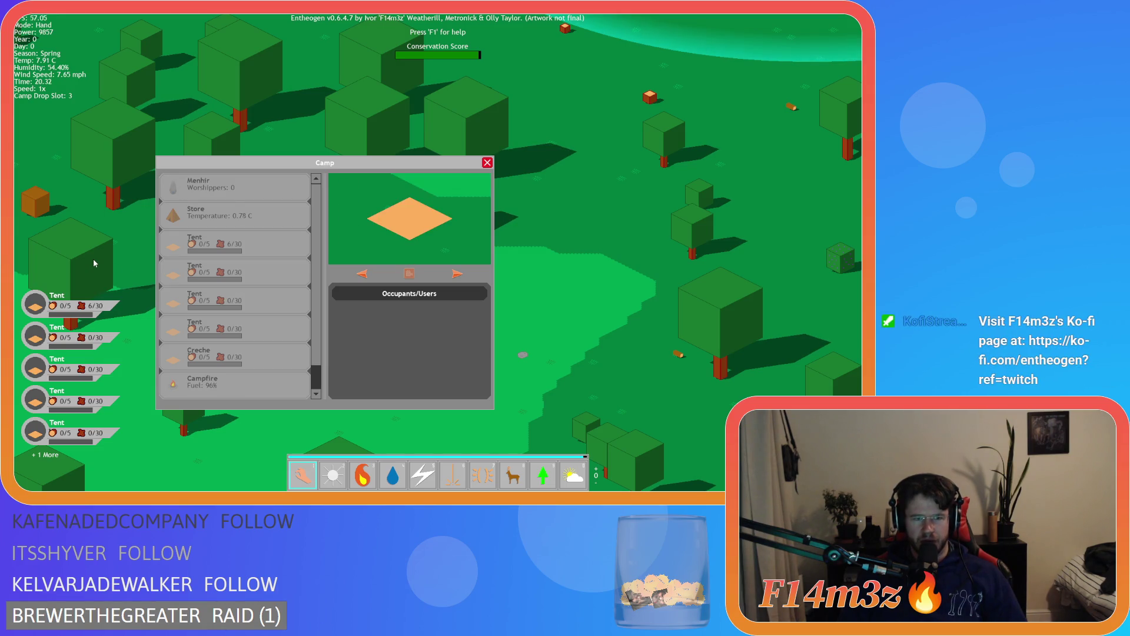
Toggle the Camp panel off and on twice, then zoom out and pan the map
{"action": "key", "text": "c"}
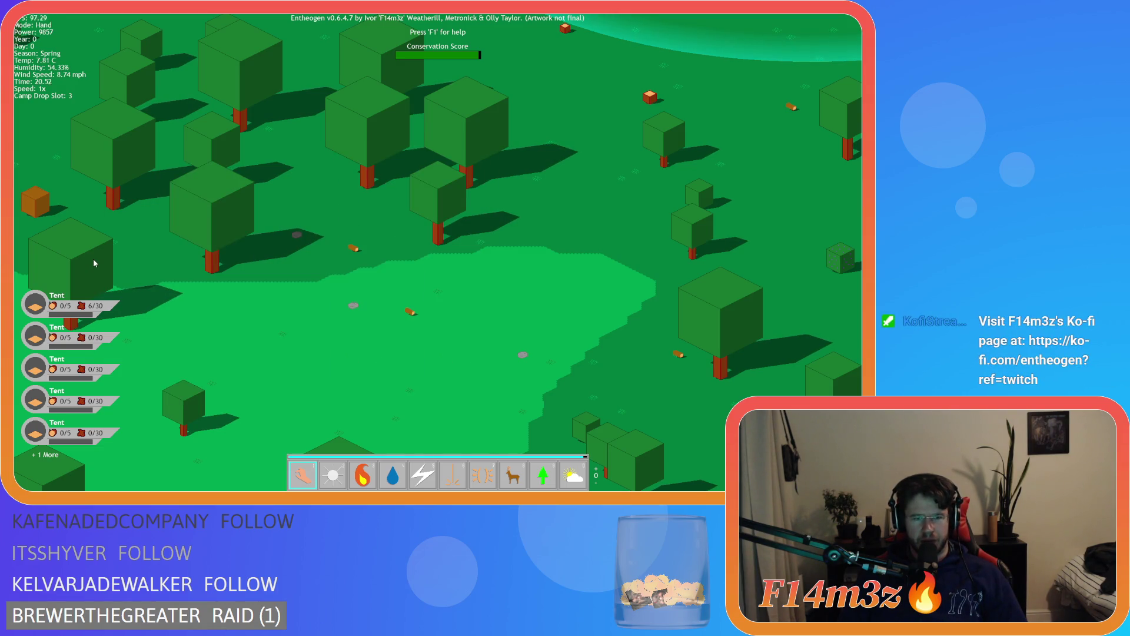
{"action": "key", "text": "c"}
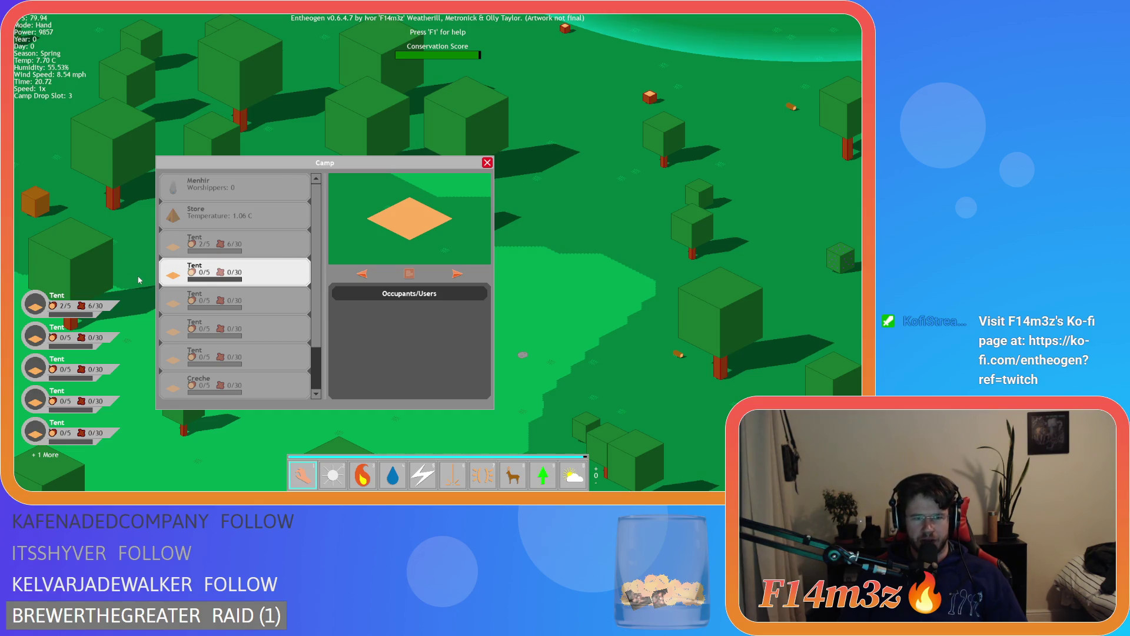
{"action": "key", "text": "c"}
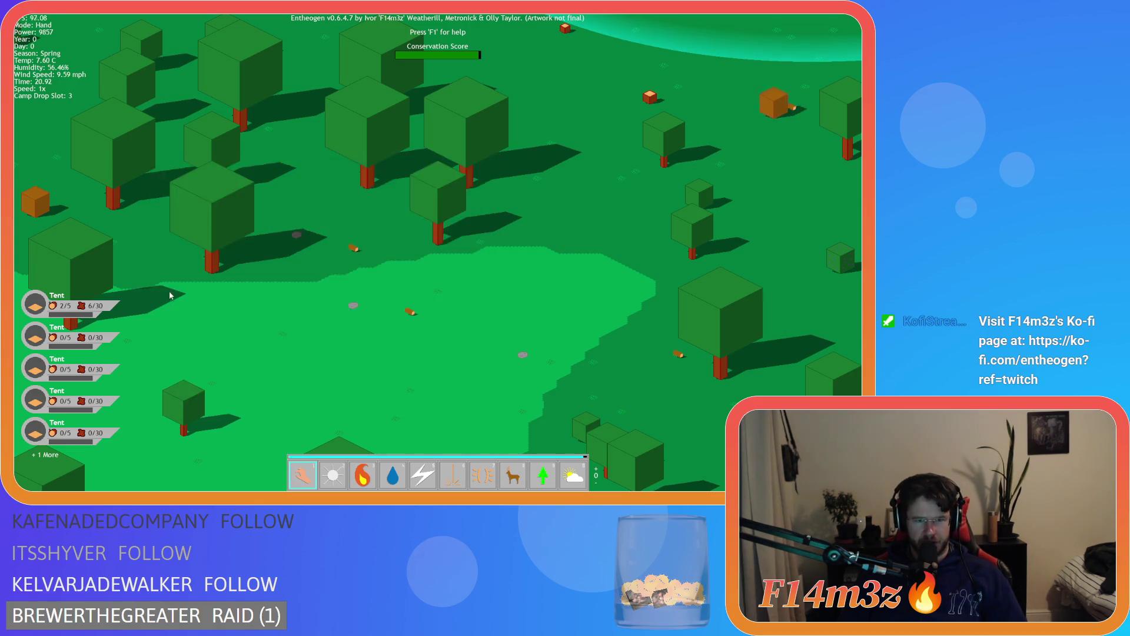
{"action": "key", "text": "c"}
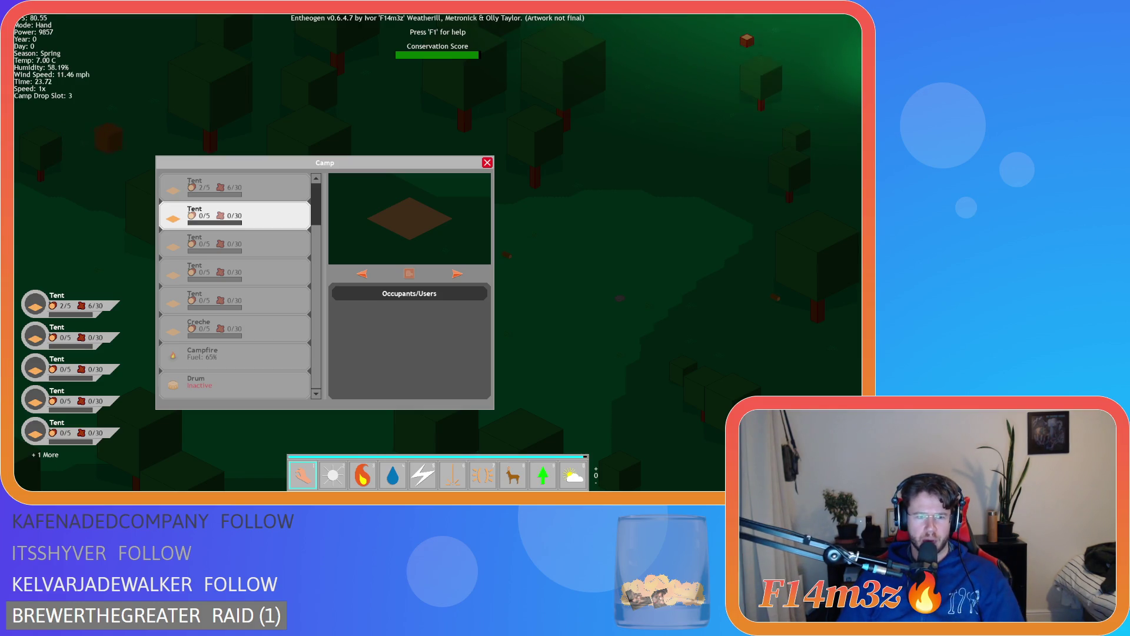
{"action": "scroll", "coordinate": [388, 301], "scroll_direction": "down", "scroll_amount": 5}
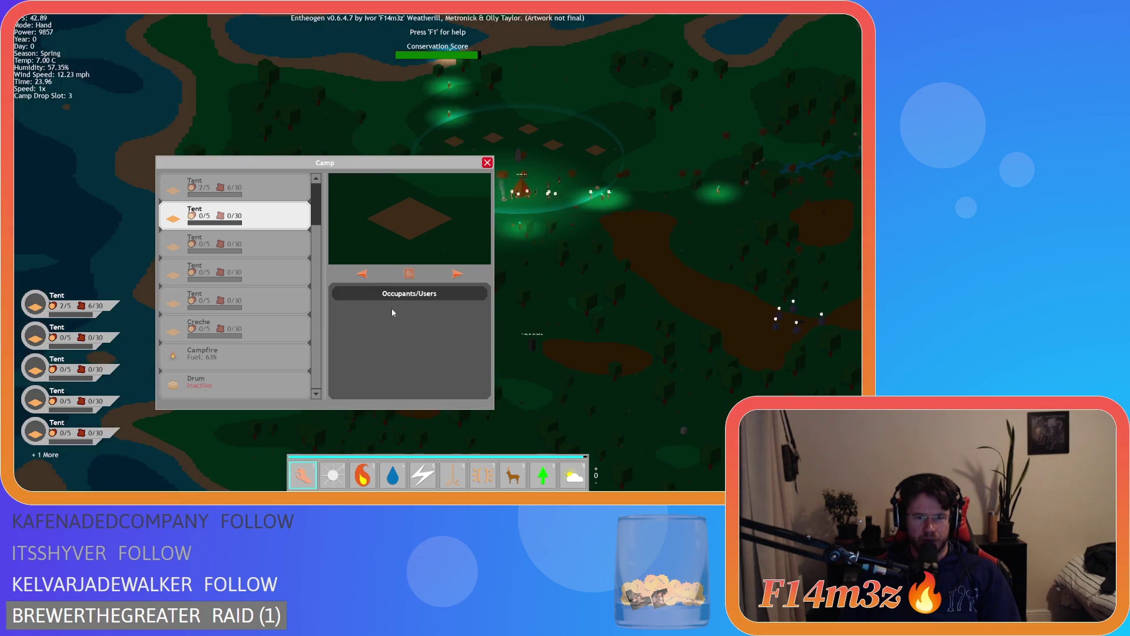
{"action": "key", "text": "d"}
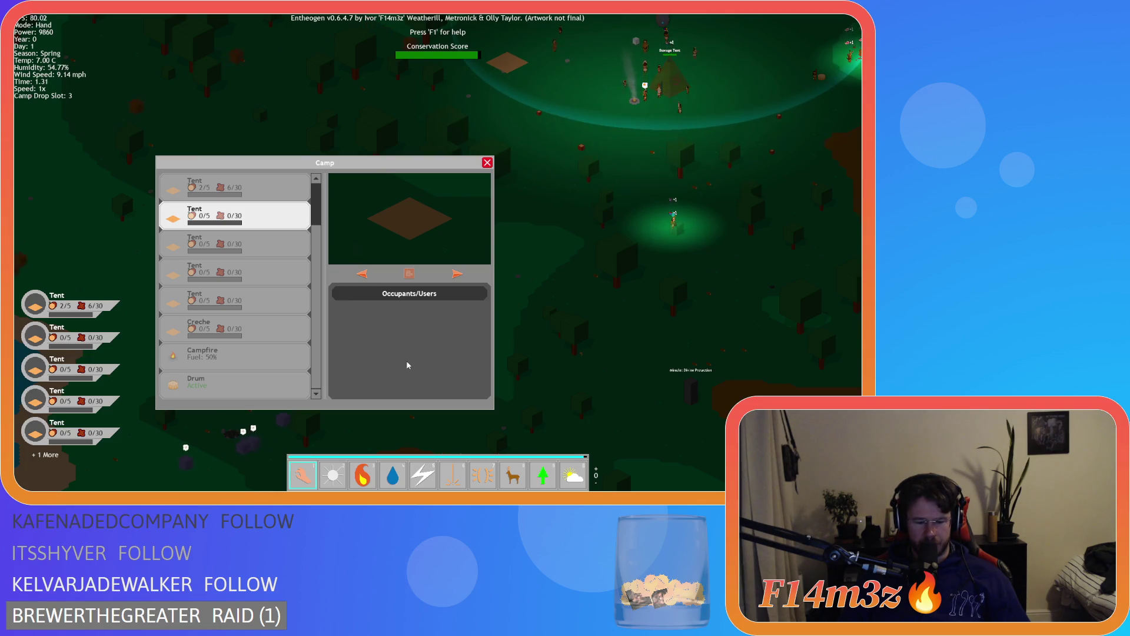
Adjust the zoom, cycle the power toolbar back to its first page, and set game speed to 1x
{"action": "scroll", "coordinate": [533, 333], "scroll_direction": "down", "scroll_amount": 5}
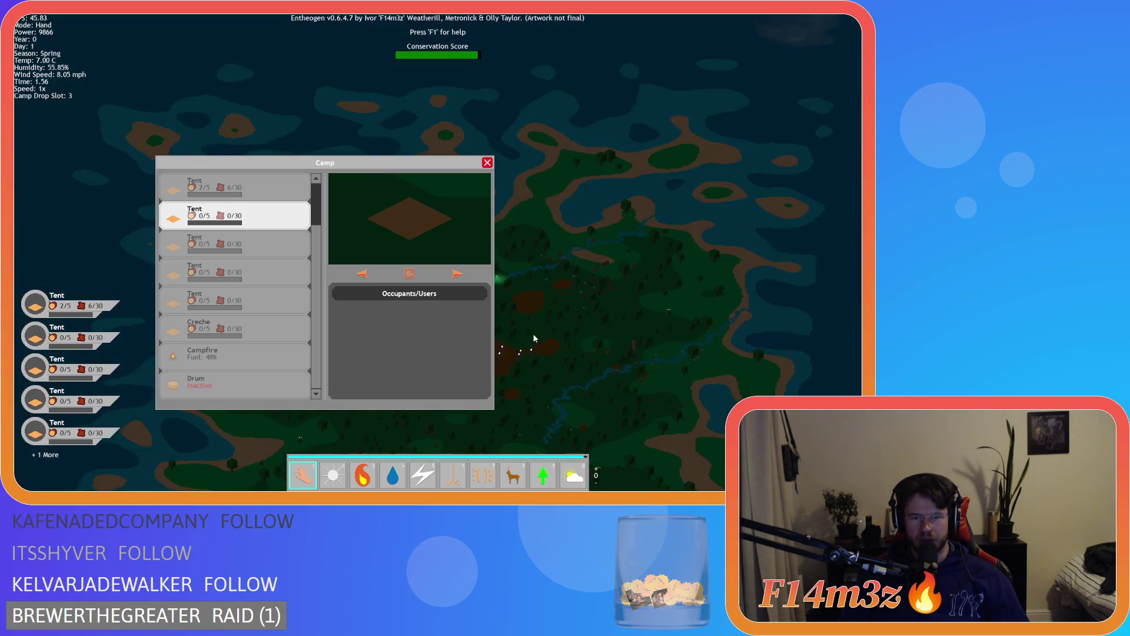
{"action": "scroll", "coordinate": [533, 335], "scroll_direction": "up", "scroll_amount": 5}
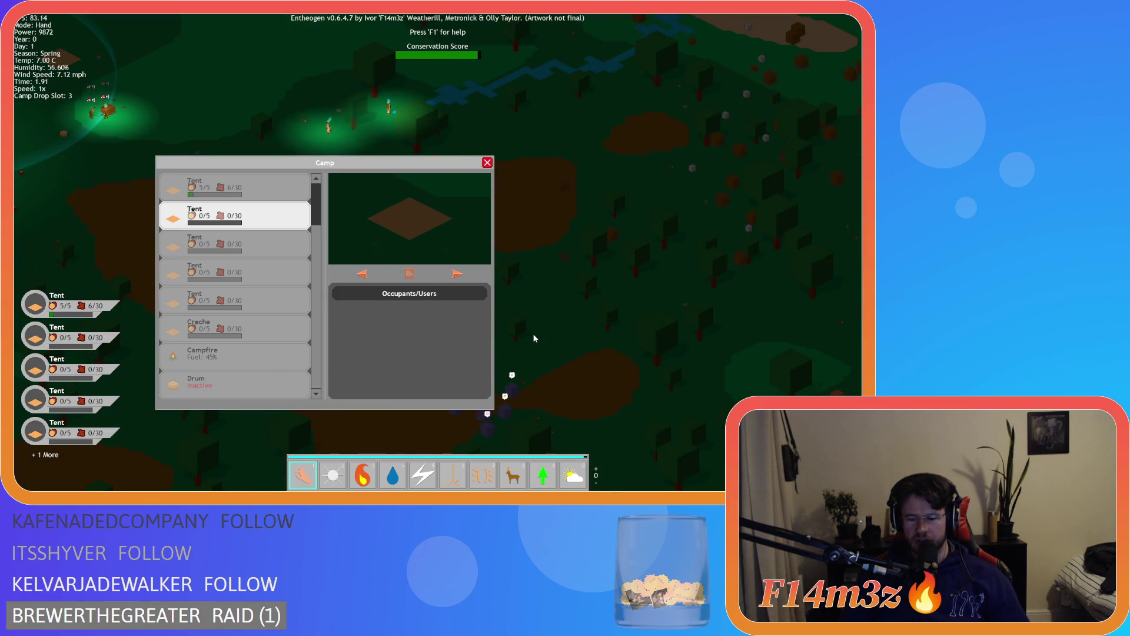
{"action": "scroll", "coordinate": [534, 338], "scroll_direction": "up", "scroll_amount": 5}
{"action": "scroll", "coordinate": [534, 338], "scroll_direction": "down", "scroll_amount": 8}
{"action": "scroll", "coordinate": [535, 338], "scroll_direction": "up", "scroll_amount": 10}
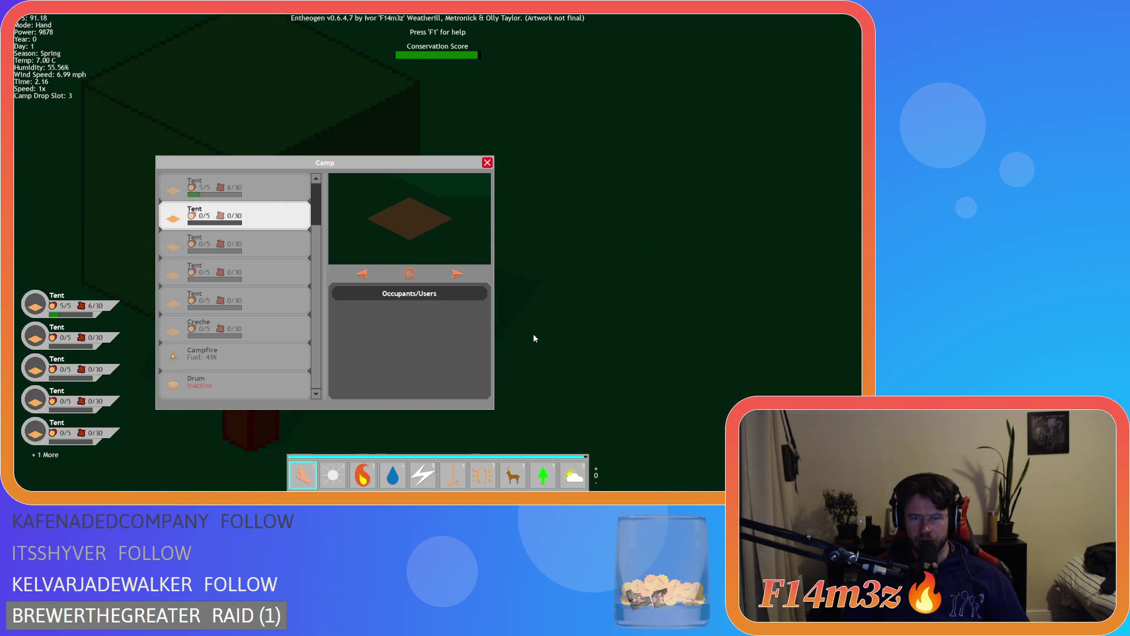
{"action": "scroll", "coordinate": [534, 338], "scroll_direction": "down", "scroll_amount": 10}
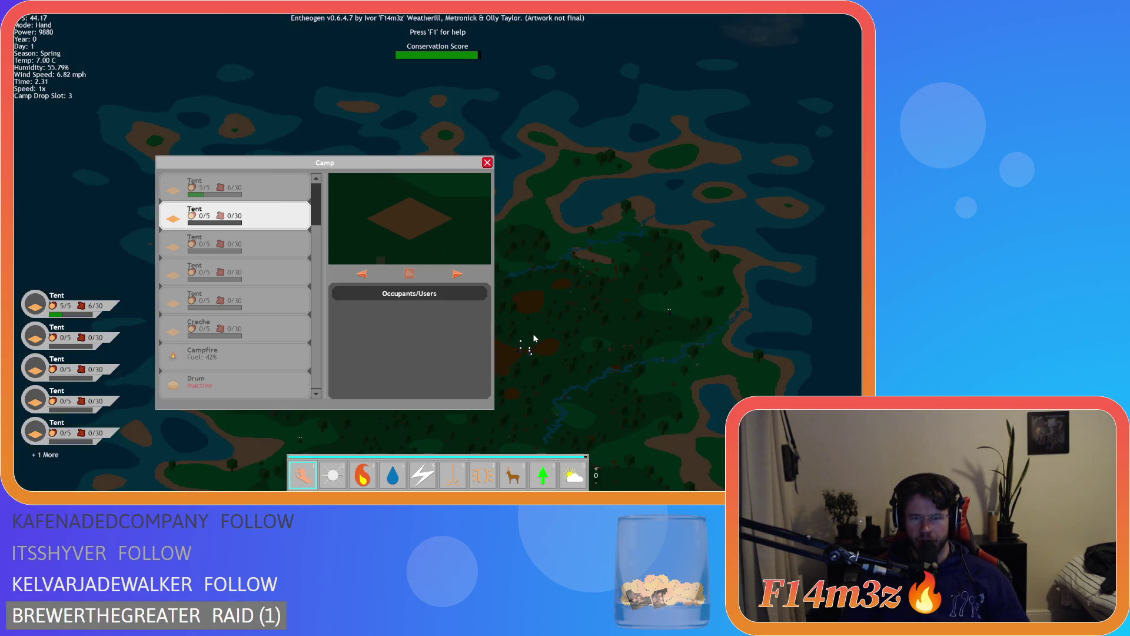
{"action": "key", "text": "Down"}
{"action": "key", "text": "Tab"}
{"action": "key", "text": "Tab"}
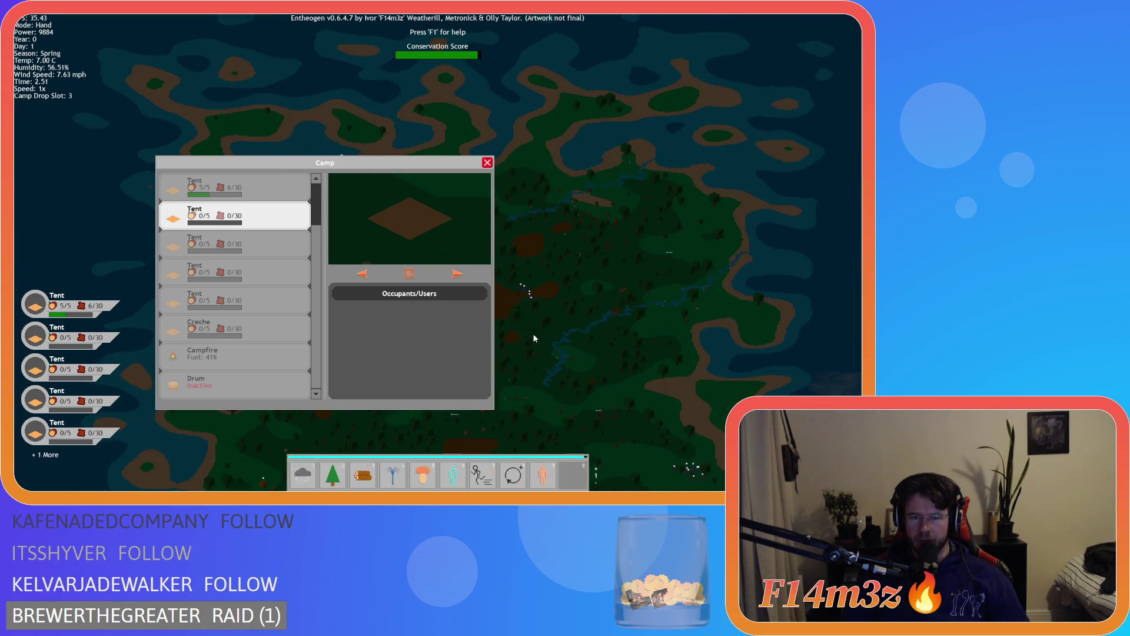
{"action": "key", "text": "Tab"}
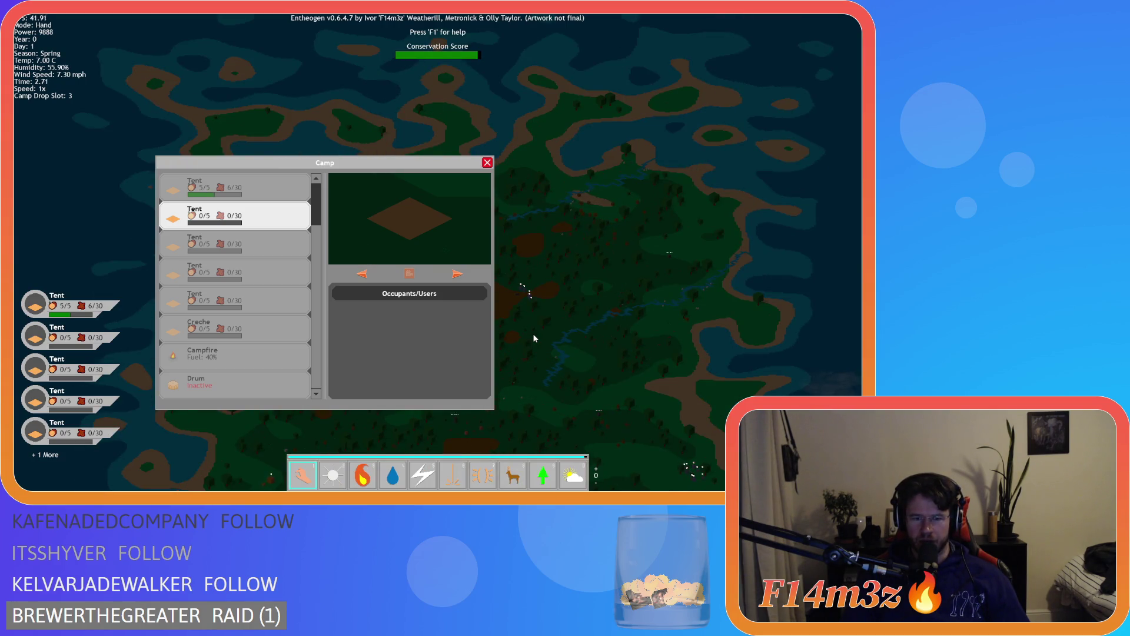
{"action": "key", "text": "Tab"}
{"action": "key", "text": "Tab"}
{"action": "key", "text": "Tab"}
{"action": "key", "text": "Down"}
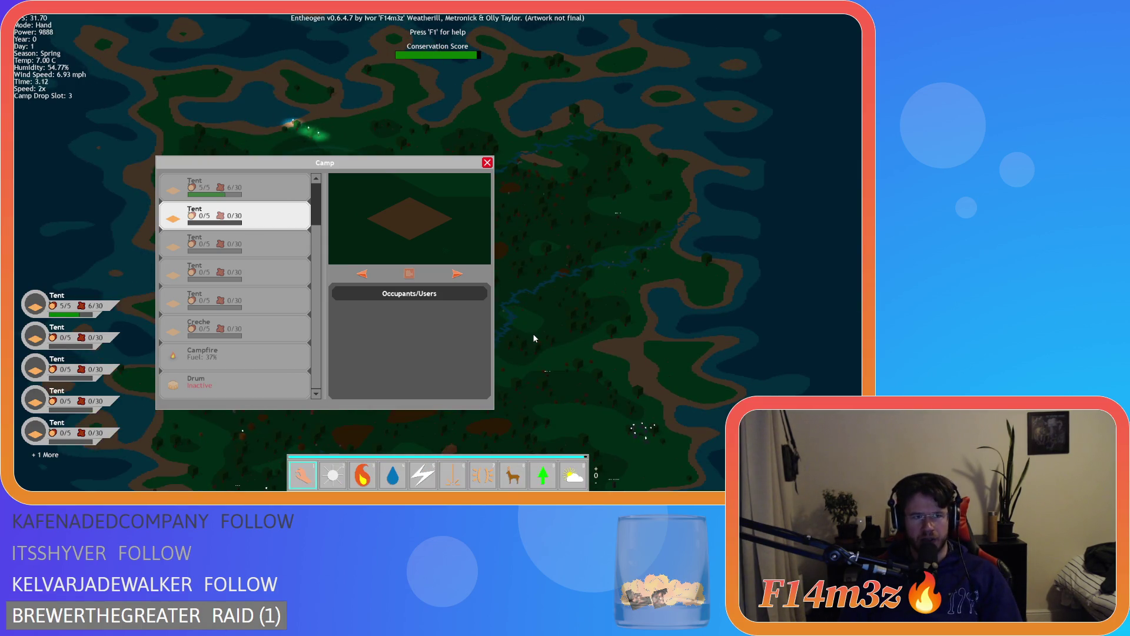
{"action": "key", "text": "Left"}
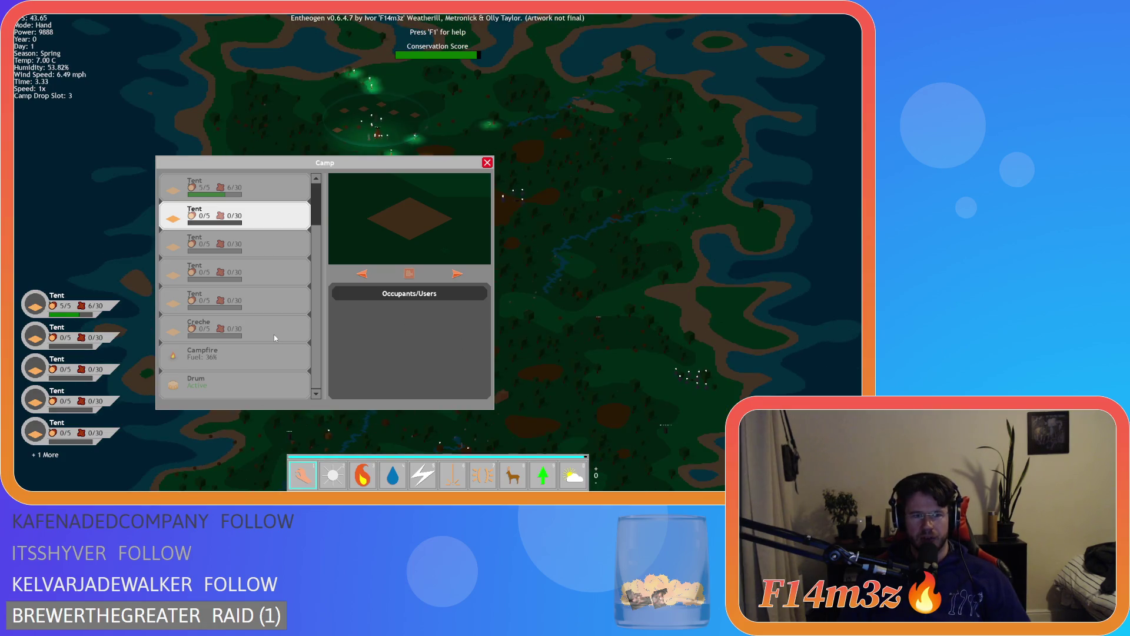
Zoom the map and select the second Tent in the Camp list
{"action": "scroll", "coordinate": [273, 335], "scroll_direction": "up", "scroll_amount": 2}
{"action": "scroll", "coordinate": [584, 347], "scroll_direction": "up", "scroll_amount": 5}
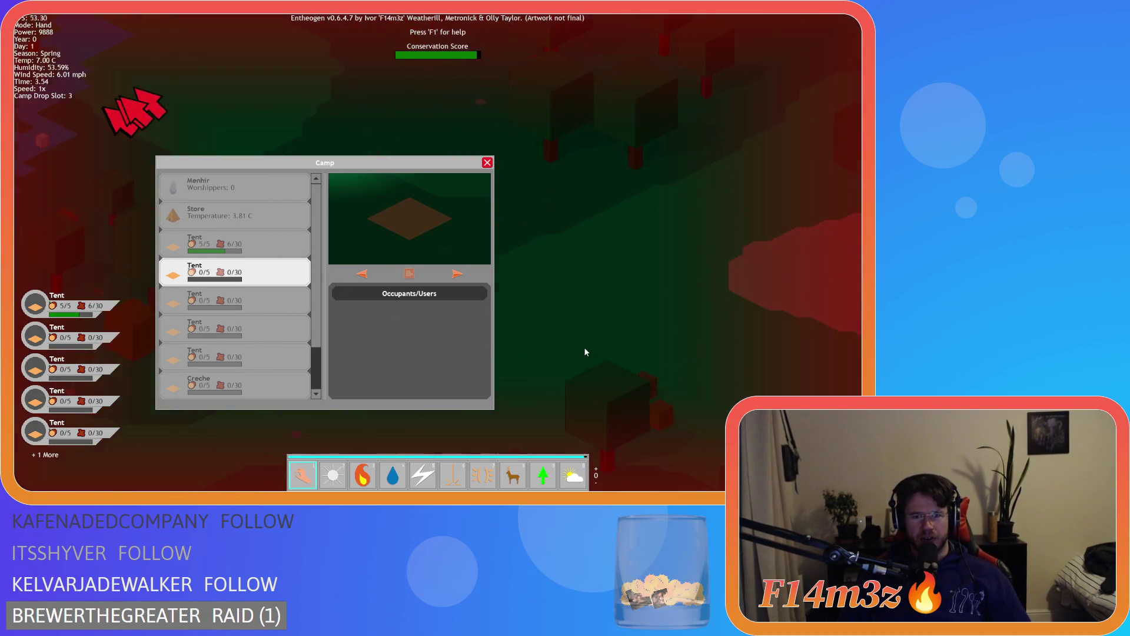
{"action": "scroll", "coordinate": [584, 348], "scroll_direction": "down", "scroll_amount": 8}
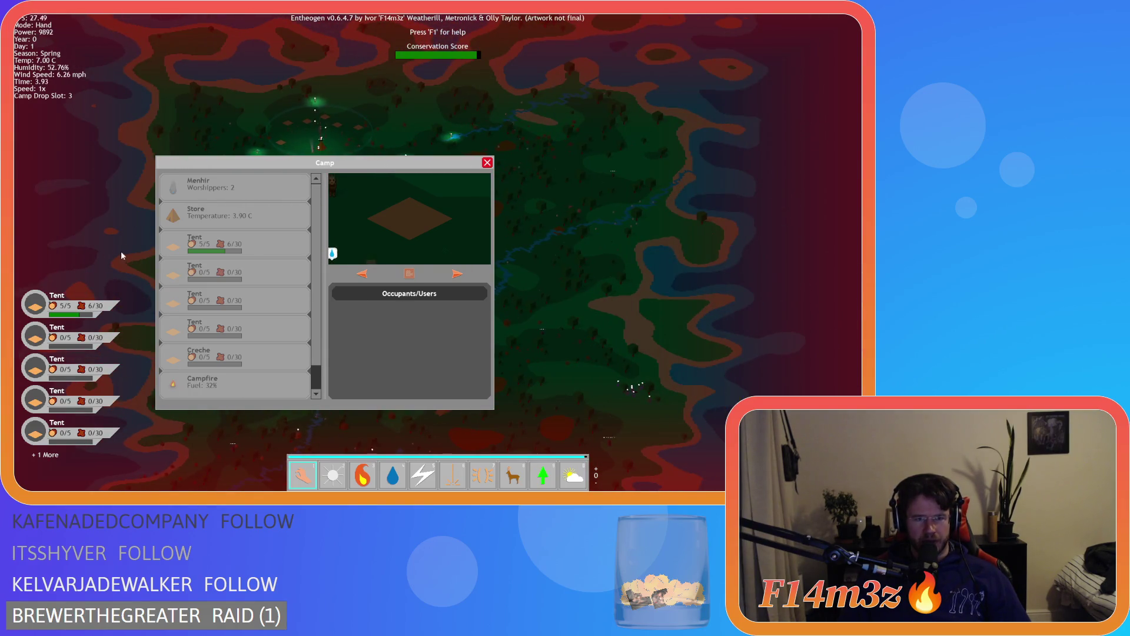
{"action": "left_click", "coordinate": [200, 274]}
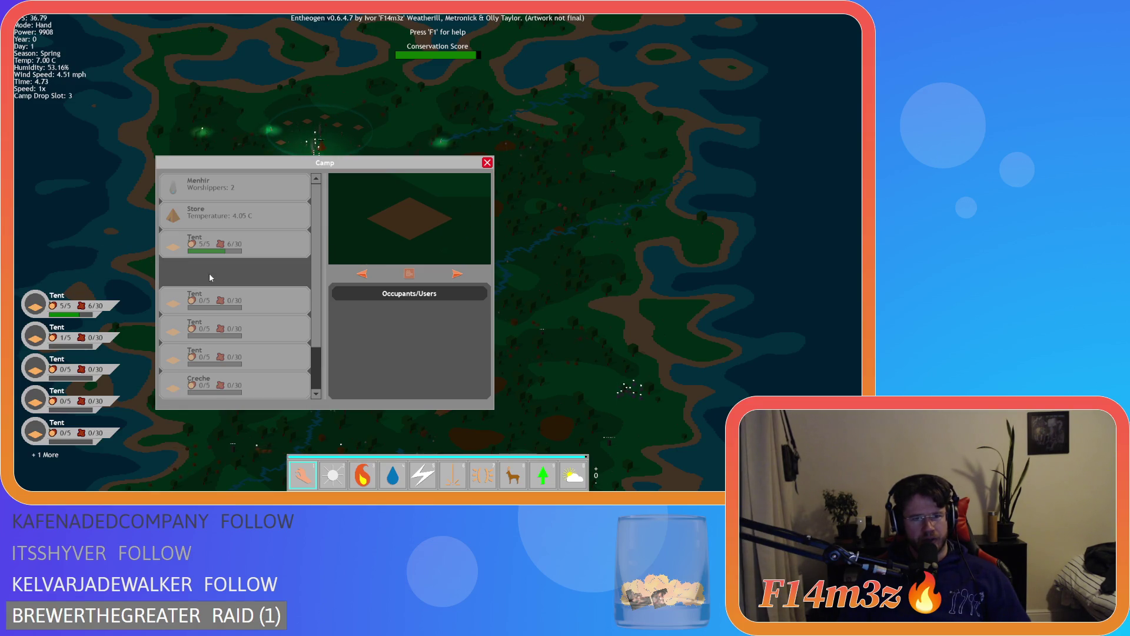
Reopen the Camp window and pick up the 1/5 Tent
{"action": "scroll", "coordinate": [117, 213], "scroll_direction": "down", "scroll_amount": 3}
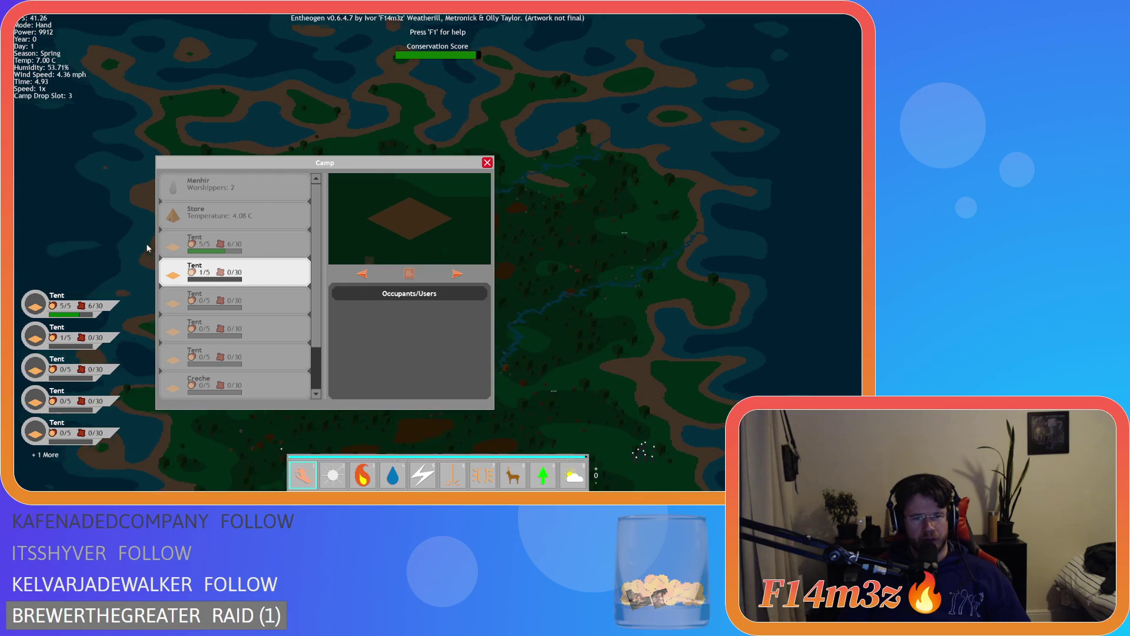
{"action": "key", "text": "Escape"}
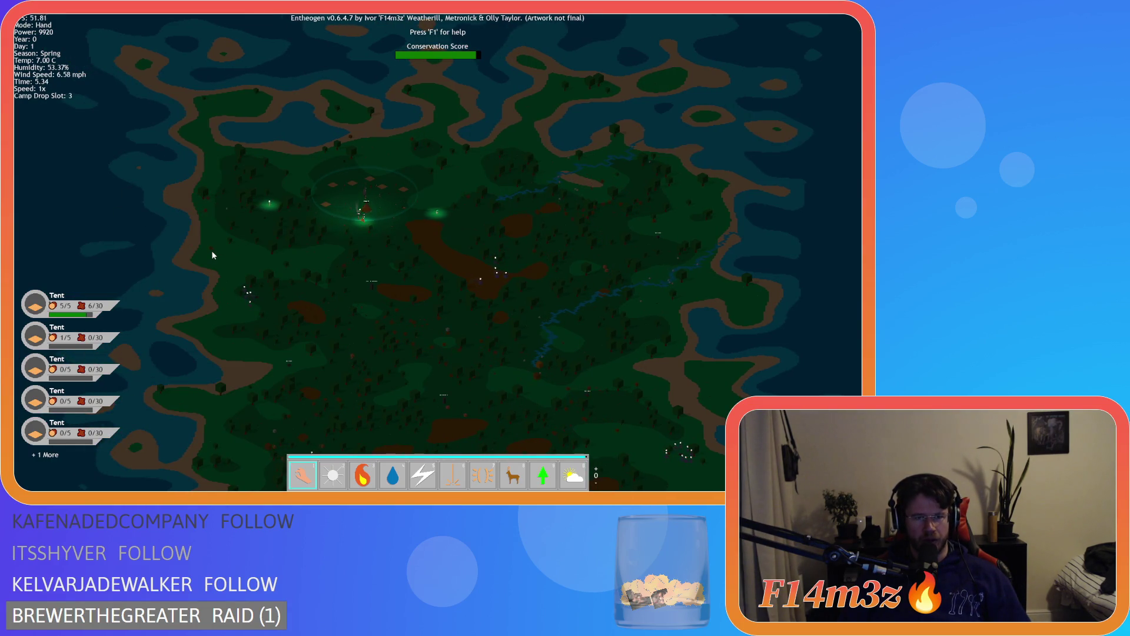
{"action": "key", "text": "c"}
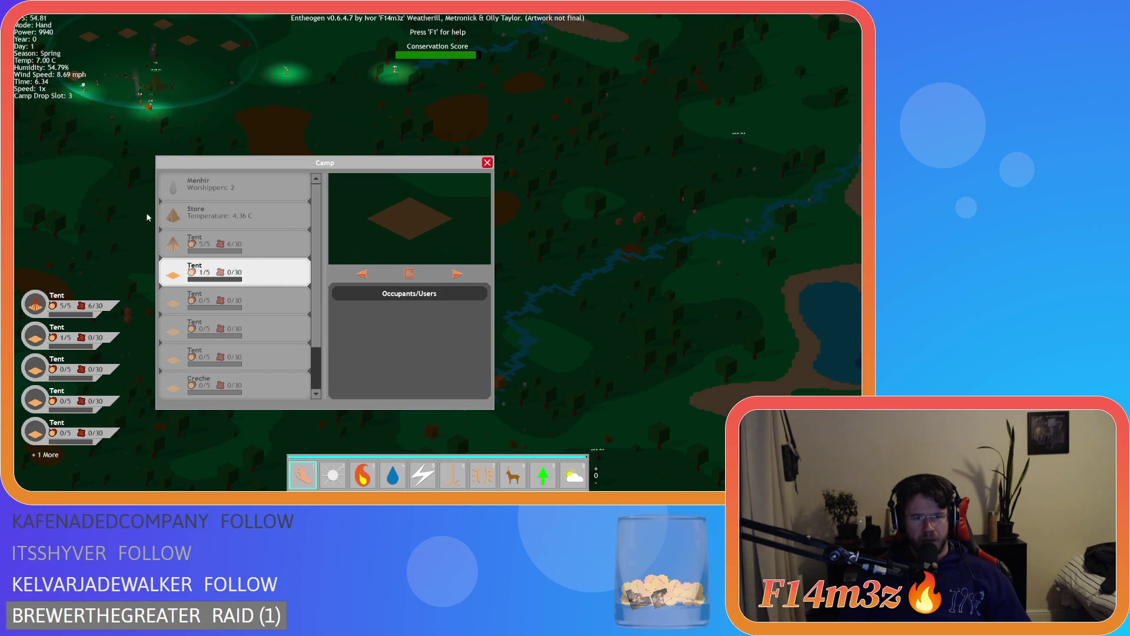
{"action": "left_click", "coordinate": [222, 275]}
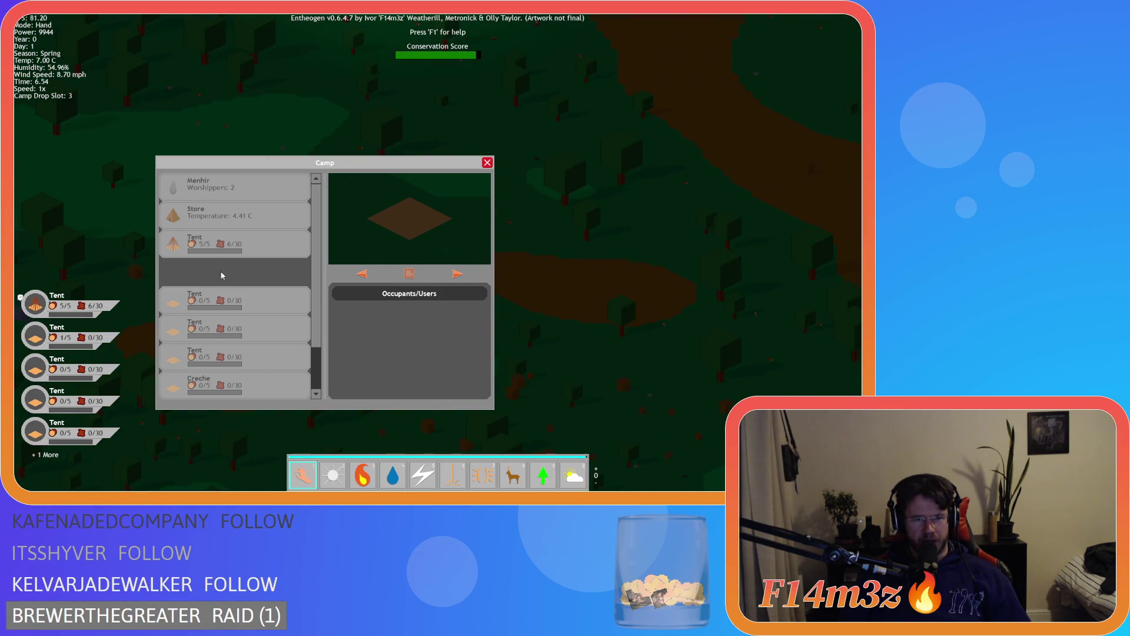
Close and reopen the Camp window, pan the map, and pick up the 1/5 Tent again
{"action": "key", "text": "Escape"}
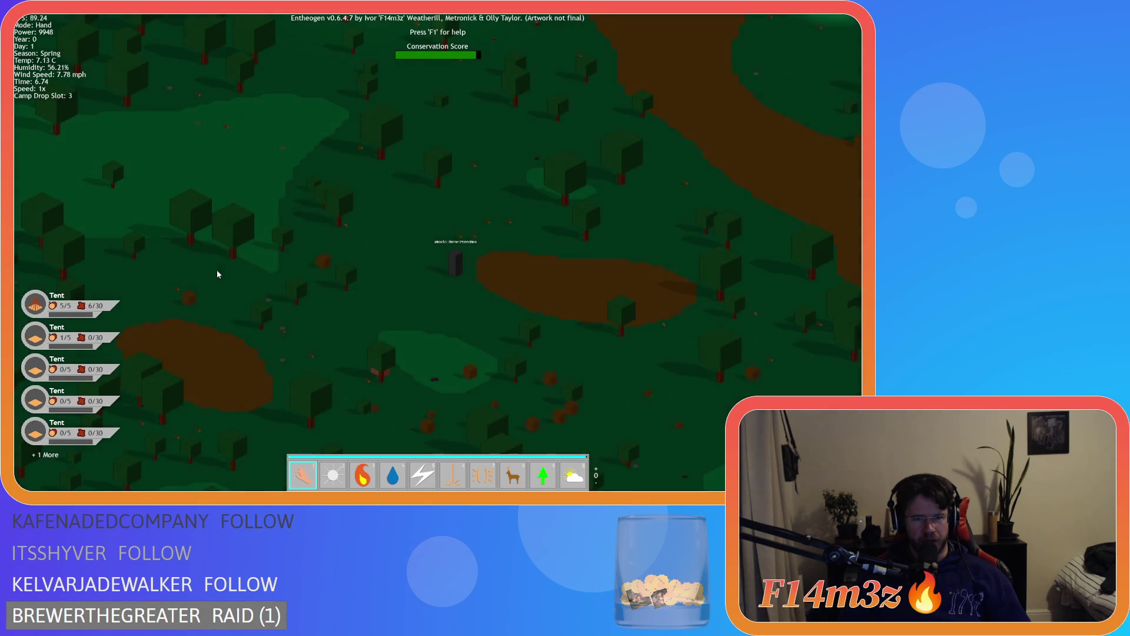
{"action": "key", "text": "c"}
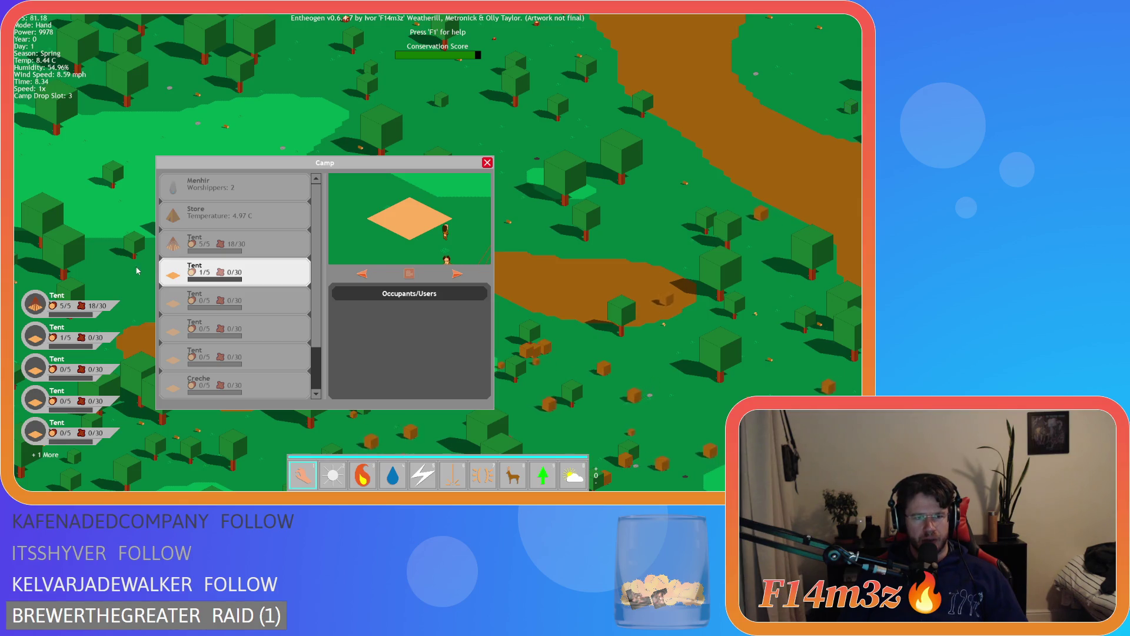
{"action": "mouse_move", "coordinate": [140, 272]}
{"action": "left_mouse_down"}
{"action": "mouse_move", "coordinate": [197, 274]}
{"action": "mouse_move", "coordinate": [141, 276]}
{"action": "left_mouse_up"}
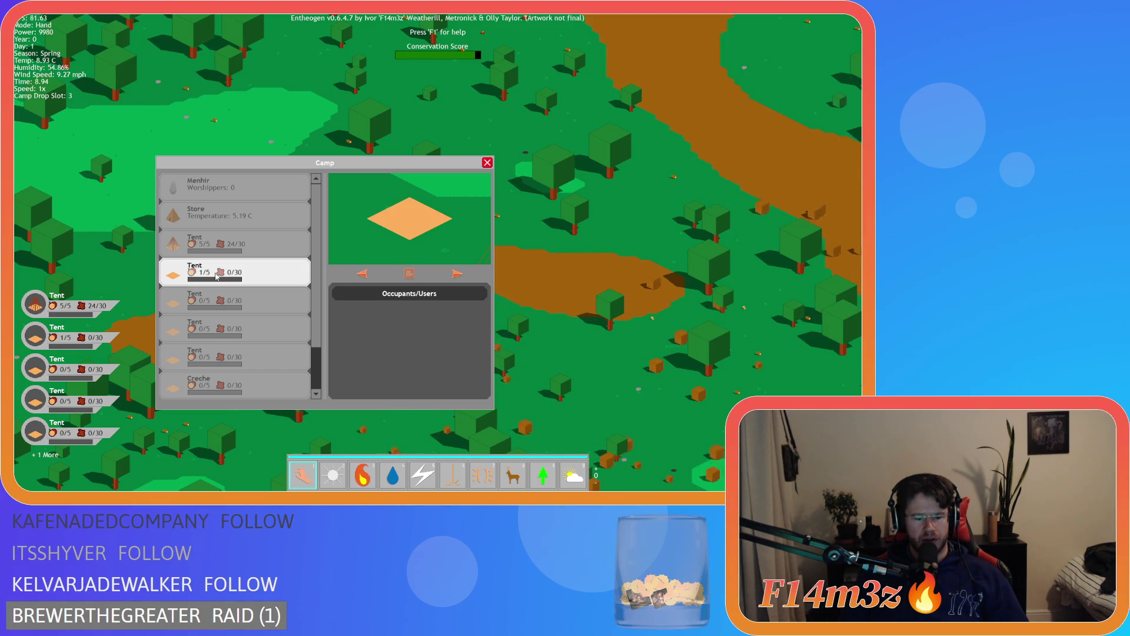
{"action": "mouse_move", "coordinate": [141, 274]}
{"action": "left_mouse_down"}
{"action": "mouse_move", "coordinate": [126, 272]}
{"action": "mouse_move", "coordinate": [191, 274]}
{"action": "left_mouse_up"}
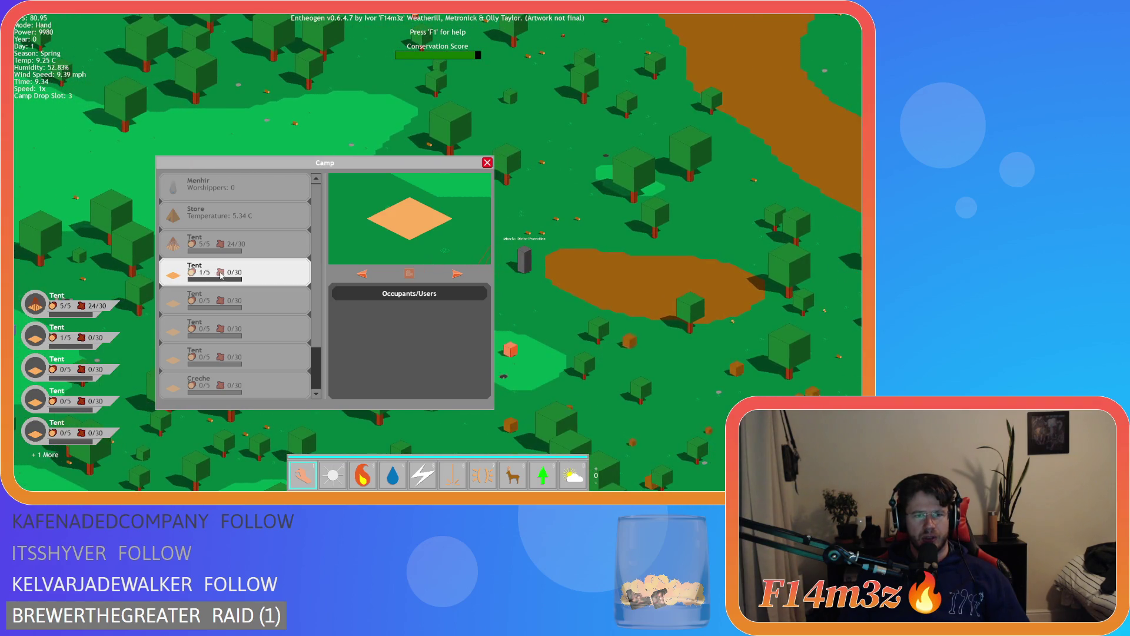
{"action": "left_click", "coordinate": [228, 279]}
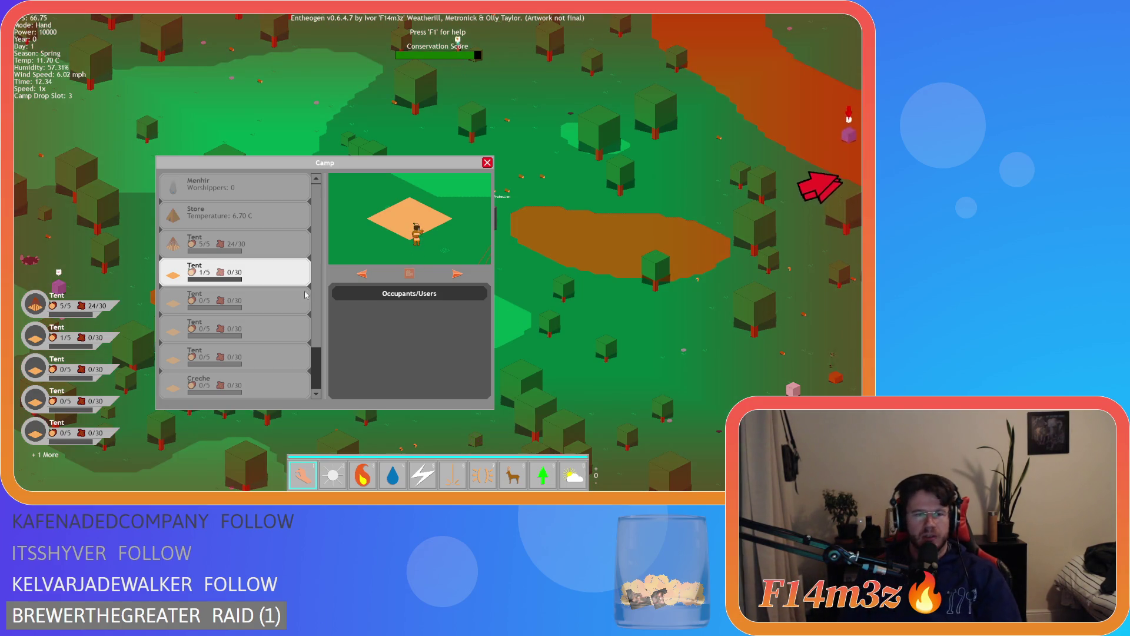
Pan to the camp, reopen the Camp window, pick up the 3/5 Tent, and close the window
{"action": "key", "text": "w"}
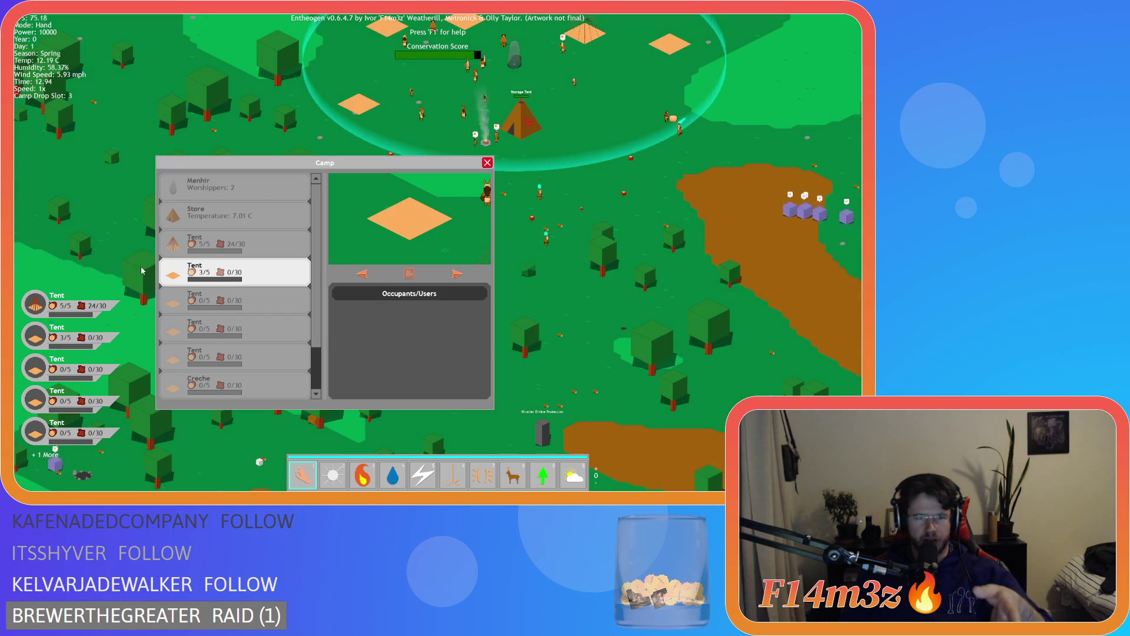
{"action": "key", "text": "a"}
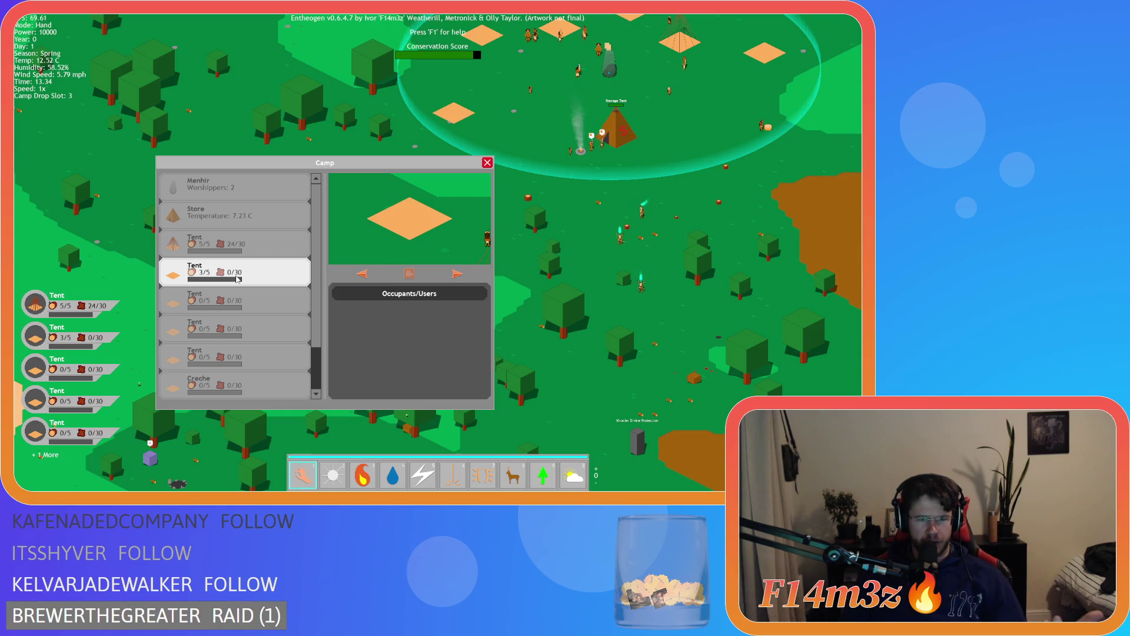
{"action": "key", "text": "Escape"}
{"action": "key", "text": "d"}
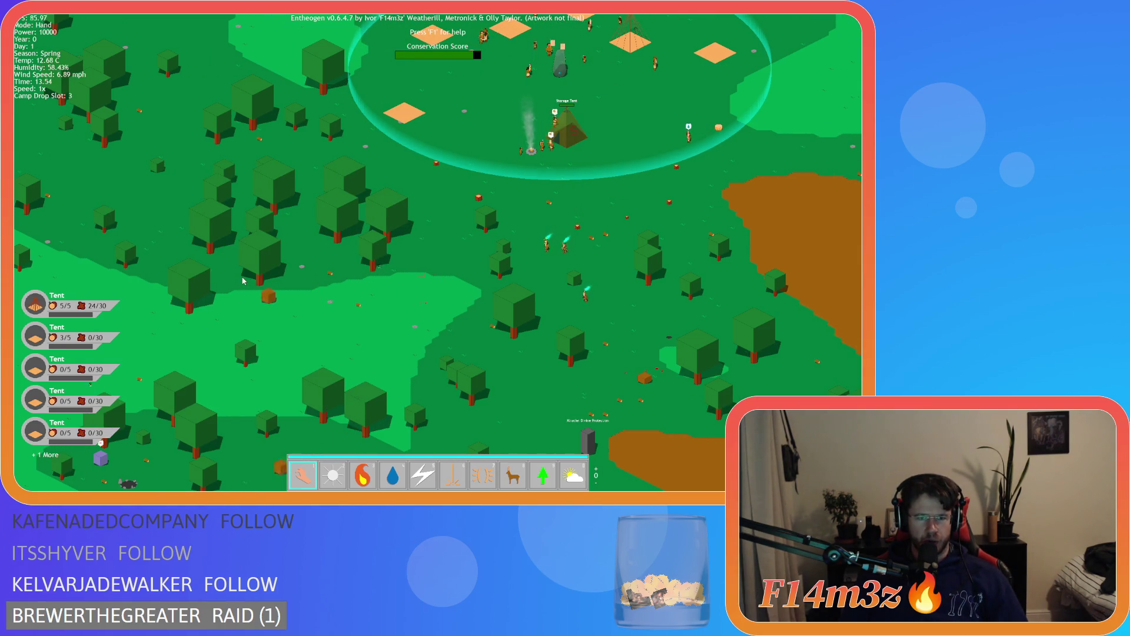
{"action": "key", "text": "c"}
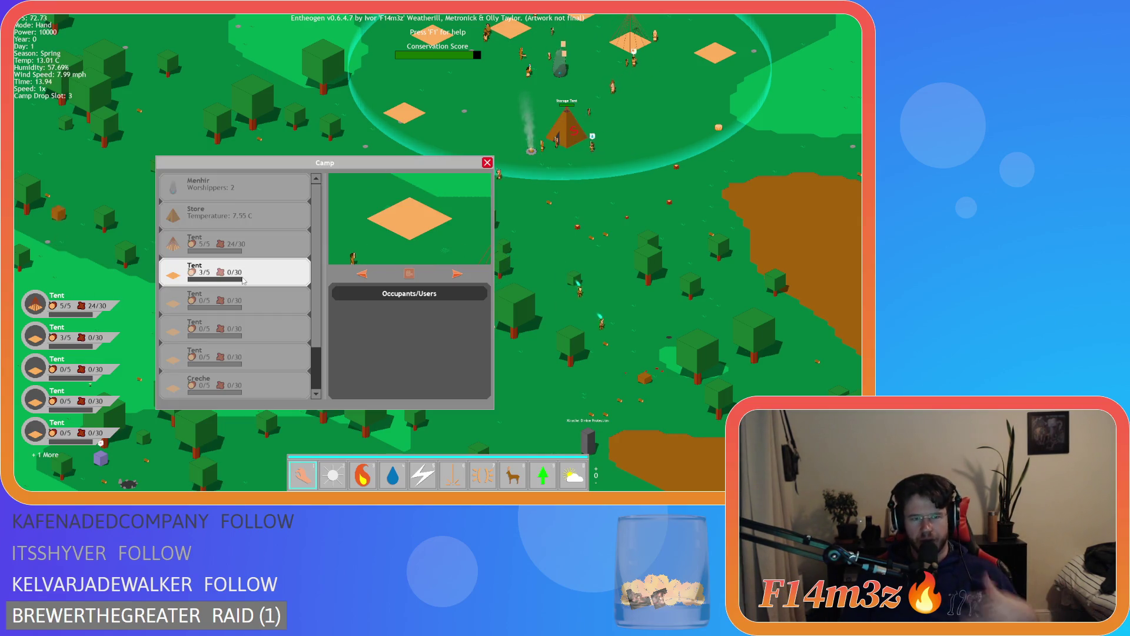
{"action": "left_click", "coordinate": [200, 278]}
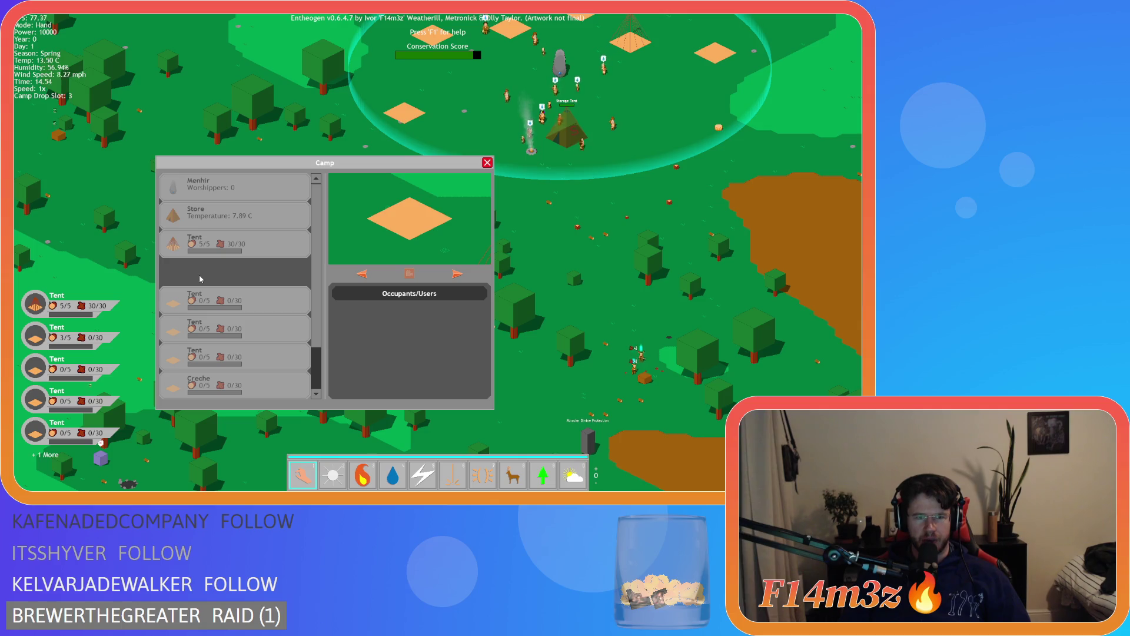
{"action": "key", "text": "Escape"}
{"action": "key", "text": "Escape"}
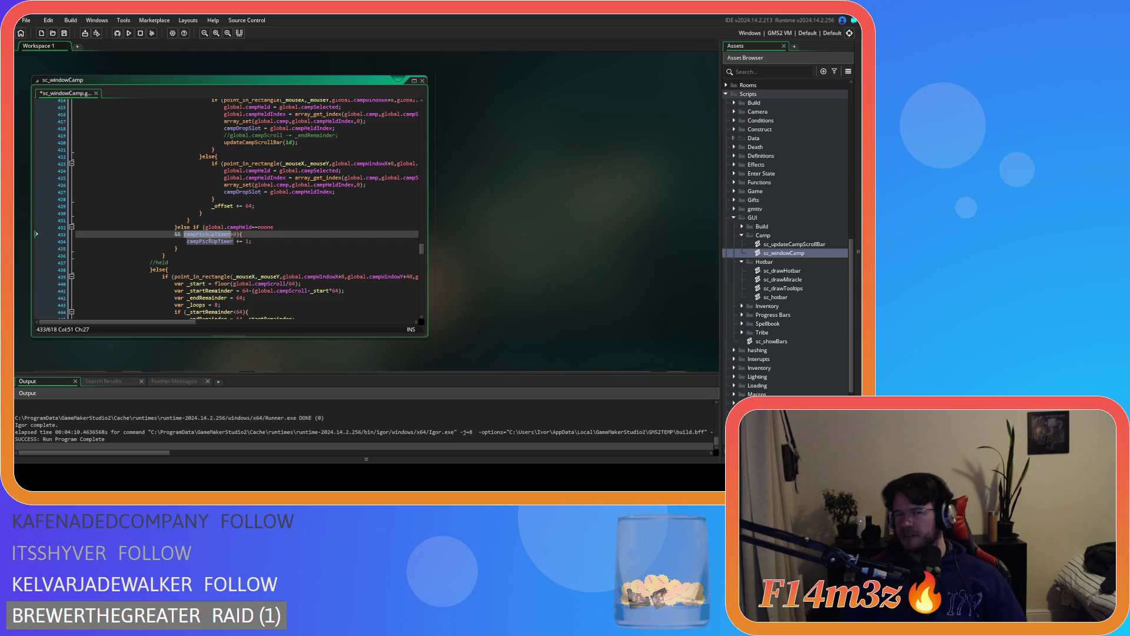
Add campPickUpTimer to the first tent-pickup branch of sc_windowCamp
{"action": "scroll", "coordinate": [210, 208], "scroll_direction": "up", "scroll_amount": 4}
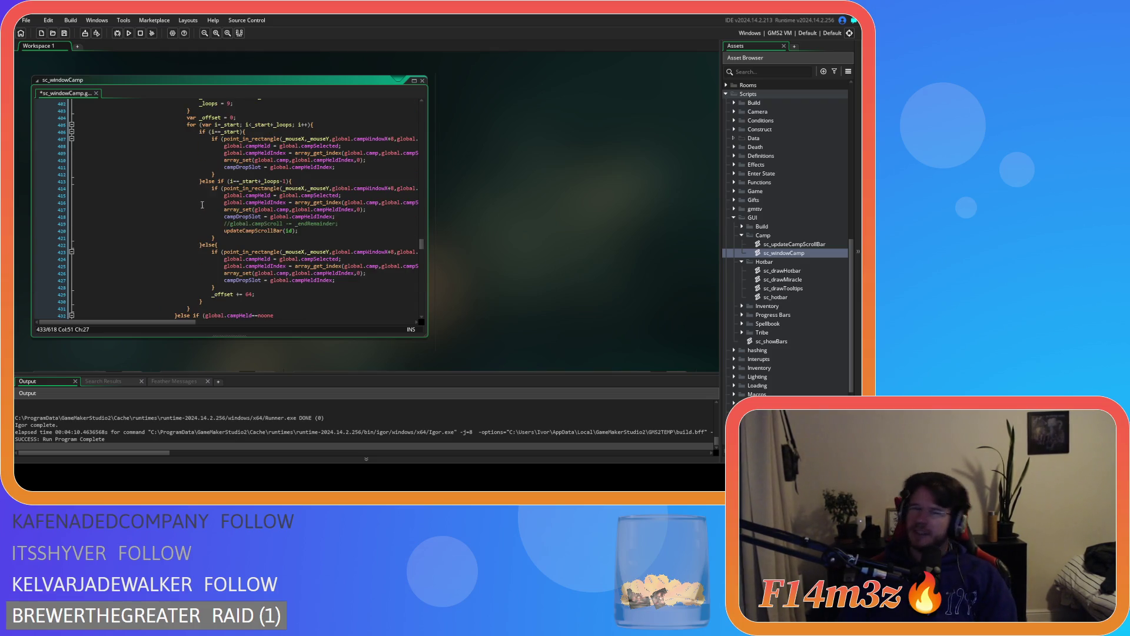
{"action": "scroll", "coordinate": [202, 204], "scroll_direction": "up", "scroll_amount": 4}
{"action": "scroll", "coordinate": [184, 197], "scroll_direction": "up", "scroll_amount": 7}
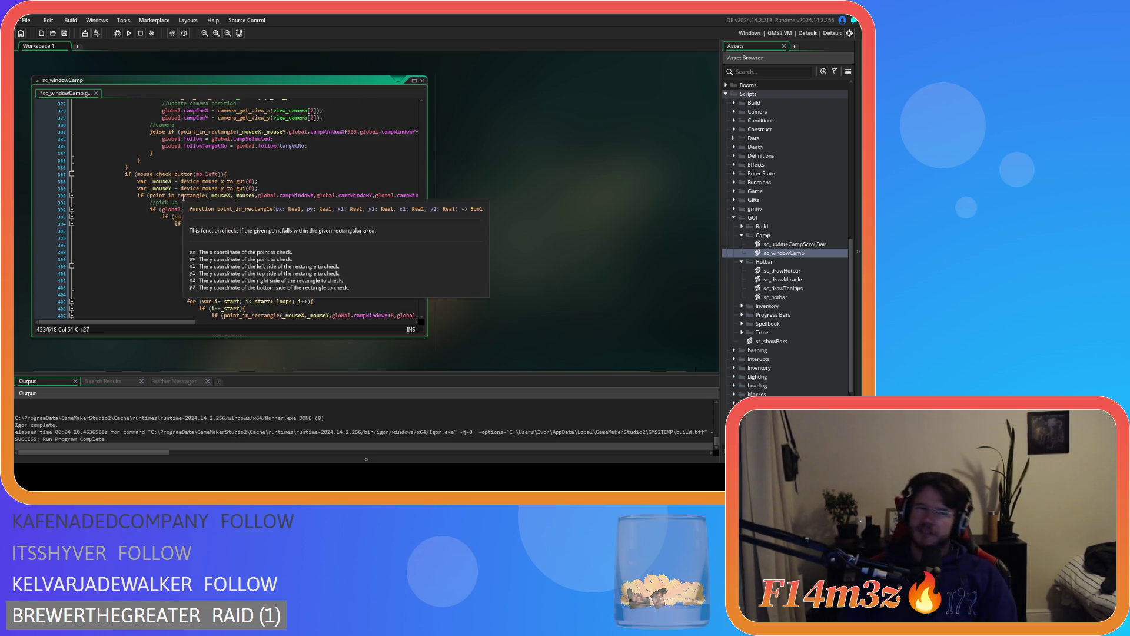
{"action": "scroll", "coordinate": [236, 189], "scroll_direction": "up", "scroll_amount": 12}
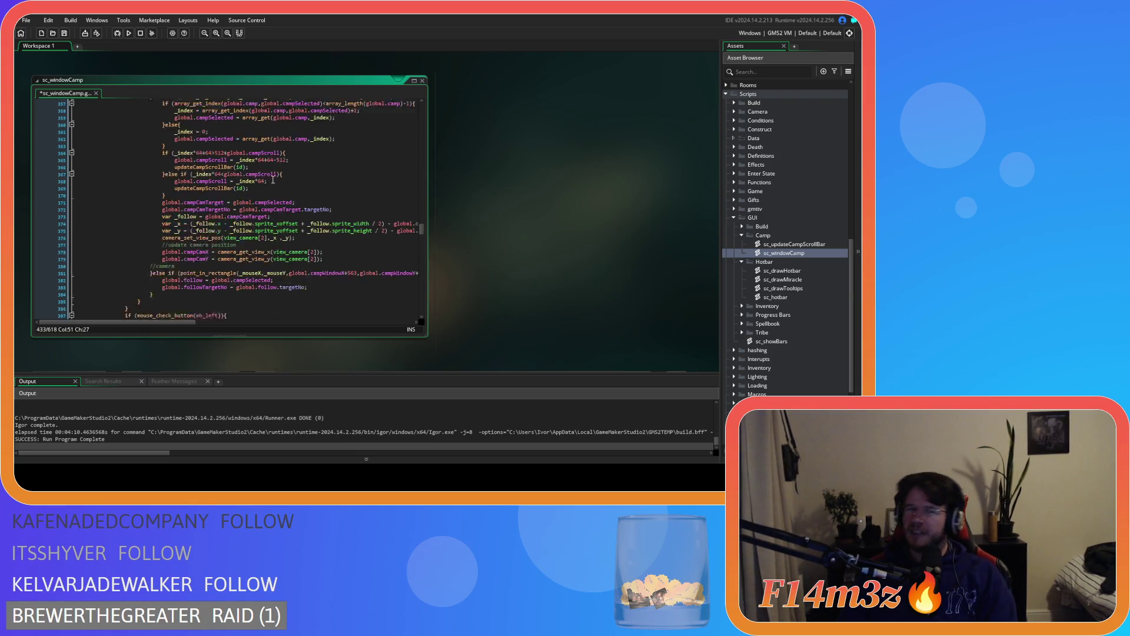
{"action": "scroll", "coordinate": [201, 184], "scroll_direction": "up", "scroll_amount": 3}
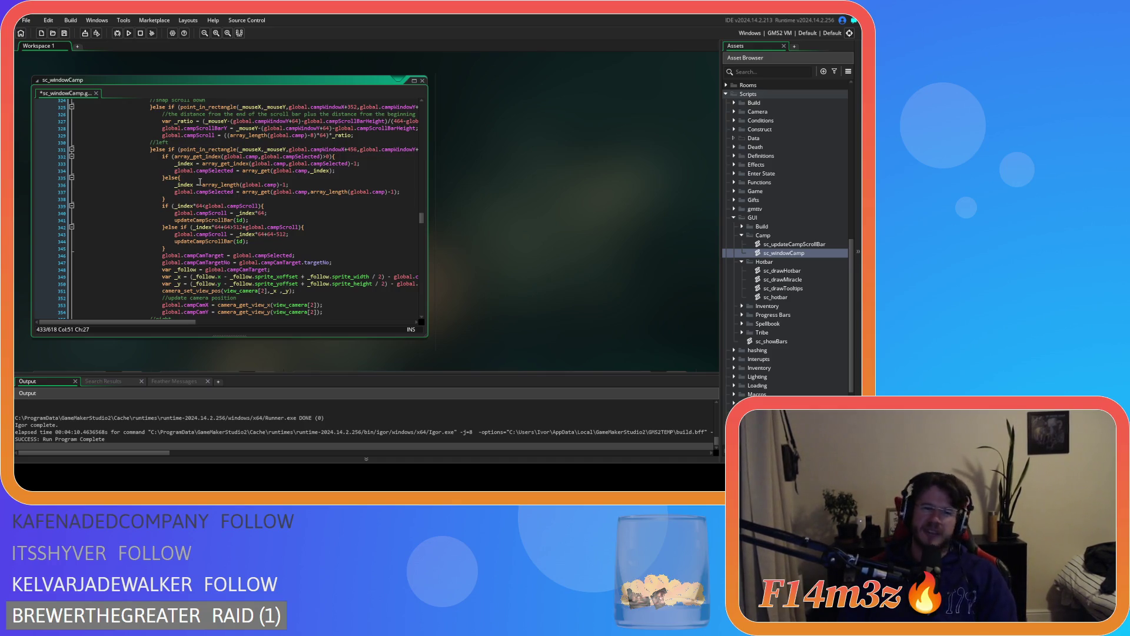
{"action": "scroll", "coordinate": [200, 182], "scroll_direction": "up", "scroll_amount": 5}
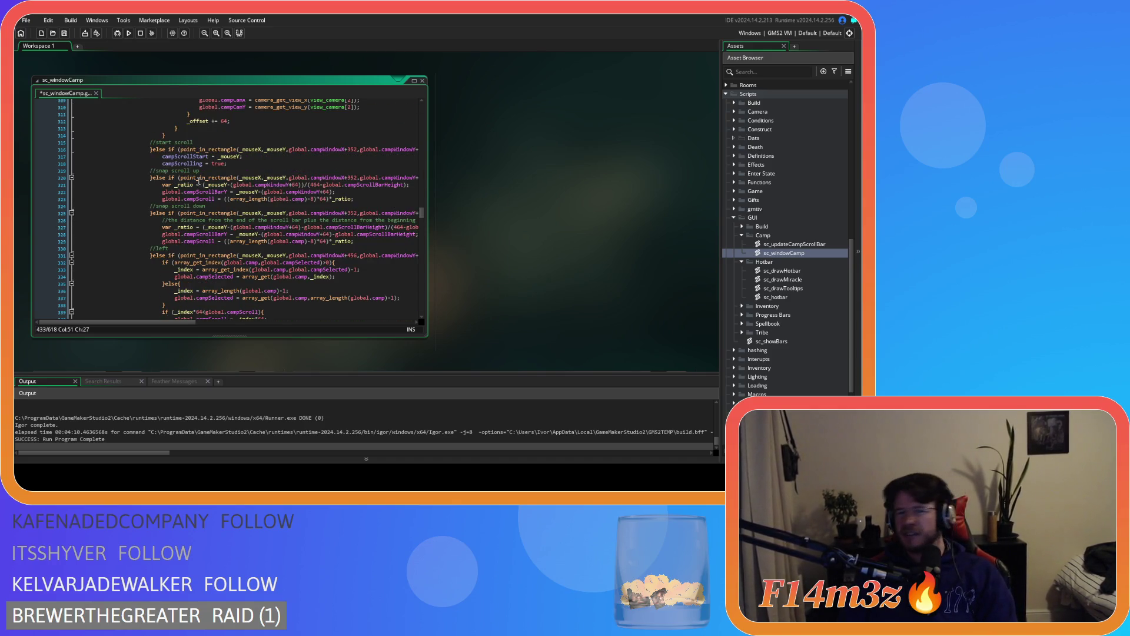
{"action": "scroll", "coordinate": [199, 181], "scroll_direction": "up", "scroll_amount": 15}
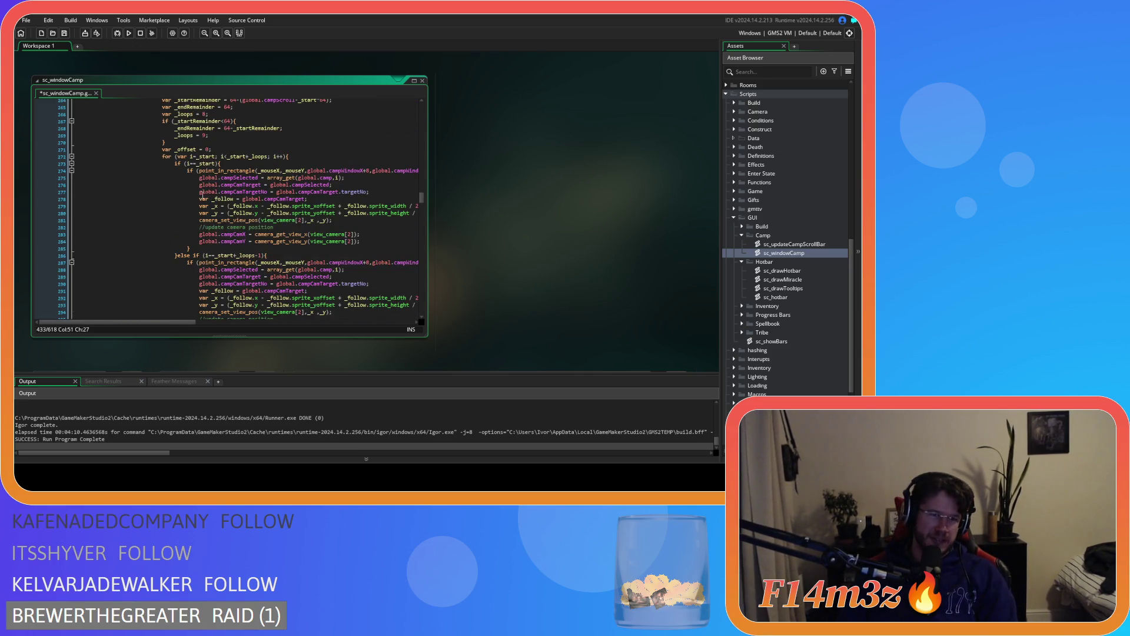
{"action": "scroll", "coordinate": [203, 192], "scroll_direction": "up", "scroll_amount": 3}
{"action": "scroll", "coordinate": [194, 195], "scroll_direction": "down", "scroll_amount": 2}
{"action": "left_click", "coordinate": [192, 196]}
{"action": "key", "text": "Return"}
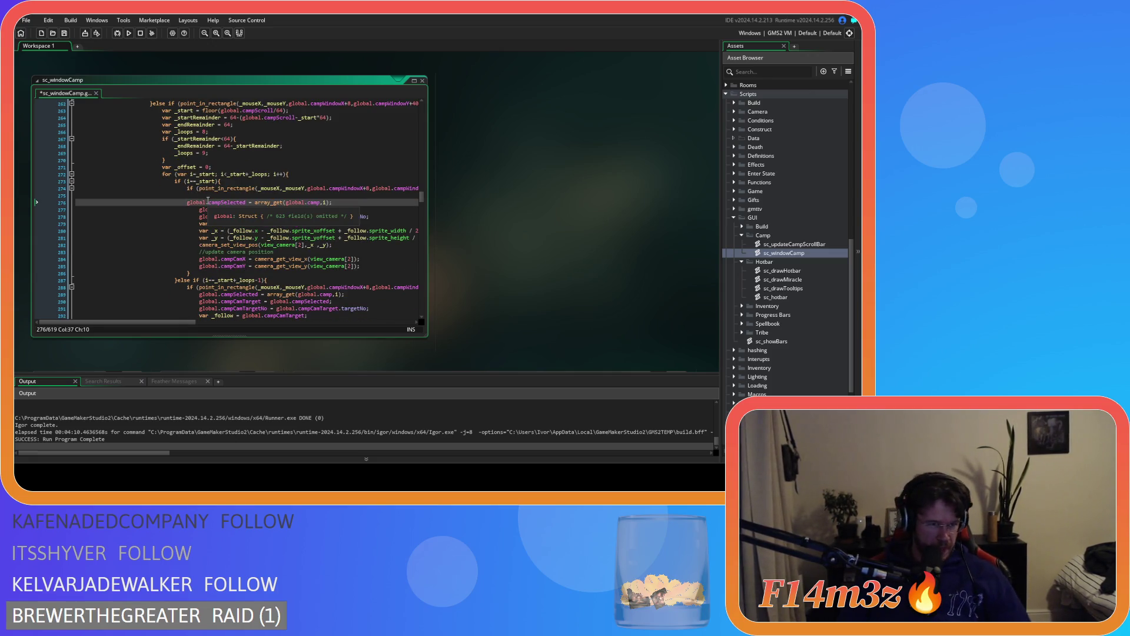
{"action": "key", "text": "ctrl+z"}
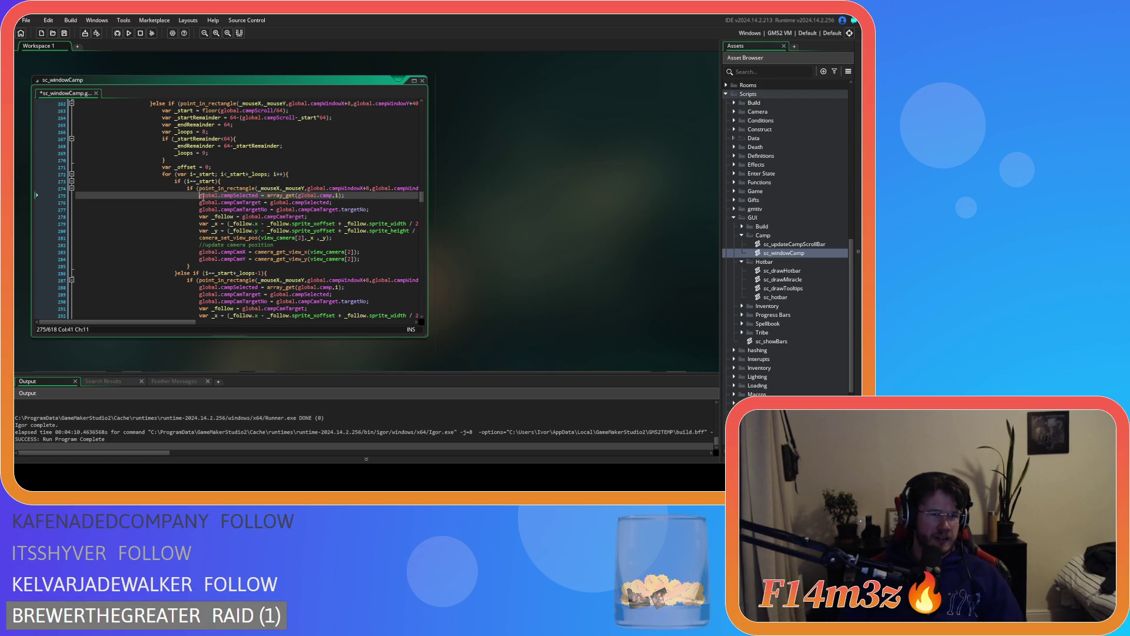
{"action": "key", "text": "Return"}
{"action": "key", "text": "Up"}
{"action": "type", "text": "campPickUpTimer"}
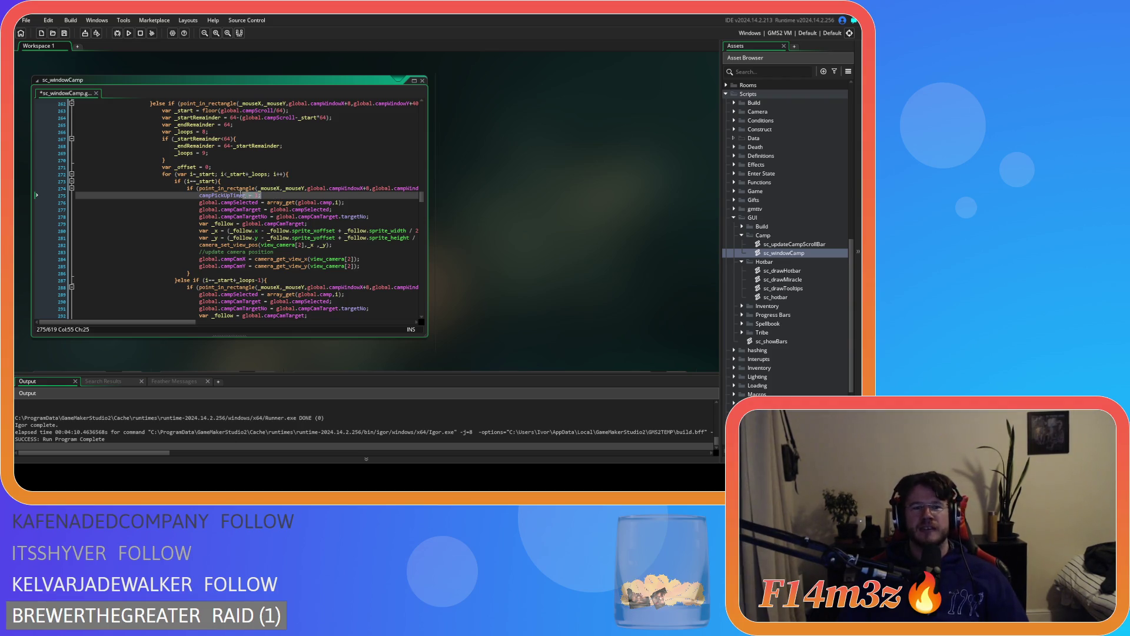
Add new lines in the second and else pickup branches, then build, run, and switch to the game
{"action": "scroll", "coordinate": [219, 206], "scroll_direction": "down", "scroll_amount": 5}
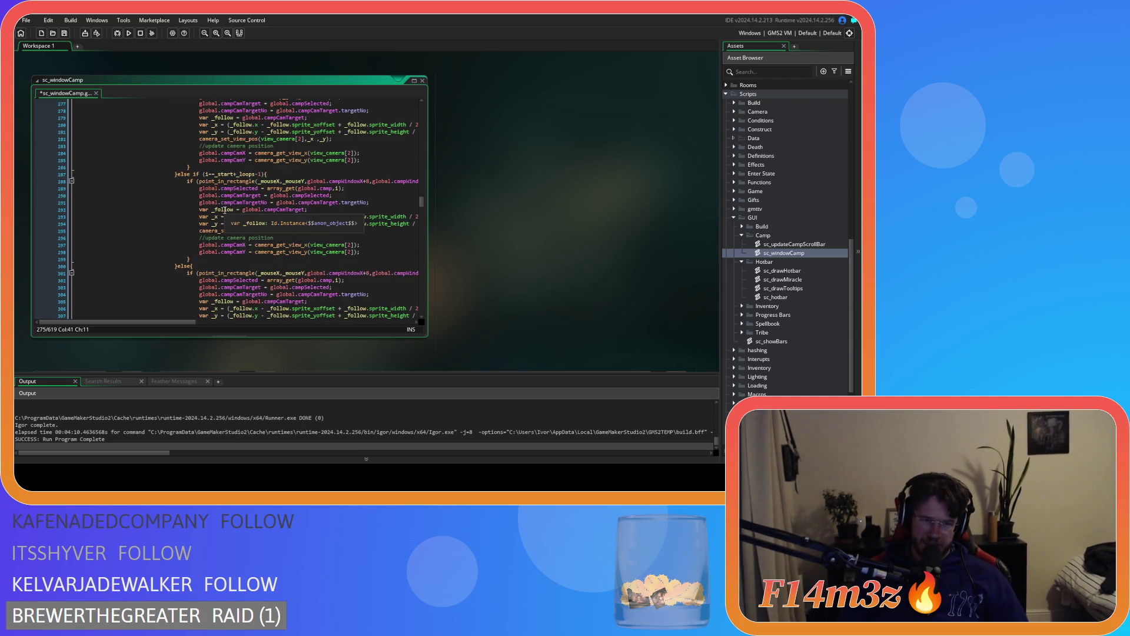
{"action": "left_click", "coordinate": [200, 189]}
{"action": "key", "text": "Return"}
{"action": "left_click", "coordinate": [216, 189]}
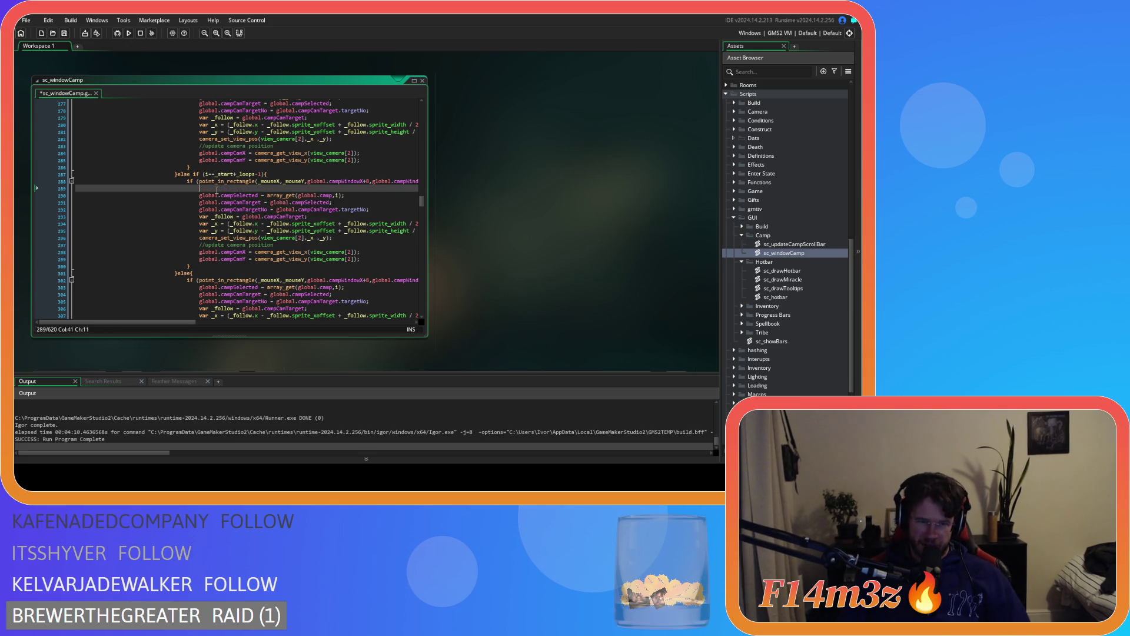
{"action": "scroll", "coordinate": [196, 246], "scroll_direction": "down", "scroll_amount": 3}
{"action": "left_click", "coordinate": [202, 235]}
{"action": "key", "text": "Return"}
{"action": "left_click", "coordinate": [204, 236]}
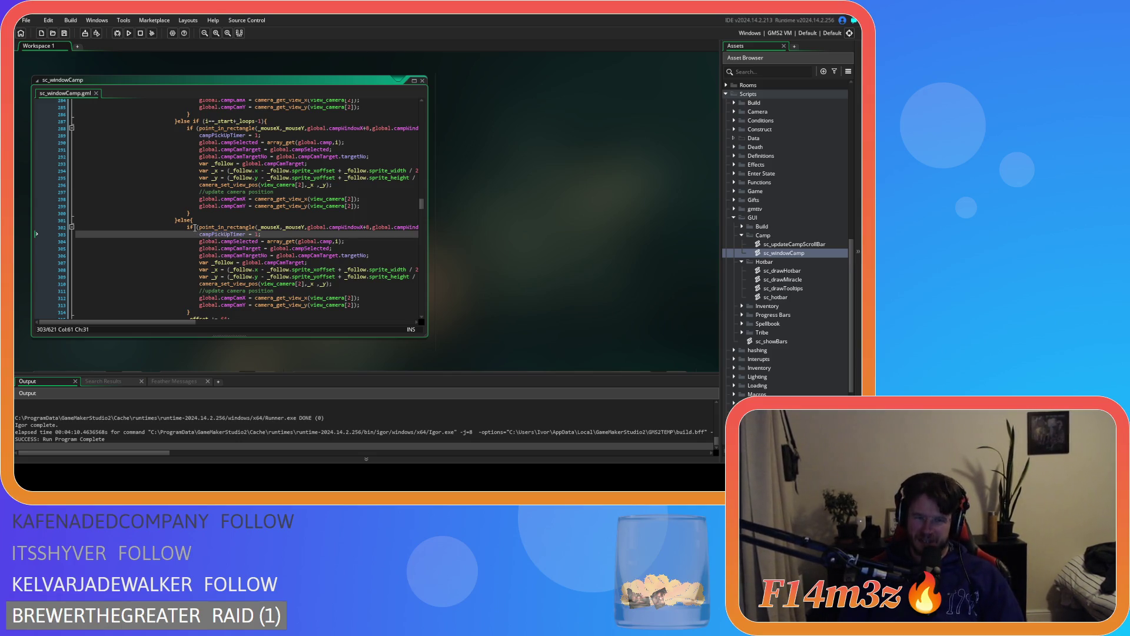
{"action": "key", "text": "F5"}
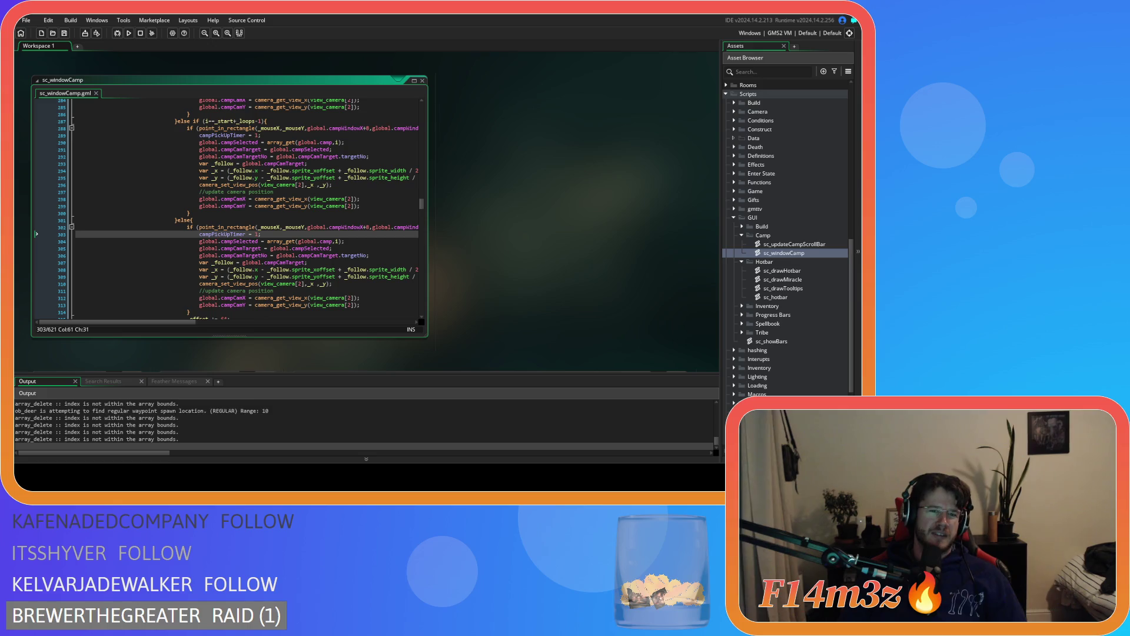
{"action": "key", "text": "alt+Tab"}
Pick up the first Tent from the Camp list and close the Camp window
{"action": "left_click_drag", "start_coordinate": [238, 240], "coordinate": [240, 248]}
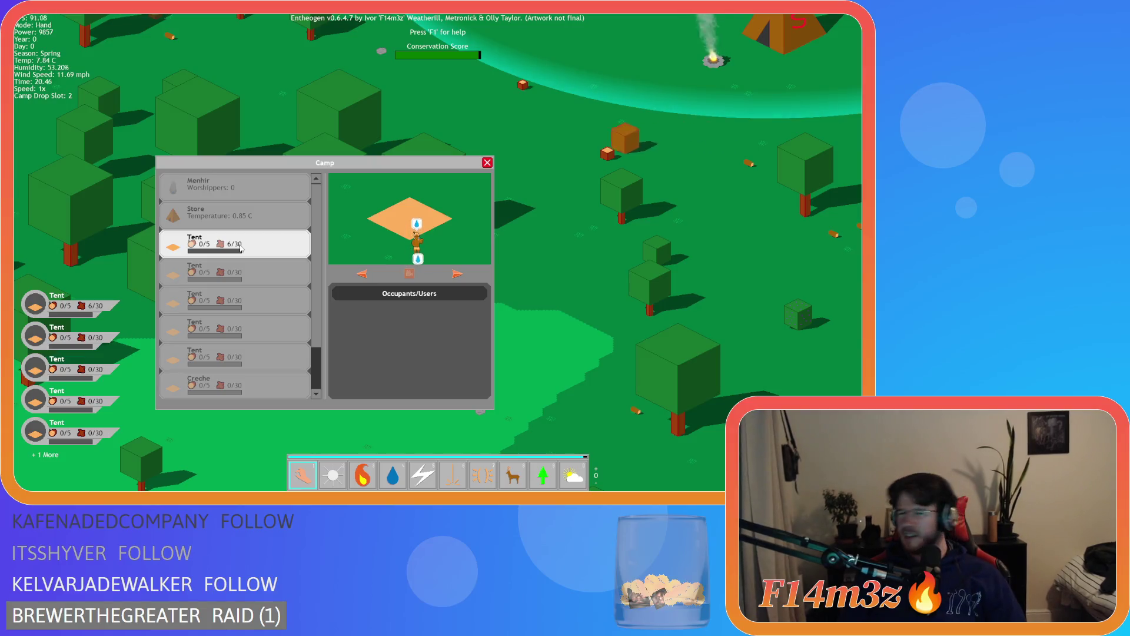
{"action": "key", "text": "Escape"}
{"action": "left_click", "coordinate": [126, 236]}
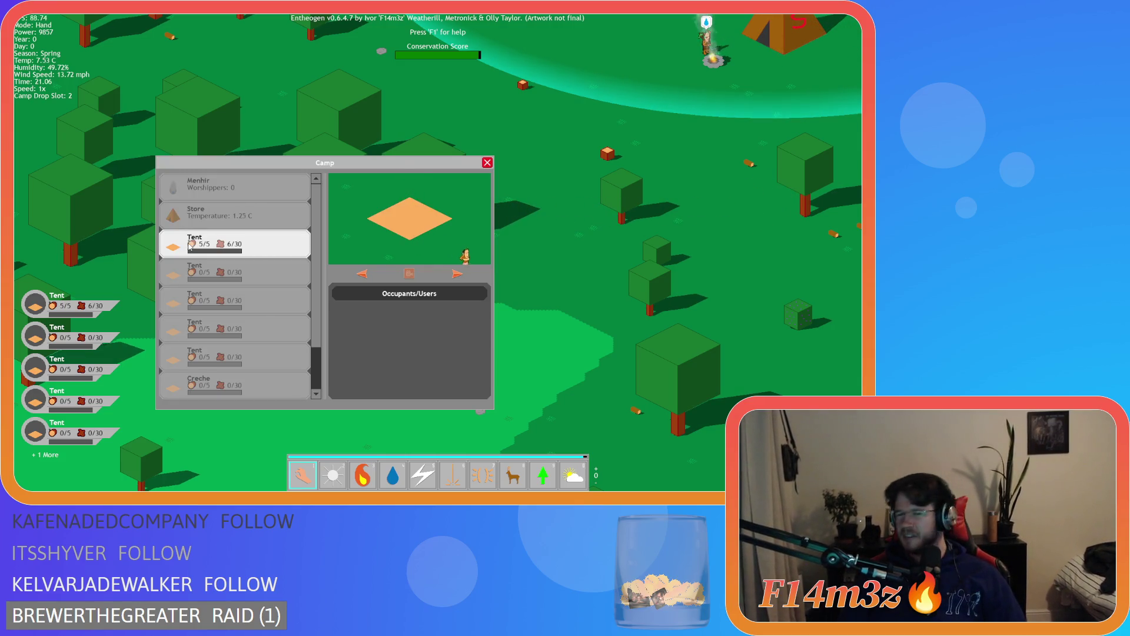
{"action": "key", "text": "Escape"}
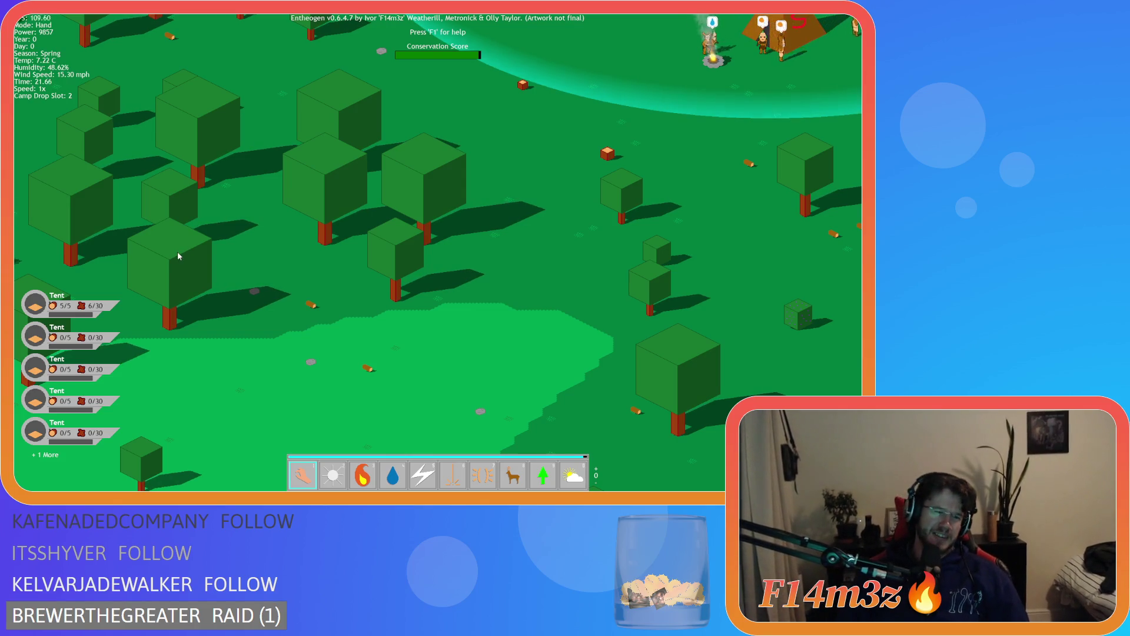
Pan the map south and quit the game, confirming with Y
{"action": "key", "text": "s"}
{"action": "key", "text": "s"}
{"action": "key", "text": "Escape"}
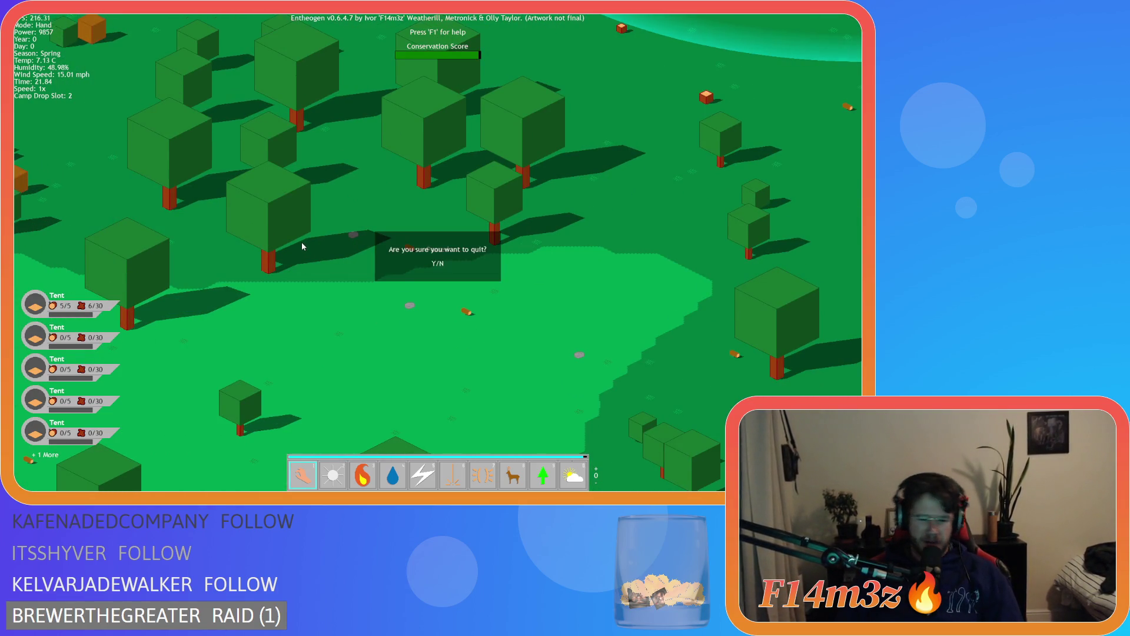
{"action": "key", "text": "y"}
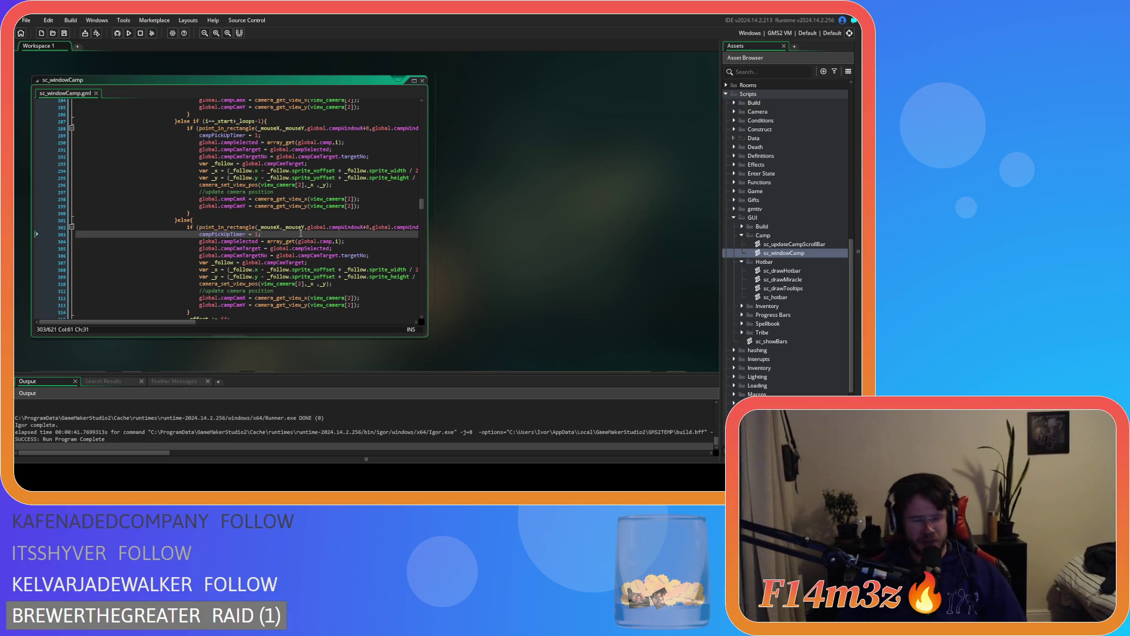
{"action": "left_click", "coordinate": [331, 220]}
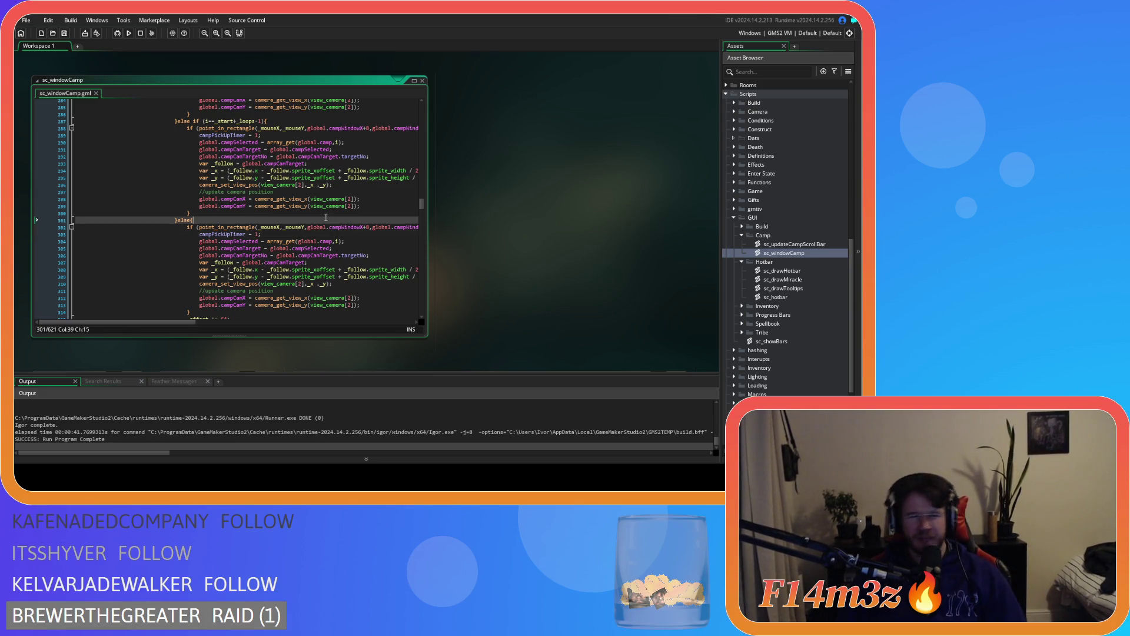
{"action": "scroll", "coordinate": [326, 217], "scroll_direction": "up", "scroll_amount": 5}
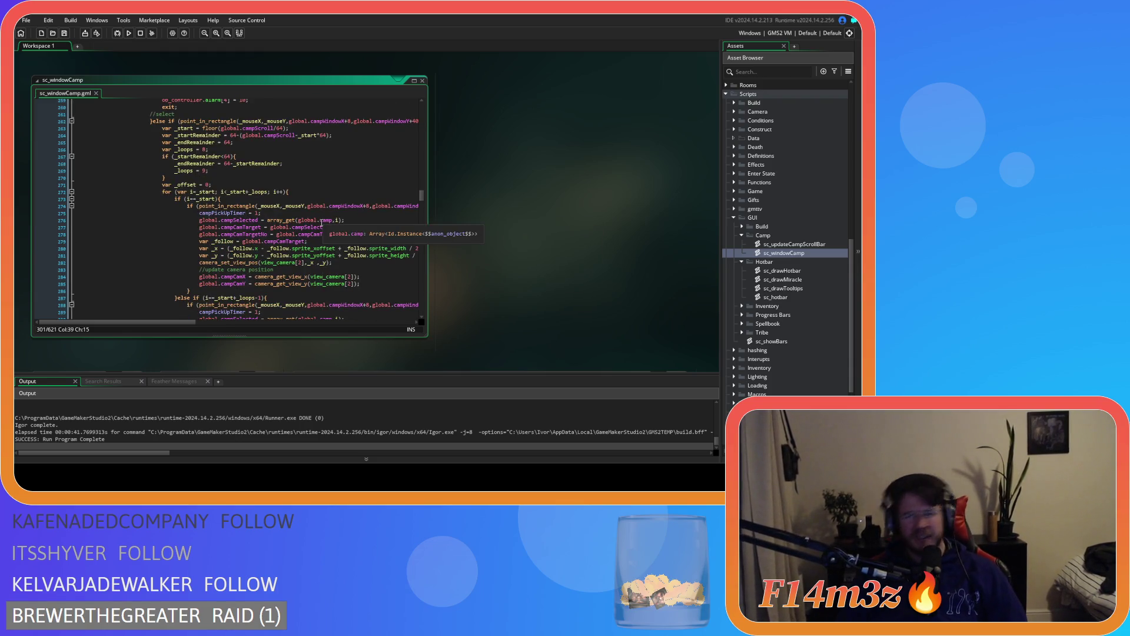
{"action": "scroll", "coordinate": [317, 226], "scroll_direction": "up", "scroll_amount": 1}
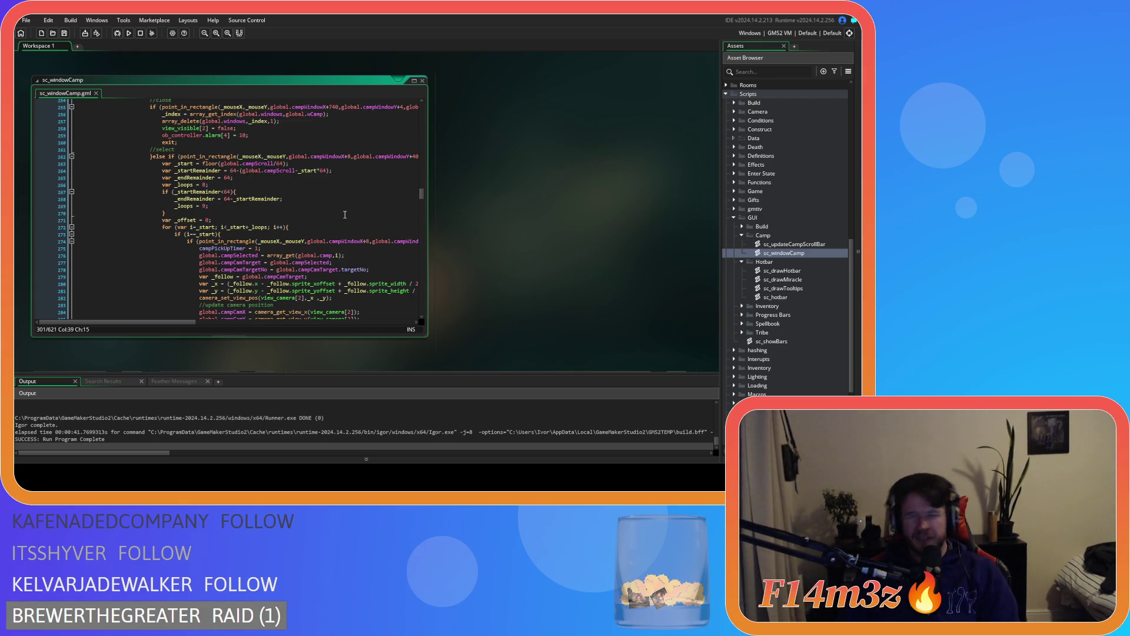
{"action": "left_click", "coordinate": [306, 219]}
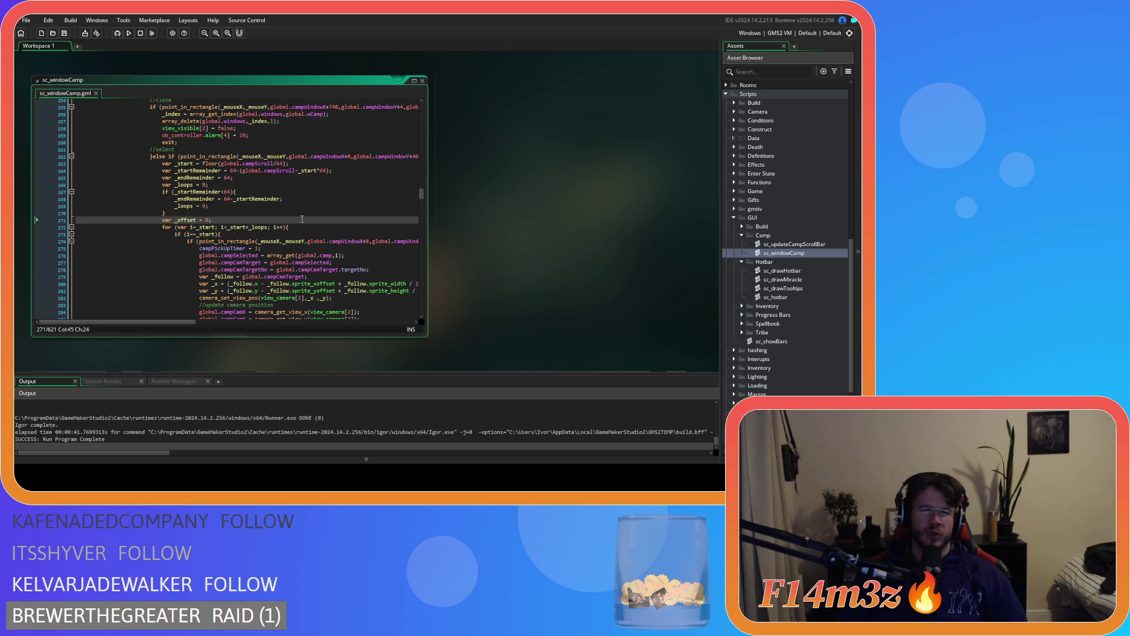
{"action": "scroll", "coordinate": [302, 219], "scroll_direction": "up", "scroll_amount": 20}
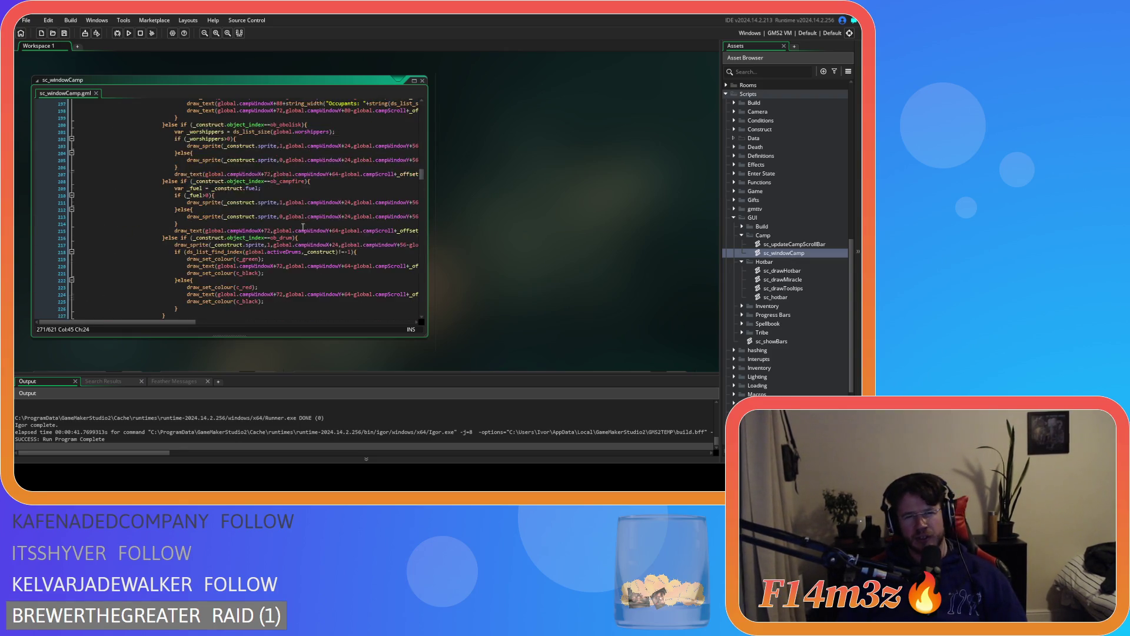
{"action": "scroll", "coordinate": [303, 226], "scroll_direction": "up", "scroll_amount": 20}
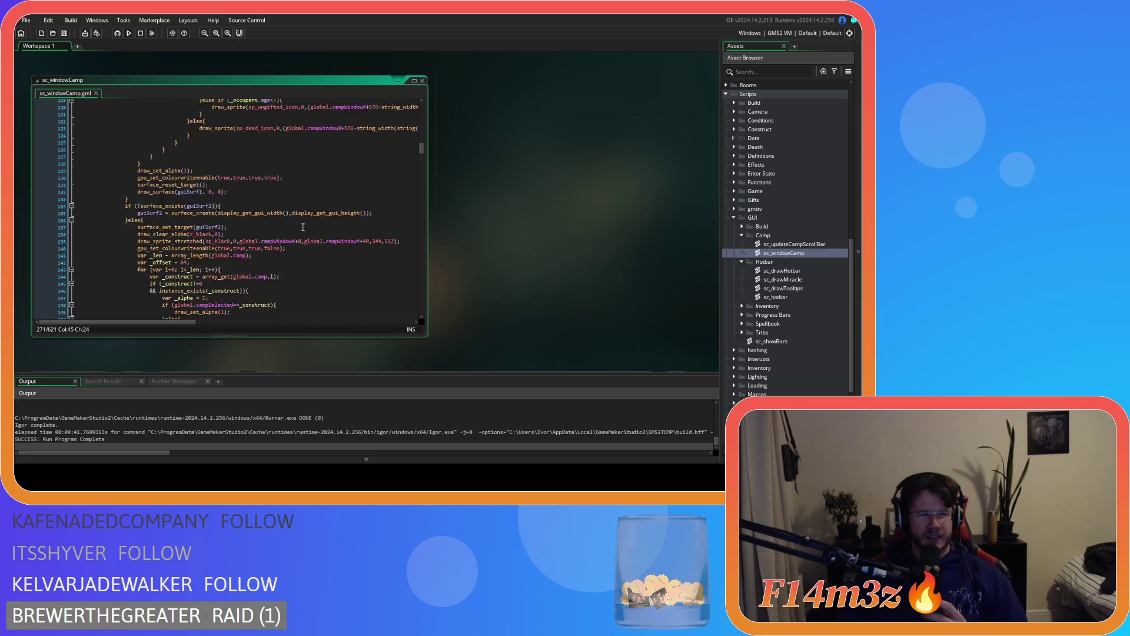
{"action": "scroll", "coordinate": [303, 226], "scroll_direction": "up", "scroll_amount": 20}
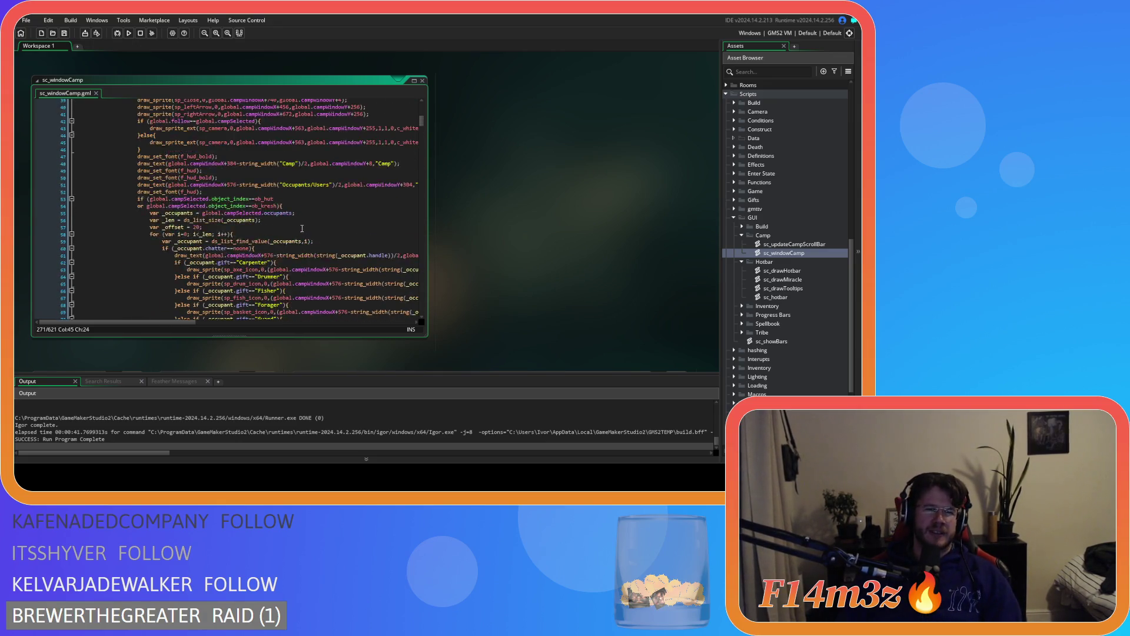
{"action": "scroll", "coordinate": [286, 241], "scroll_direction": "up", "scroll_amount": 3}
{"action": "scroll", "coordinate": [286, 242], "scroll_direction": "up", "scroll_amount": 2}
{"action": "scroll", "coordinate": [286, 241], "scroll_direction": "down", "scroll_amount": 12}
{"action": "scroll", "coordinate": [286, 241], "scroll_direction": "down", "scroll_amount": 20}
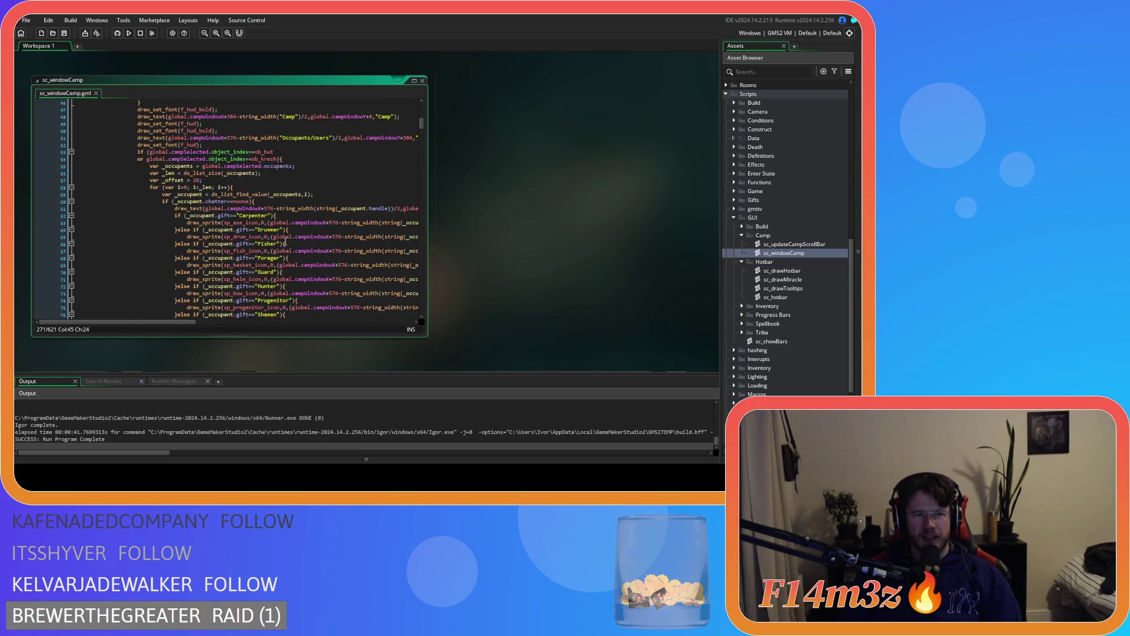
{"action": "scroll", "coordinate": [286, 241], "scroll_direction": "down", "scroll_amount": 2}
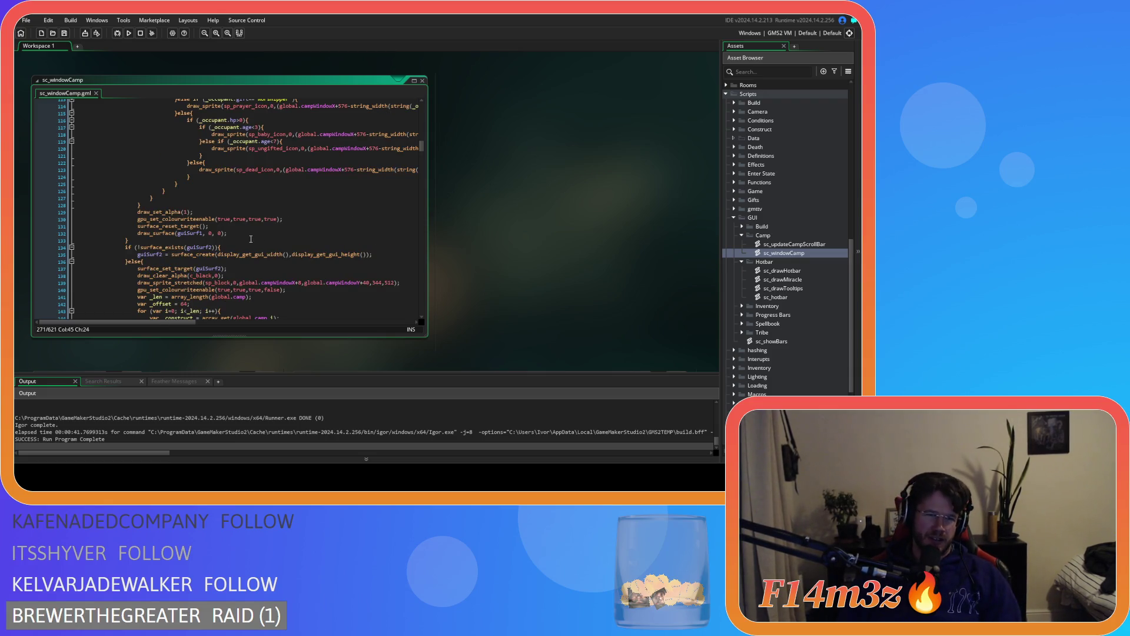
{"action": "scroll", "coordinate": [251, 238], "scroll_direction": "up", "scroll_amount": 20}
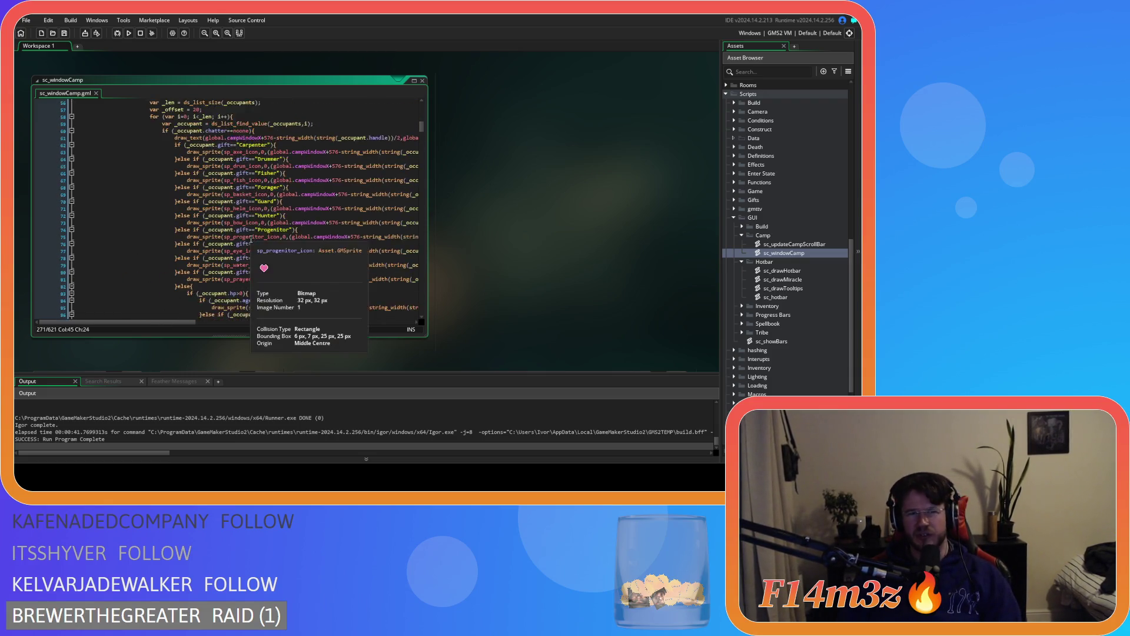
{"action": "scroll", "coordinate": [251, 239], "scroll_direction": "up", "scroll_amount": 8}
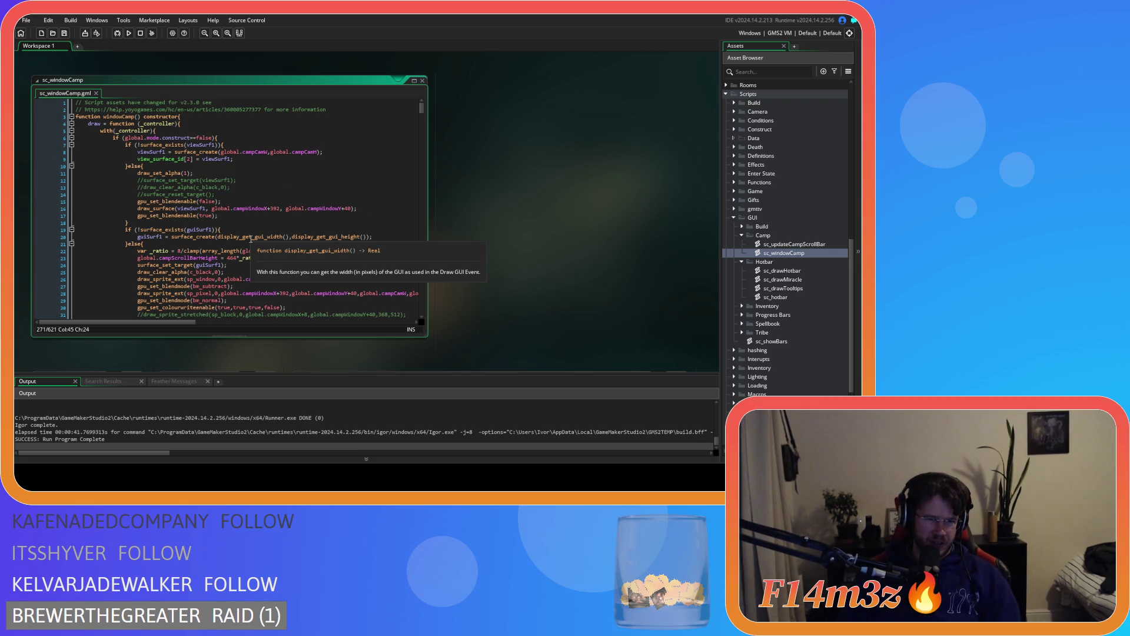
{"action": "scroll", "coordinate": [251, 239], "scroll_direction": "down", "scroll_amount": 3}
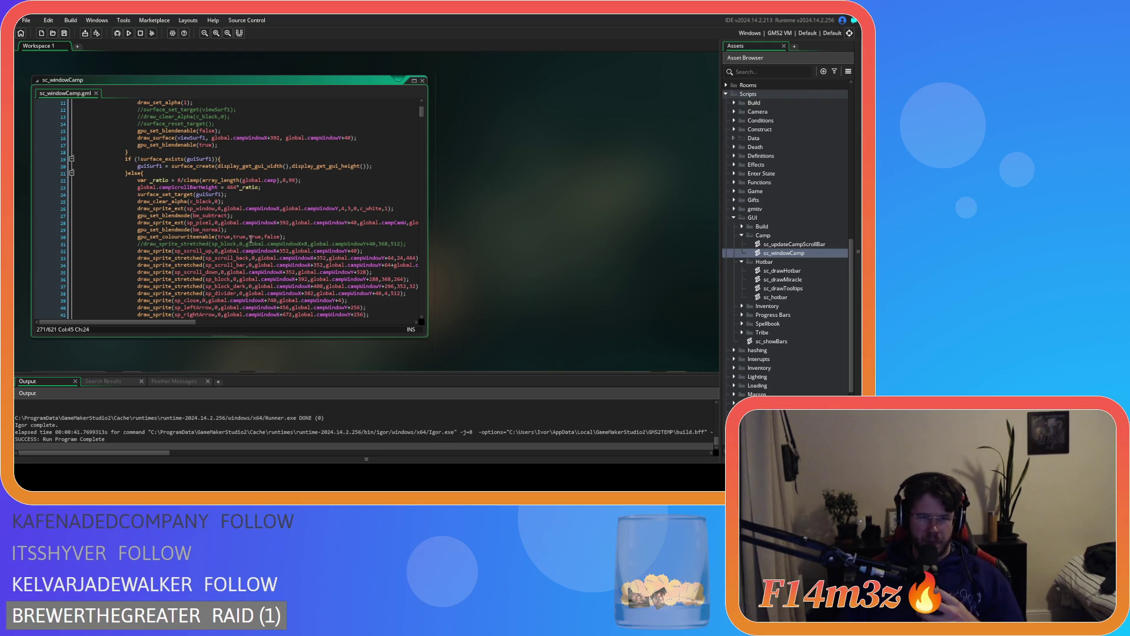
{"action": "scroll", "coordinate": [251, 238], "scroll_direction": "down", "scroll_amount": 10}
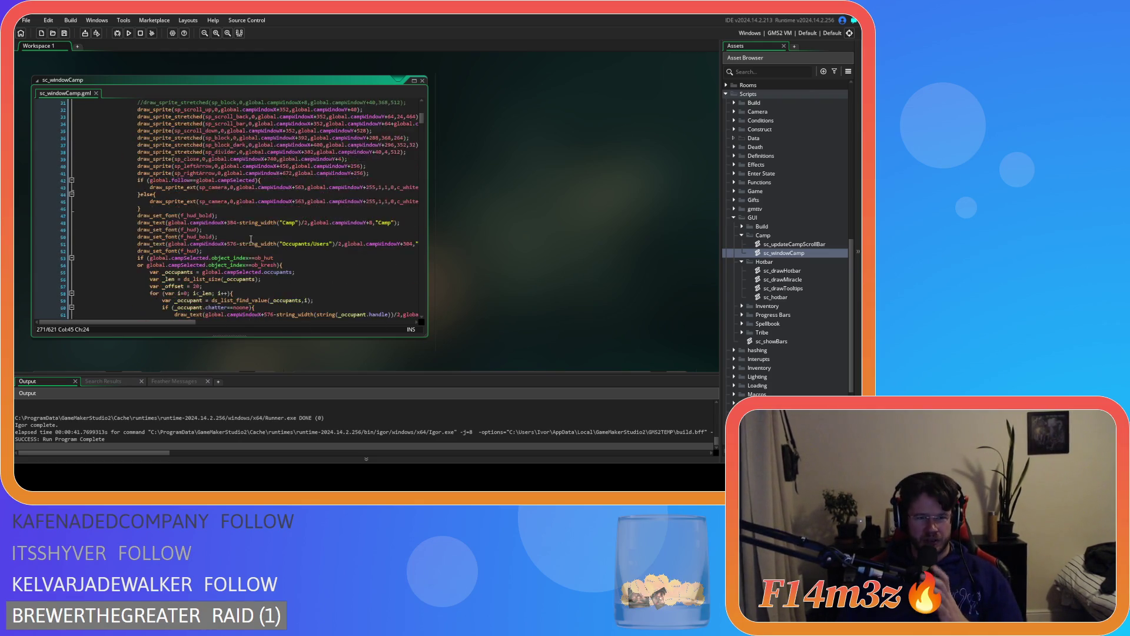
{"action": "scroll", "coordinate": [251, 238], "scroll_direction": "down", "scroll_amount": 9}
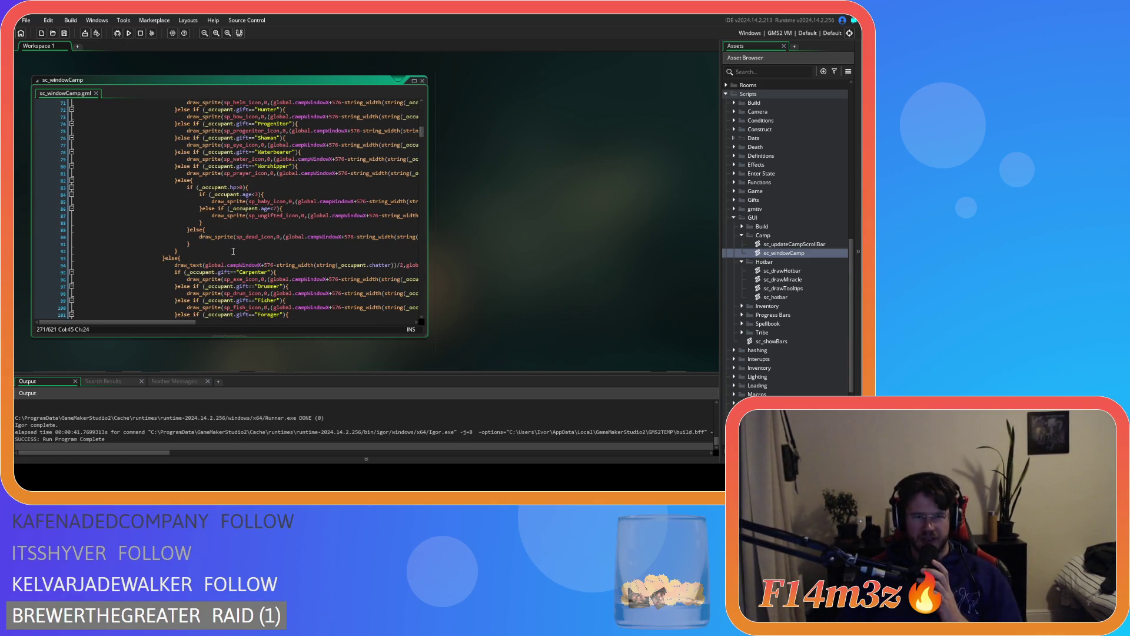
{"action": "scroll", "coordinate": [233, 252], "scroll_direction": "down", "scroll_amount": 11}
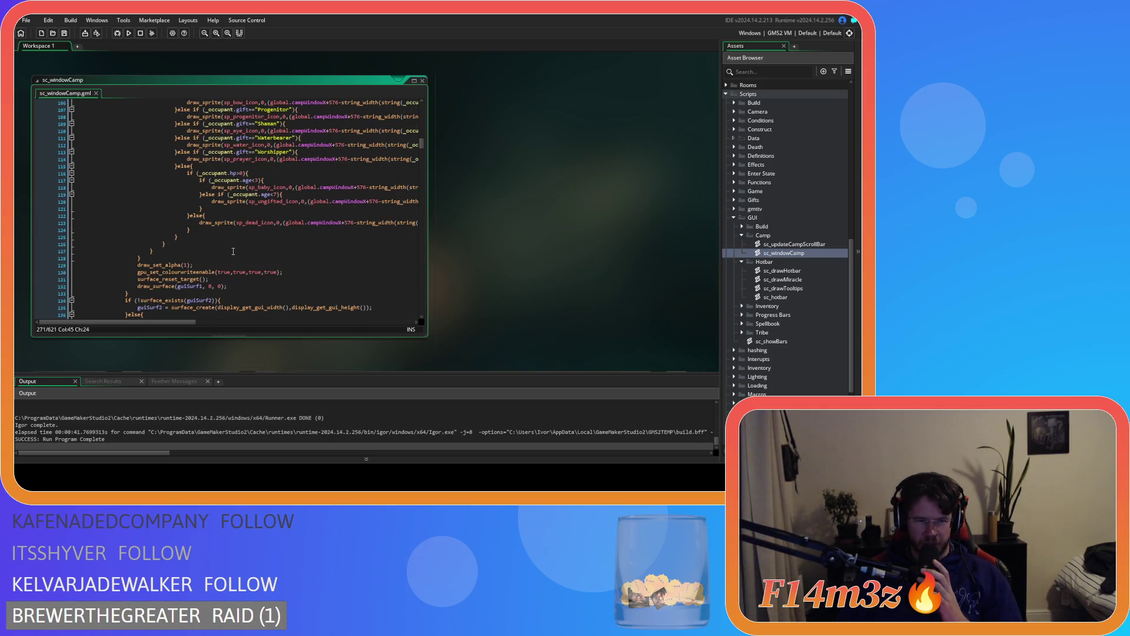
{"action": "scroll", "coordinate": [233, 251], "scroll_direction": "up", "scroll_amount": 8}
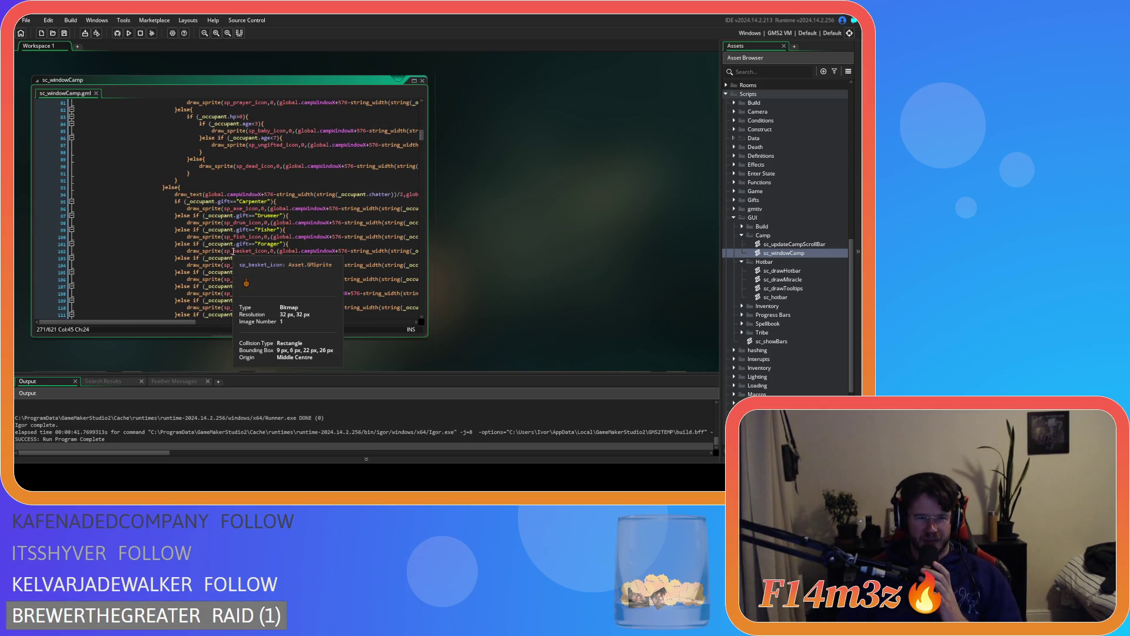
{"action": "scroll", "coordinate": [233, 251], "scroll_direction": "up", "scroll_amount": 12}
{"action": "left_click_drag", "start_coordinate": [214, 215], "coordinate": [247, 264]}
{"action": "scroll", "coordinate": [245, 265], "scroll_direction": "up", "scroll_amount": 3}
{"action": "scroll", "coordinate": [247, 265], "scroll_direction": "up", "scroll_amount": 1}
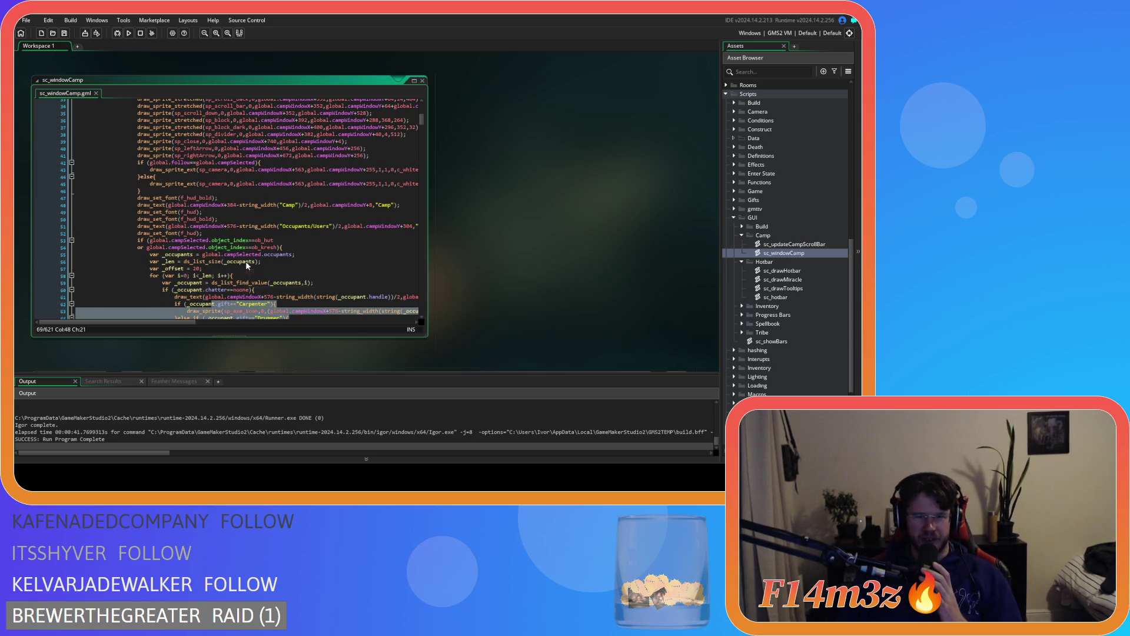
{"action": "scroll", "coordinate": [247, 265], "scroll_direction": "up", "scroll_amount": 2}
{"action": "scroll", "coordinate": [246, 265], "scroll_direction": "up", "scroll_amount": 3}
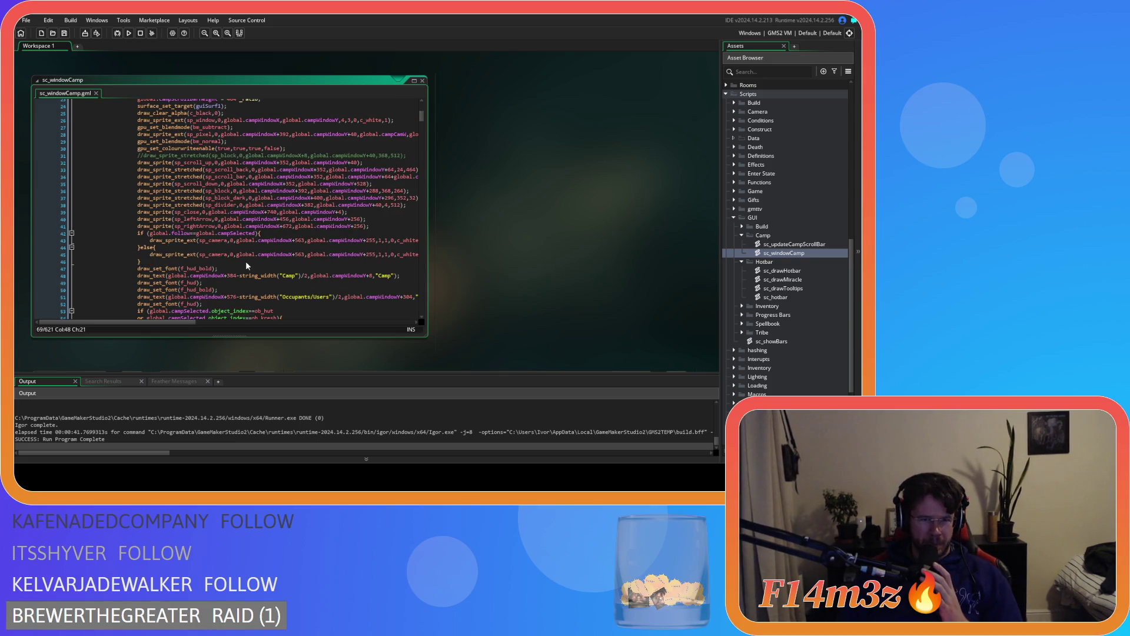
{"action": "scroll", "coordinate": [246, 265], "scroll_direction": "up", "scroll_amount": 2}
{"action": "scroll", "coordinate": [246, 265], "scroll_direction": "down", "scroll_amount": 20}
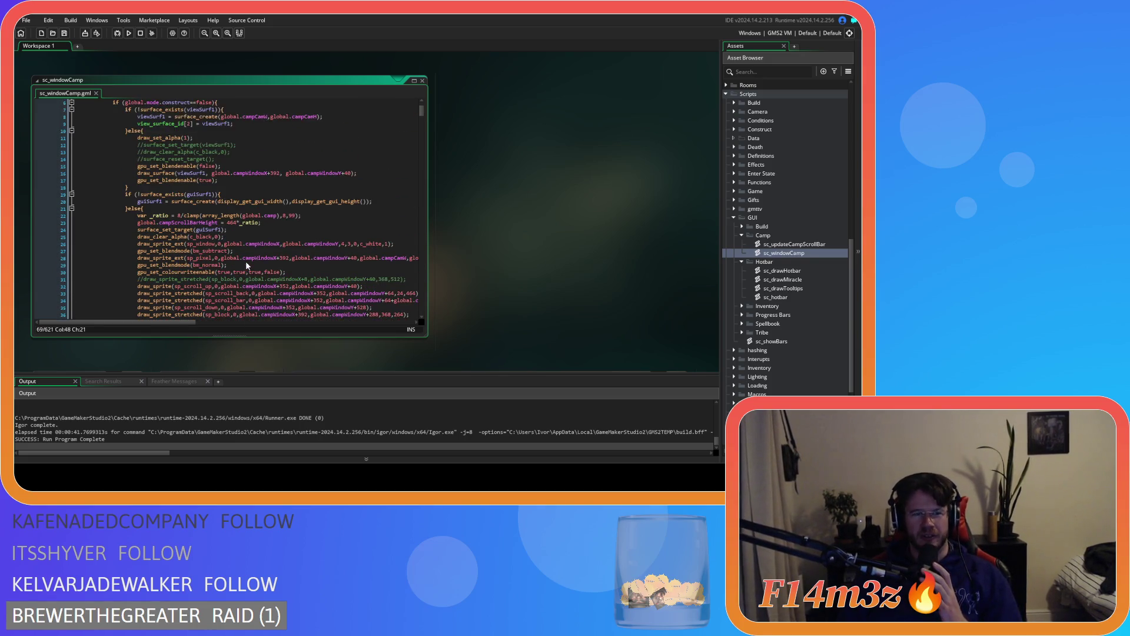
{"action": "scroll", "coordinate": [247, 265], "scroll_direction": "down", "scroll_amount": 20}
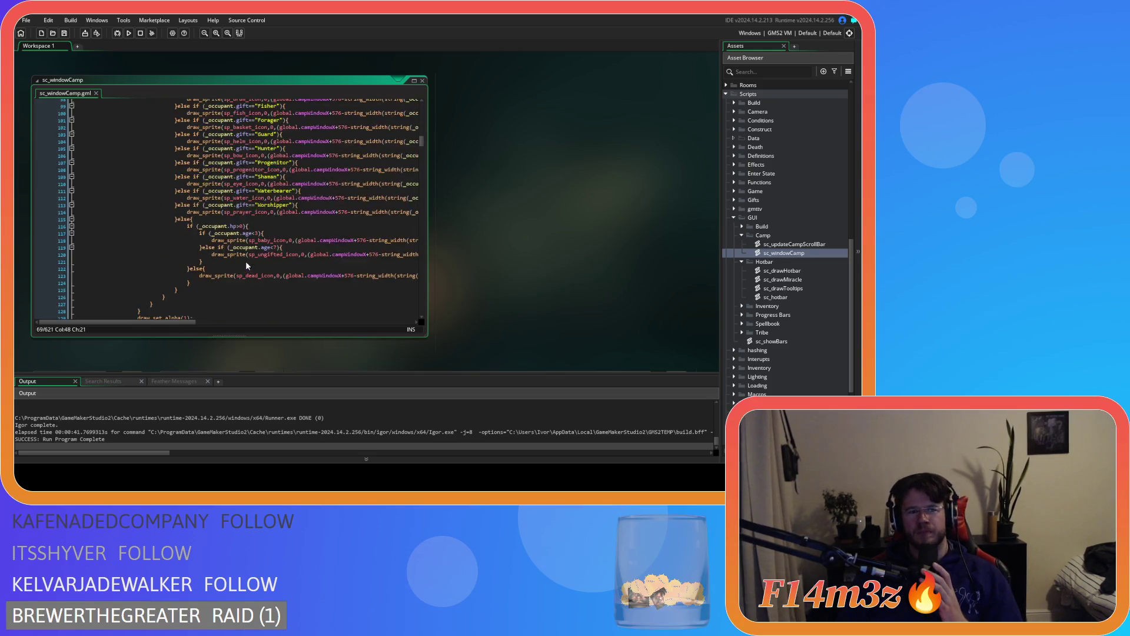
{"action": "scroll", "coordinate": [245, 266], "scroll_direction": "down", "scroll_amount": 3}
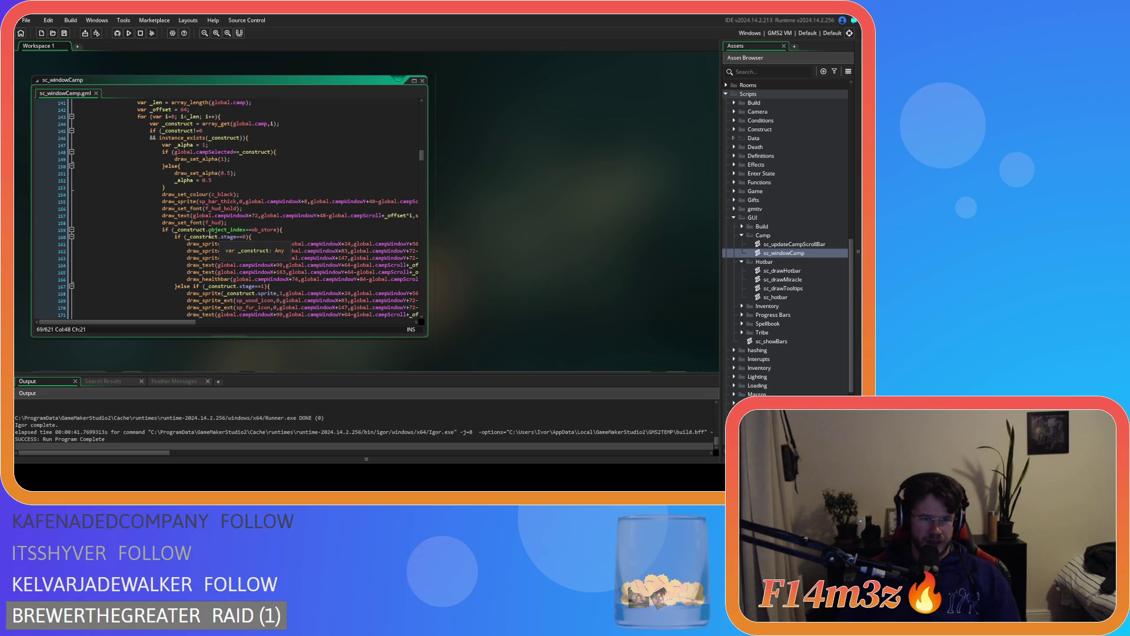
{"action": "mouse_move", "coordinate": [158, 194]}
{"action": "mouse_move", "coordinate": [158, 194]}
{"action": "left_mouse_down"}
{"action": "mouse_move", "coordinate": [236, 202]}
{"action": "mouse_move", "coordinate": [281, 242]}
{"action": "left_mouse_up"}
{"action": "scroll", "coordinate": [284, 235], "scroll_direction": "down", "scroll_amount": 3}
{"action": "scroll", "coordinate": [282, 241], "scroll_direction": "down", "scroll_amount": 3}
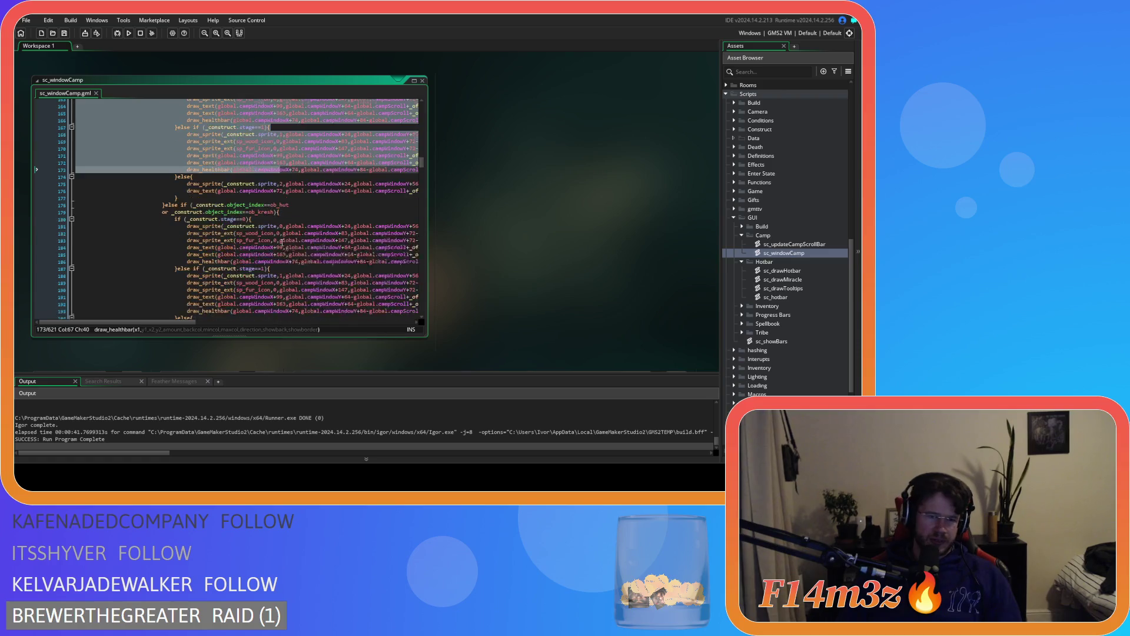
{"action": "scroll", "coordinate": [282, 242], "scroll_direction": "down", "scroll_amount": 5}
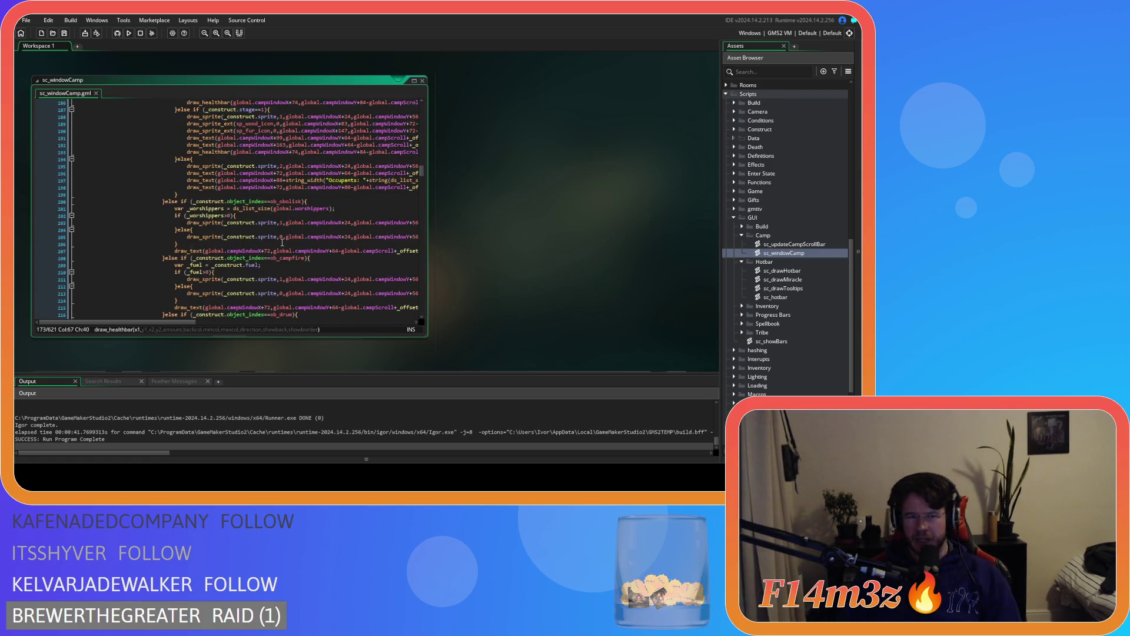
{"action": "scroll", "coordinate": [282, 243], "scroll_direction": "down", "scroll_amount": 1}
{"action": "left_click", "coordinate": [282, 242], "text": "shift"}
{"action": "scroll", "coordinate": [282, 241], "scroll_direction": "down", "scroll_amount": 1}
{"action": "left_click", "coordinate": [277, 237], "text": "shift"}
{"action": "scroll", "coordinate": [278, 235], "scroll_direction": "down", "scroll_amount": 1}
{"action": "key", "text": "shift+Down"}
{"action": "key", "text": "shift+Down"}
{"action": "key", "text": "shift+Down"}
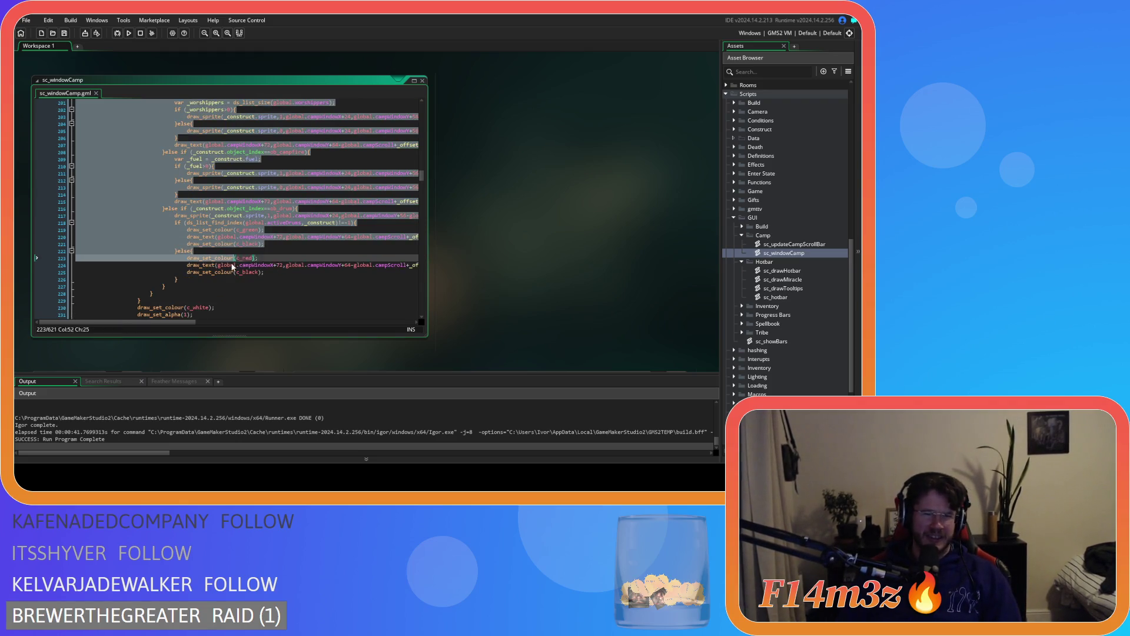
{"action": "left_click", "coordinate": [162, 294]}
{"action": "scroll", "coordinate": [167, 289], "scroll_direction": "up", "scroll_amount": 13}
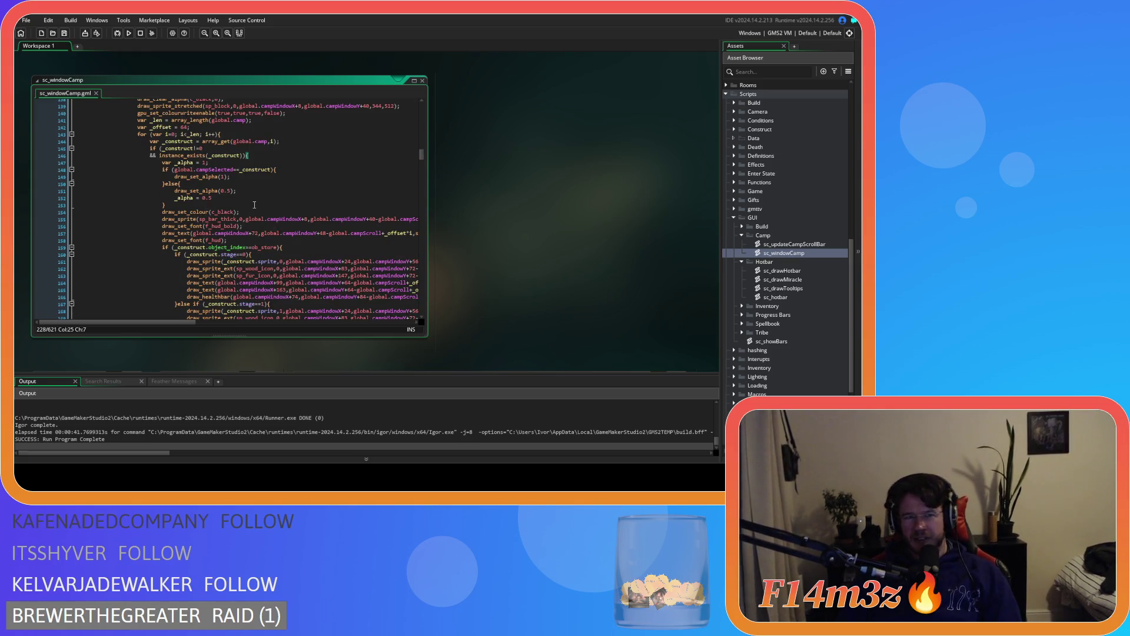
{"action": "scroll", "coordinate": [250, 205], "scroll_direction": "down", "scroll_amount": 14}
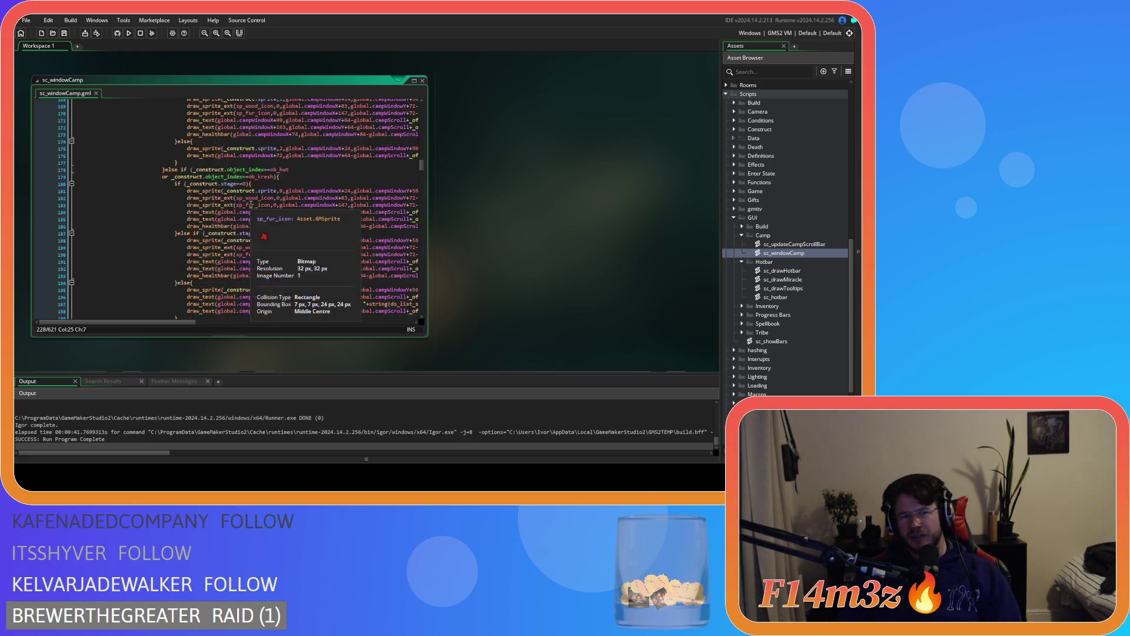
{"action": "left_click_drag", "start_coordinate": [177, 241], "coordinate": [160, 187]}
{"action": "scroll", "coordinate": [164, 185], "scroll_direction": "up", "scroll_amount": 6}
{"action": "scroll", "coordinate": [164, 185], "scroll_direction": "up", "scroll_amount": 7}
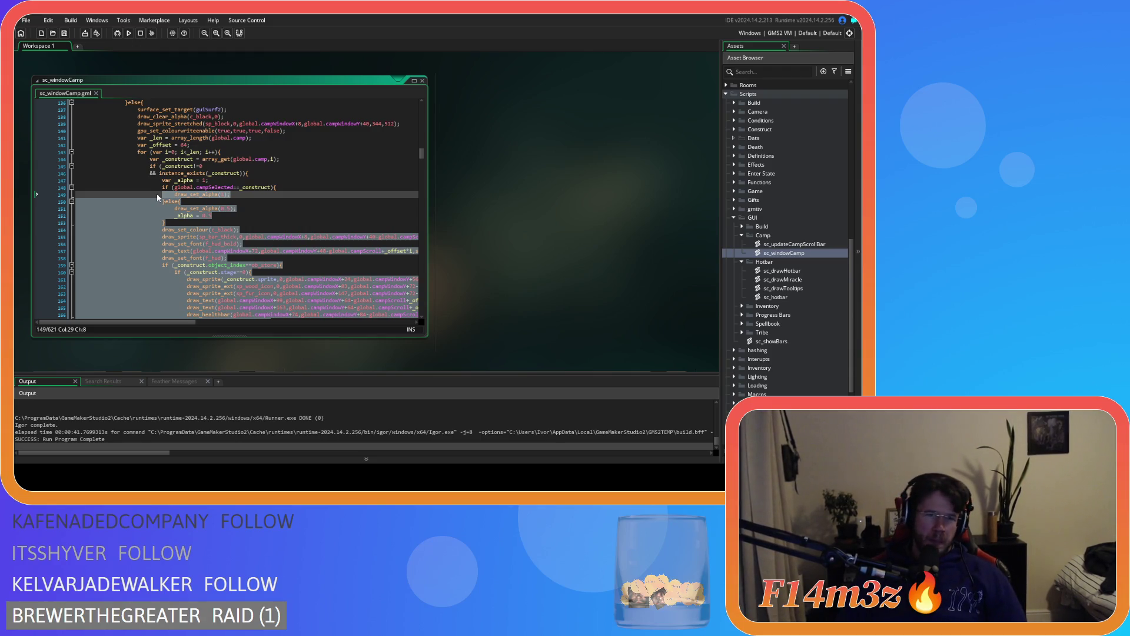
{"action": "mouse_move", "coordinate": [157, 193]}
{"action": "left_mouse_down"}
{"action": "mouse_move", "coordinate": [159, 202]}
{"action": "mouse_move", "coordinate": [162, 183]}
{"action": "left_mouse_up"}
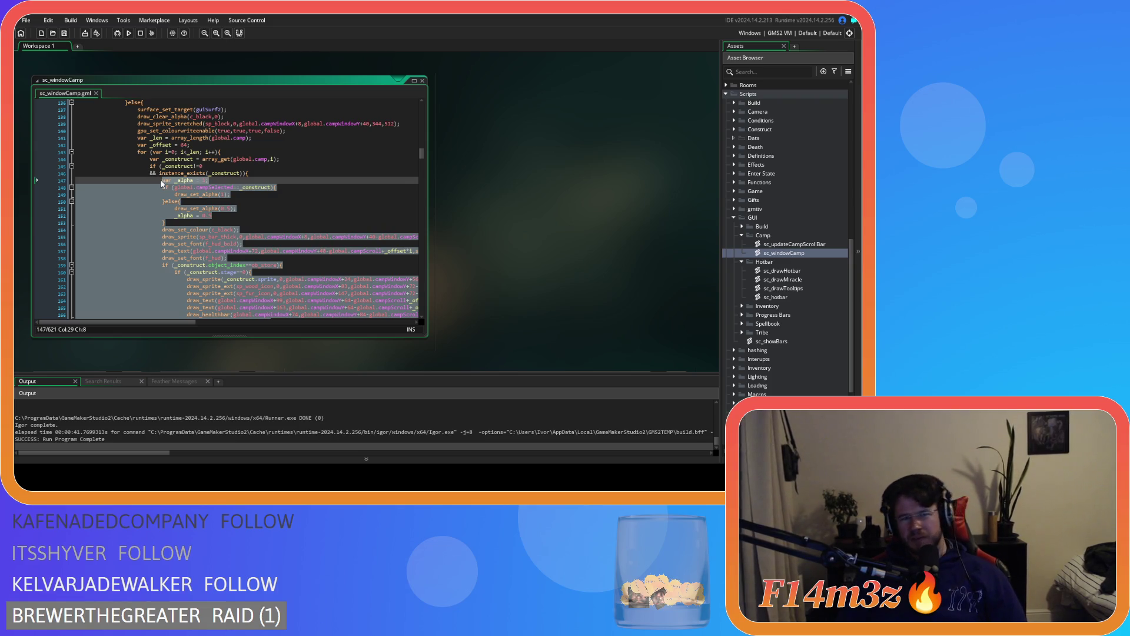
{"action": "scroll", "coordinate": [215, 204], "scroll_direction": "down", "scroll_amount": 15}
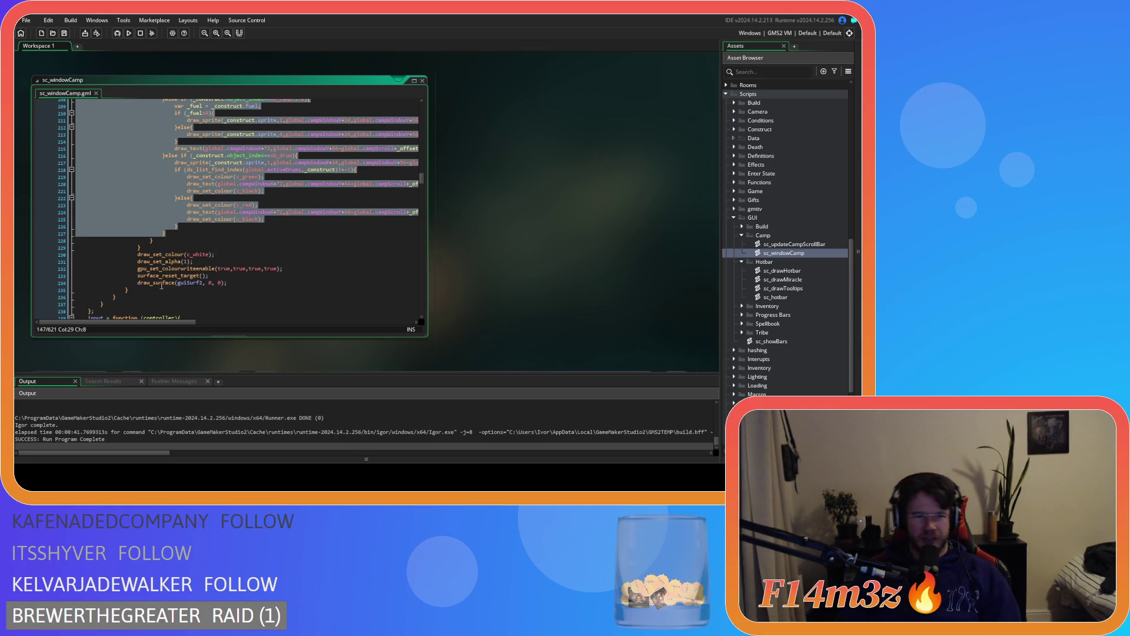
{"action": "left_click", "coordinate": [138, 289]}
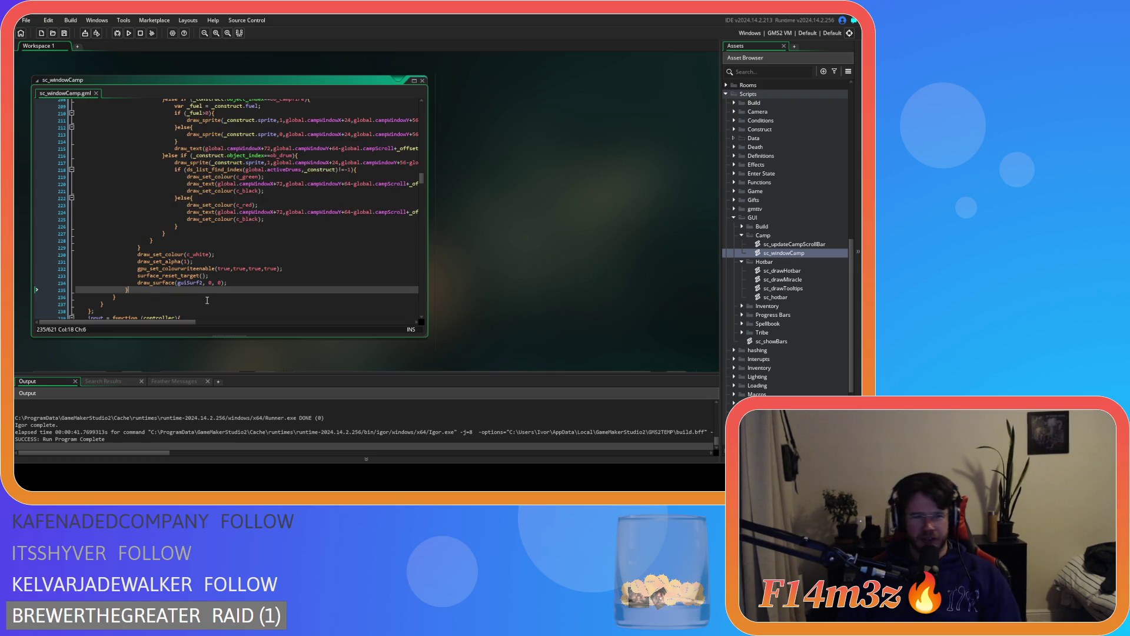
{"action": "scroll", "coordinate": [139, 263], "scroll_direction": "up", "scroll_amount": 18}
{"action": "scroll", "coordinate": [139, 264], "scroll_direction": "up", "scroll_amount": 10}
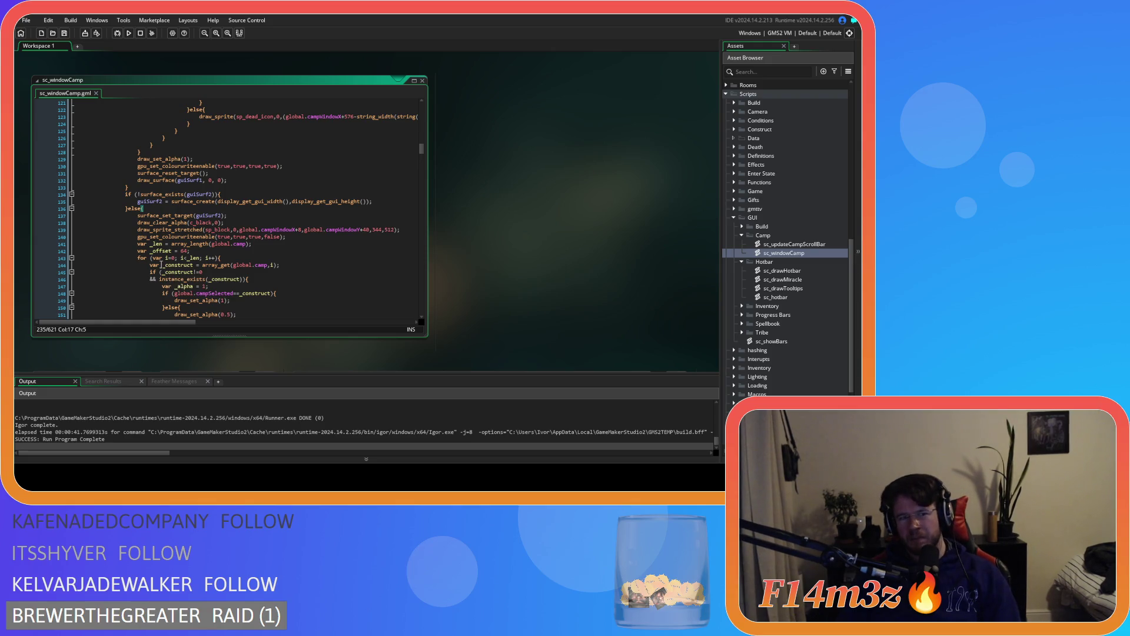
{"action": "scroll", "coordinate": [147, 253], "scroll_direction": "down", "scroll_amount": 20}
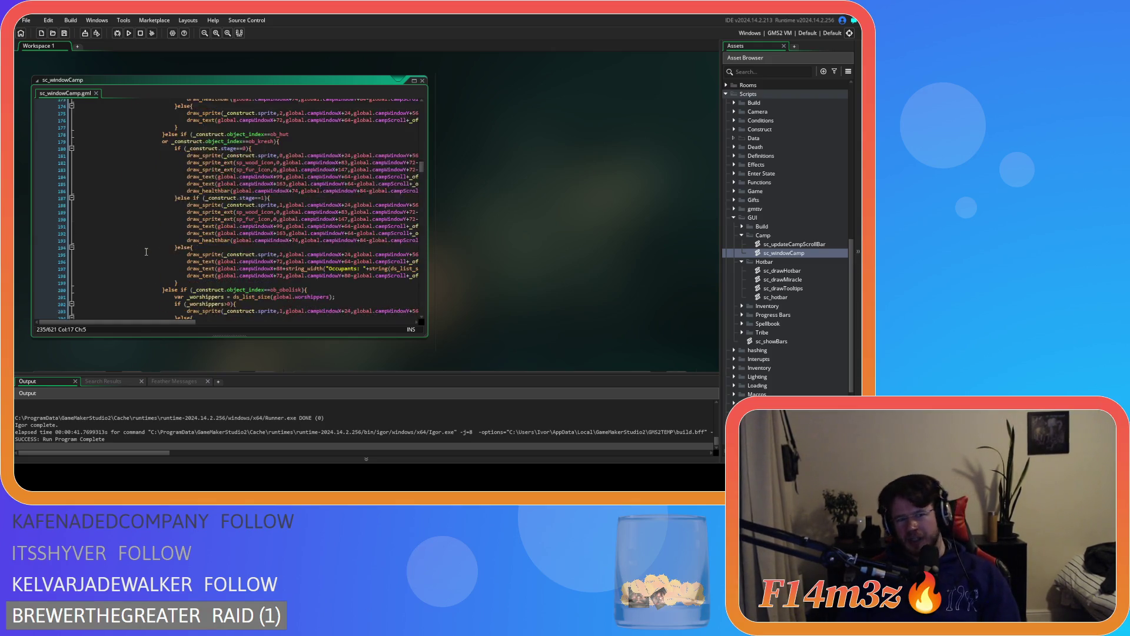
{"action": "left_click", "coordinate": [111, 244]}
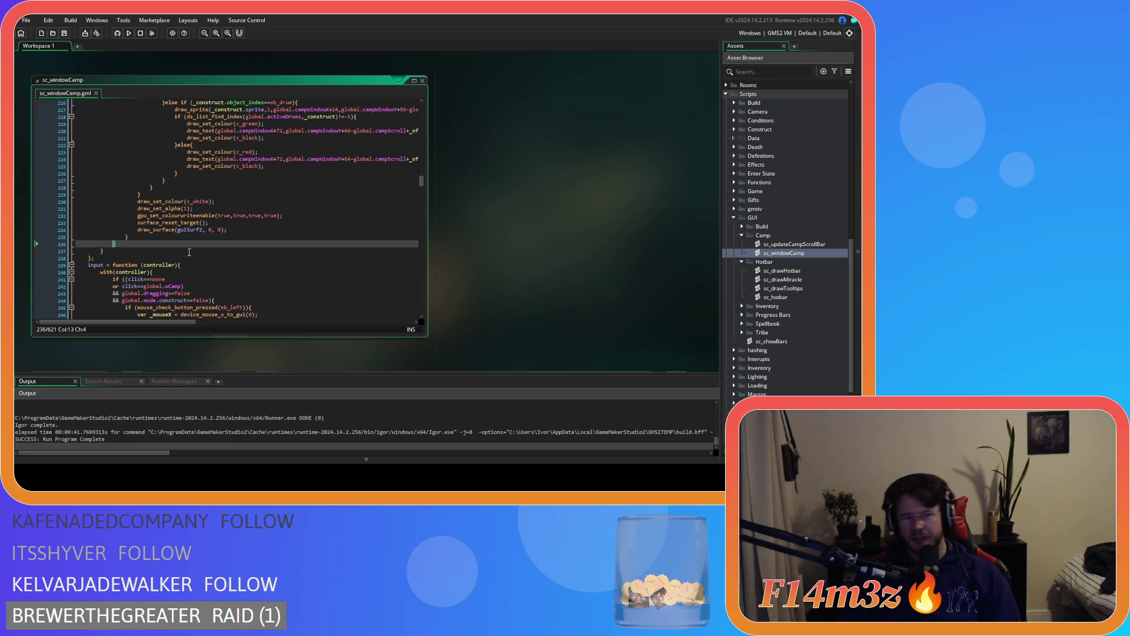
{"action": "scroll", "coordinate": [409, 229], "scroll_direction": "up", "scroll_amount": 6}
{"action": "left_click_drag", "start_coordinate": [422, 177], "coordinate": [425, 109]}
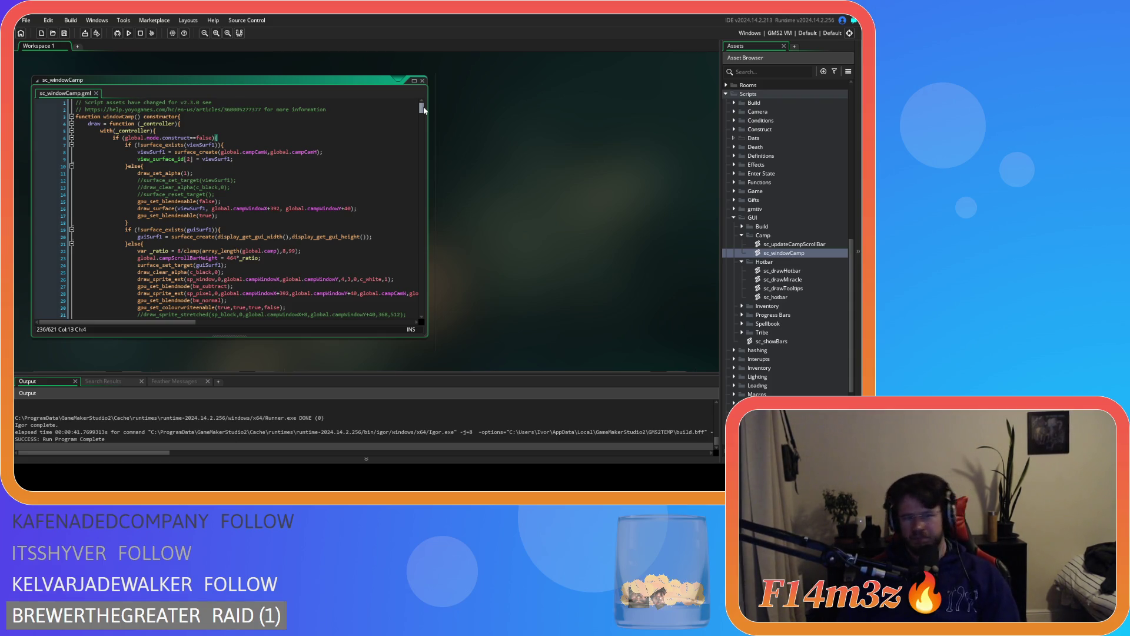
{"action": "left_click_drag", "start_coordinate": [423, 112], "coordinate": [433, 187]}
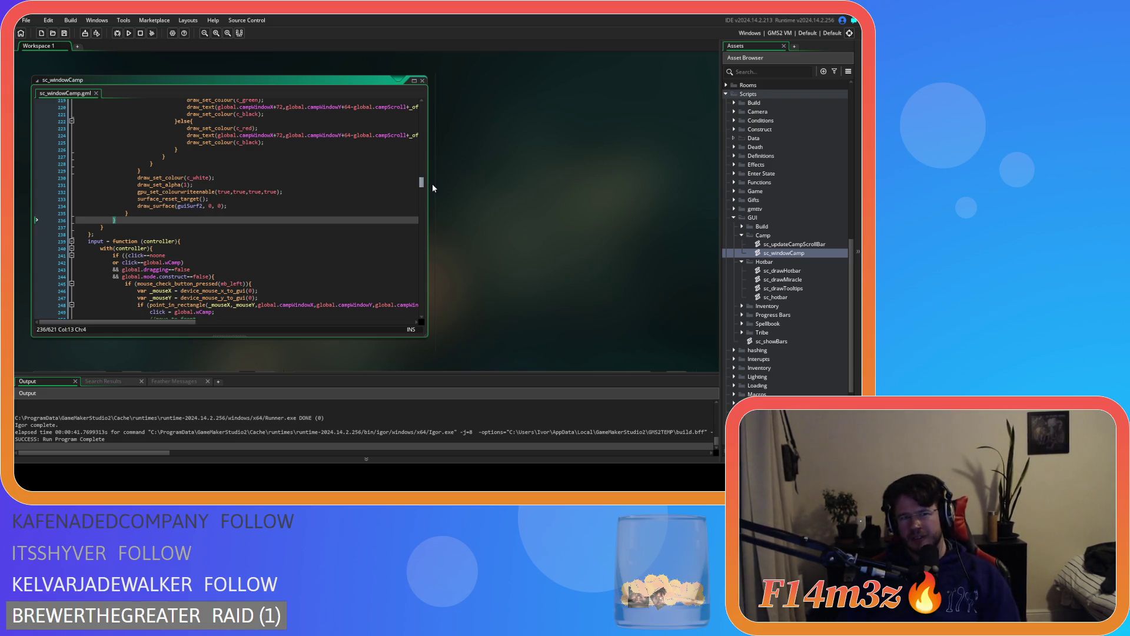
{"action": "mouse_move", "coordinate": [421, 183]}
{"action": "left_mouse_down"}
{"action": "mouse_move", "coordinate": [421, 113]}
{"action": "mouse_move", "coordinate": [426, 186]}
{"action": "left_mouse_up"}
{"action": "scroll", "coordinate": [199, 262], "scroll_direction": "up", "scroll_amount": 5}
Paste the copied construct-drawing block on a new line after draw_surface(guiSurf2…)
{"action": "left_click", "coordinate": [149, 287]}
{"action": "key", "text": "Return"}
{"action": "key", "text": "ctrl+v"}
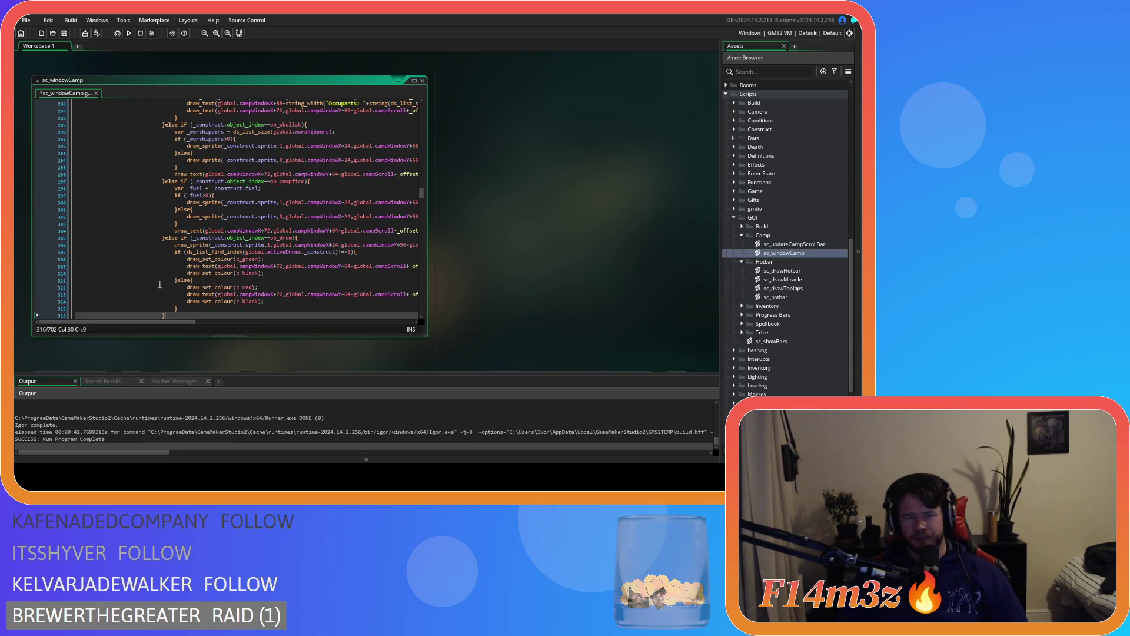
{"action": "scroll", "coordinate": [164, 281], "scroll_direction": "down", "scroll_amount": 4}
De-indent the pasted block three levels so it sits outside the loop
{"action": "mouse_move", "coordinate": [181, 229]}
{"action": "left_mouse_down"}
{"action": "mouse_move", "coordinate": [94, 103]}
{"action": "mouse_move", "coordinate": [92, 186]}
{"action": "mouse_move", "coordinate": [66, 146]}
{"action": "left_mouse_up"}
{"action": "key", "text": "shift+Tab"}
{"action": "key", "text": "shift+Tab"}
{"action": "key", "text": "shift+Tab"}
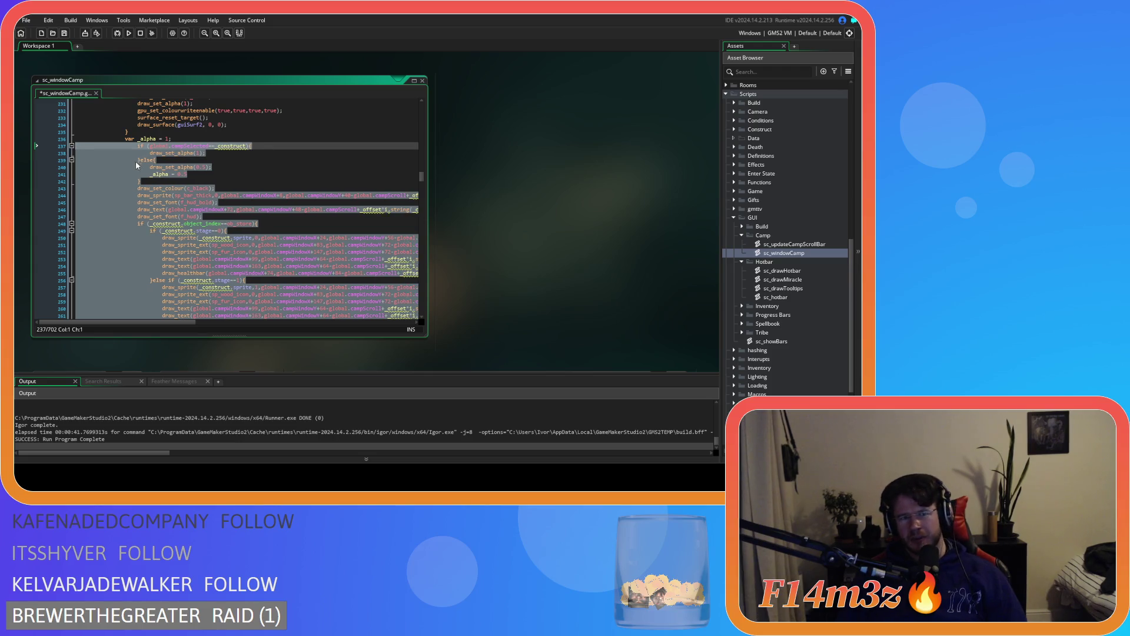
{"action": "left_click", "coordinate": [266, 181]}
{"action": "mouse_move", "coordinate": [223, 146]}
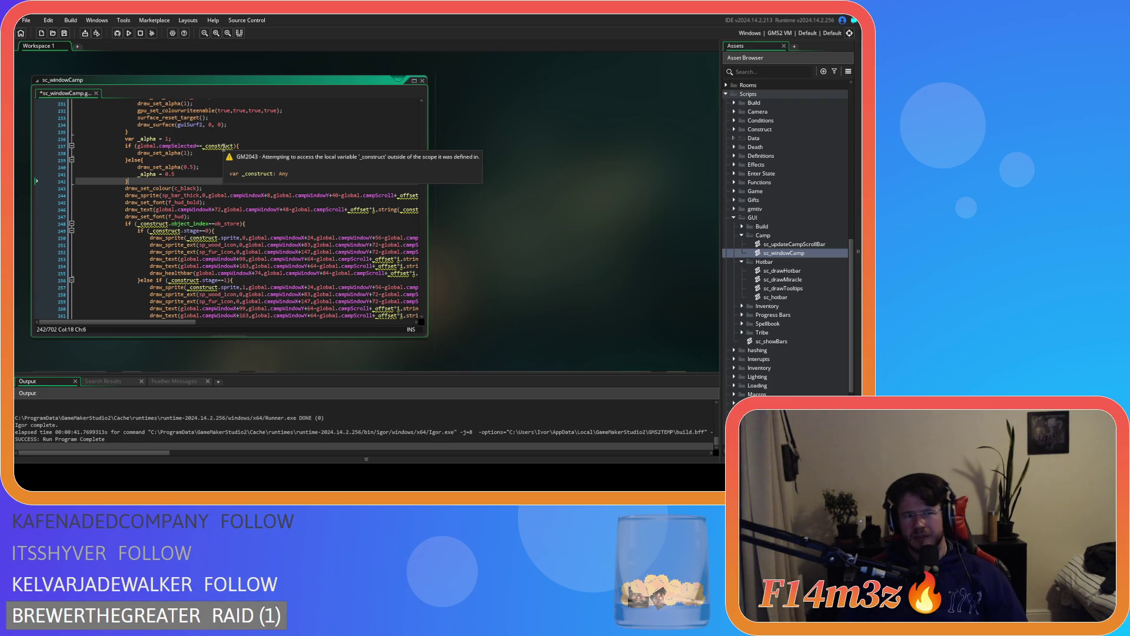
{"action": "left_click_drag", "start_coordinate": [422, 175], "coordinate": [422, 151]}
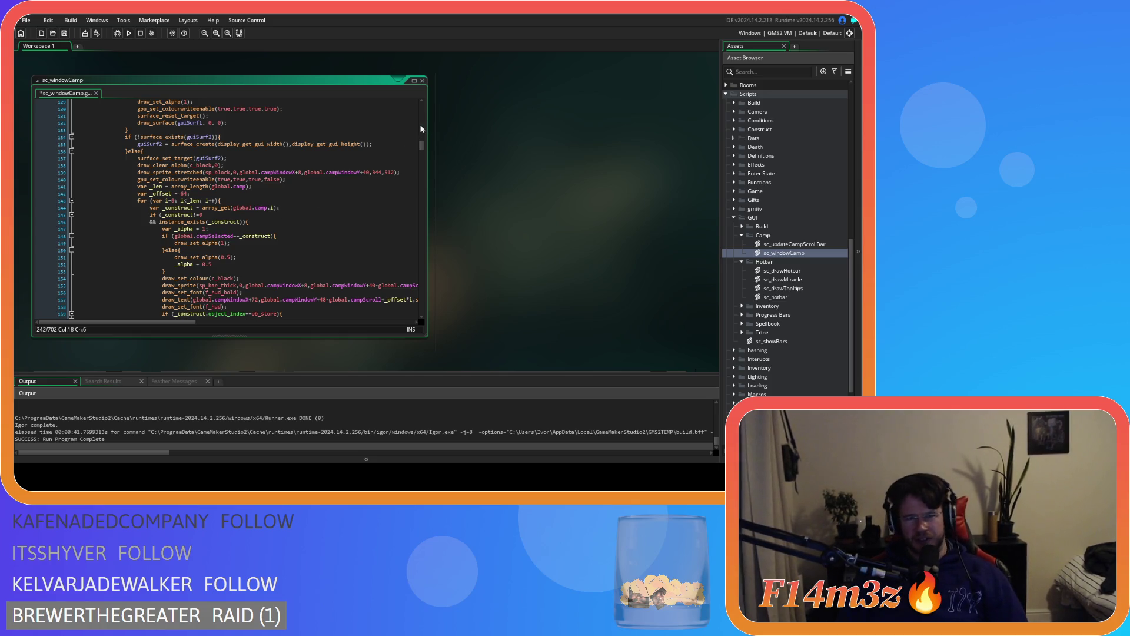
{"action": "left_click_drag", "start_coordinate": [422, 145], "coordinate": [423, 174]}
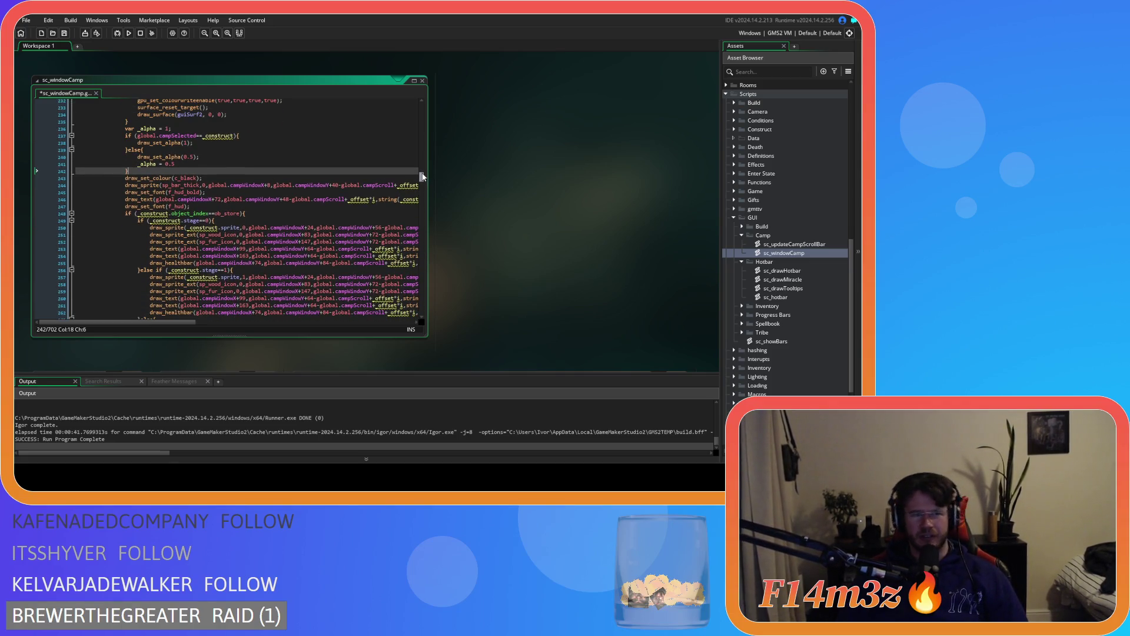
{"action": "scroll", "coordinate": [422, 175], "scroll_direction": "up", "scroll_amount": 2}
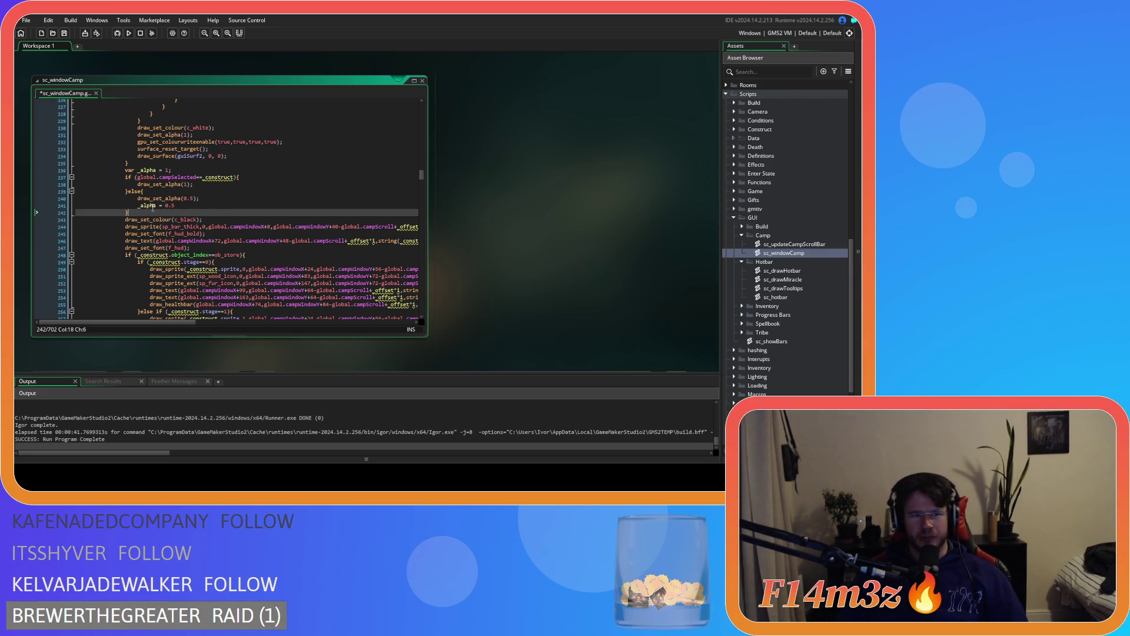
Delete the campSelected if/else lines so the block always uses full alpha
{"action": "key", "text": "shift+Up"}
{"action": "key", "text": "shift+Up"}
{"action": "key", "text": "shift+Up"}
{"action": "key", "text": "shift+End"}
{"action": "key", "text": "BackSpace"}
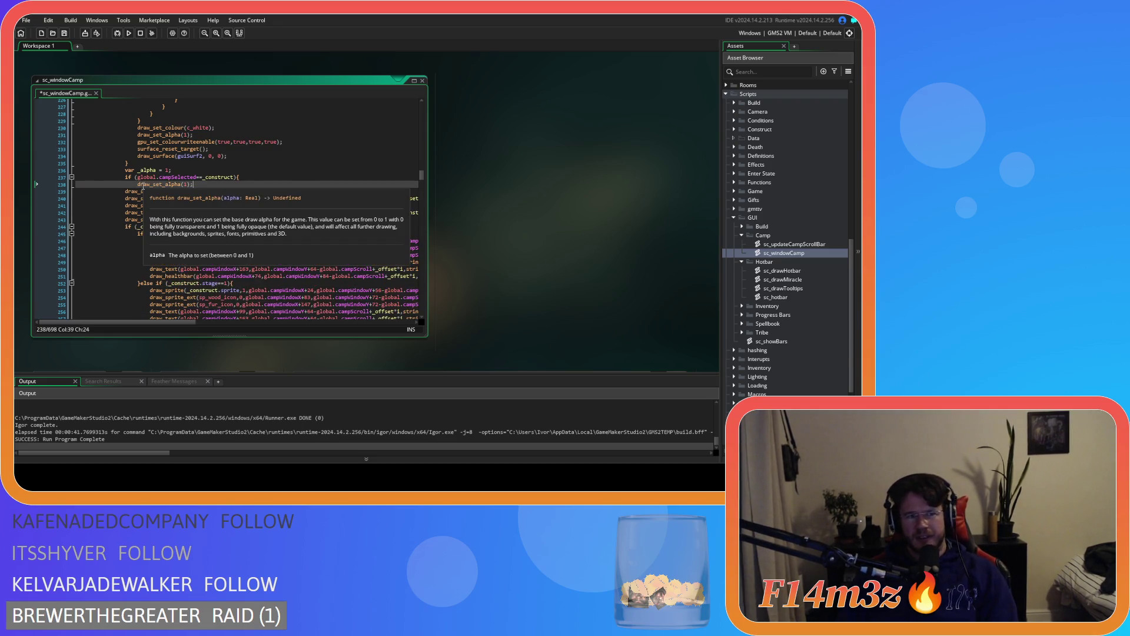
{"action": "key", "text": "Up"}
{"action": "key", "text": "End"}
{"action": "key", "text": "shift+Home"}
{"action": "key", "text": "shift+Home"}
{"action": "key", "text": "BackSpace"}
{"action": "key", "text": "BackSpace"}
{"action": "key", "text": "Down"}
{"action": "key", "text": "Home"}
{"action": "key", "text": "BackSpace"}
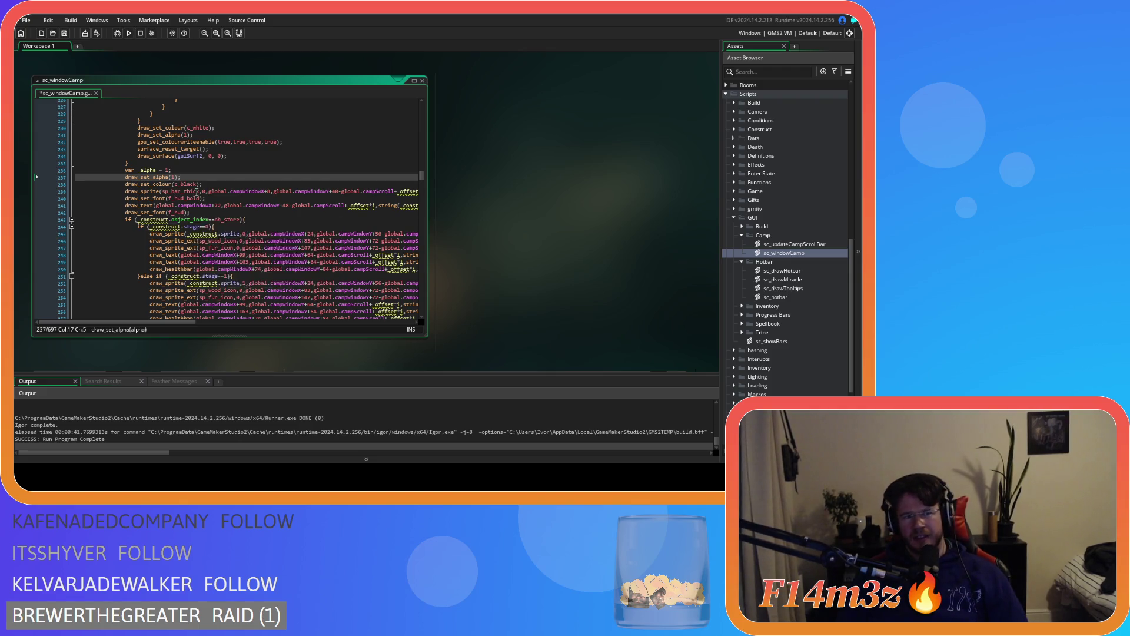
{"action": "key", "text": "Up"}
{"action": "key", "text": "Up"}
{"action": "key", "text": "End"}
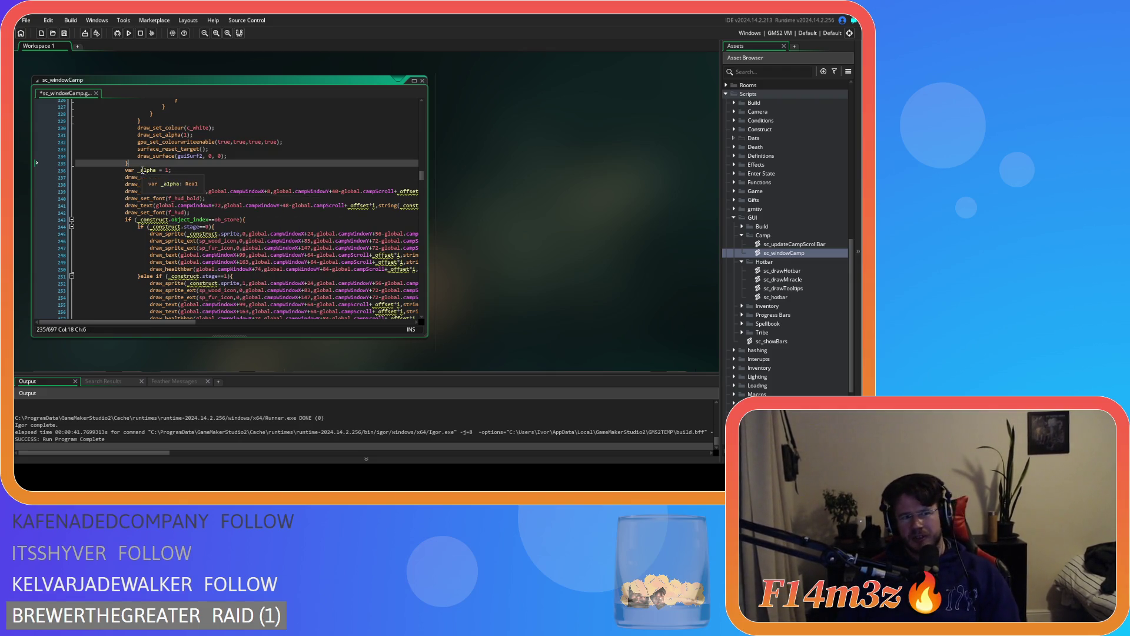
Indent the whole copied block one level
{"action": "left_click", "coordinate": [162, 297]}
{"action": "scroll", "coordinate": [161, 235], "scroll_direction": "down", "scroll_amount": 12}
{"action": "key", "text": "shift+Down"}
{"action": "key", "text": "shift+Down"}
{"action": "key", "text": "shift+Down"}
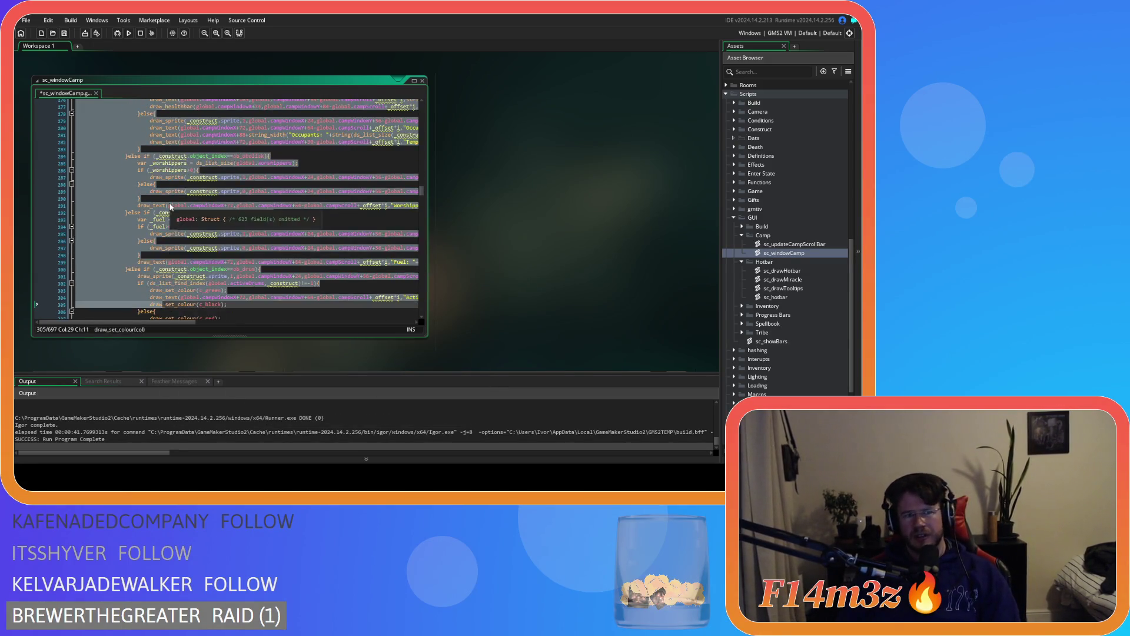
{"action": "scroll", "coordinate": [170, 206], "scroll_direction": "up", "scroll_amount": 15}
{"action": "left_click", "coordinate": [229, 203]}
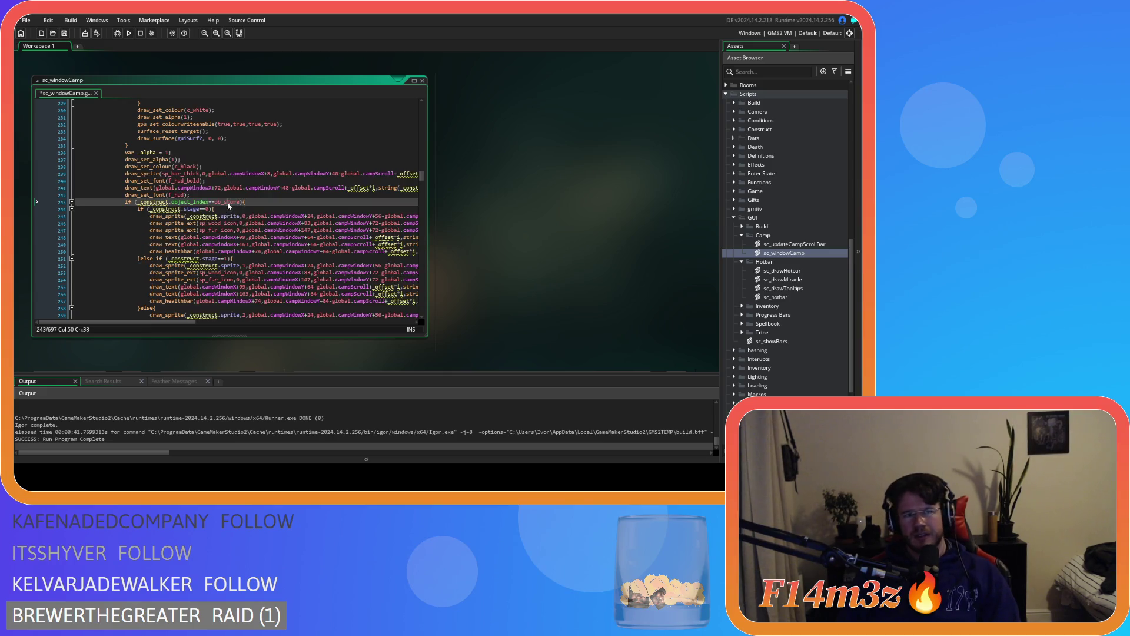
{"action": "scroll", "coordinate": [265, 205], "scroll_direction": "down", "scroll_amount": 18}
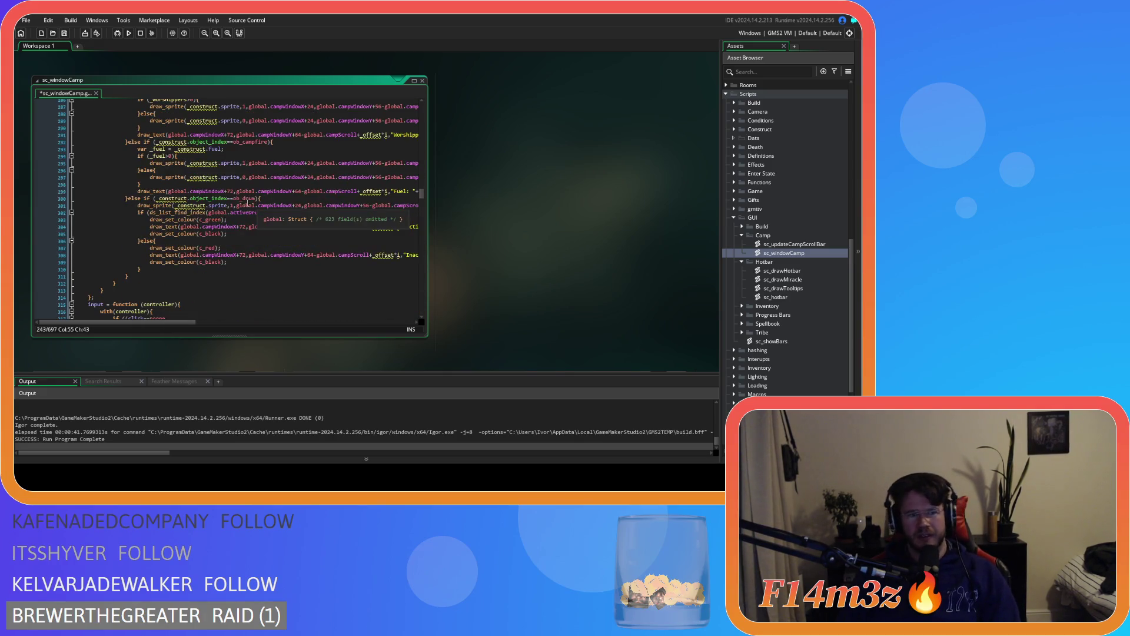
{"action": "left_click", "coordinate": [129, 277]}
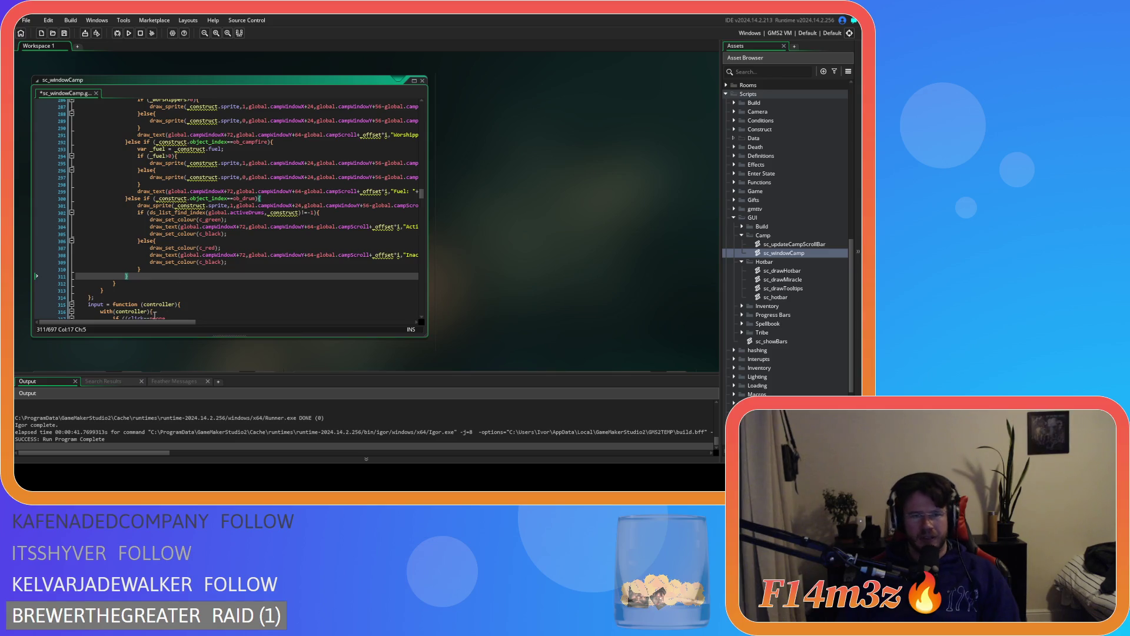
{"action": "scroll", "coordinate": [130, 247], "scroll_direction": "up", "scroll_amount": 19}
{"action": "mouse_move", "coordinate": [130, 277]}
{"action": "left_mouse_down"}
{"action": "mouse_move", "coordinate": [122, 188]}
{"action": "mouse_move", "coordinate": [157, 188]}
{"action": "left_mouse_up"}
{"action": "scroll", "coordinate": [129, 236], "scroll_direction": "up", "scroll_amount": 2}
{"action": "key", "text": "Tab"}
Add 'if (global.campHeld!=noone)' on a new line above the indented block
{"action": "left_click", "coordinate": [162, 181]}
{"action": "key", "text": "Return"}
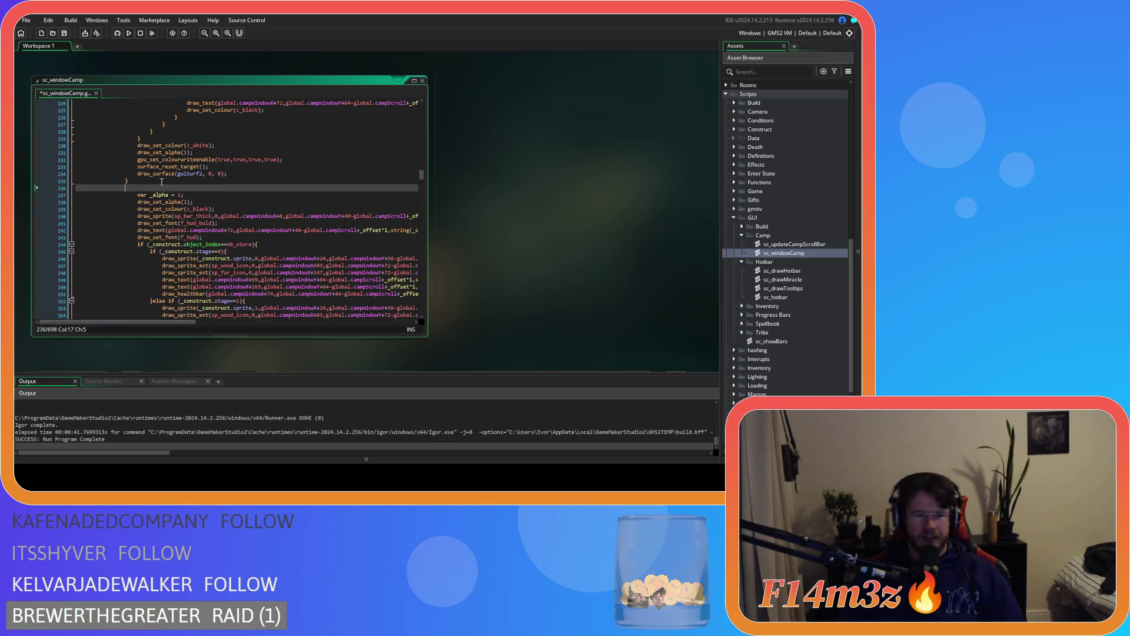
{"action": "type", "text": "if ("}
{"action": "key", "text": "Escape"}
{"action": "type", "text": "(globa"}
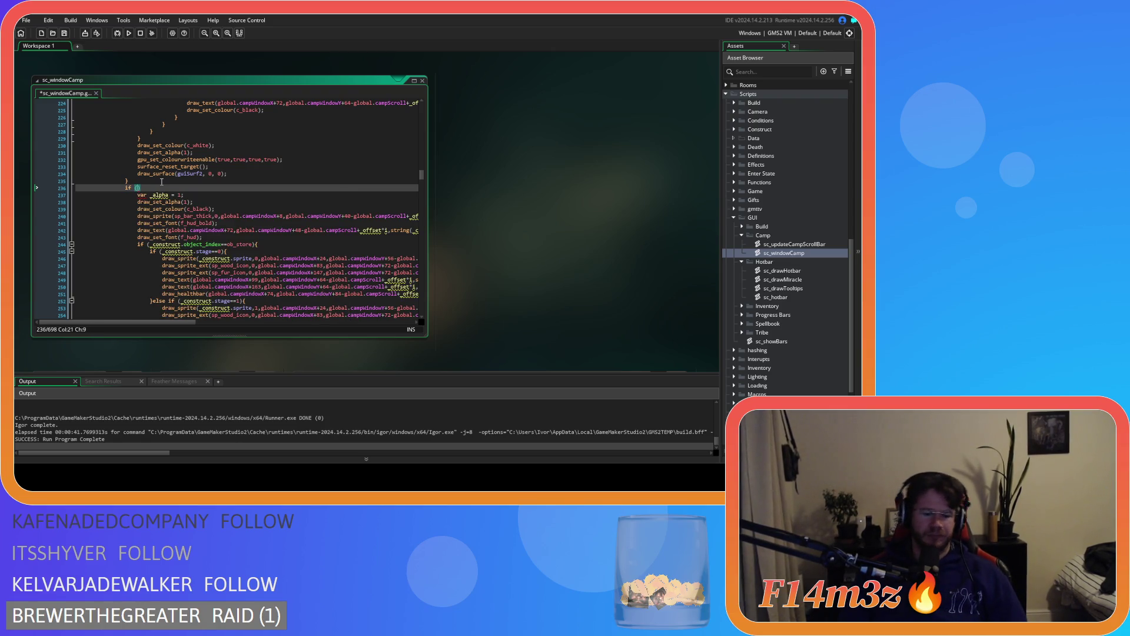
{"action": "type", "text": "l.campHeld"}
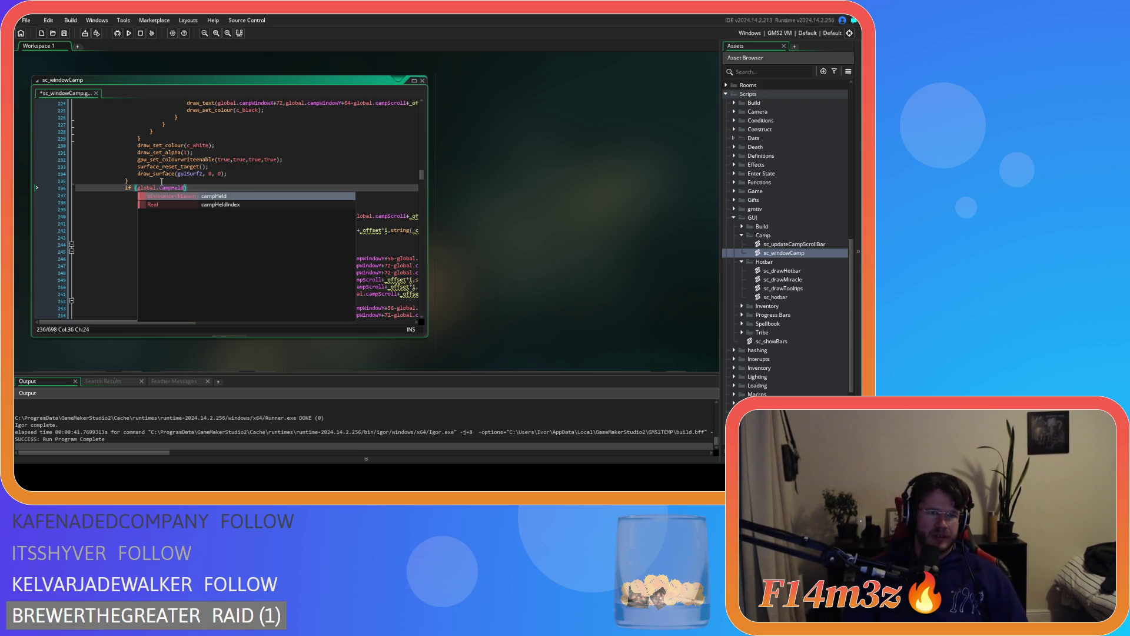
{"action": "type", "text": "!=noone"}
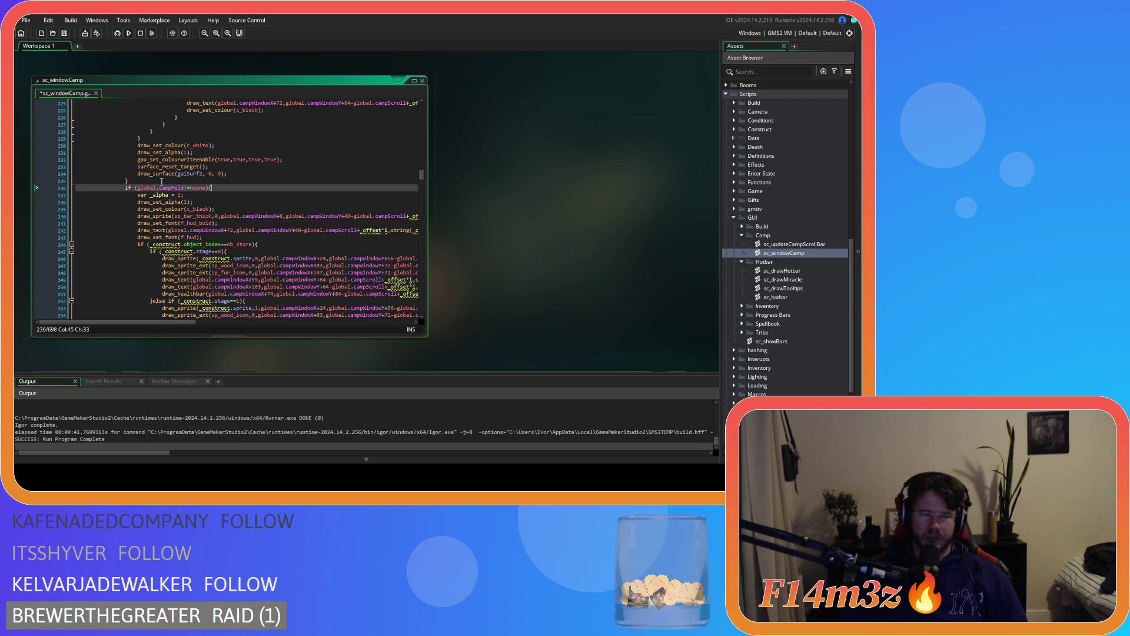
{"action": "scroll", "coordinate": [161, 181], "scroll_direction": "down", "scroll_amount": 20}
Add a new line at the end of the wrapped block to close the if
{"action": "left_click", "coordinate": [157, 196]}
{"action": "key", "text": "Return"}
{"action": "scroll", "coordinate": [176, 218], "scroll_direction": "up", "scroll_amount": 13}
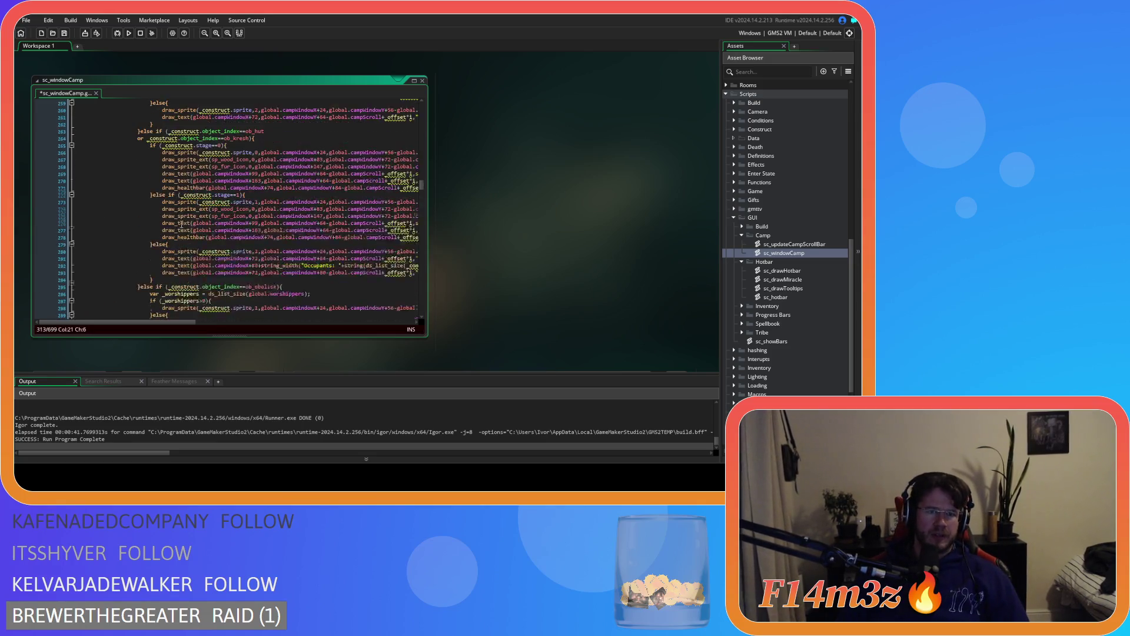
{"action": "scroll", "coordinate": [181, 223], "scroll_direction": "up", "scroll_amount": 10}
Search the script for _construct with the replacement field shown
{"action": "double_click", "coordinate": [182, 152]}
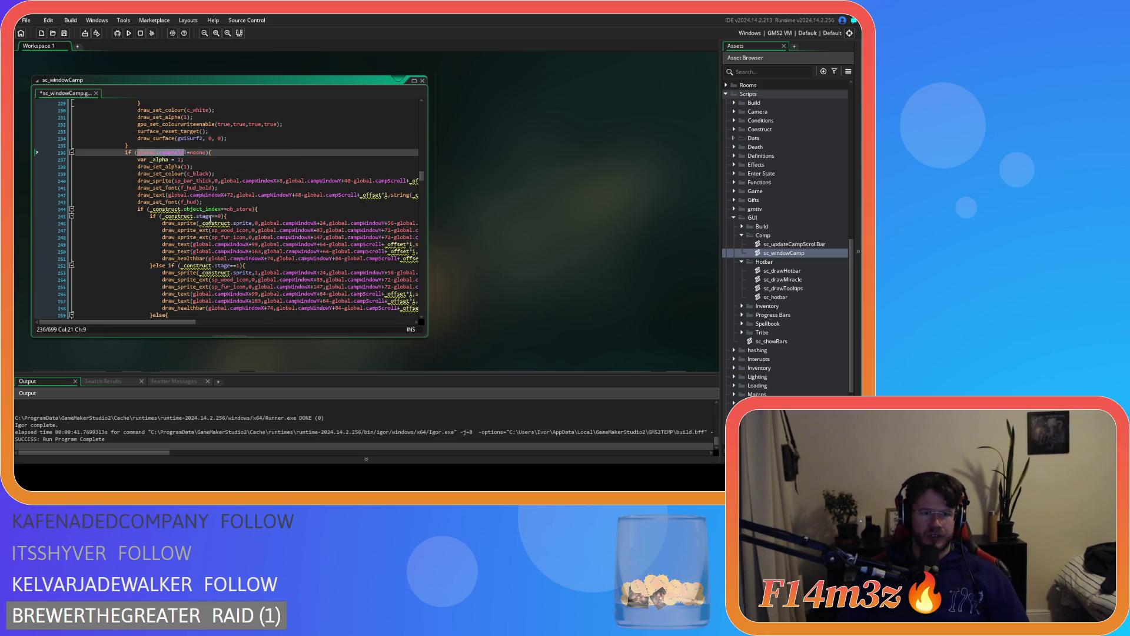
{"action": "left_click", "coordinate": [181, 209]}
{"action": "double_click", "coordinate": [166, 210]}
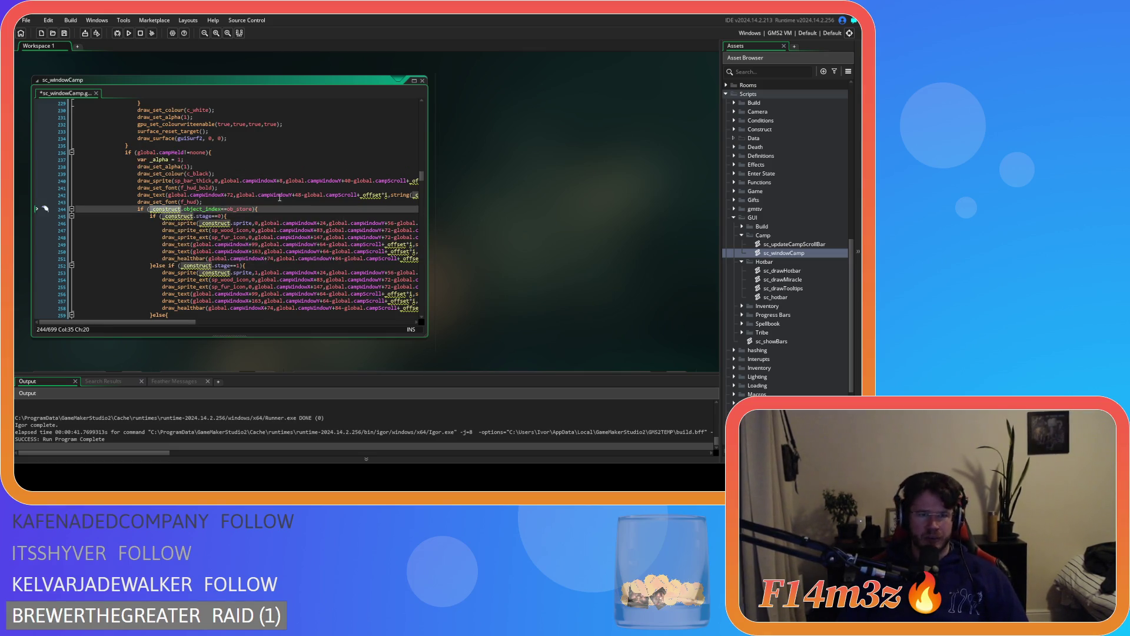
{"action": "key", "text": "ctrl+f"}
{"action": "left_click", "coordinate": [276, 115]}
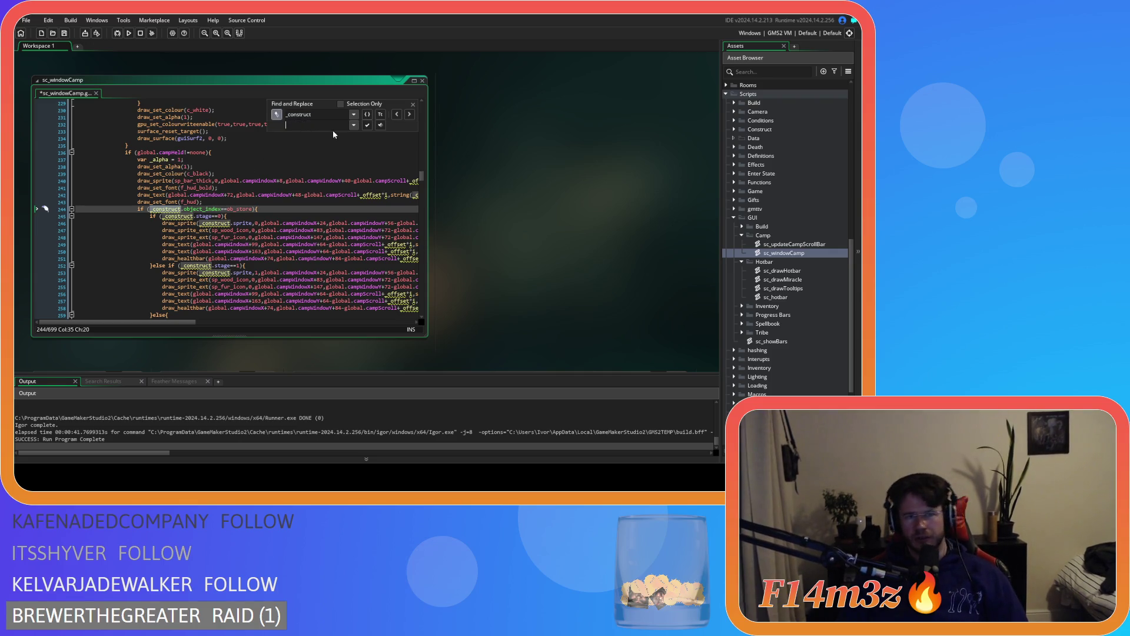
{"action": "type", "text": "global.campHeld"}
Replace each _construct with global.campHeld through the held-tent drawing code
{"action": "left_click", "coordinate": [367, 125]}
{"action": "left_click", "coordinate": [368, 125]}
{"action": "left_click", "coordinate": [367, 125]}
{"action": "left_click", "coordinate": [368, 125]}
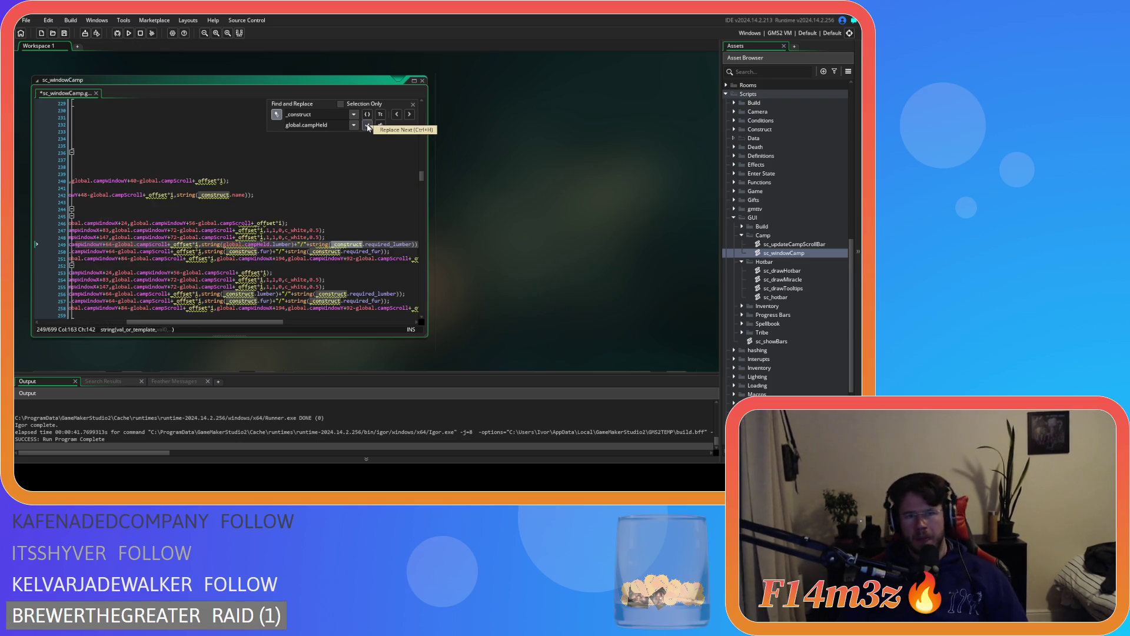
{"action": "left_click", "coordinate": [367, 125]}
{"action": "left_click", "coordinate": [367, 125]}
{"action": "left_click", "coordinate": [367, 126]}
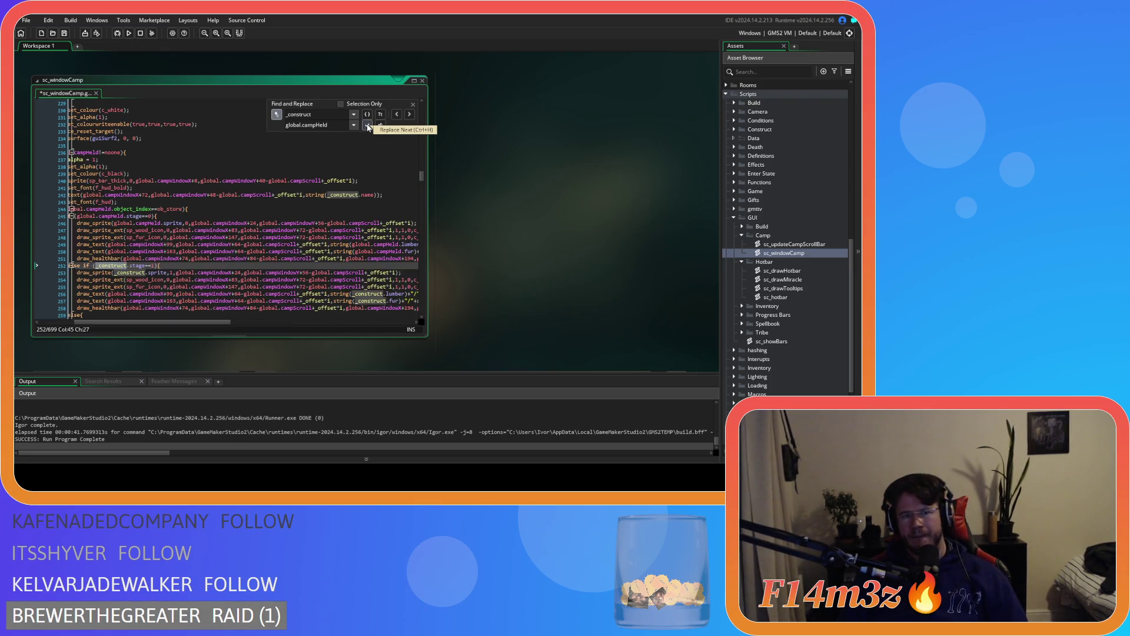
{"action": "left_click", "coordinate": [367, 125]}
{"action": "left_click", "coordinate": [367, 125]}
{"action": "left_click", "coordinate": [368, 126]}
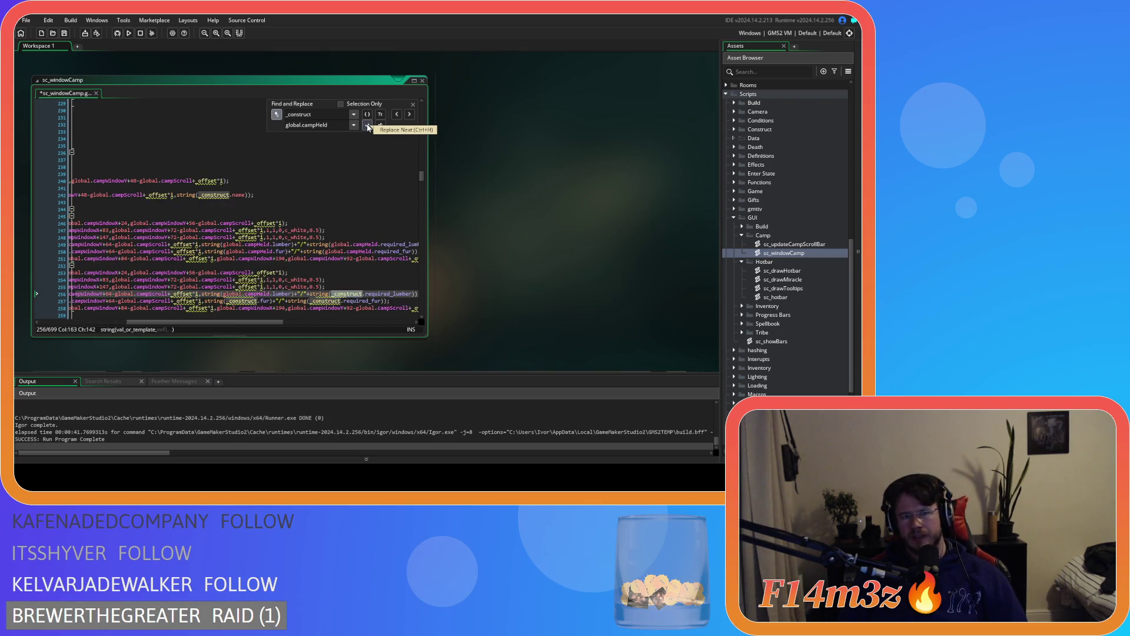
{"action": "left_click", "coordinate": [367, 126]}
{"action": "left_click", "coordinate": [368, 125]}
{"action": "left_click", "coordinate": [367, 126]}
{"action": "left_click", "coordinate": [367, 125]}
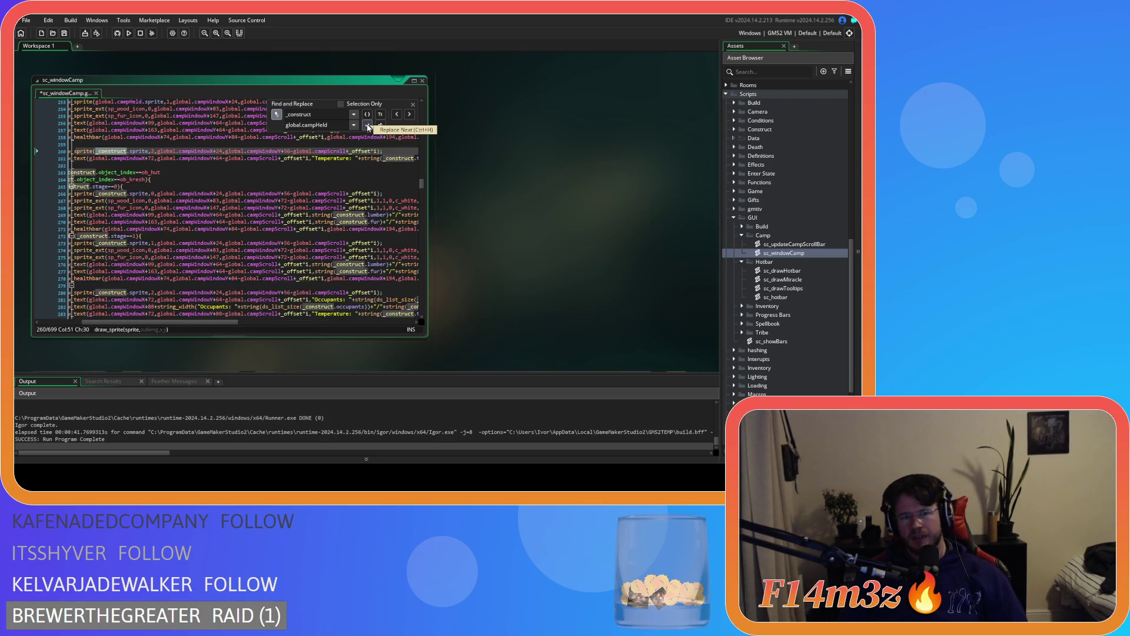
{"action": "left_click", "coordinate": [367, 126]}
{"action": "left_click", "coordinate": [367, 126]}
{"action": "left_click", "coordinate": [367, 125]}
{"action": "left_click", "coordinate": [368, 125]}
{"action": "left_click", "coordinate": [368, 125]}
{"action": "left_click", "coordinate": [368, 125]}
{"action": "left_click", "coordinate": [367, 126]}
{"action": "left_click", "coordinate": [367, 125]}
{"action": "left_click", "coordinate": [368, 126]}
{"action": "left_click", "coordinate": [367, 125]}
{"action": "left_click", "coordinate": [368, 126]}
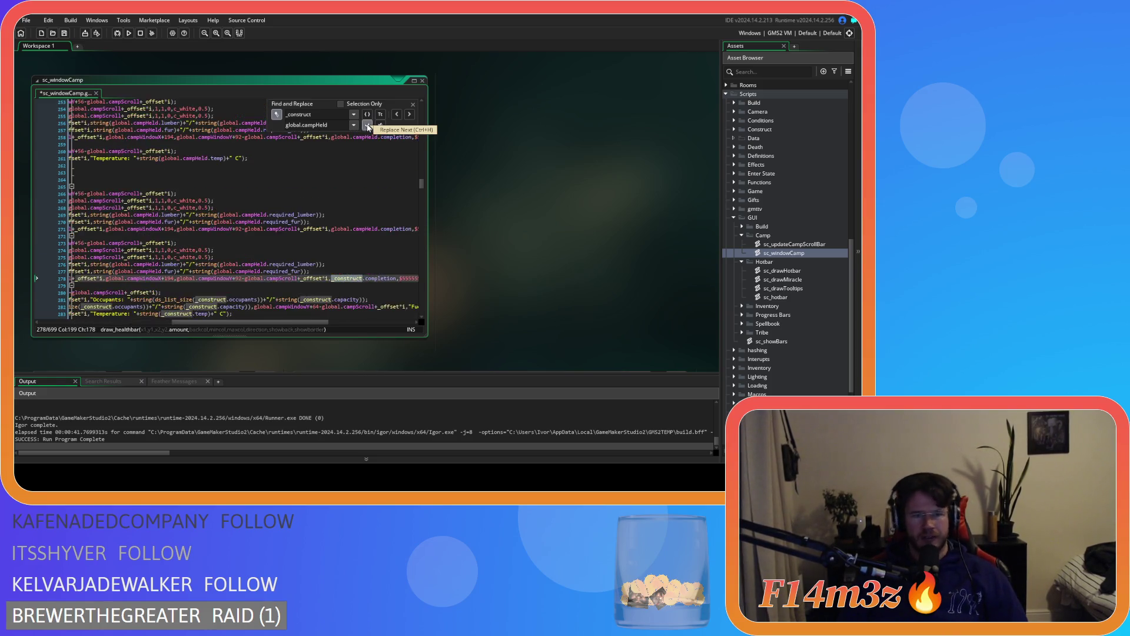
{"action": "left_click", "coordinate": [367, 125]}
{"action": "left_click", "coordinate": [367, 125]}
{"action": "left_click", "coordinate": [367, 125]}
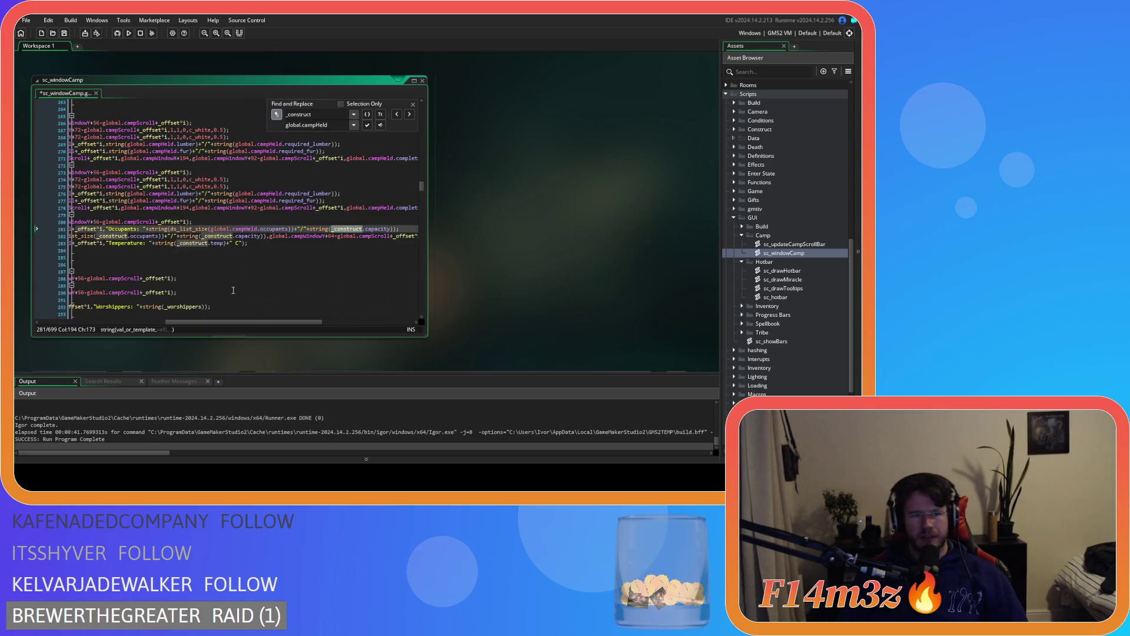
{"action": "left_click_drag", "start_coordinate": [211, 322], "coordinate": [80, 322]}
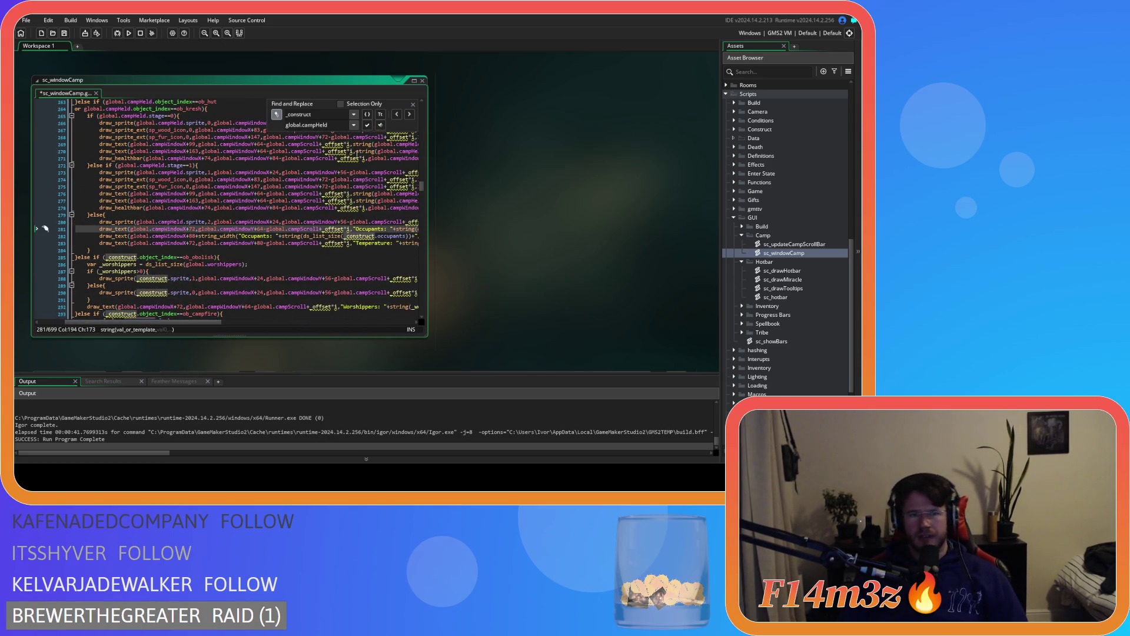
{"action": "left_click", "coordinate": [367, 125]}
{"action": "left_click", "coordinate": [367, 125]}
{"action": "left_click", "coordinate": [367, 125]}
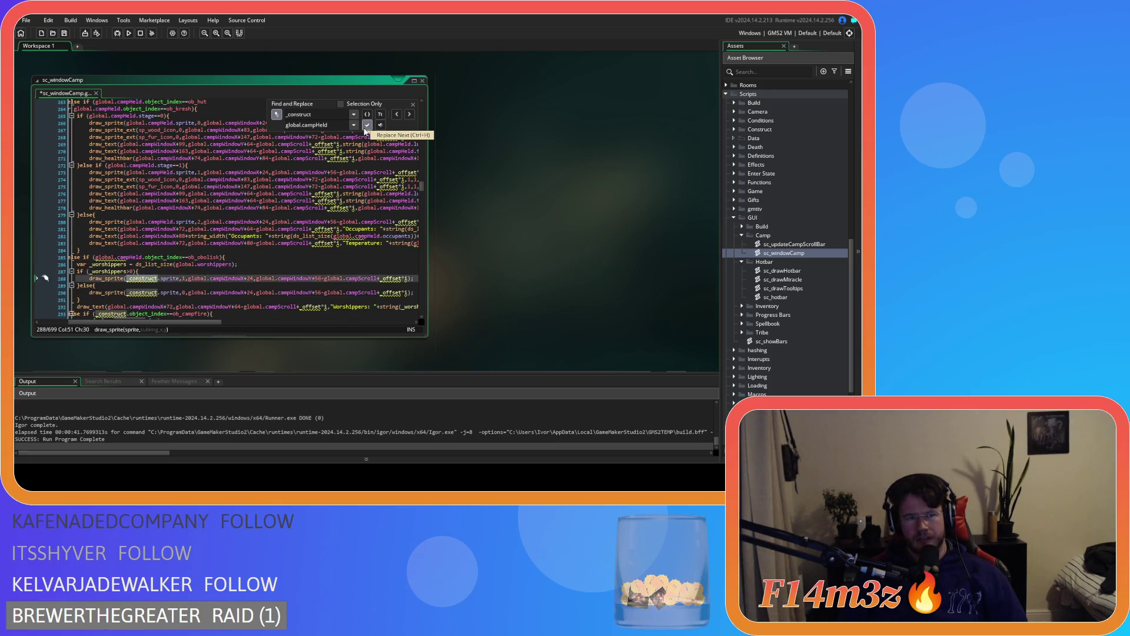
{"action": "left_click", "coordinate": [367, 125]}
{"action": "left_click", "coordinate": [367, 125]}
{"action": "left_click", "coordinate": [367, 126]}
{"action": "scroll", "coordinate": [342, 165], "scroll_direction": "down", "scroll_amount": 7}
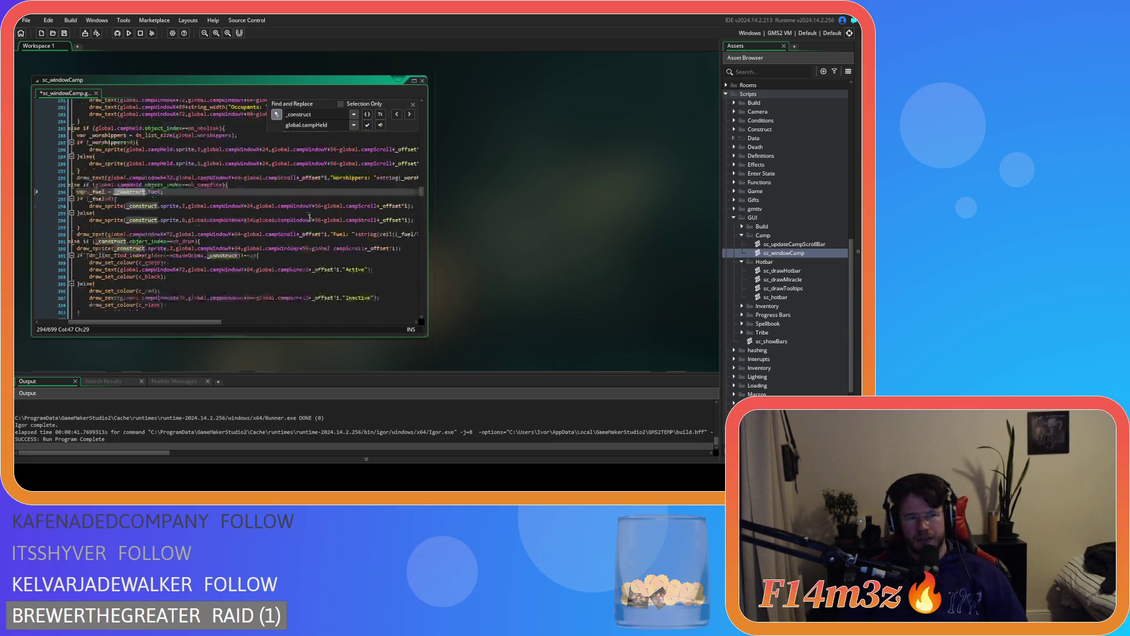
{"action": "left_click", "coordinate": [367, 126]}
{"action": "left_click", "coordinate": [367, 125]}
{"action": "left_click", "coordinate": [367, 125]}
{"action": "left_click", "coordinate": [367, 126]}
{"action": "left_click", "coordinate": [367, 126]}
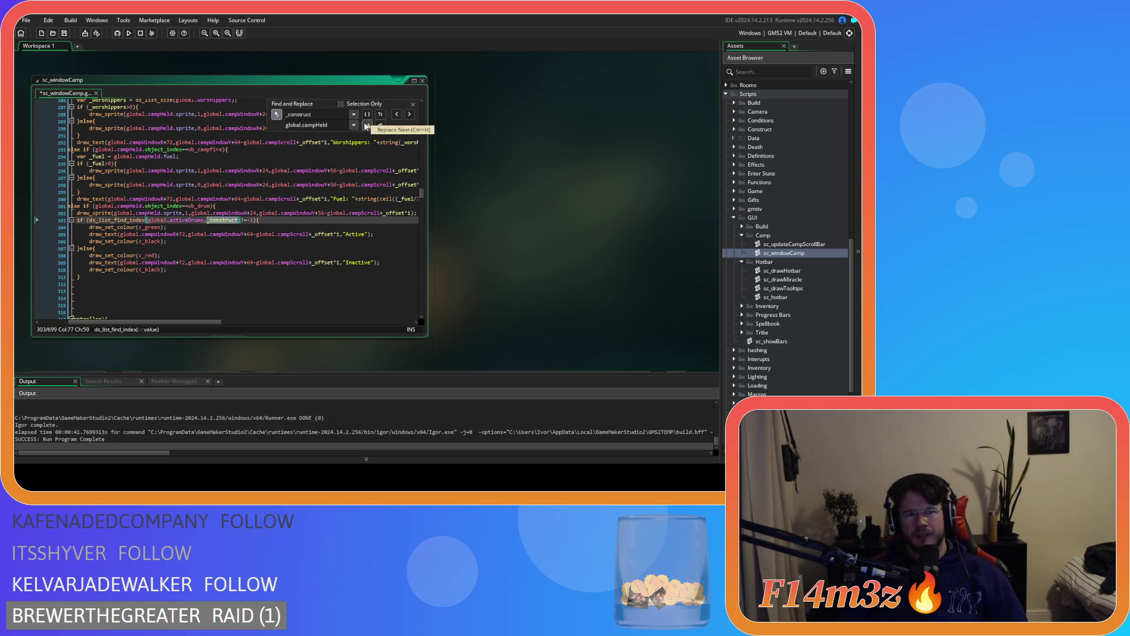
{"action": "left_click", "coordinate": [367, 126]}
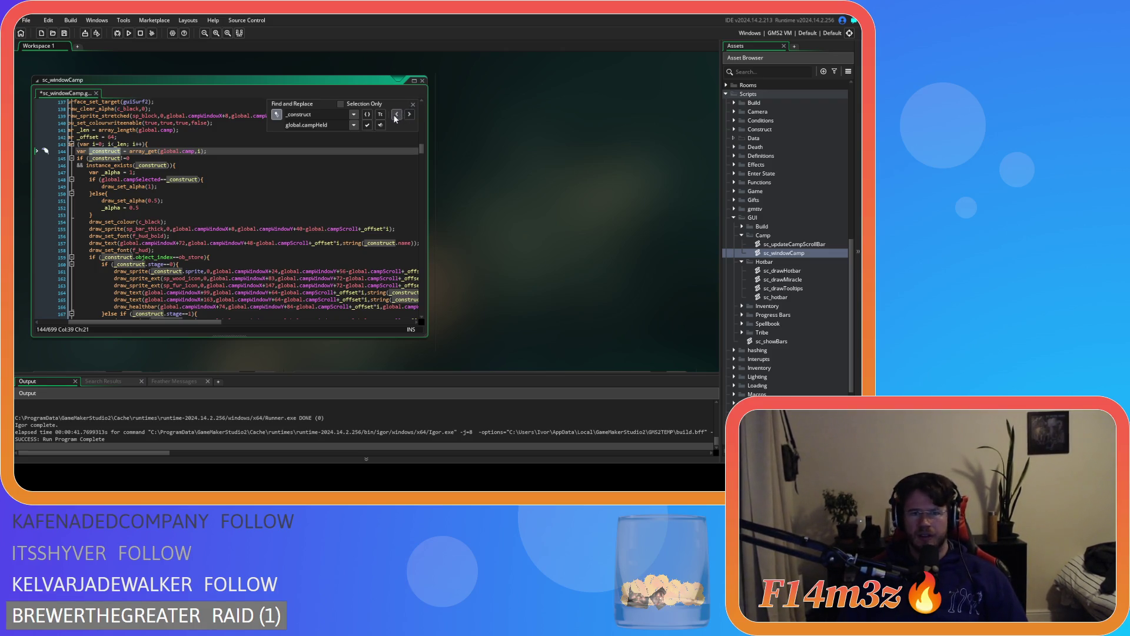
Return to the held-tent code near line 303 and save sc_windowCamp
{"action": "left_click", "coordinate": [311, 189]}
{"action": "key", "text": "ctrl+z"}
{"action": "key", "text": "ctrl+z"}
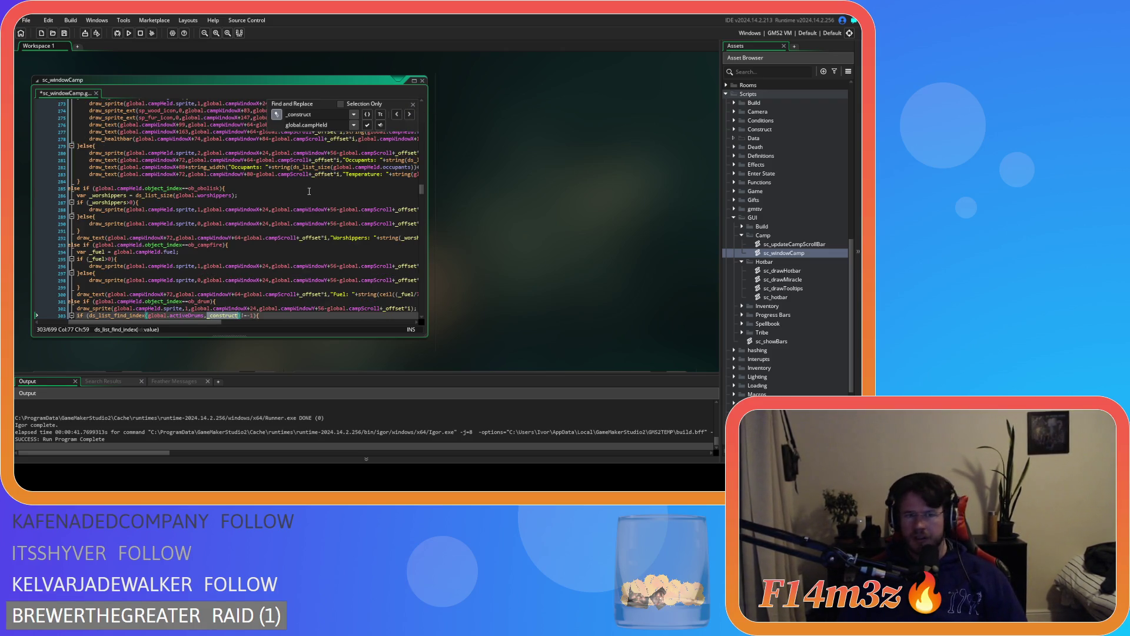
{"action": "scroll", "coordinate": [281, 225], "scroll_direction": "down", "scroll_amount": 2}
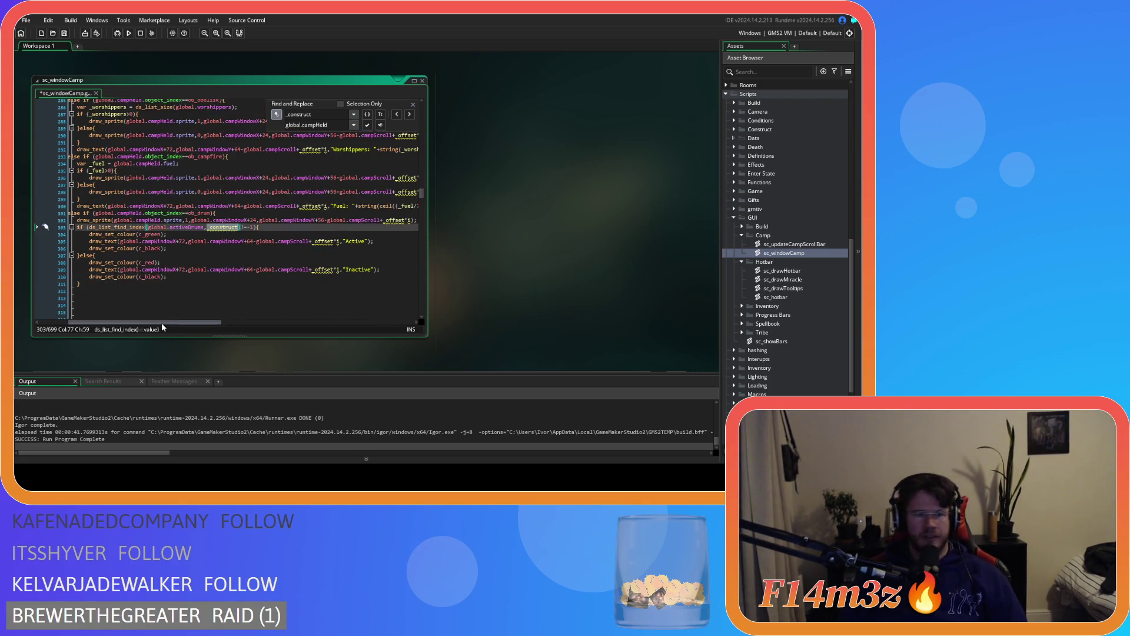
{"action": "left_click_drag", "start_coordinate": [161, 323], "coordinate": [131, 323]}
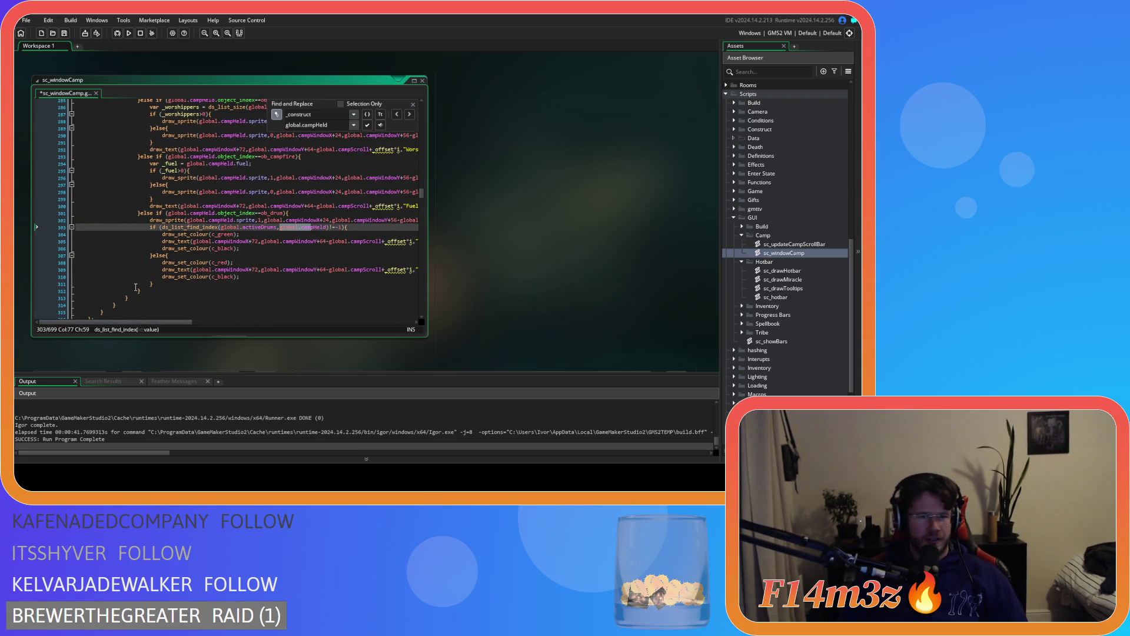
{"action": "left_click", "coordinate": [238, 248]}
{"action": "key", "text": "ctrl+s"}
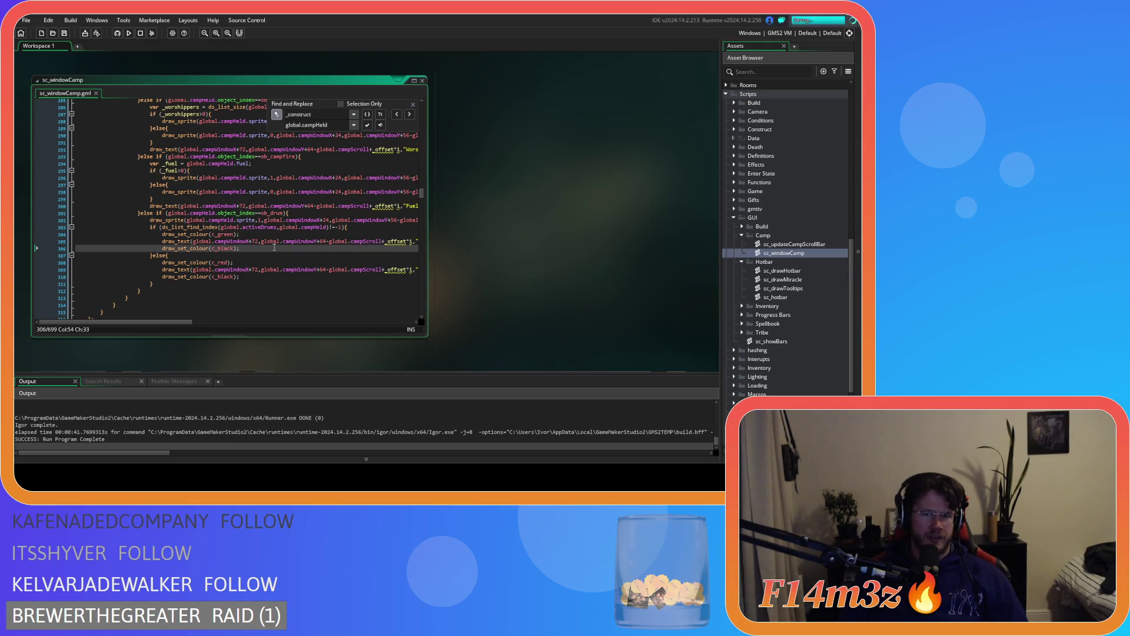
{"action": "scroll", "coordinate": [354, 224], "scroll_direction": "up", "scroll_amount": 20}
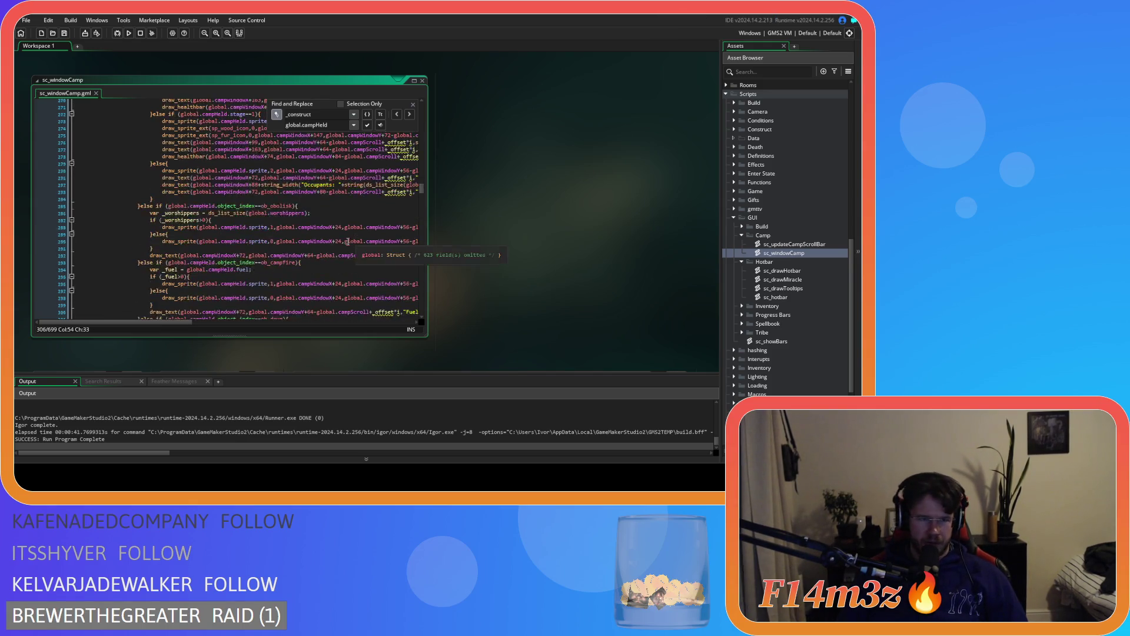
{"action": "scroll", "coordinate": [315, 242], "scroll_direction": "up", "scroll_amount": 20}
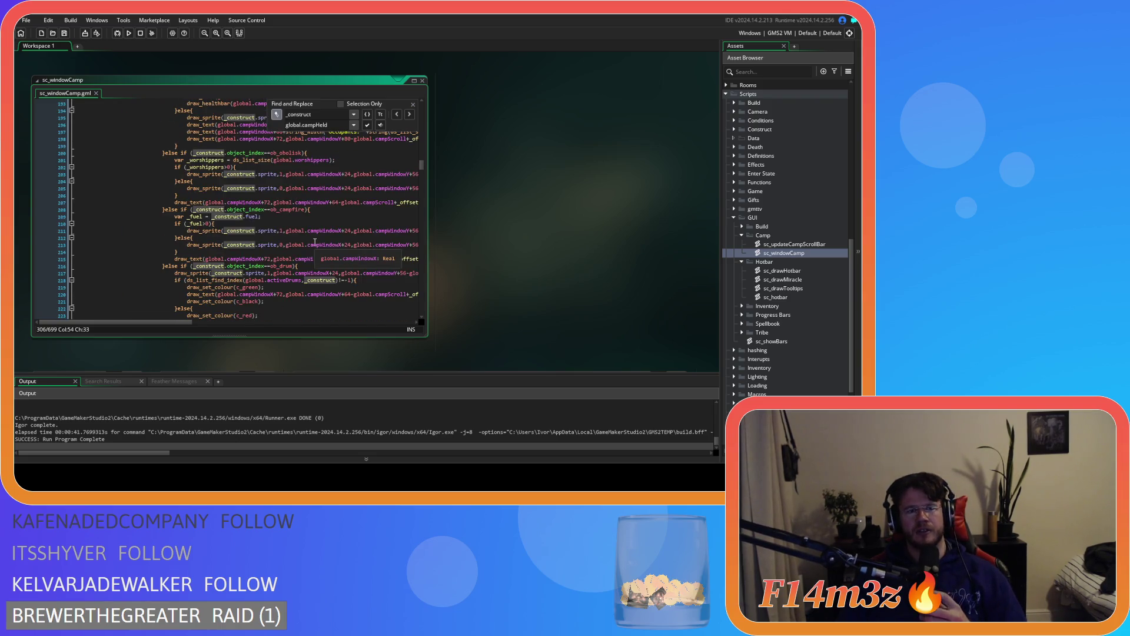
{"action": "scroll", "coordinate": [315, 242], "scroll_direction": "up", "scroll_amount": 6}
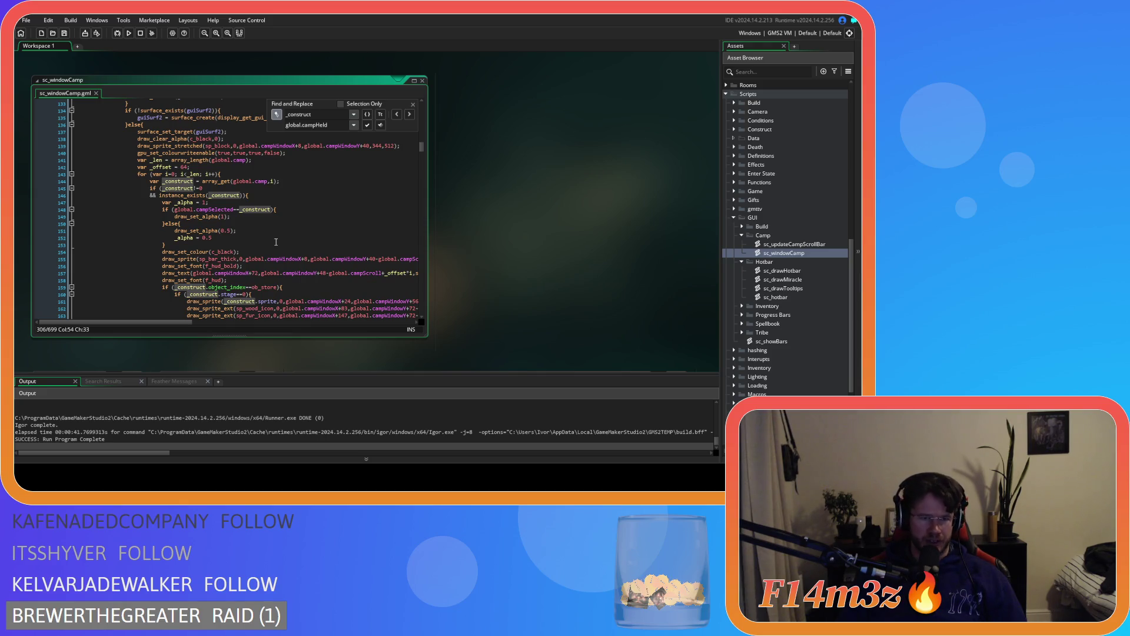
{"action": "scroll", "coordinate": [276, 242], "scroll_direction": "down", "scroll_amount": 5}
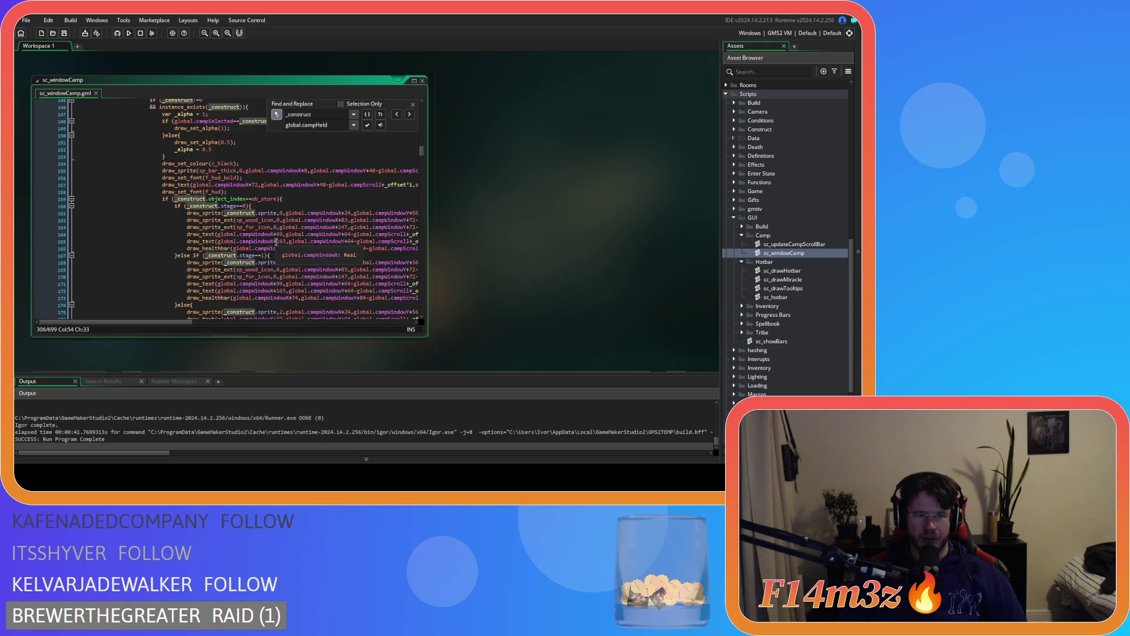
Close the find bar, select +_offset*i on line 240 and search for it
{"action": "left_click", "coordinate": [413, 107]}
{"action": "scroll", "coordinate": [257, 237], "scroll_direction": "down", "scroll_amount": 8}
{"action": "scroll", "coordinate": [256, 237], "scroll_direction": "down", "scroll_amount": 19}
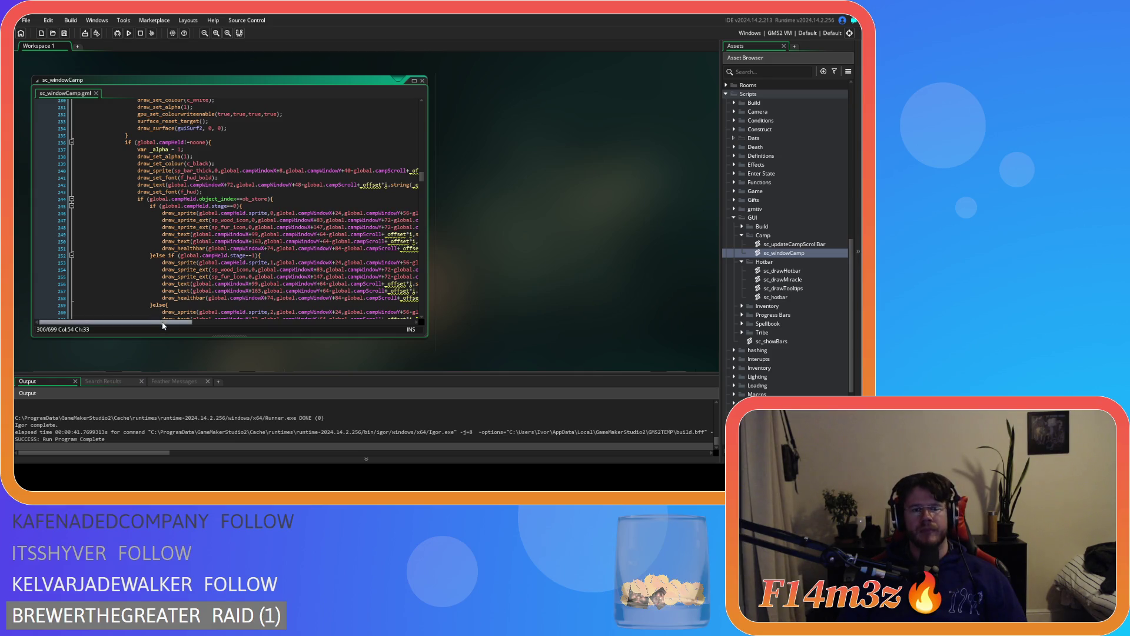
{"action": "scroll", "coordinate": [276, 209], "scroll_direction": "right", "scroll_amount": 4}
{"action": "left_click_drag", "start_coordinate": [265, 171], "coordinate": [294, 172]}
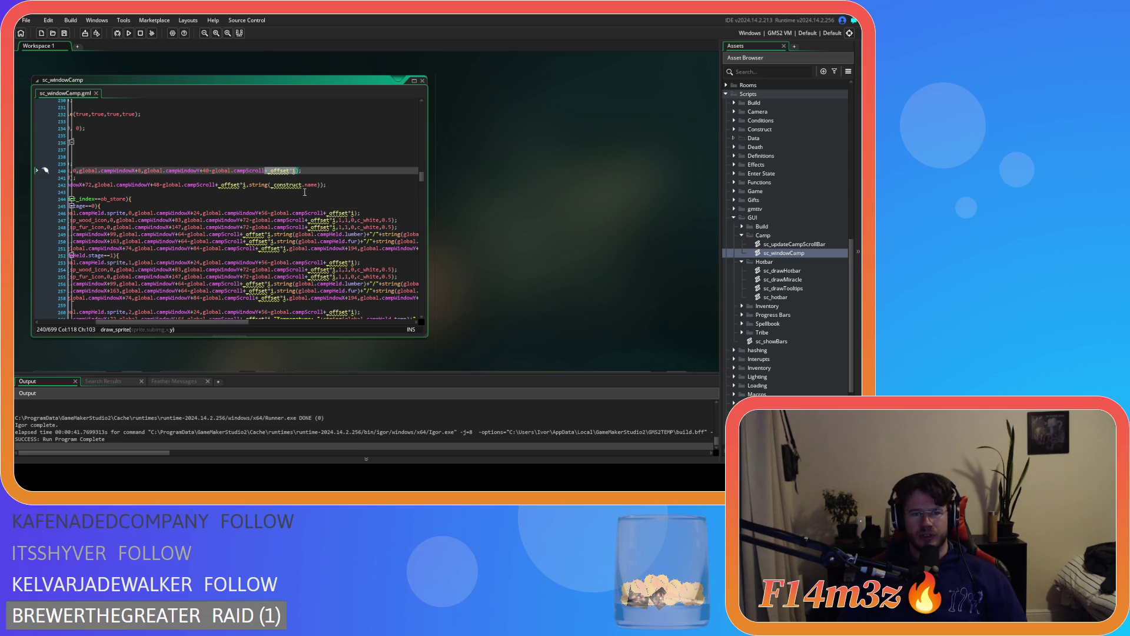
{"action": "key", "text": "ctrl+f"}
Replace every +_offset*i in the held-tent drawing lines with nothing
{"action": "left_click", "coordinate": [277, 115]}
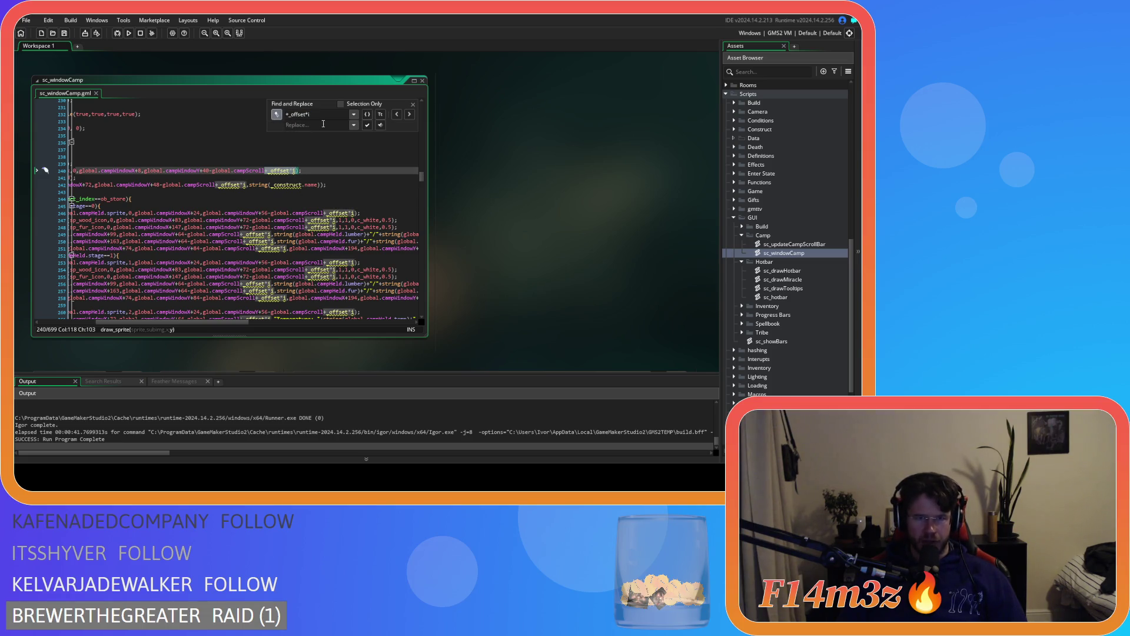
{"action": "left_click", "coordinate": [367, 120]}
{"action": "left_click", "coordinate": [382, 126]}
{"action": "double_click", "coordinate": [368, 127]}
{"action": "double_click", "coordinate": [368, 127]}
{"action": "double_click", "coordinate": [368, 127]}
{"action": "double_click", "coordinate": [368, 127]}
{"action": "double_click", "coordinate": [368, 127]}
{"action": "double_click", "coordinate": [368, 127]}
{"action": "double_click", "coordinate": [368, 127]}
{"action": "double_click", "coordinate": [368, 127]}
{"action": "double_click", "coordinate": [368, 127]}
{"action": "double_click", "coordinate": [368, 127]}
{"action": "double_click", "coordinate": [368, 127]}
{"action": "double_click", "coordinate": [368, 127]}
{"action": "double_click", "coordinate": [368, 127]}
{"action": "double_click", "coordinate": [368, 127]}
{"action": "double_click", "coordinate": [368, 127]}
{"action": "double_click", "coordinate": [368, 127]}
{"action": "double_click", "coordinate": [368, 127]}
{"action": "double_click", "coordinate": [368, 127]}
{"action": "double_click", "coordinate": [368, 128]}
{"action": "double_click", "coordinate": [368, 128]}
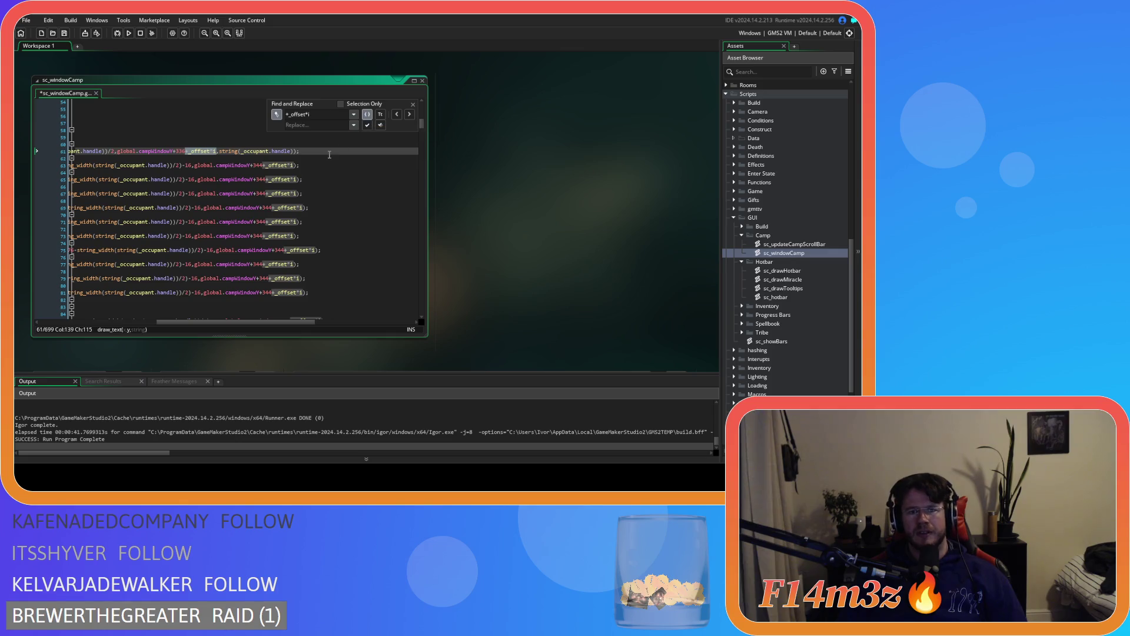
Undo the final removal and close the Find and Replace panel
{"action": "key", "text": "ctrl+z"}
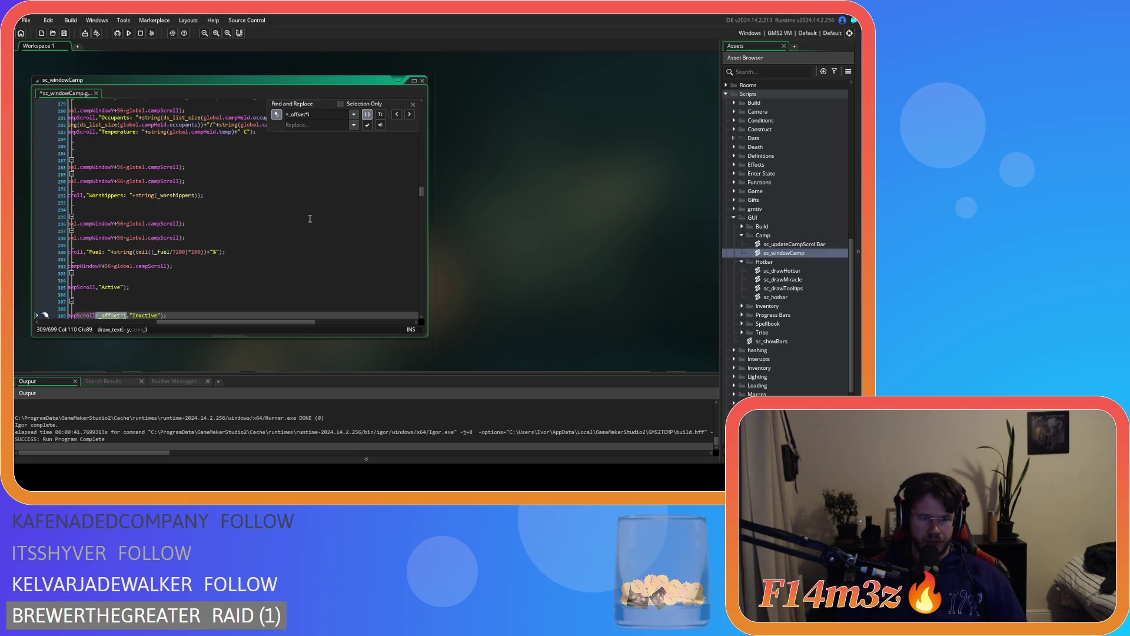
{"action": "left_click", "coordinate": [414, 104]}
{"action": "left_click_drag", "start_coordinate": [246, 323], "coordinate": [136, 322]}
{"action": "scroll", "coordinate": [204, 262], "scroll_direction": "down", "scroll_amount": 3}
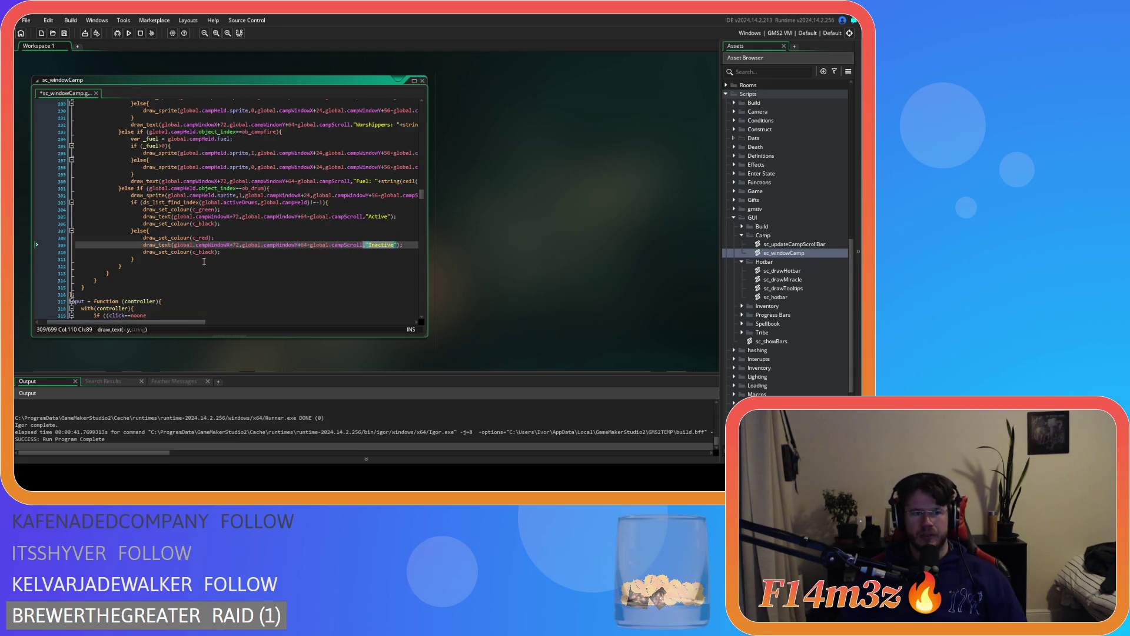
{"action": "scroll", "coordinate": [203, 261], "scroll_direction": "up", "scroll_amount": 20}
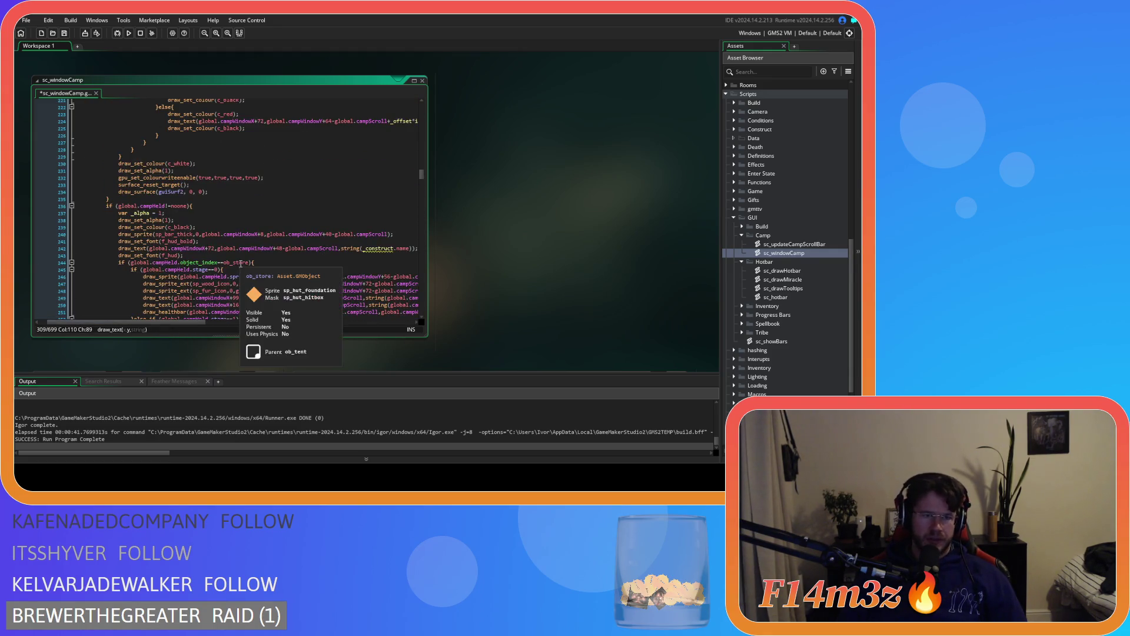
{"action": "key", "text": "ctrl+s"}
{"action": "scroll", "coordinate": [253, 271], "scroll_direction": "down", "scroll_amount": 5}
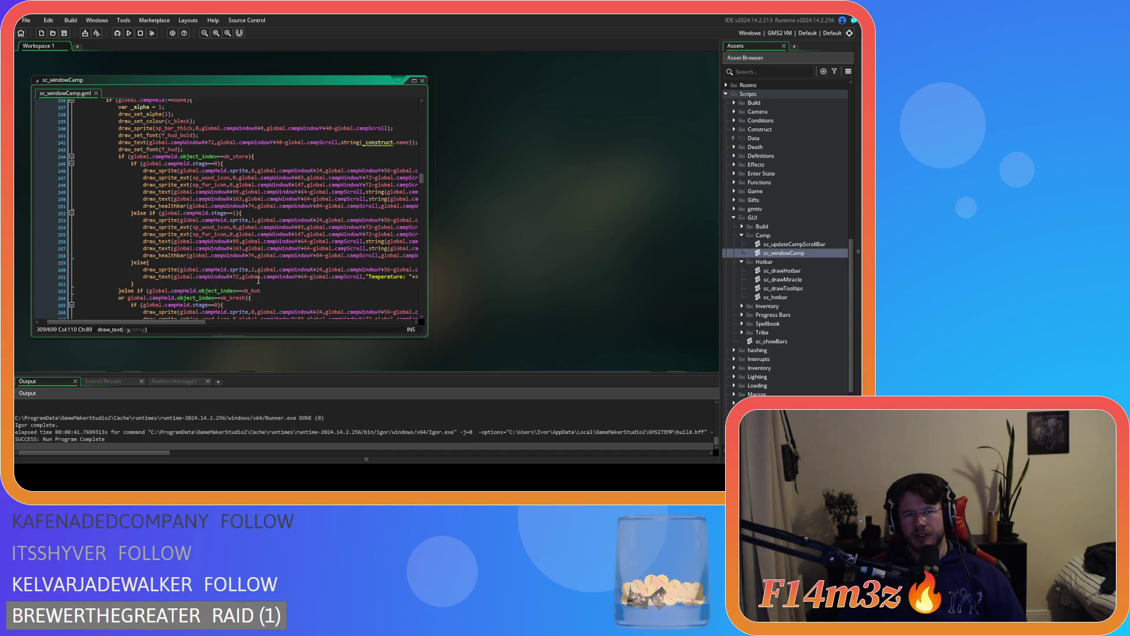
{"action": "scroll", "coordinate": [214, 238], "scroll_direction": "up", "scroll_amount": 2}
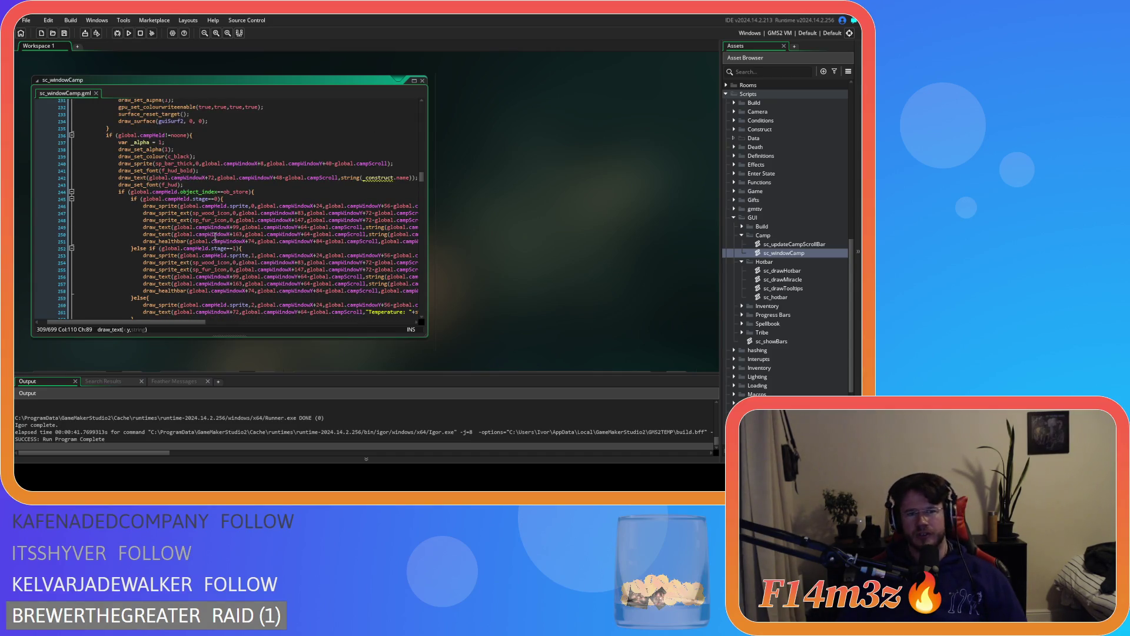
{"action": "scroll", "coordinate": [230, 232], "scroll_direction": "up", "scroll_amount": 3}
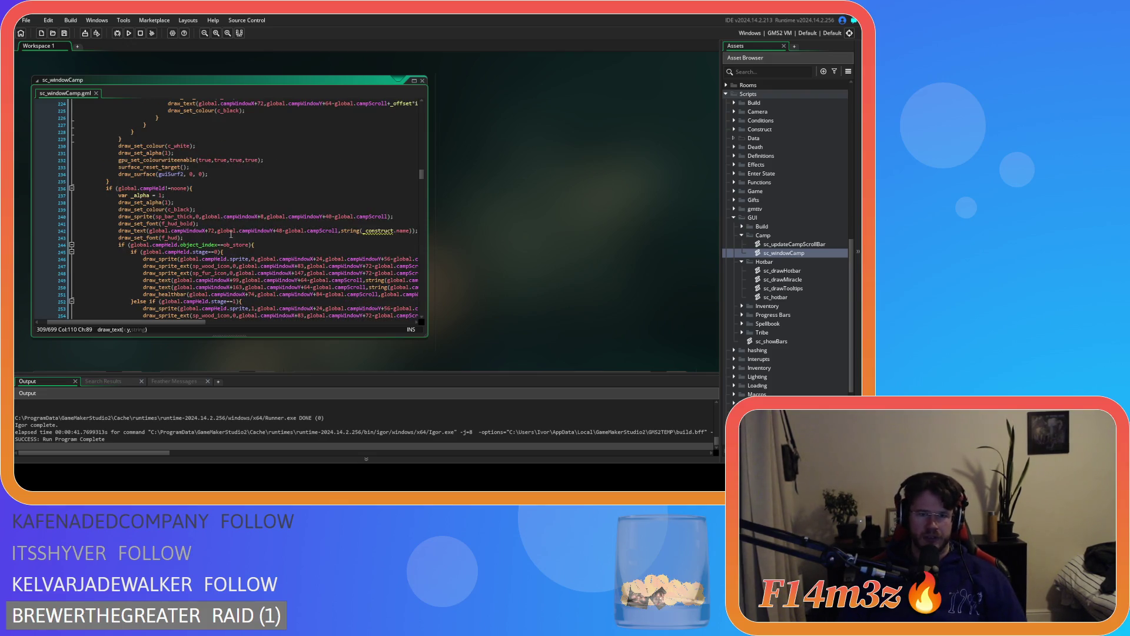
{"action": "scroll", "coordinate": [219, 292], "scroll_direction": "up", "scroll_amount": 3}
{"action": "scroll", "coordinate": [233, 283], "scroll_direction": "up", "scroll_amount": 20}
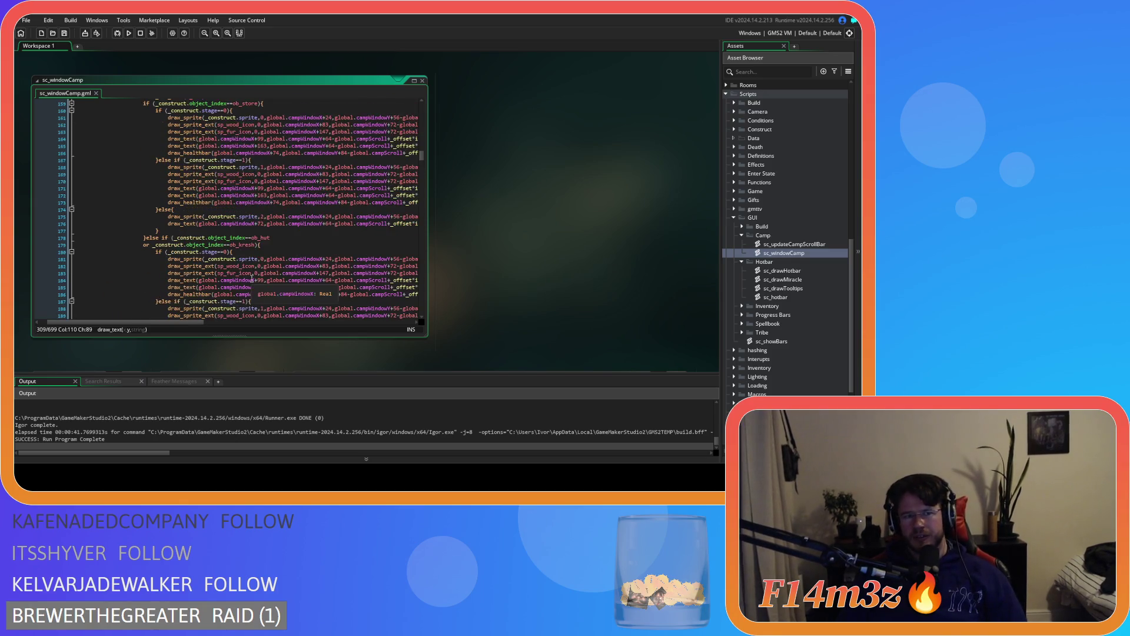
{"action": "scroll", "coordinate": [251, 278], "scroll_direction": "down", "scroll_amount": 20}
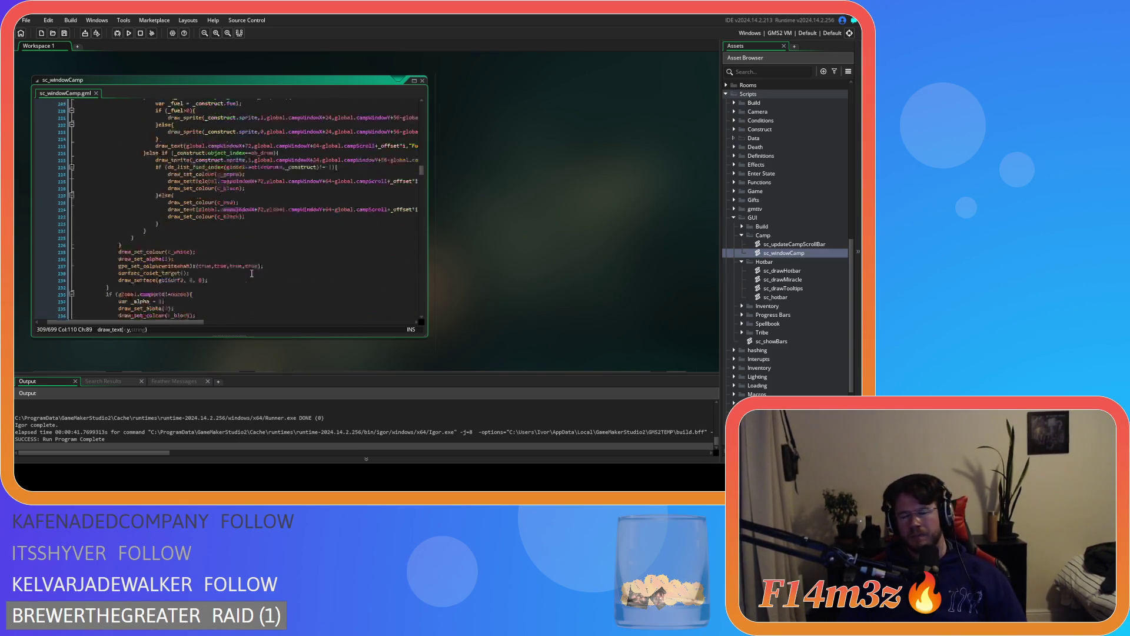
{"action": "scroll", "coordinate": [252, 274], "scroll_direction": "down", "scroll_amount": 2}
{"action": "left_click_drag", "start_coordinate": [238, 199], "coordinate": [123, 193]}
{"action": "key", "text": "ctrl+c"}
{"action": "scroll", "coordinate": [208, 199], "scroll_direction": "up", "scroll_amount": 20}
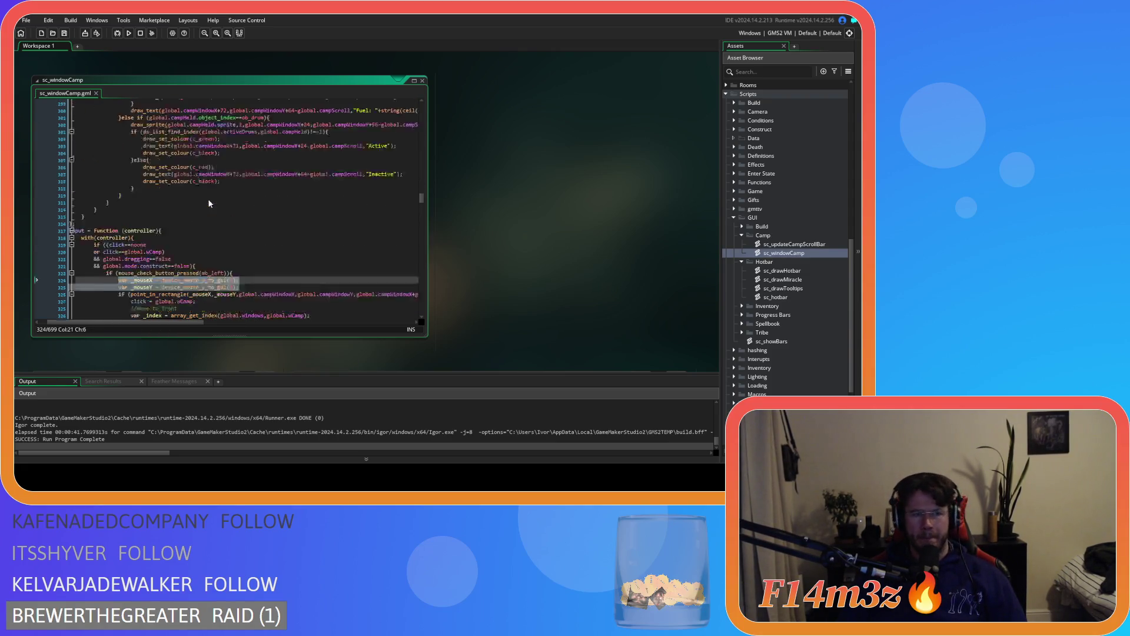
{"action": "scroll", "coordinate": [247, 235], "scroll_direction": "up", "scroll_amount": 7}
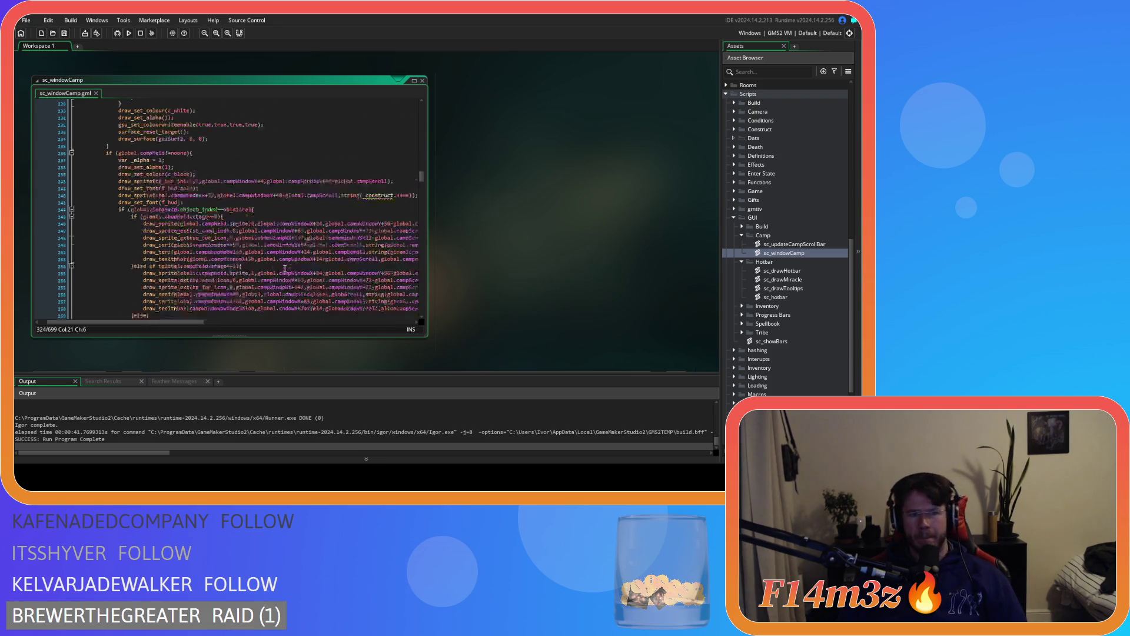
{"action": "left_click", "coordinate": [212, 206]}
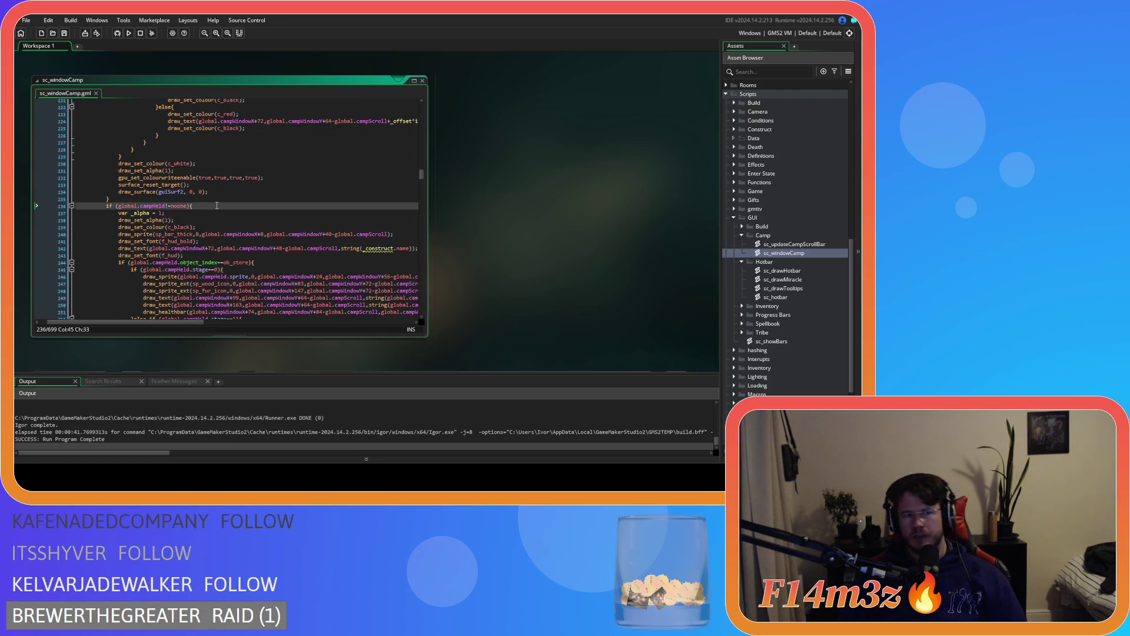
Paste 'var _mouseX = device_mouse_x_to_gui(0);' and 'var _mouseY = device_mouse_y_to_gui(0);' after line 236
{"action": "key", "text": "Return"}
{"action": "key", "text": "ctrl+v"}
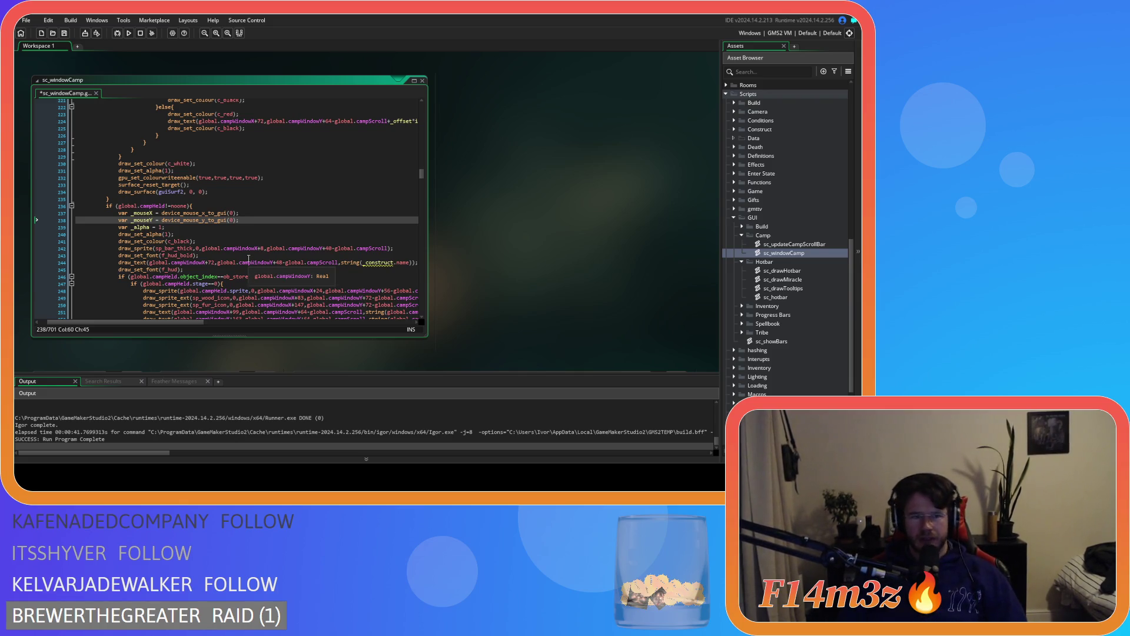
{"action": "mouse_move", "coordinate": [169, 210]}
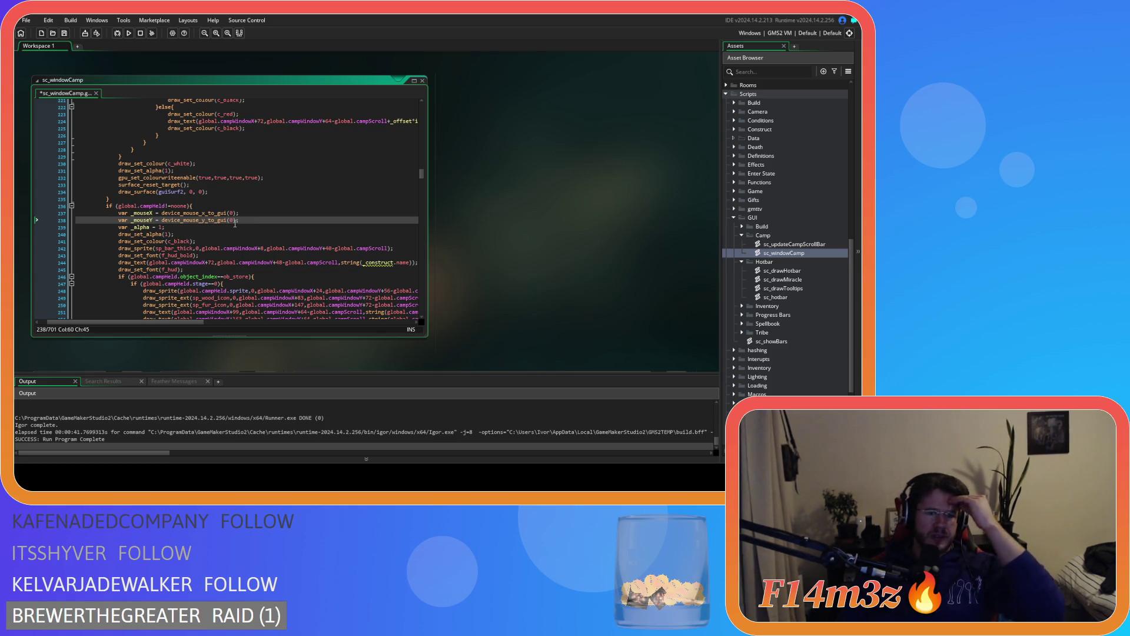
{"action": "scroll", "coordinate": [267, 251], "scroll_direction": "down", "scroll_amount": 2}
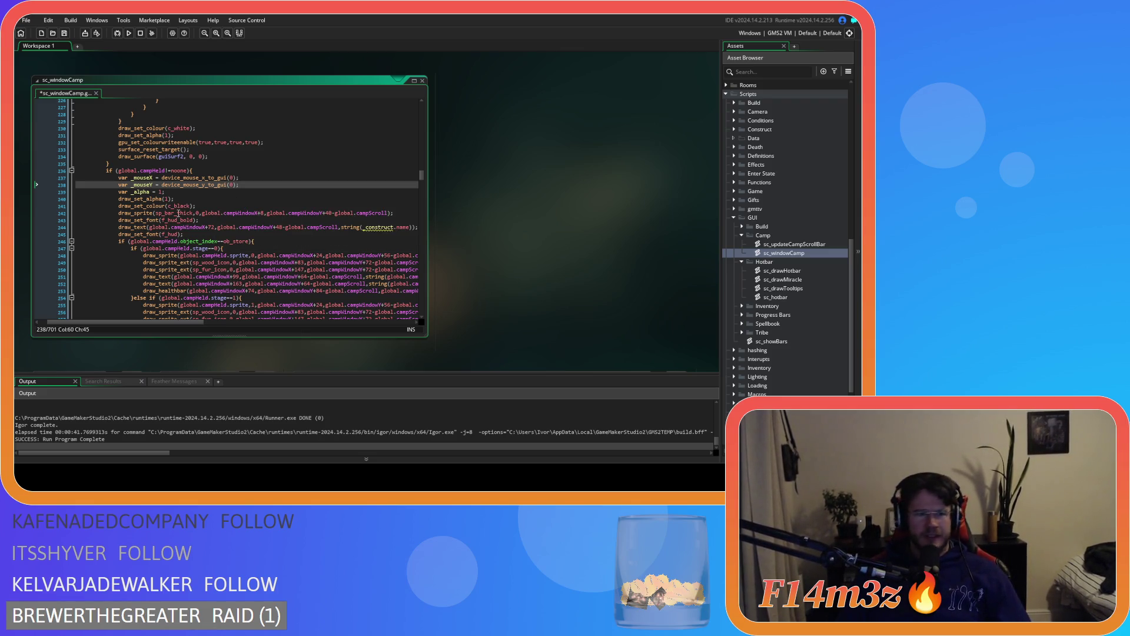
{"action": "mouse_move", "coordinate": [179, 214]}
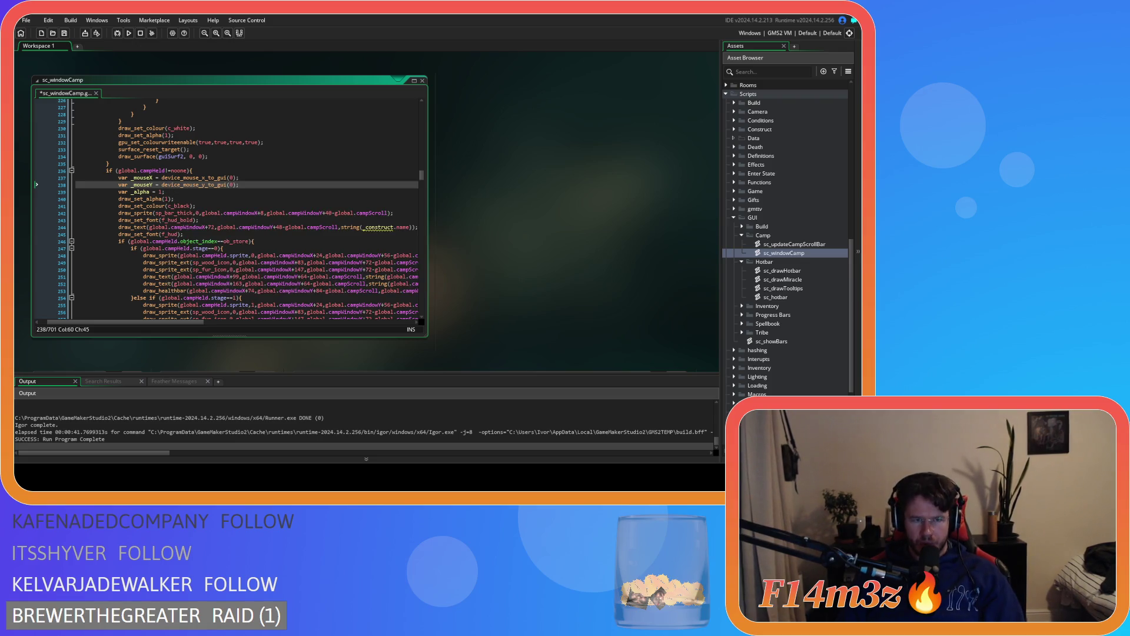
{"action": "left_click", "coordinate": [248, 178]}
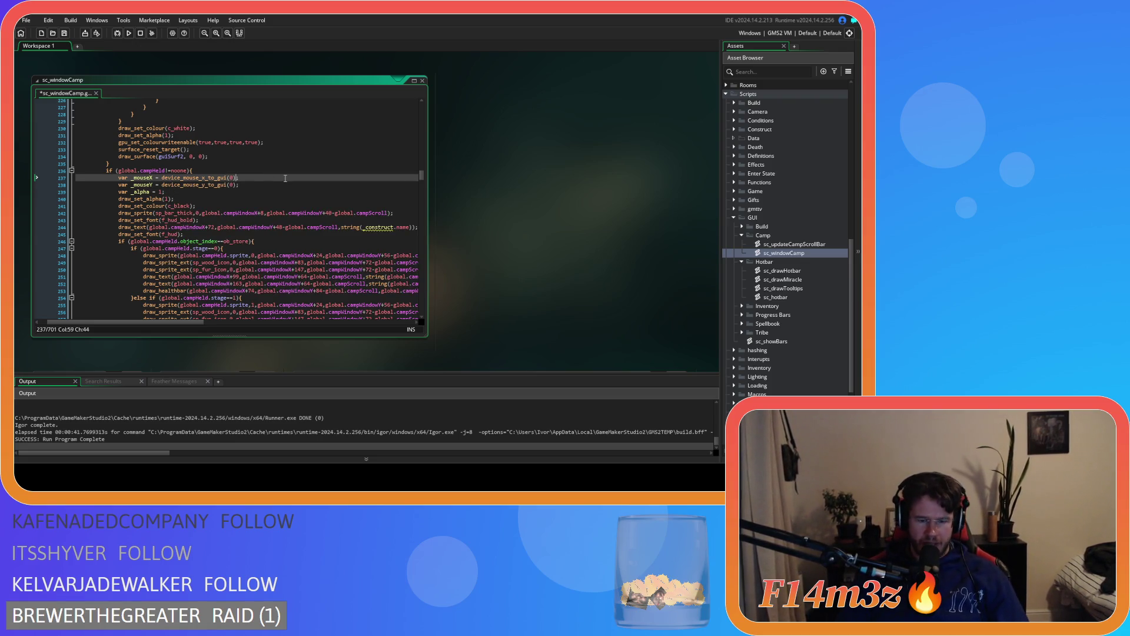
Subtract 172 from _mouseX, swap _construct for global.campHeld in the held label, and save
{"action": "type", "text": "-172"}
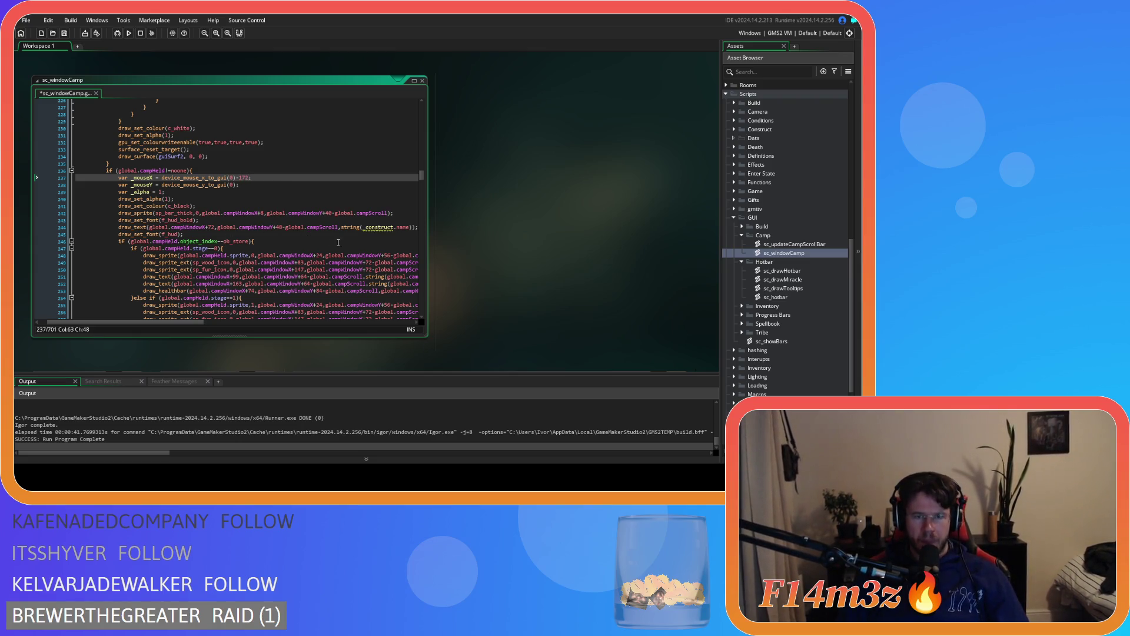
{"action": "left_click", "coordinate": [376, 227]}
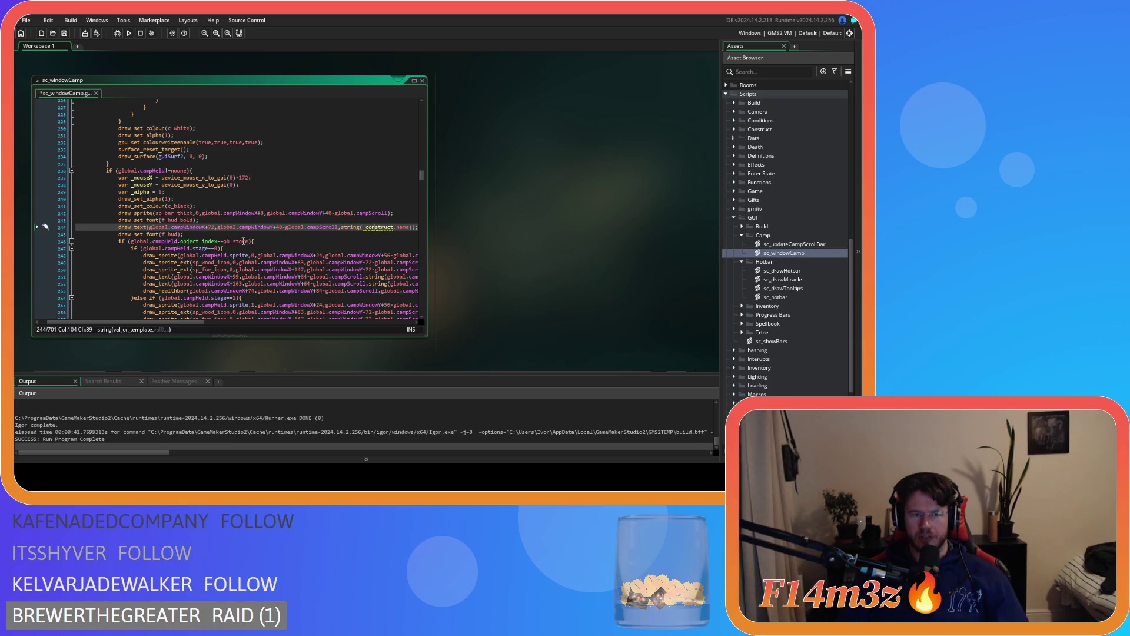
{"action": "left_click_drag", "start_coordinate": [115, 170], "coordinate": [168, 173]}
{"action": "key", "text": "ctrl+c"}
{"action": "double_click", "coordinate": [377, 227]}
{"action": "key", "text": "ctrl+v"}
{"action": "key", "text": "ctrl+s"}
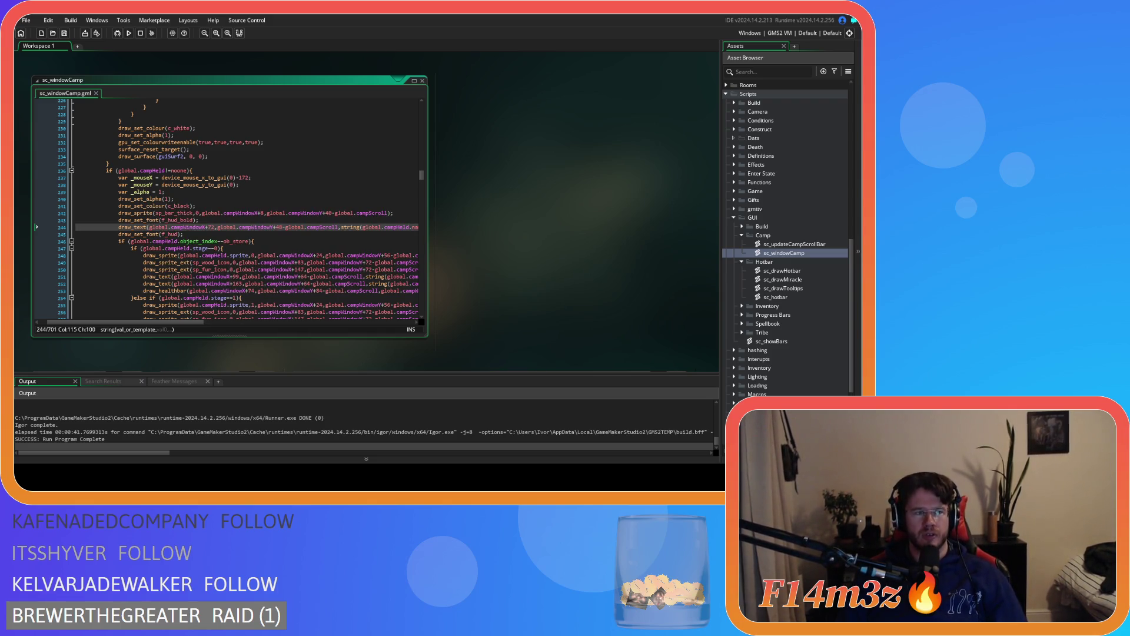
Make the _mouseY line subtract 32 and save the script
{"action": "left_click", "coordinate": [244, 186]}
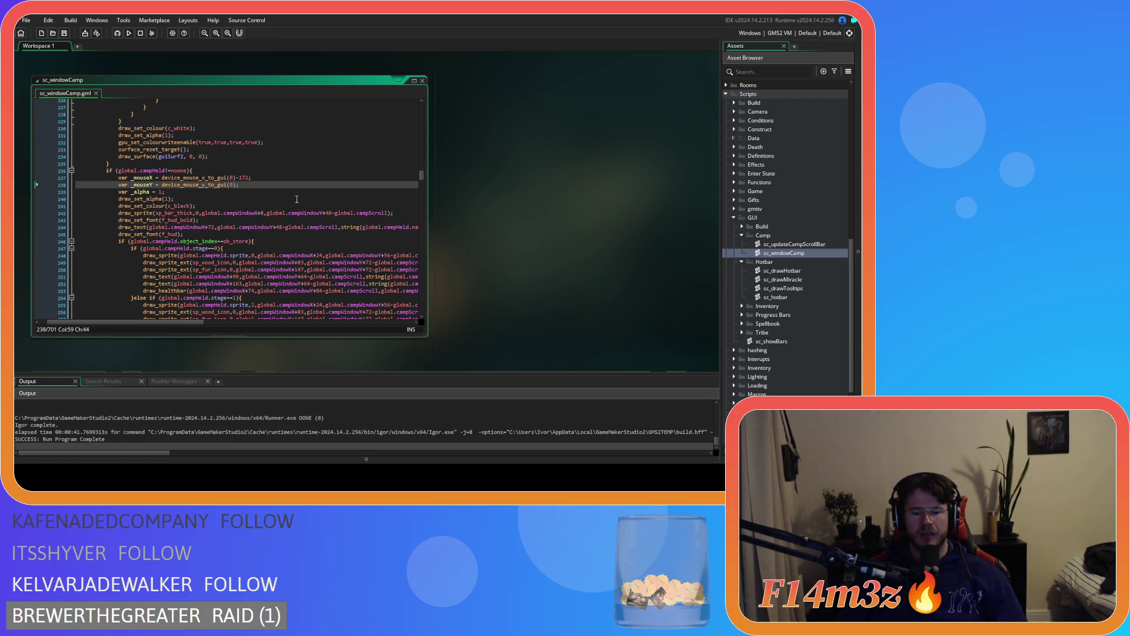
{"action": "type", "text": "-"}
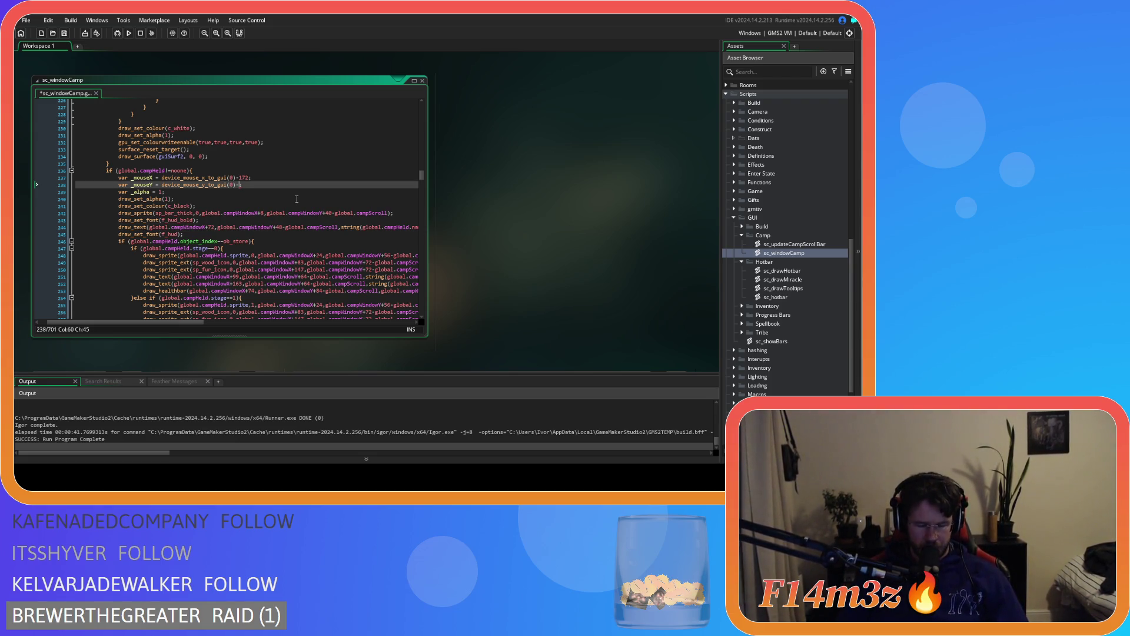
{"action": "type", "text": "2;"}
{"action": "key", "text": "ctrl+s"}
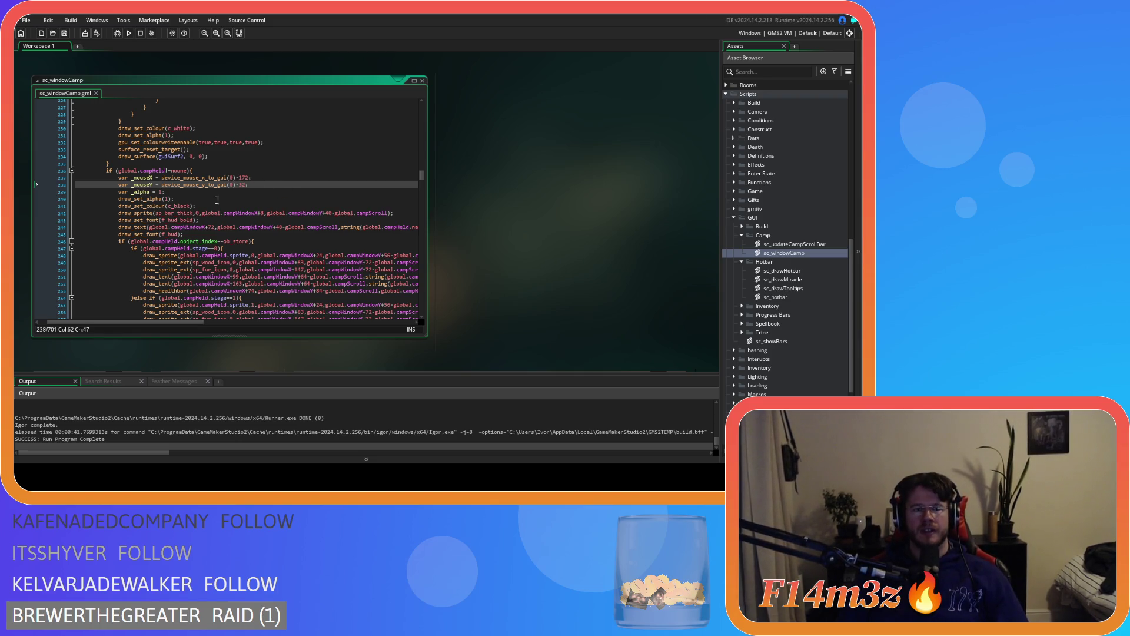
Search the script for global.campWindowX, starting from the tent sprite drawing on line 248
{"action": "double_click", "coordinate": [141, 177]}
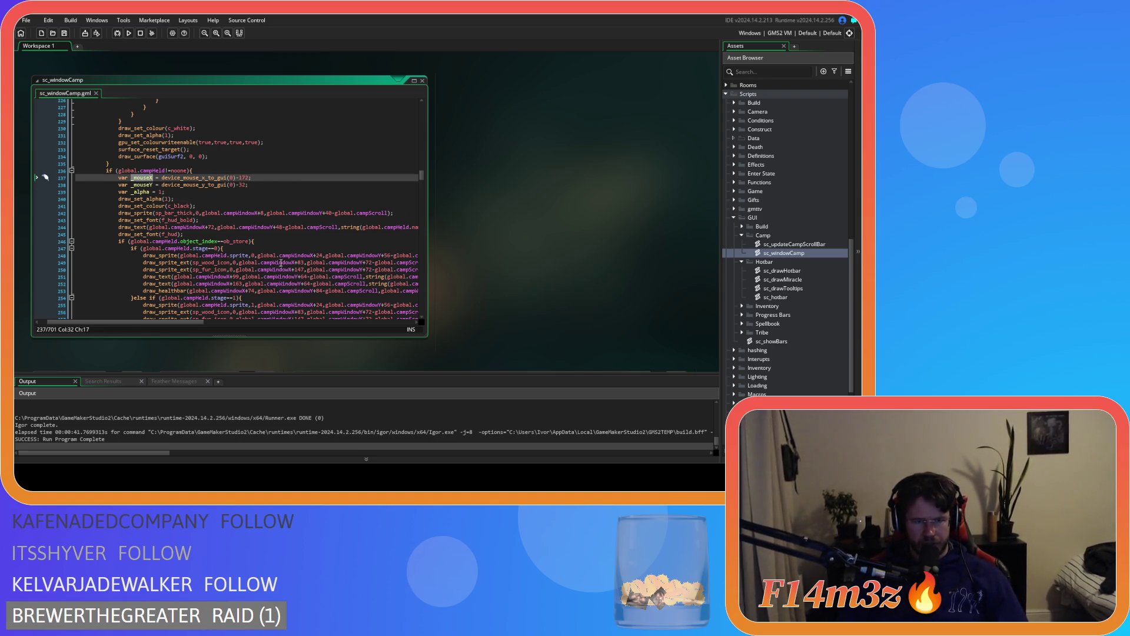
{"action": "left_click", "coordinate": [314, 256]}
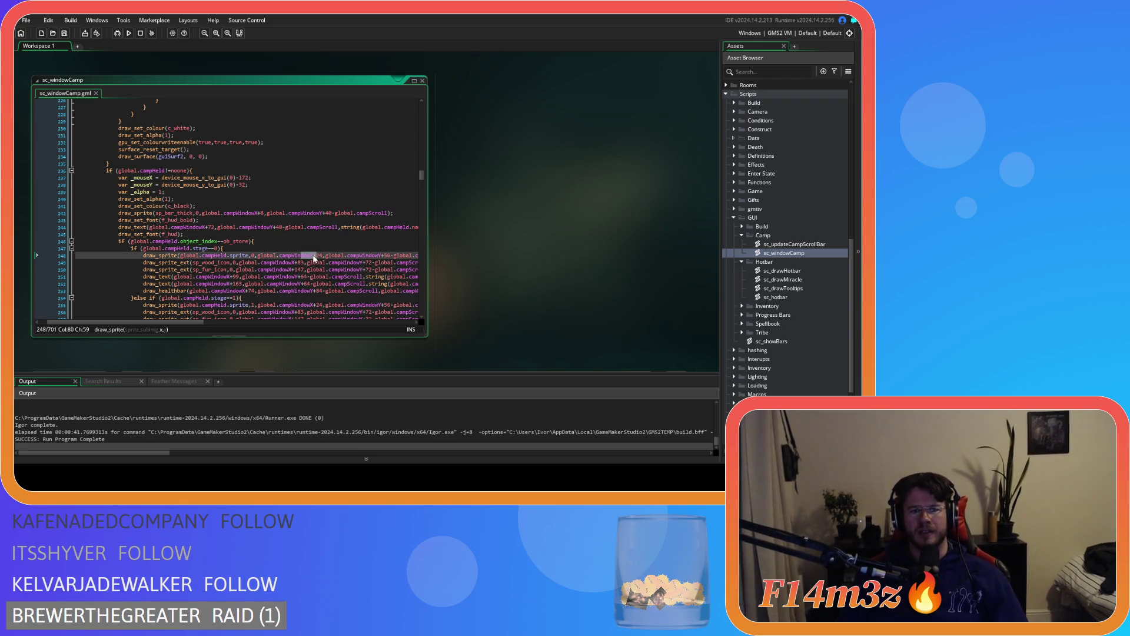
{"action": "mouse_move", "coordinate": [200, 322]}
{"action": "left_mouse_down"}
{"action": "mouse_move", "coordinate": [345, 325]}
{"action": "mouse_move", "coordinate": [206, 321]}
{"action": "left_mouse_up"}
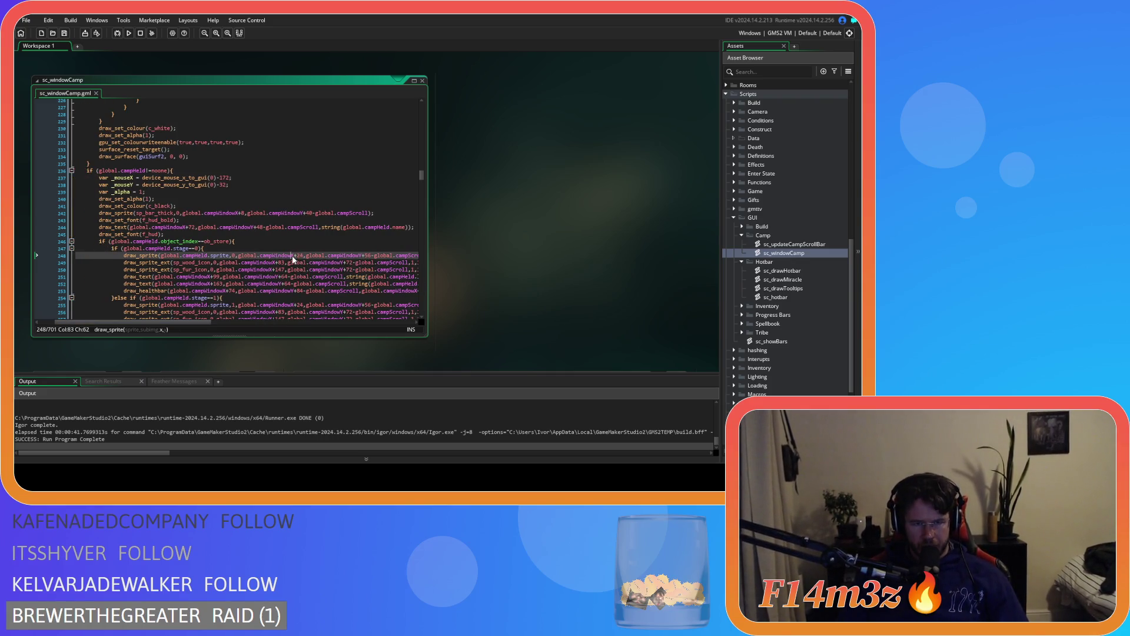
{"action": "left_click_drag", "start_coordinate": [290, 259], "coordinate": [239, 263]}
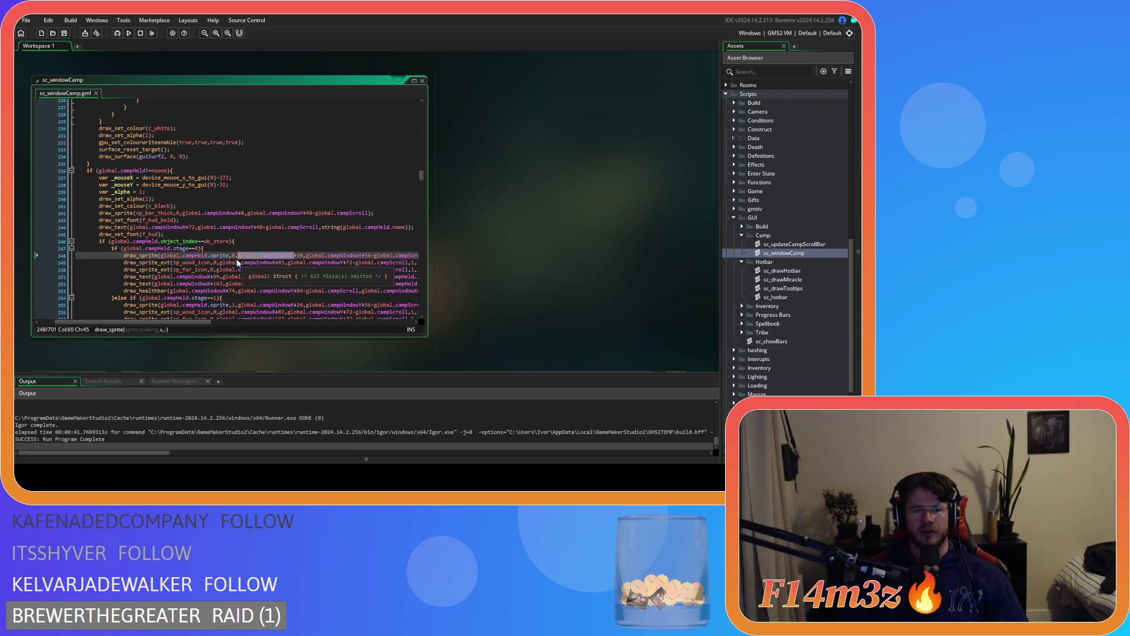
{"action": "key", "text": "ctrl+f"}
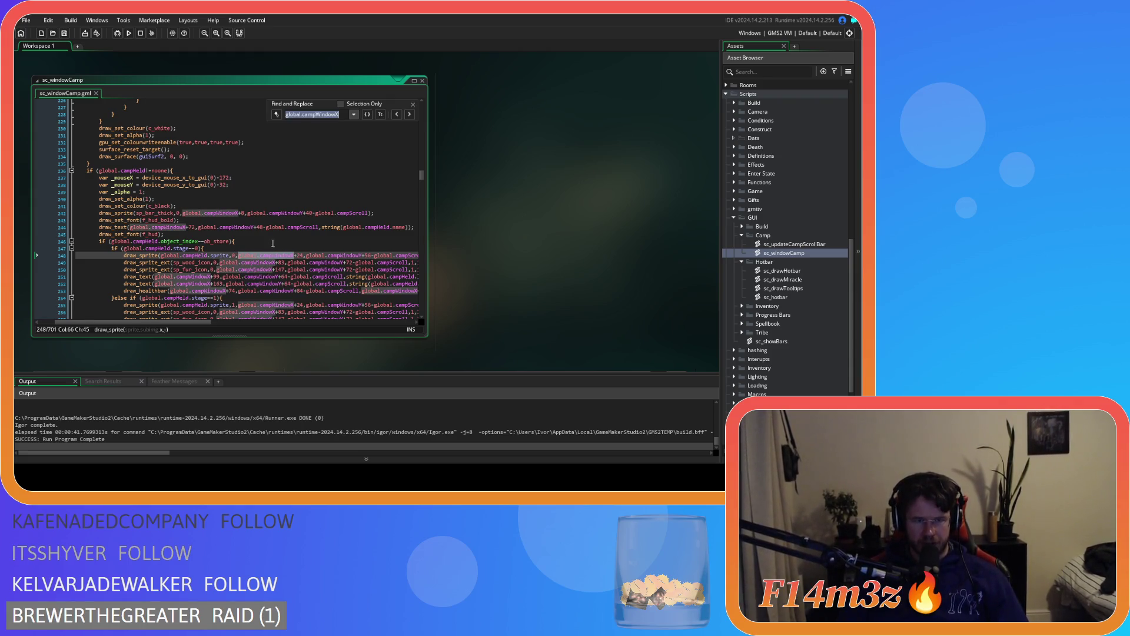
Replace each global.campWindowX in the held-construct drawing calls with _mouseX
{"action": "left_click", "coordinate": [276, 114]}
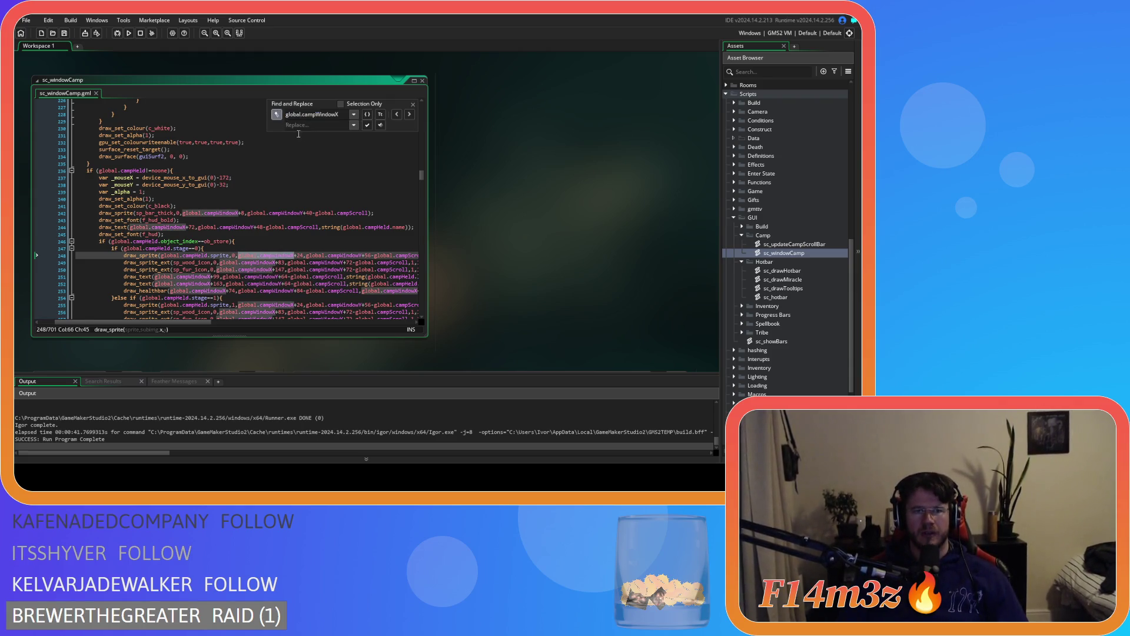
{"action": "left_click", "coordinate": [367, 126]}
{"action": "left_click", "coordinate": [367, 126]}
{"action": "left_click", "coordinate": [367, 126]}
{"action": "left_click", "coordinate": [367, 126]}
{"action": "left_click", "coordinate": [366, 126]}
{"action": "left_click", "coordinate": [367, 125]}
{"action": "left_click", "coordinate": [367, 126]}
{"action": "left_click", "coordinate": [367, 126]}
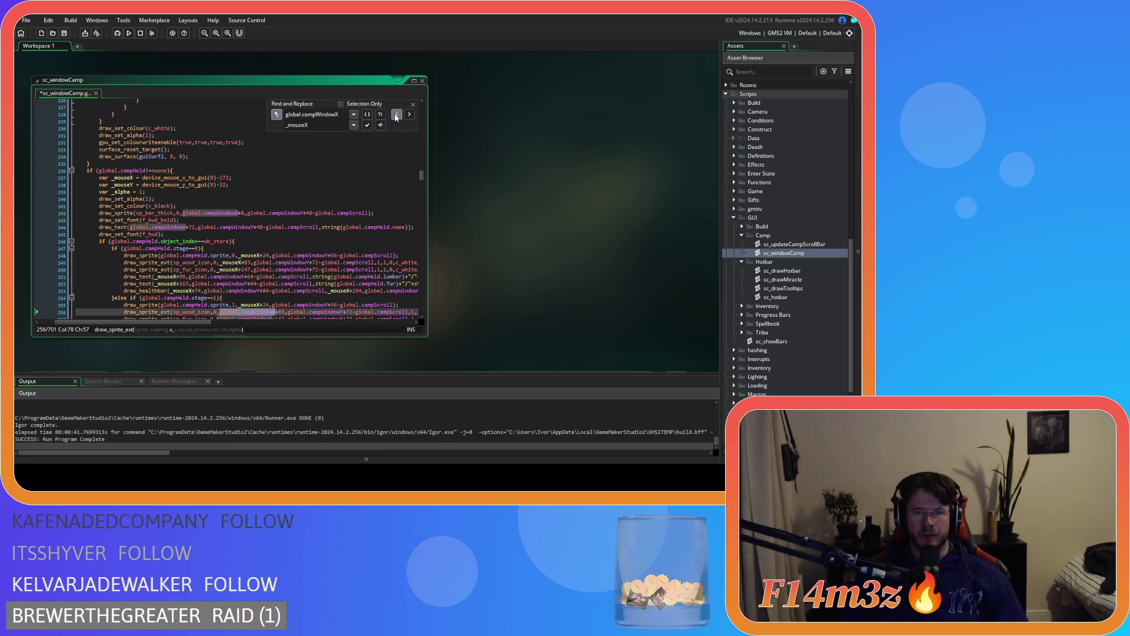
{"action": "left_click", "coordinate": [397, 115]}
{"action": "left_click", "coordinate": [396, 115]}
{"action": "left_click", "coordinate": [367, 126]}
{"action": "left_click", "coordinate": [367, 126]}
{"action": "left_click", "coordinate": [366, 126]}
{"action": "left_click", "coordinate": [367, 126]}
{"action": "left_click", "coordinate": [367, 126]}
{"action": "left_click", "coordinate": [367, 126]}
{"action": "left_click", "coordinate": [367, 126]}
{"action": "left_click", "coordinate": [366, 126]}
{"action": "left_click", "coordinate": [367, 126]}
{"action": "left_click", "coordinate": [367, 126]}
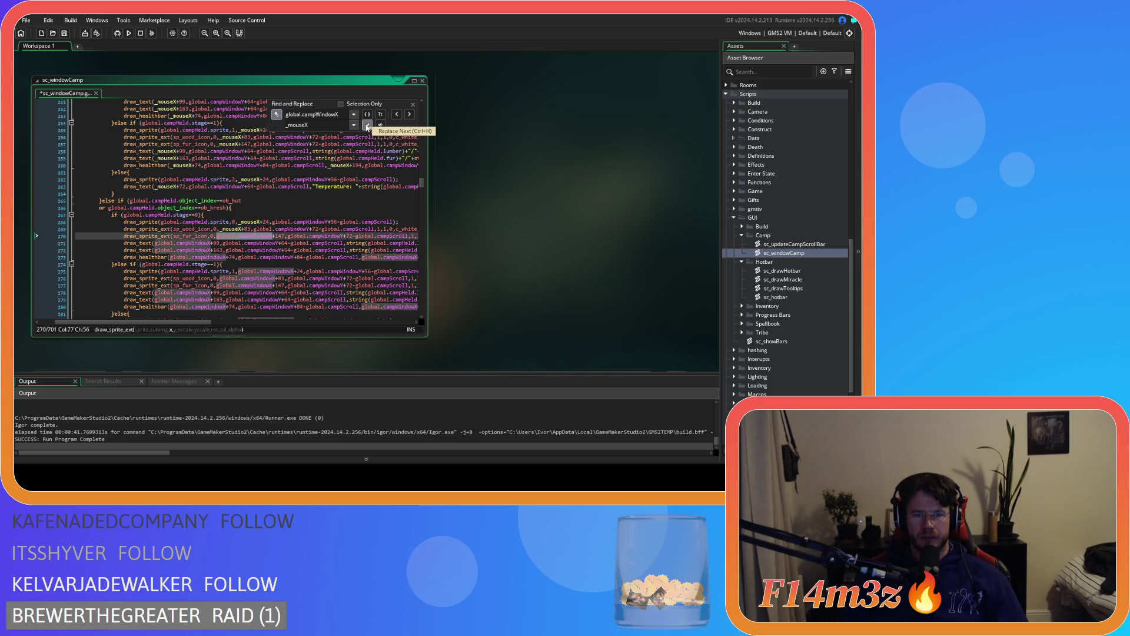
{"action": "left_click", "coordinate": [367, 126]}
{"action": "left_click", "coordinate": [367, 126]}
{"action": "left_click", "coordinate": [366, 126]}
{"action": "left_click", "coordinate": [367, 126]}
{"action": "left_click", "coordinate": [367, 126]}
{"action": "left_click", "coordinate": [367, 126]}
{"action": "left_click", "coordinate": [366, 126]}
{"action": "left_click", "coordinate": [367, 126]}
{"action": "left_click", "coordinate": [367, 126]}
{"action": "left_click", "coordinate": [367, 126]}
{"action": "left_click", "coordinate": [367, 126]}
{"action": "left_click", "coordinate": [367, 126]}
{"action": "left_click", "coordinate": [367, 126]}
{"action": "left_click", "coordinate": [367, 126]}
{"action": "left_click", "coordinate": [367, 126]}
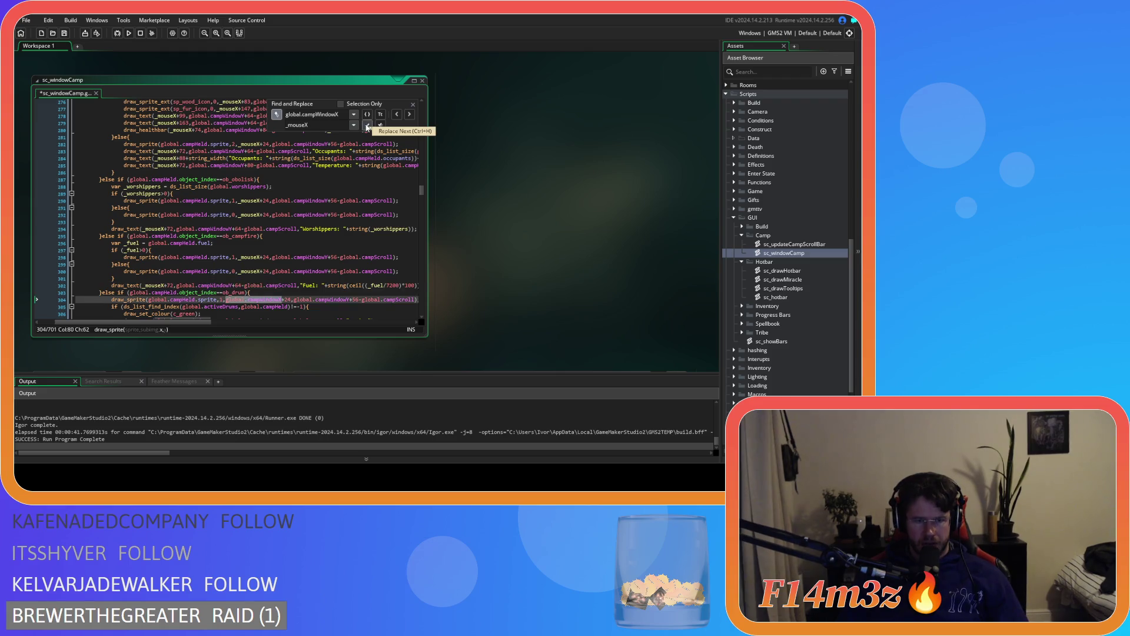
{"action": "left_click", "coordinate": [367, 126]}
{"action": "scroll", "coordinate": [317, 204], "scroll_direction": "down", "scroll_amount": 2}
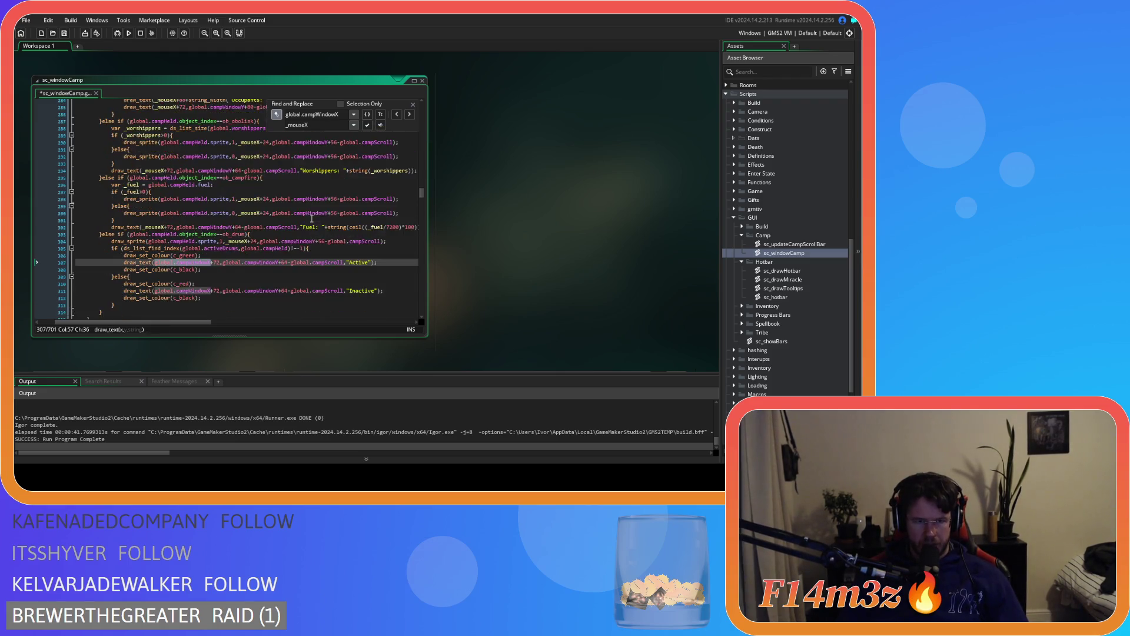
{"action": "left_click", "coordinate": [367, 126]}
{"action": "left_click", "coordinate": [366, 126]}
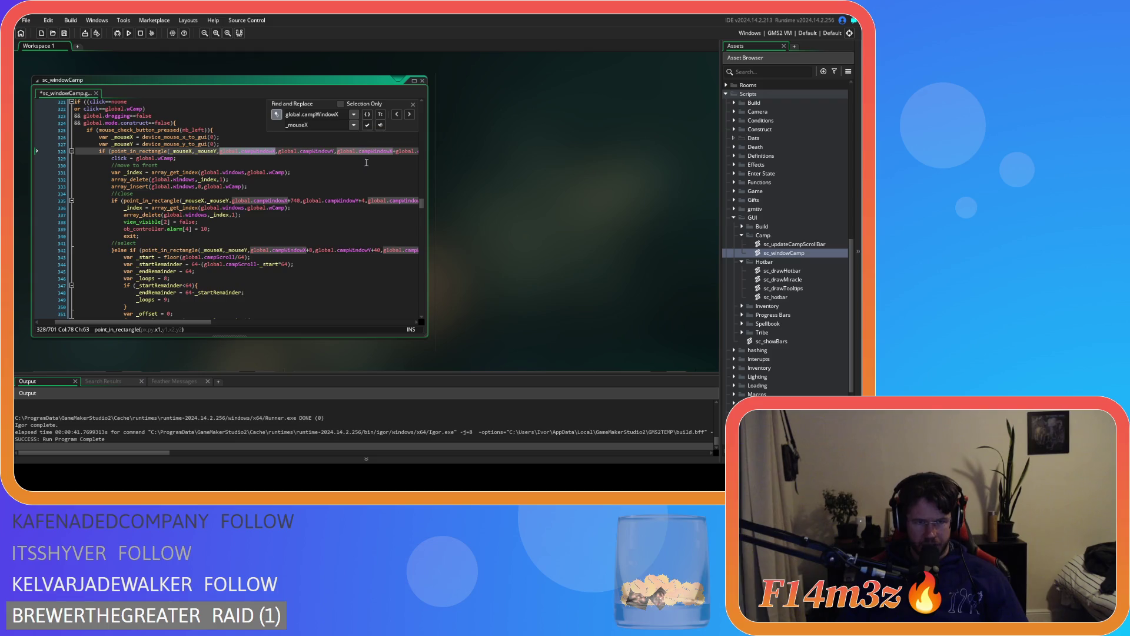
{"action": "left_click_drag", "start_coordinate": [190, 322], "coordinate": [174, 322]}
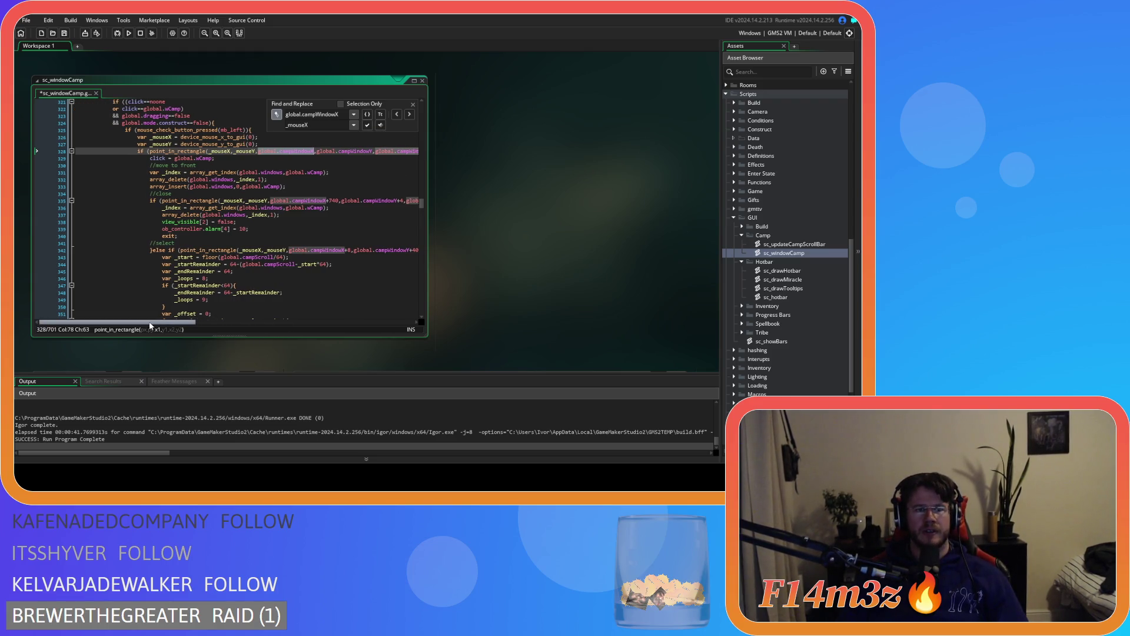
{"action": "scroll", "coordinate": [265, 265], "scroll_direction": "up", "scroll_amount": 4}
{"action": "scroll", "coordinate": [305, 271], "scroll_direction": "up", "scroll_amount": 20}
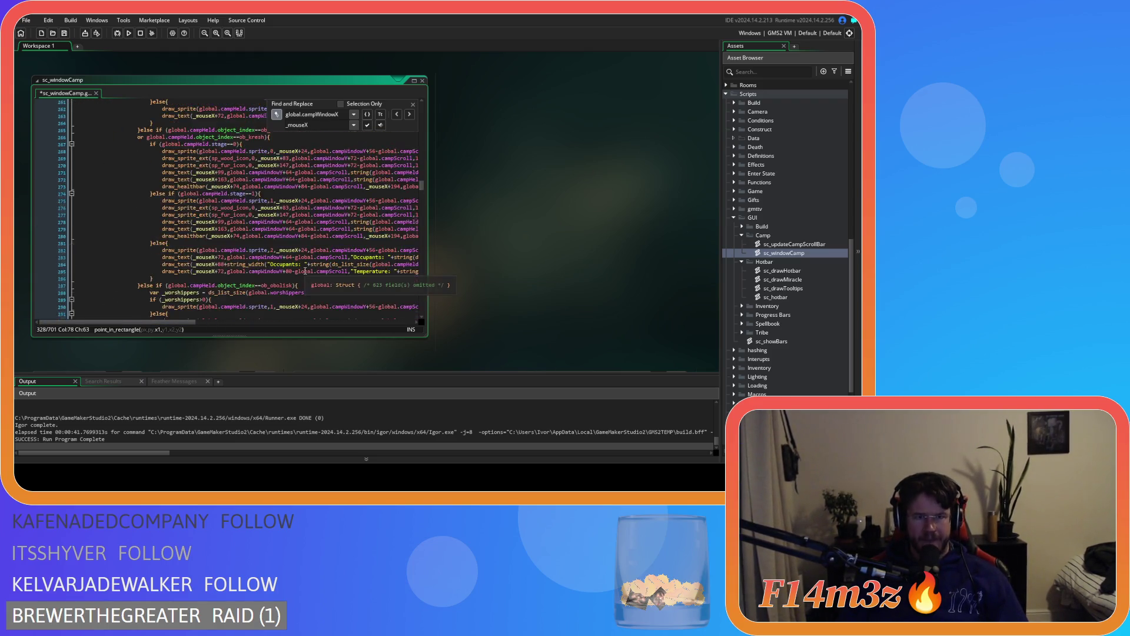
{"action": "scroll", "coordinate": [305, 271], "scroll_direction": "down", "scroll_amount": 4}
Search the script for global.campWindowY, selected on line 249
{"action": "double_click", "coordinate": [161, 186]}
{"action": "left_click_drag", "start_coordinate": [293, 264], "coordinate": [348, 264]}
{"action": "key", "text": "ctrl+f"}
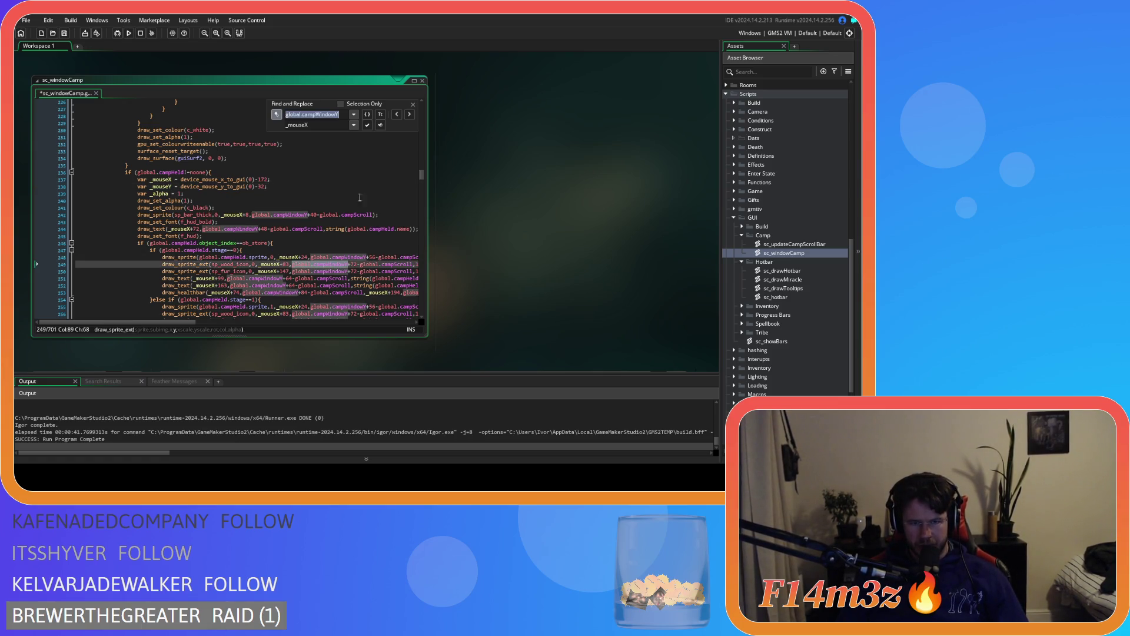
Replace every global.campWindowY match with _mouseY in the held-construct drawing calls, through line 311
{"action": "key", "text": "ctrl+z"}
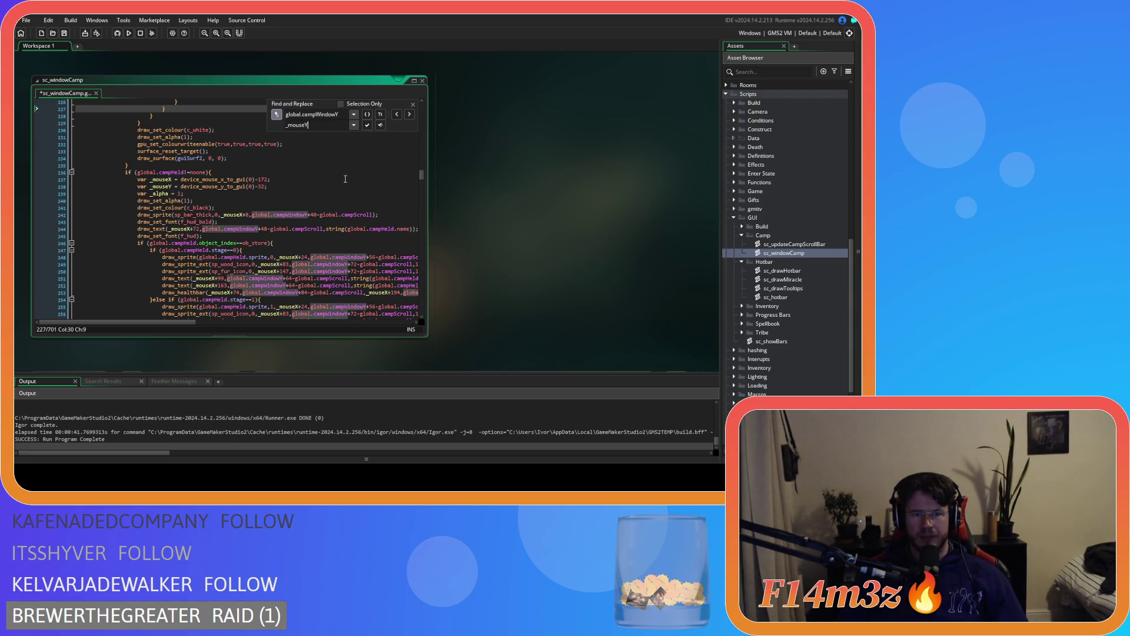
{"action": "left_click", "coordinate": [409, 114]}
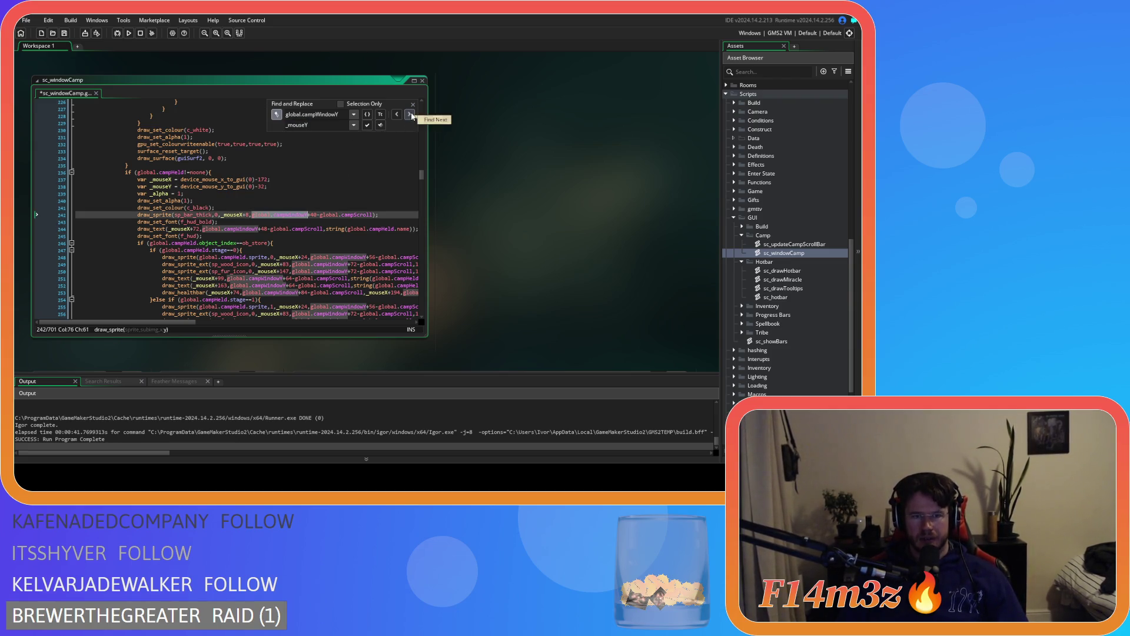
{"action": "double_click", "coordinate": [367, 126]}
{"action": "double_click", "coordinate": [367, 125]}
{"action": "double_click", "coordinate": [367, 125]}
{"action": "double_click", "coordinate": [366, 126]}
{"action": "double_click", "coordinate": [367, 126]}
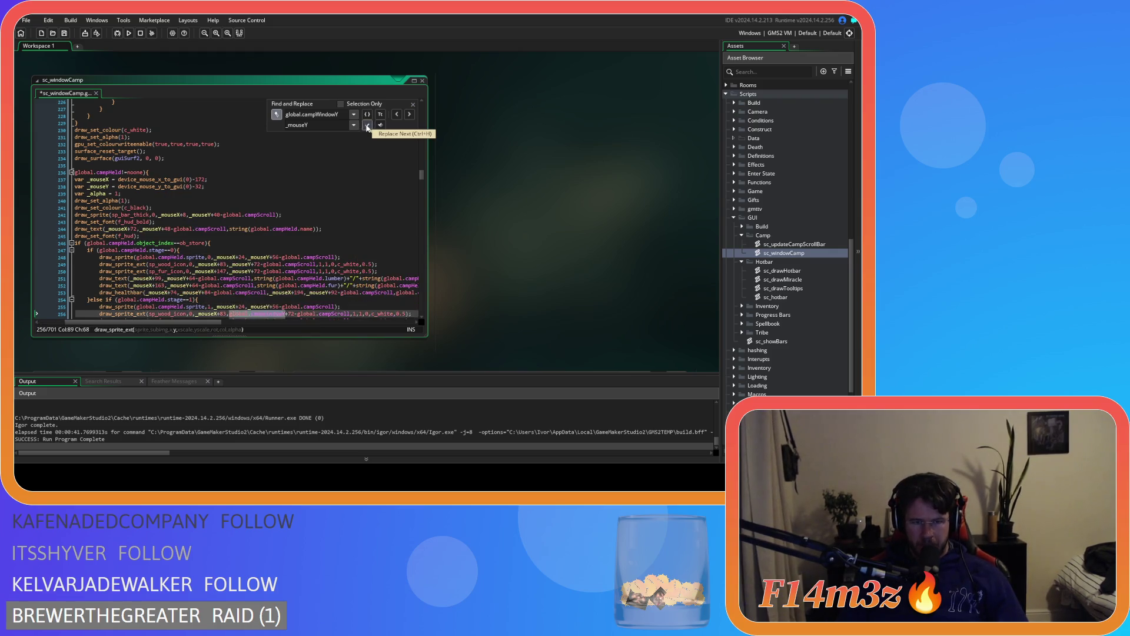
{"action": "double_click", "coordinate": [366, 126]}
{"action": "double_click", "coordinate": [367, 125]}
{"action": "double_click", "coordinate": [367, 126]}
{"action": "double_click", "coordinate": [367, 126]}
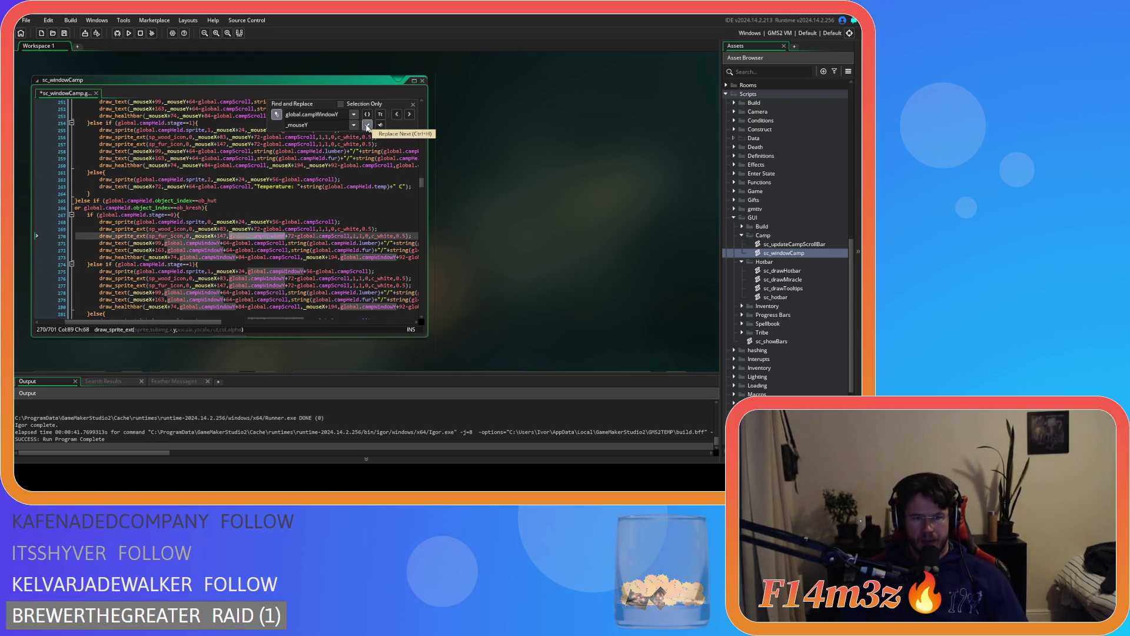
{"action": "double_click", "coordinate": [367, 126]}
{"action": "double_click", "coordinate": [366, 125]}
{"action": "double_click", "coordinate": [366, 126]}
{"action": "double_click", "coordinate": [366, 125]}
{"action": "double_click", "coordinate": [367, 125]}
{"action": "double_click", "coordinate": [367, 126]}
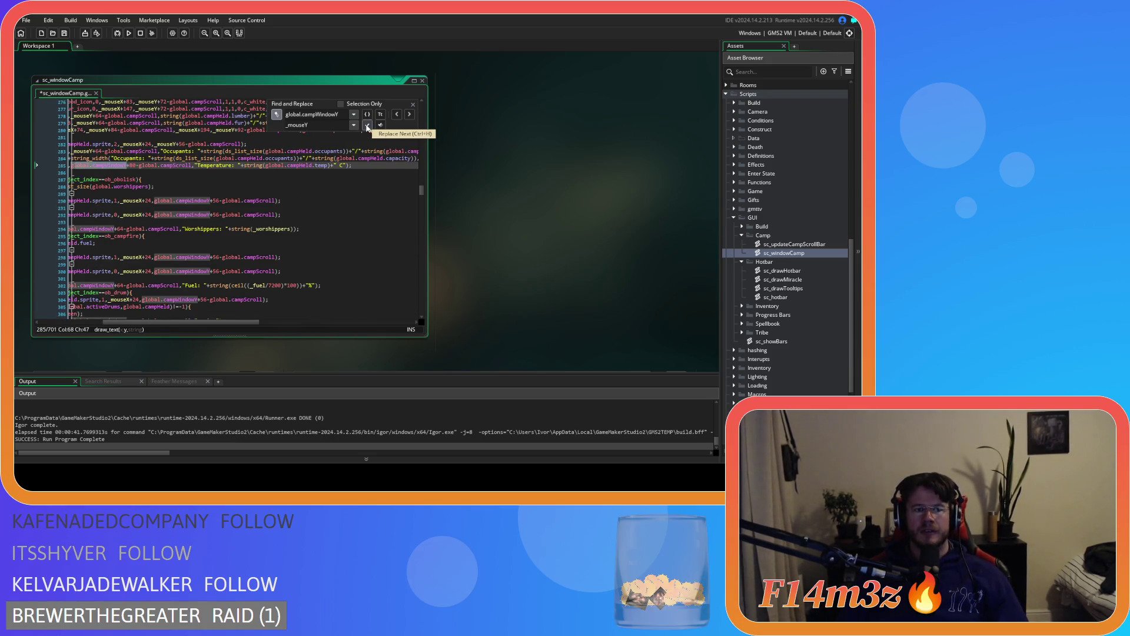
{"action": "left_click_drag", "start_coordinate": [215, 321], "coordinate": [151, 322]}
{"action": "scroll", "coordinate": [241, 253], "scroll_direction": "down", "scroll_amount": 4}
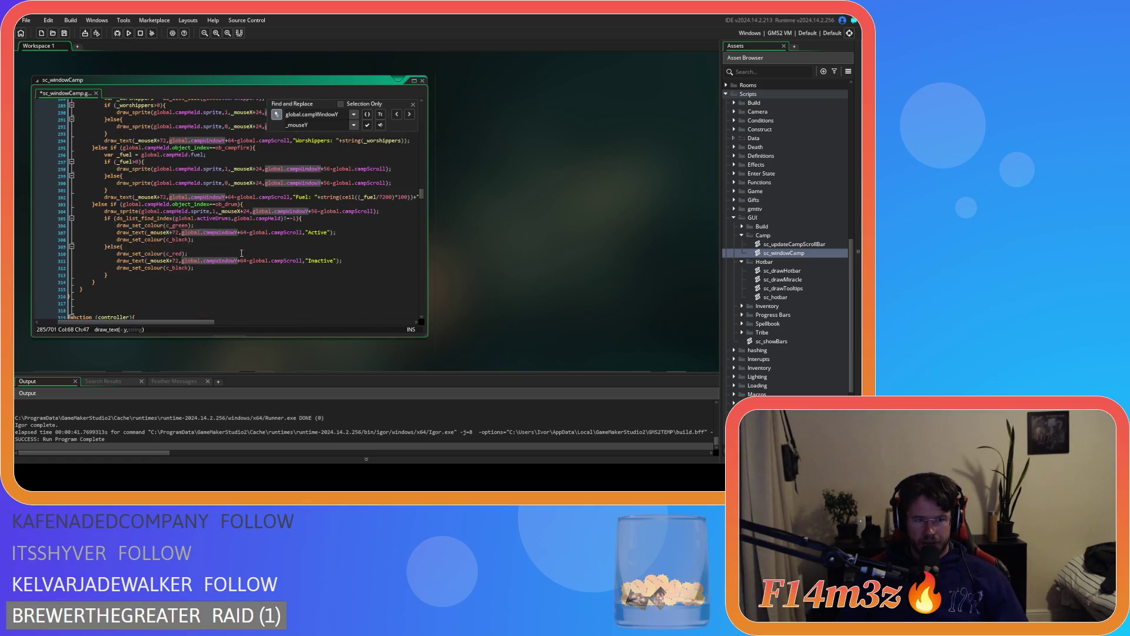
{"action": "double_click", "coordinate": [367, 126]}
{"action": "double_click", "coordinate": [367, 126]}
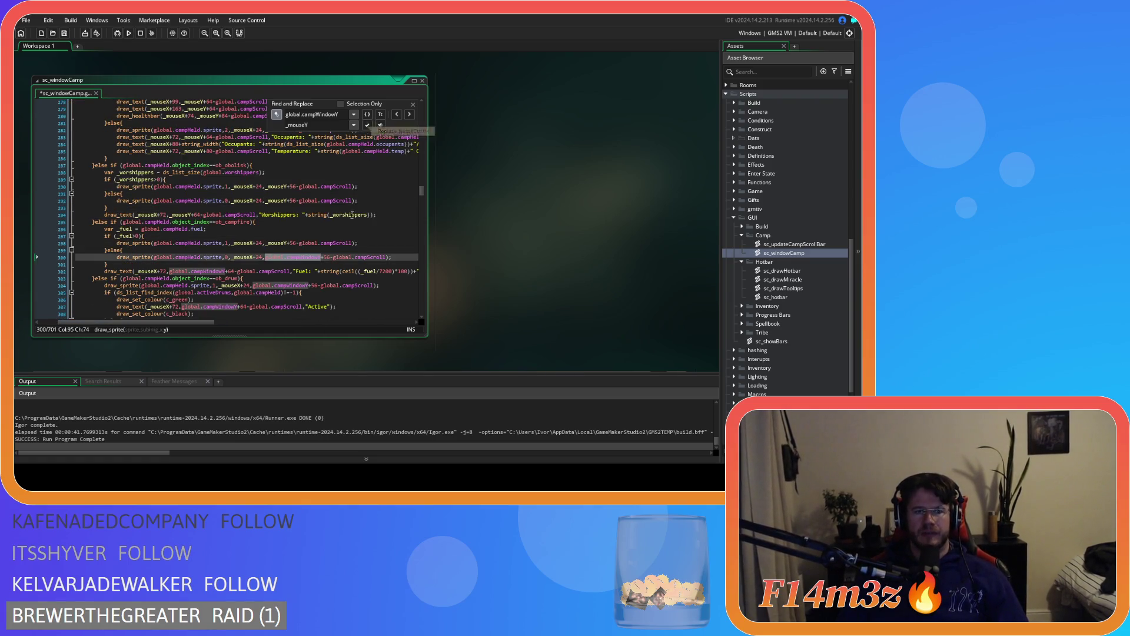
{"action": "double_click", "coordinate": [367, 125]}
{"action": "double_click", "coordinate": [367, 126]}
{"action": "left_click", "coordinate": [366, 125]}
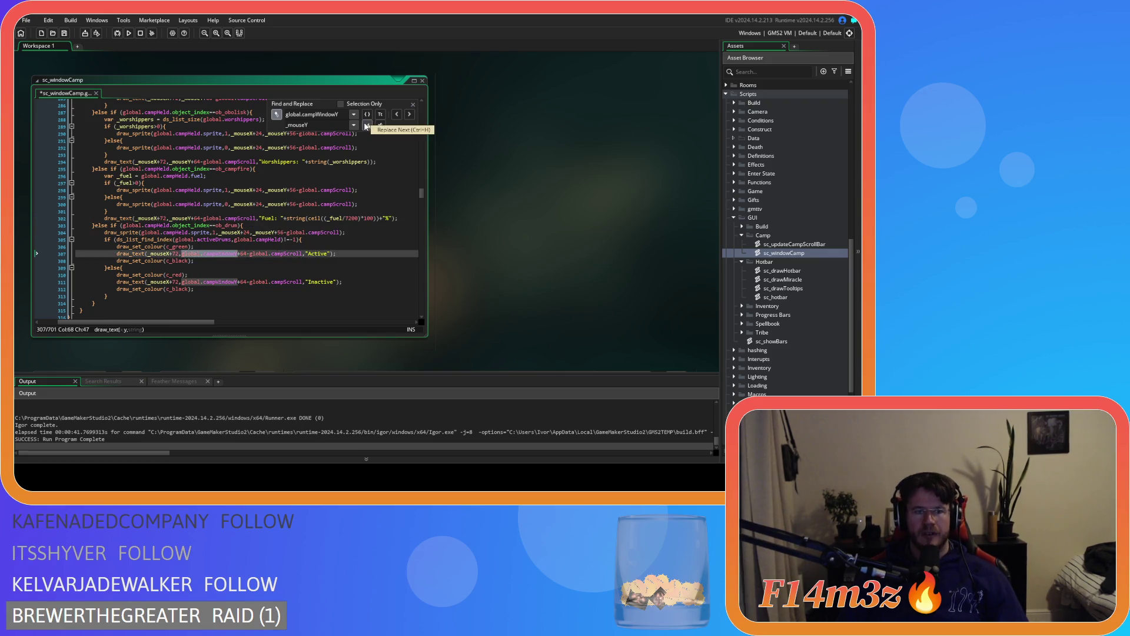
{"action": "double_click", "coordinate": [367, 126]}
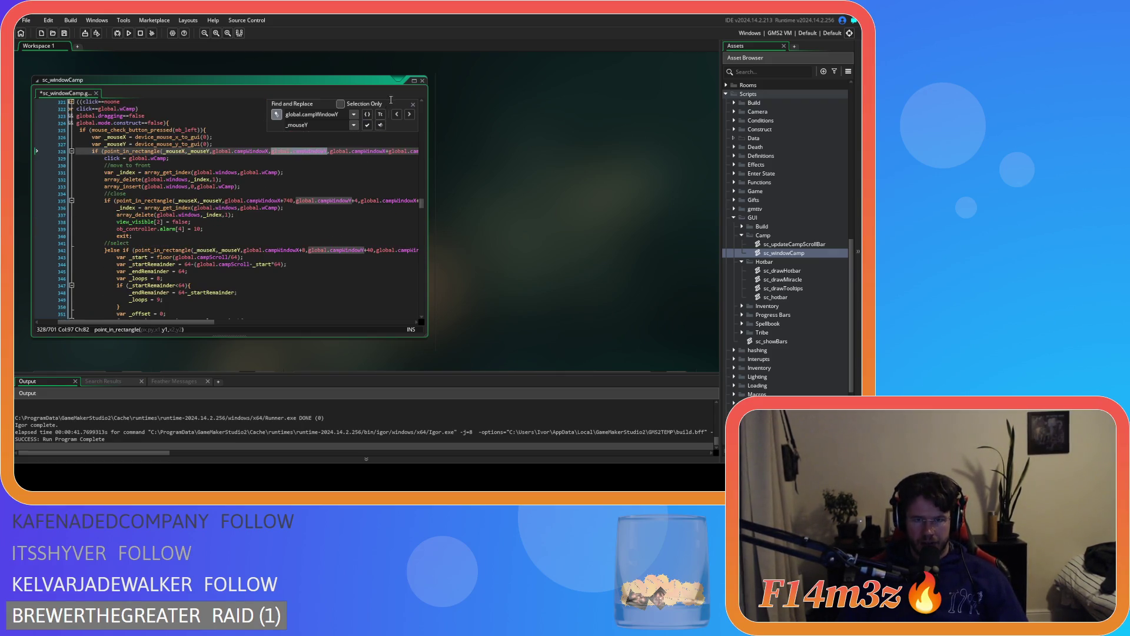
{"action": "scroll", "coordinate": [353, 165], "scroll_direction": "up", "scroll_amount": 2}
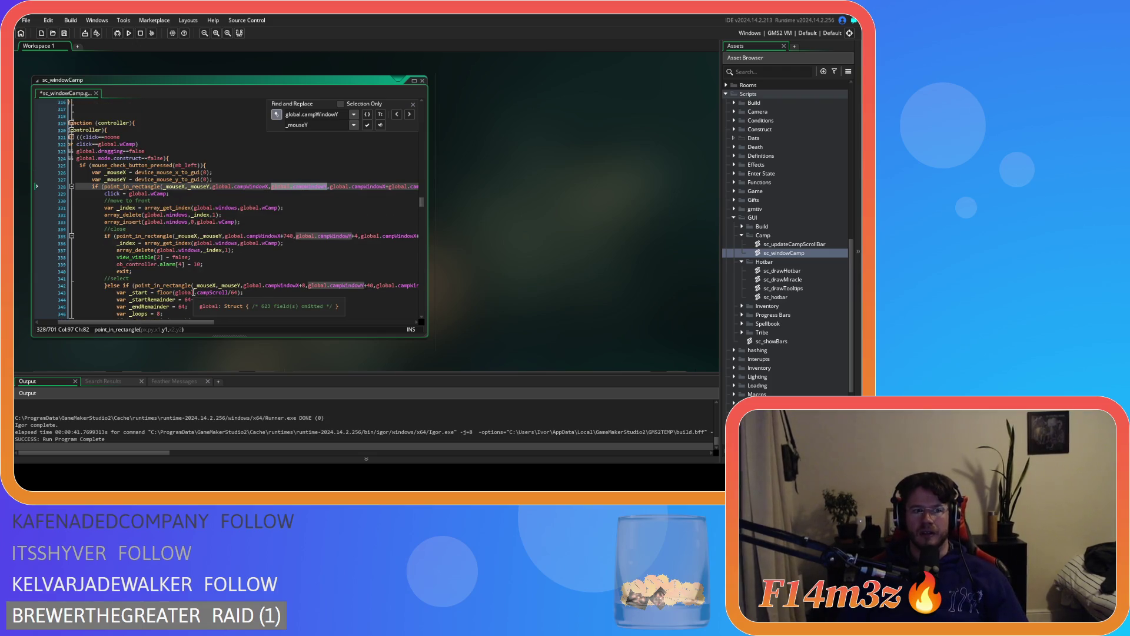
Close the Find and Replace bar and save sc_windowCamp
{"action": "left_click", "coordinate": [414, 105]}
{"action": "scroll", "coordinate": [294, 206], "scroll_direction": "up", "scroll_amount": 10}
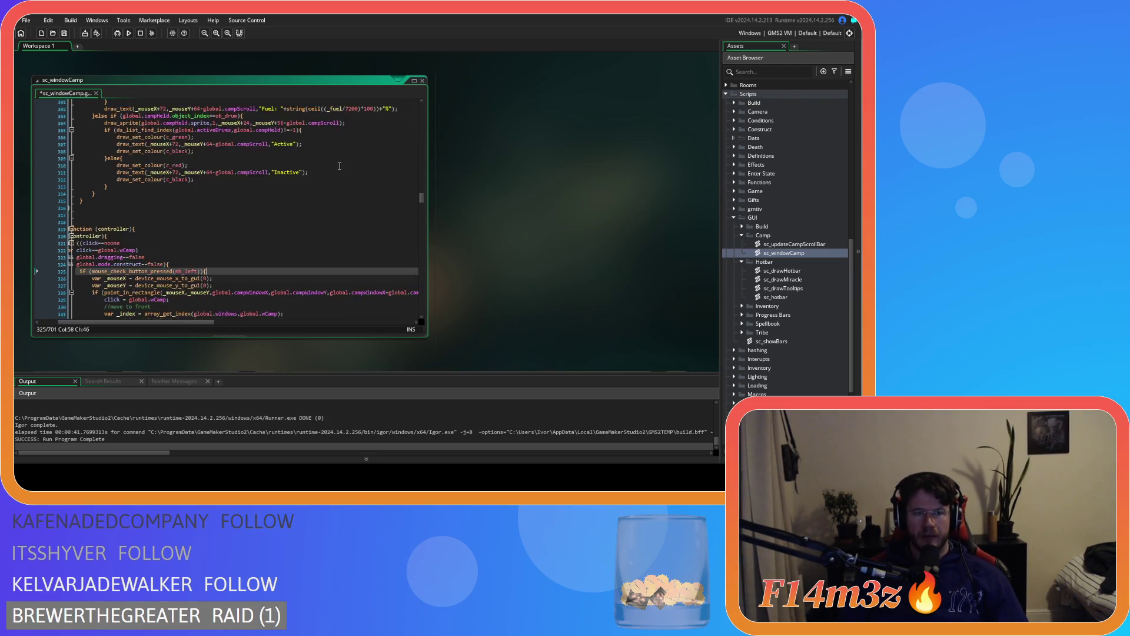
{"action": "left_click", "coordinate": [259, 201]}
{"action": "key", "text": "ctrl+s"}
Search the script for global.campScroll, selected on line 248
{"action": "scroll", "coordinate": [301, 254], "scroll_direction": "up", "scroll_amount": 6}
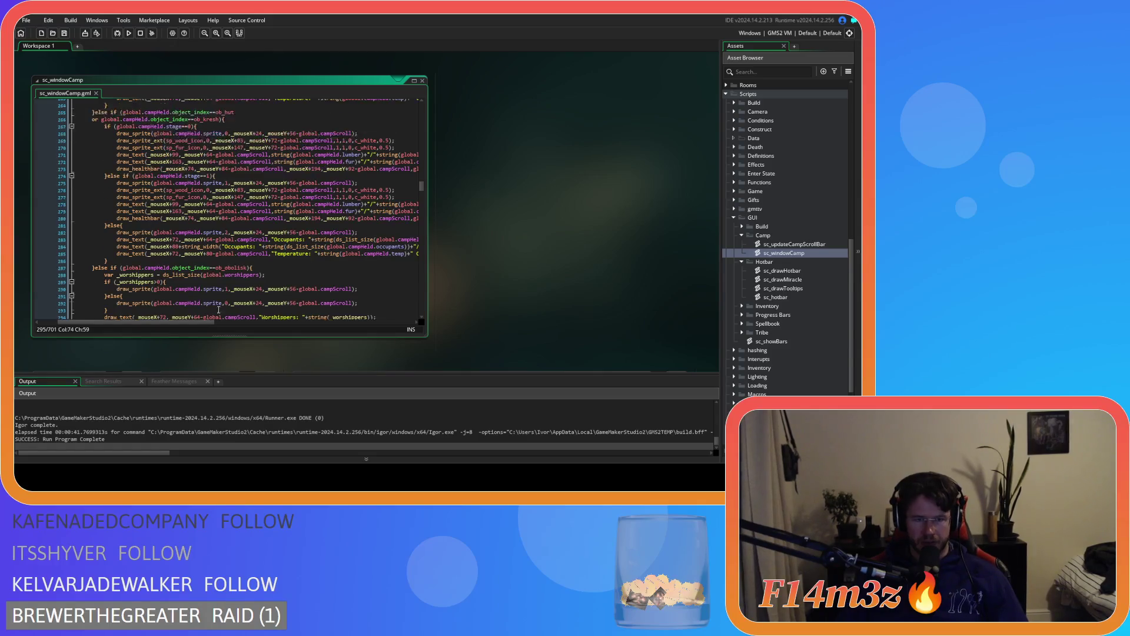
{"action": "left_click_drag", "start_coordinate": [187, 323], "coordinate": [214, 324]}
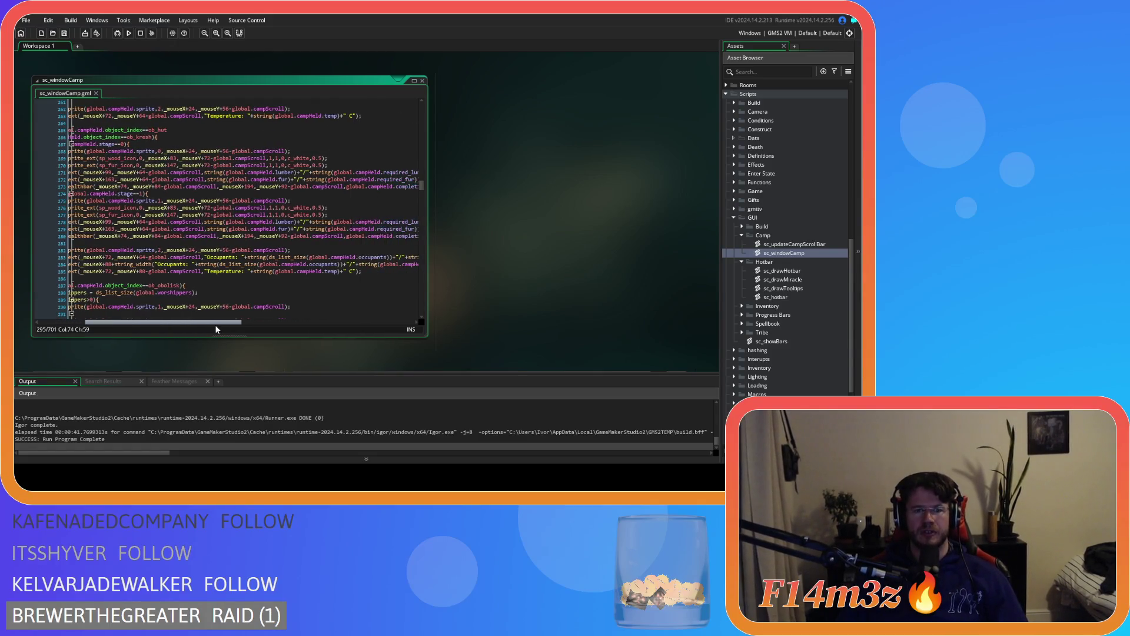
{"action": "scroll", "coordinate": [227, 295], "scroll_direction": "down", "scroll_amount": 3}
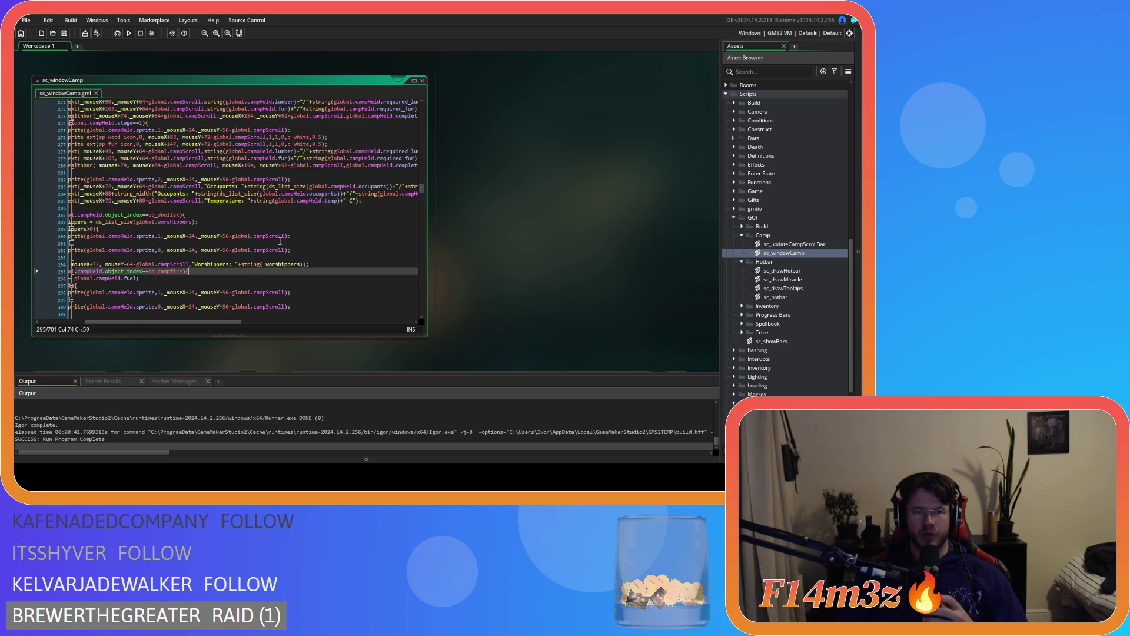
{"action": "scroll", "coordinate": [253, 250], "scroll_direction": "up", "scroll_amount": 2}
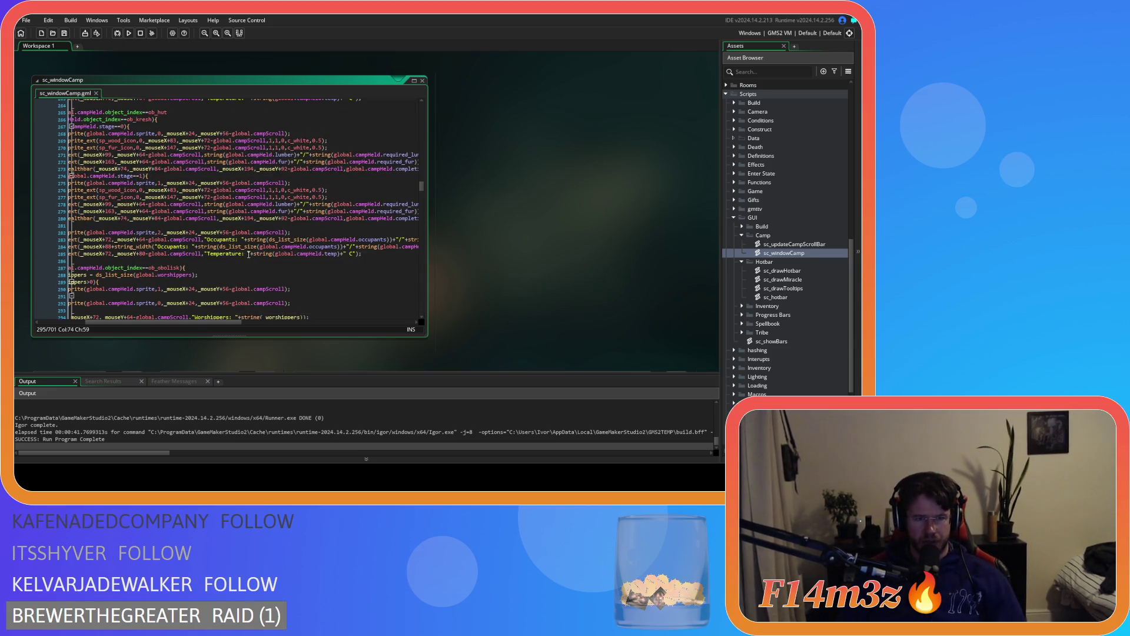
{"action": "scroll", "coordinate": [249, 255], "scroll_direction": "up", "scroll_amount": 3}
{"action": "left_click_drag", "start_coordinate": [189, 322], "coordinate": [175, 323]}
{"action": "scroll", "coordinate": [225, 255], "scroll_direction": "up", "scroll_amount": 4}
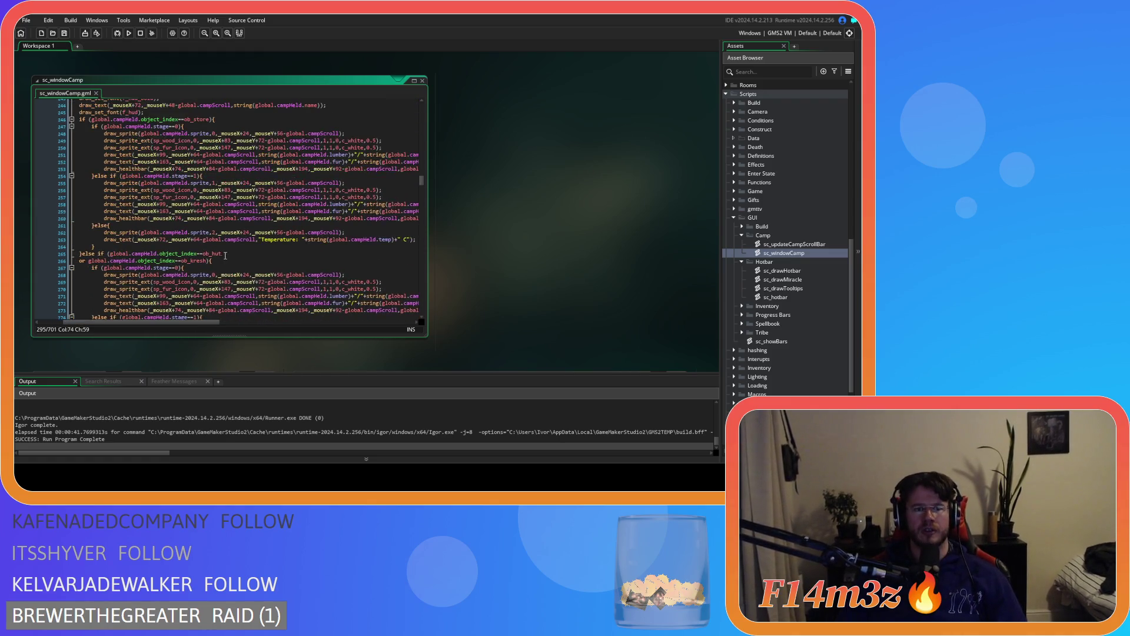
{"action": "scroll", "coordinate": [226, 256], "scroll_direction": "up", "scroll_amount": 3}
{"action": "left_click_drag", "start_coordinate": [255, 227], "coordinate": [200, 228]}
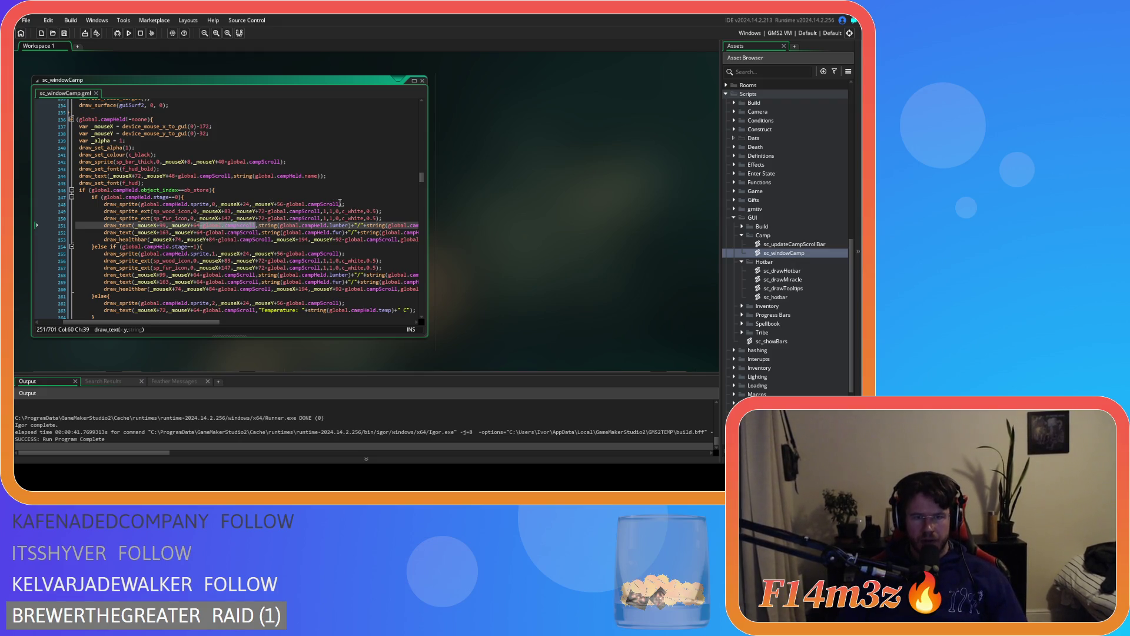
{"action": "left_click_drag", "start_coordinate": [342, 204], "coordinate": [284, 205]}
{"action": "key", "text": "ctrl+f"}
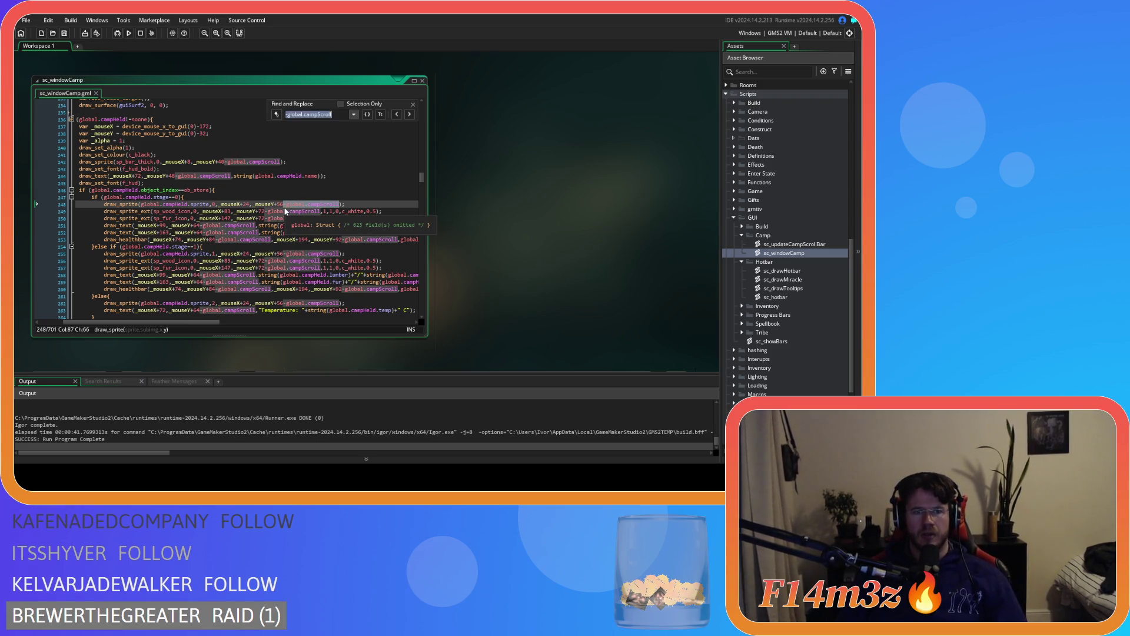
Replace every -global.campScroll with nothing in the held-tent drawing lines, through line 311
{"action": "left_click", "coordinate": [312, 114]}
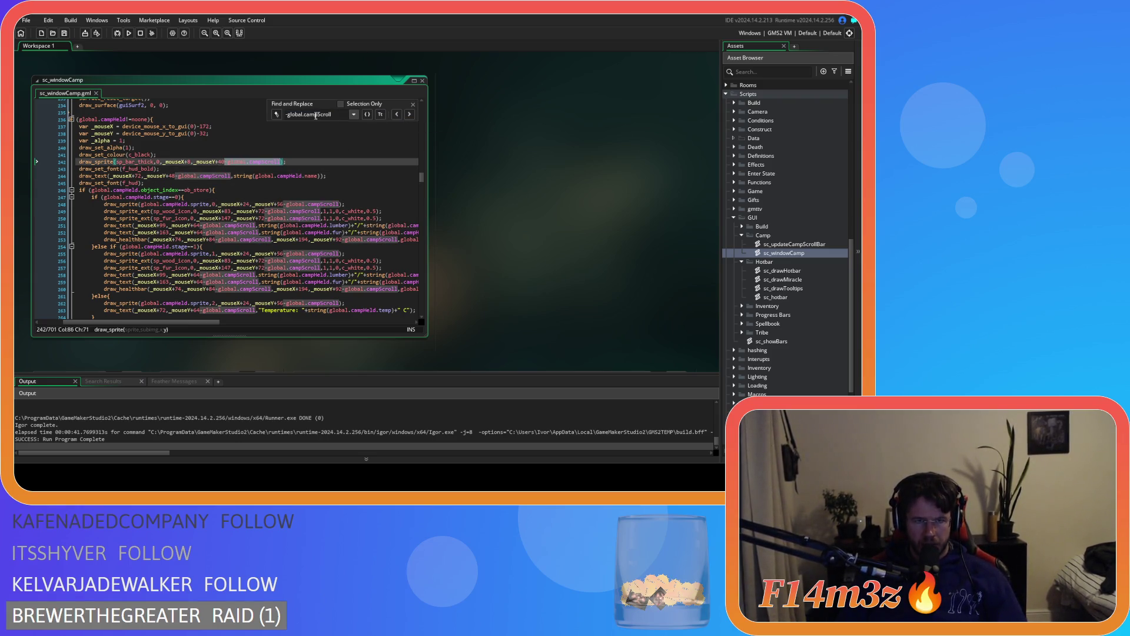
{"action": "left_click", "coordinate": [276, 115]}
{"action": "left_click", "coordinate": [368, 126]}
{"action": "left_click", "coordinate": [367, 126]}
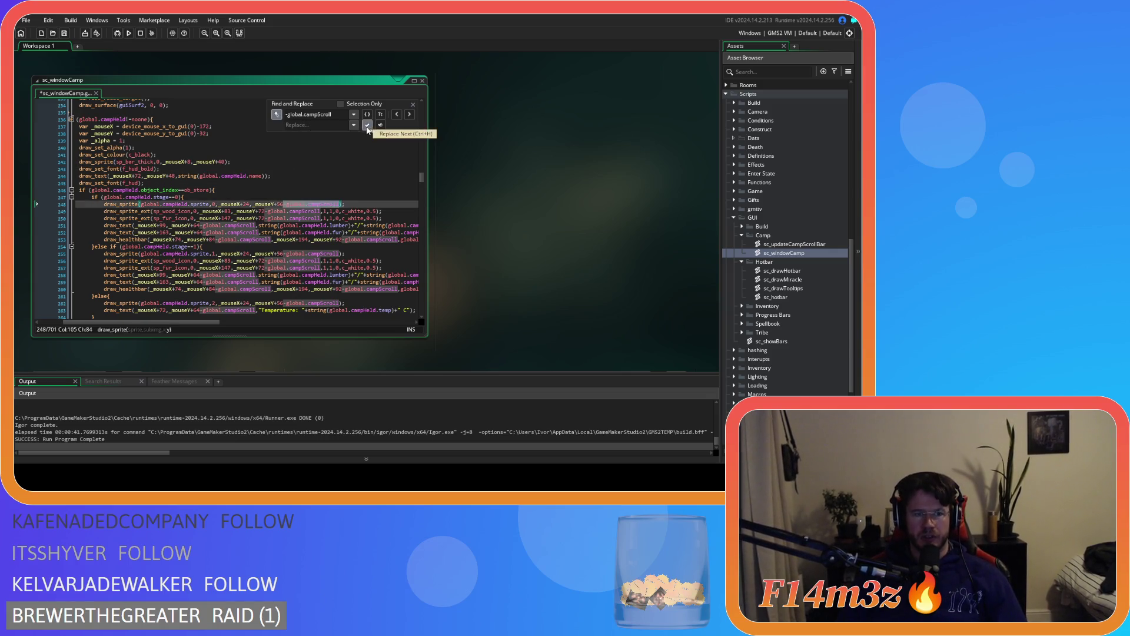
{"action": "left_click", "coordinate": [368, 126]}
{"action": "left_click", "coordinate": [368, 126]}
{"action": "left_click", "coordinate": [367, 126]}
{"action": "left_click", "coordinate": [367, 126]}
{"action": "left_click", "coordinate": [368, 126]}
{"action": "left_click", "coordinate": [368, 126]}
{"action": "left_click", "coordinate": [368, 126]}
{"action": "left_click", "coordinate": [368, 126]}
{"action": "left_click", "coordinate": [368, 126]}
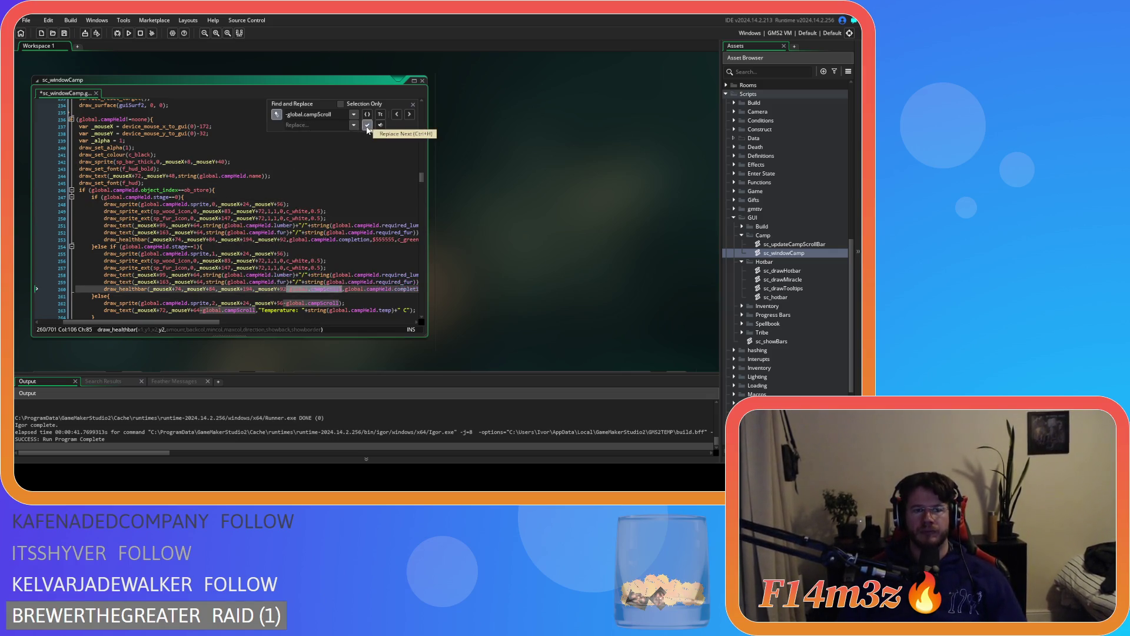
{"action": "left_click", "coordinate": [367, 126]}
{"action": "left_click", "coordinate": [367, 126]}
{"action": "left_click", "coordinate": [367, 126]}
{"action": "left_click", "coordinate": [367, 126]}
{"action": "left_click", "coordinate": [368, 126]}
{"action": "left_click", "coordinate": [367, 126]}
{"action": "left_click", "coordinate": [367, 126]}
{"action": "left_click", "coordinate": [367, 126]}
{"action": "left_click", "coordinate": [368, 126]}
{"action": "left_click", "coordinate": [367, 126]}
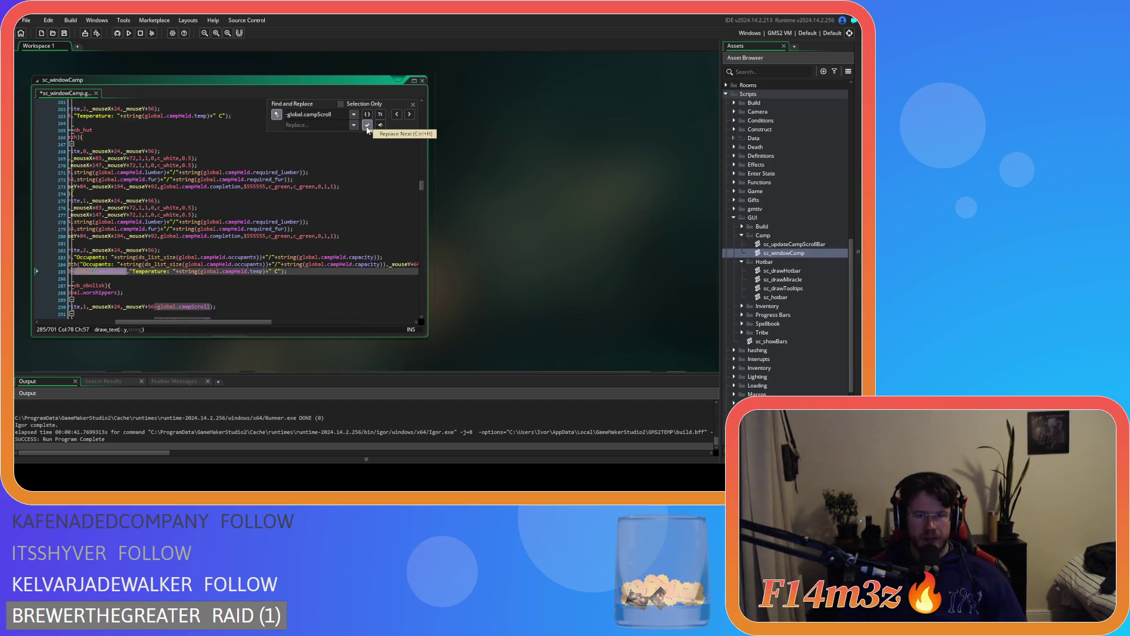
{"action": "left_click", "coordinate": [367, 126]}
{"action": "left_click", "coordinate": [367, 126]}
{"action": "left_click", "coordinate": [367, 126]}
{"action": "left_click", "coordinate": [367, 126]}
{"action": "left_click", "coordinate": [368, 126]}
{"action": "left_click", "coordinate": [368, 126]}
{"action": "left_click", "coordinate": [367, 126]}
{"action": "left_click", "coordinate": [367, 126]}
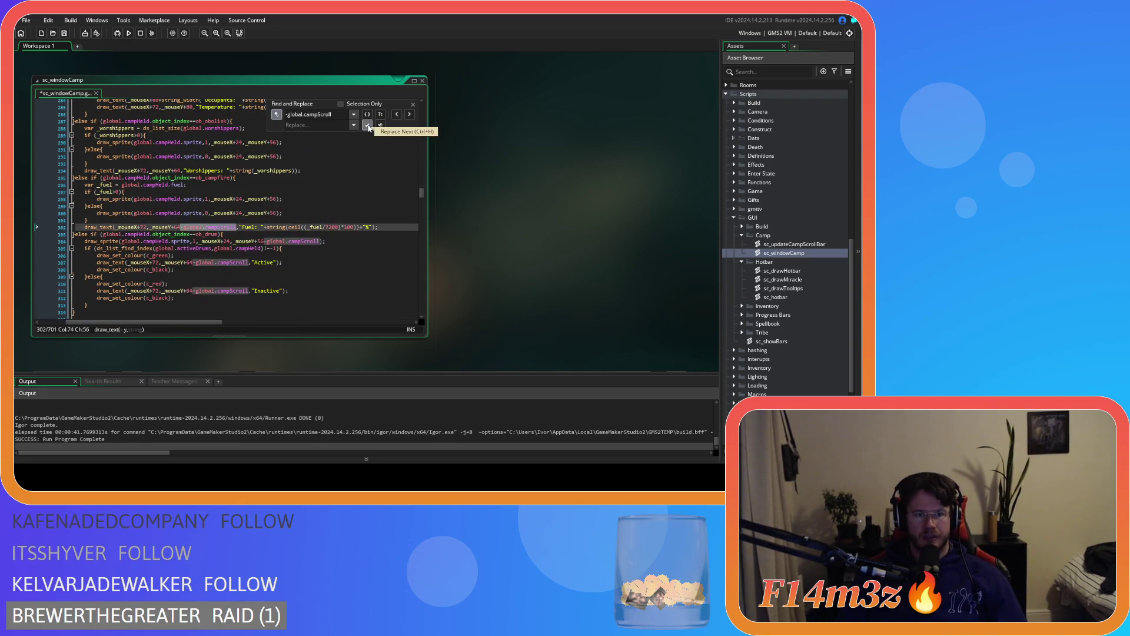
{"action": "left_click", "coordinate": [367, 126]}
{"action": "left_click", "coordinate": [367, 126]}
{"action": "left_click", "coordinate": [368, 126]}
{"action": "scroll", "coordinate": [227, 251], "scroll_direction": "down", "scroll_amount": 3}
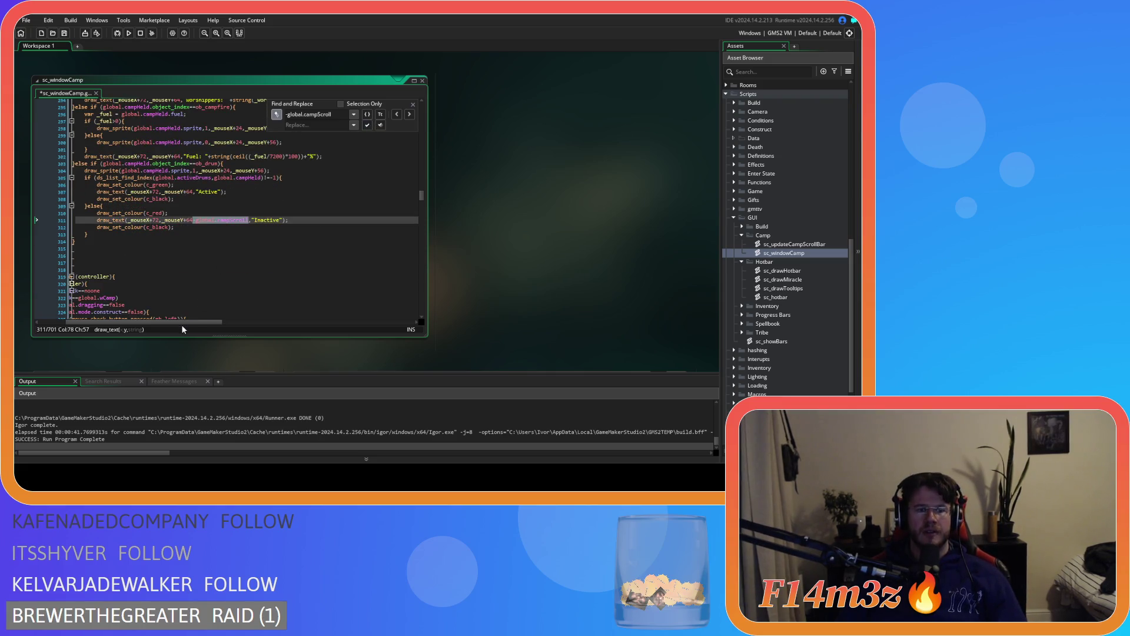
{"action": "left_click", "coordinate": [367, 126]}
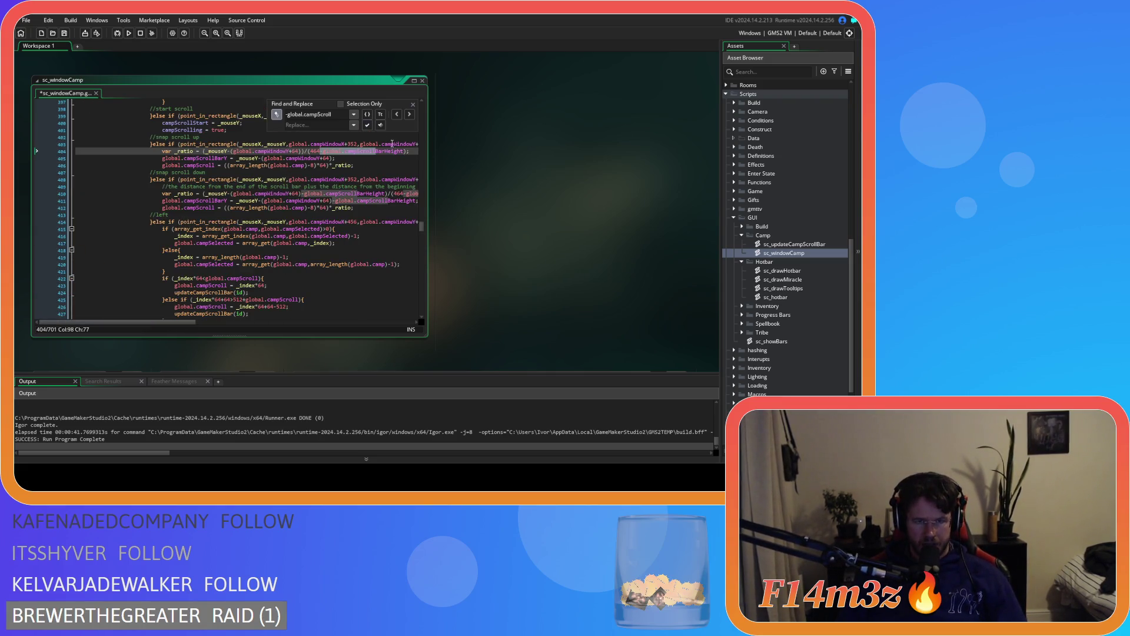
Dismiss the search panel and save the edited sc_windowCamp script
{"action": "key", "text": "Escape"}
{"action": "scroll", "coordinate": [300, 243], "scroll_direction": "up", "scroll_amount": 20}
{"action": "scroll", "coordinate": [300, 243], "scroll_direction": "up", "scroll_amount": 20}
{"action": "left_click", "coordinate": [303, 222]}
{"action": "key", "text": "ctrl+s"}
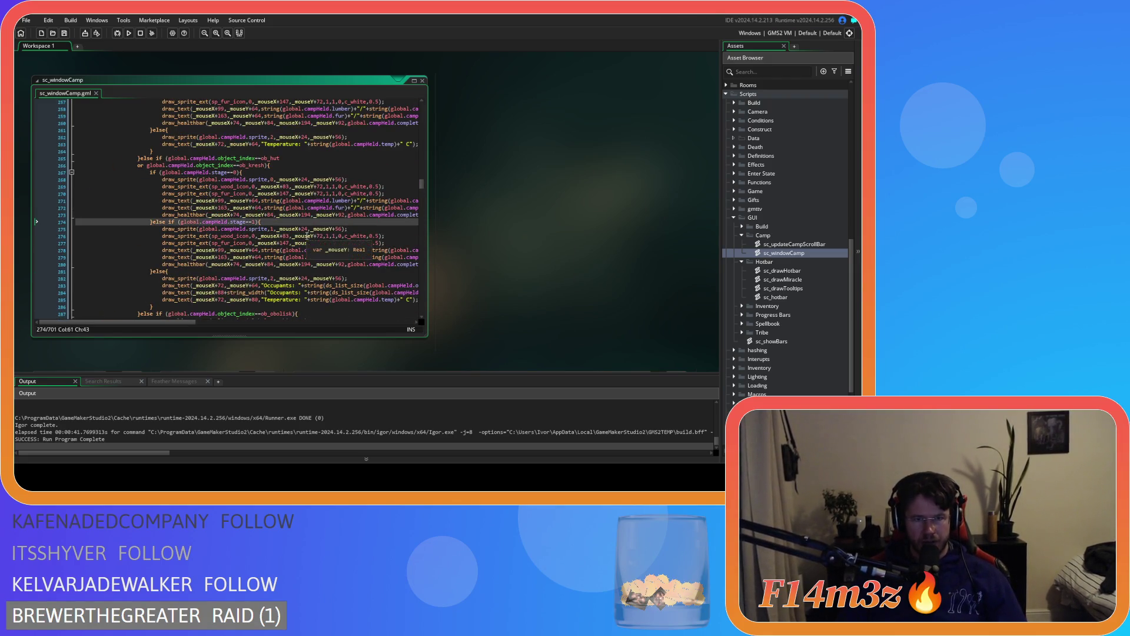
Look over the revised drawing code, then build and run the game with F5
{"action": "scroll", "coordinate": [308, 235], "scroll_direction": "up", "scroll_amount": 5}
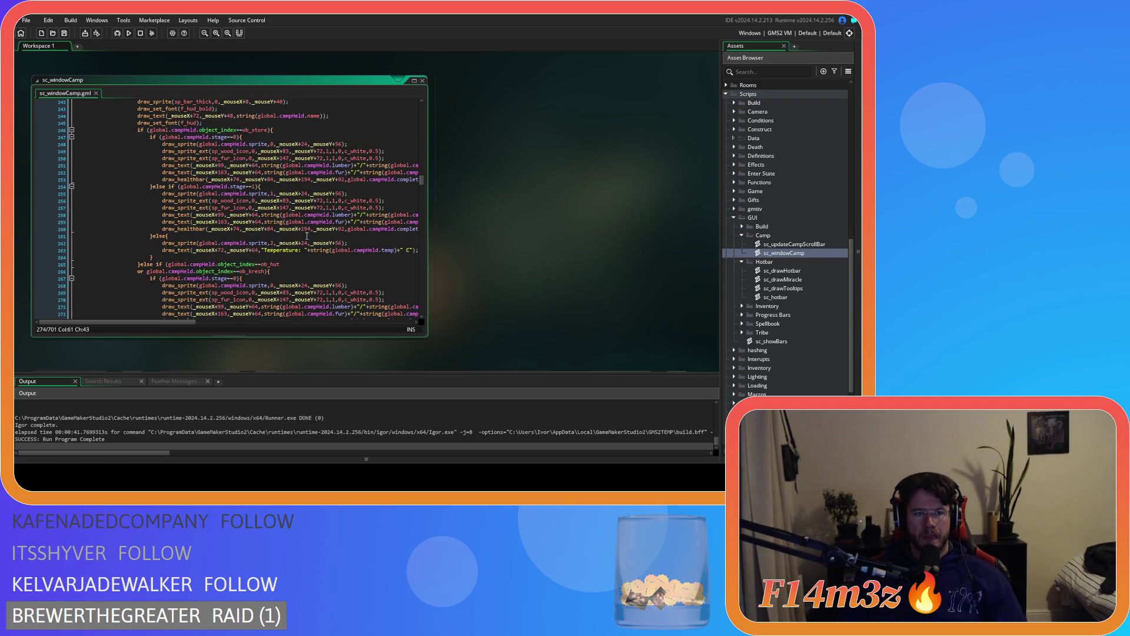
{"action": "left_click", "coordinate": [249, 322]}
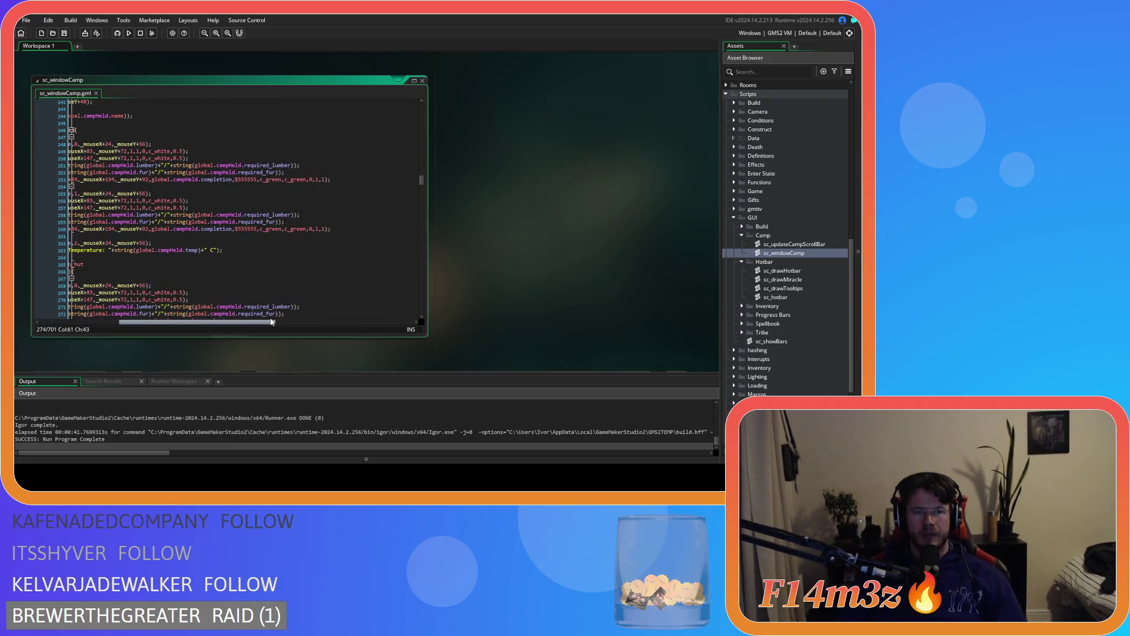
{"action": "left_click_drag", "start_coordinate": [246, 321], "coordinate": [207, 321]}
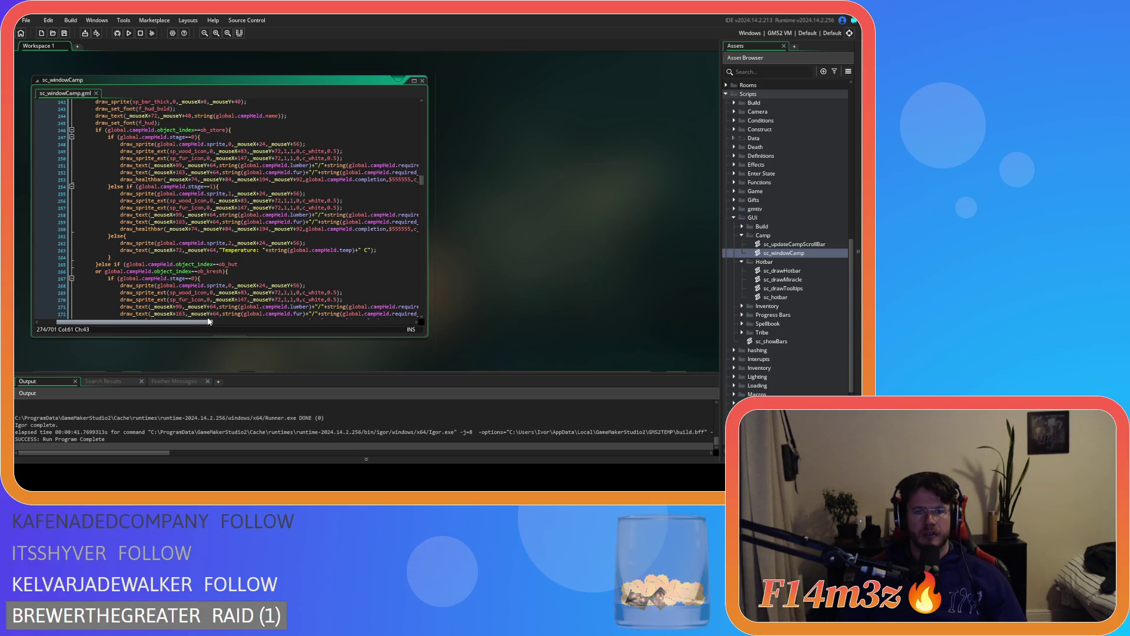
{"action": "left_click_drag", "start_coordinate": [207, 320], "coordinate": [221, 321]}
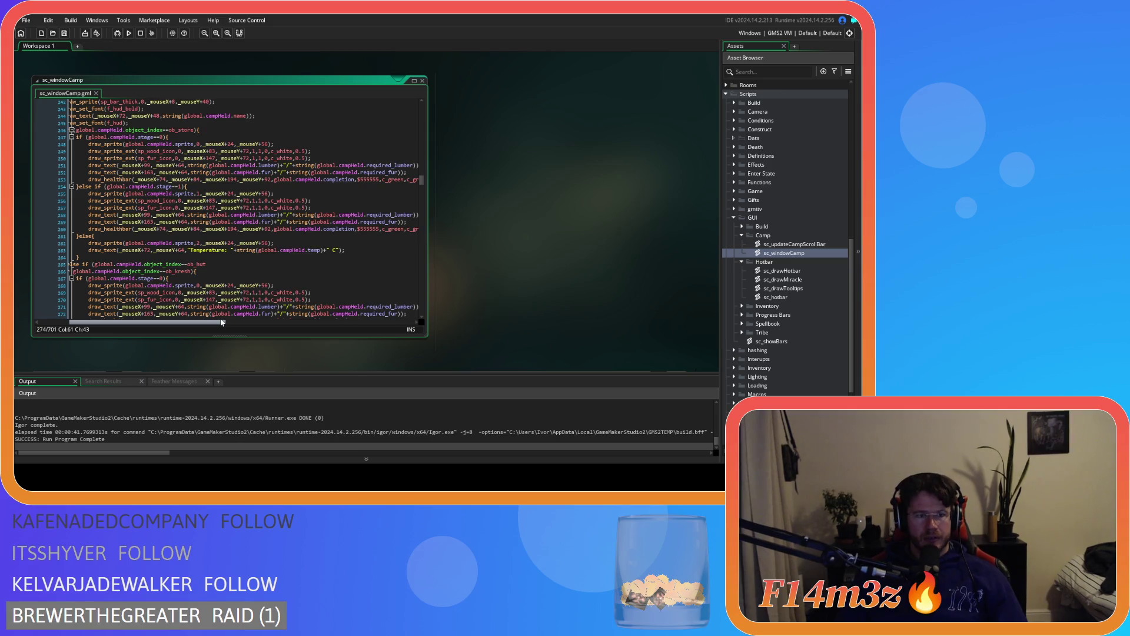
{"action": "scroll", "coordinate": [229, 262], "scroll_direction": "down", "scroll_amount": 4}
{"action": "scroll", "coordinate": [229, 262], "scroll_direction": "down", "scroll_amount": 1}
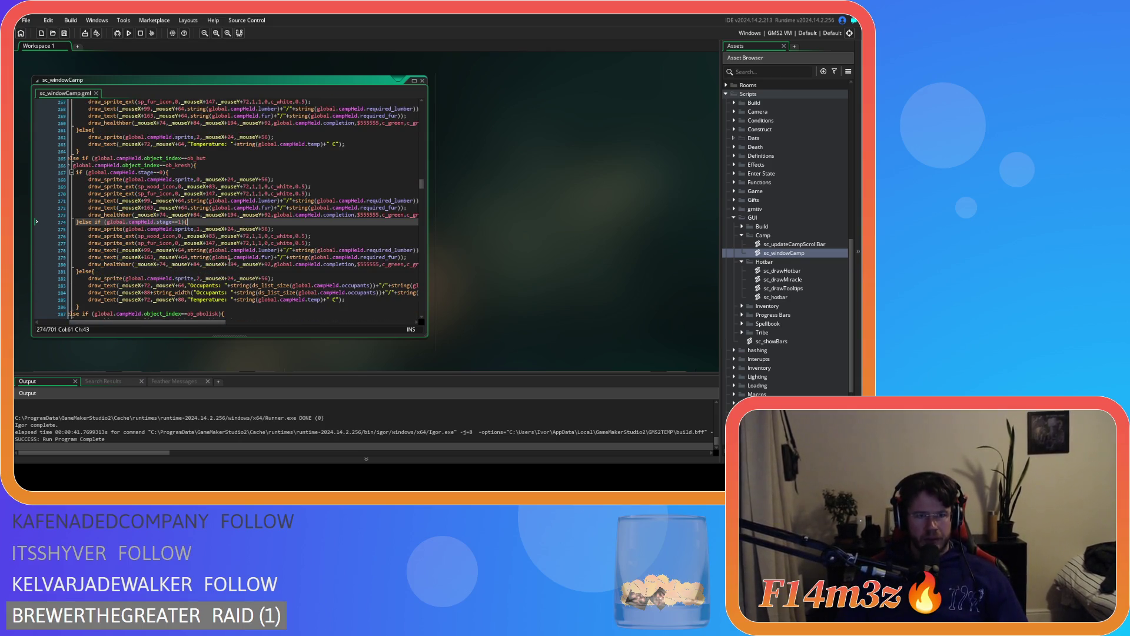
{"action": "scroll", "coordinate": [229, 262], "scroll_direction": "down", "scroll_amount": 2}
{"action": "scroll", "coordinate": [229, 263], "scroll_direction": "down", "scroll_amount": 2}
{"action": "scroll", "coordinate": [230, 247], "scroll_direction": "up", "scroll_amount": 7}
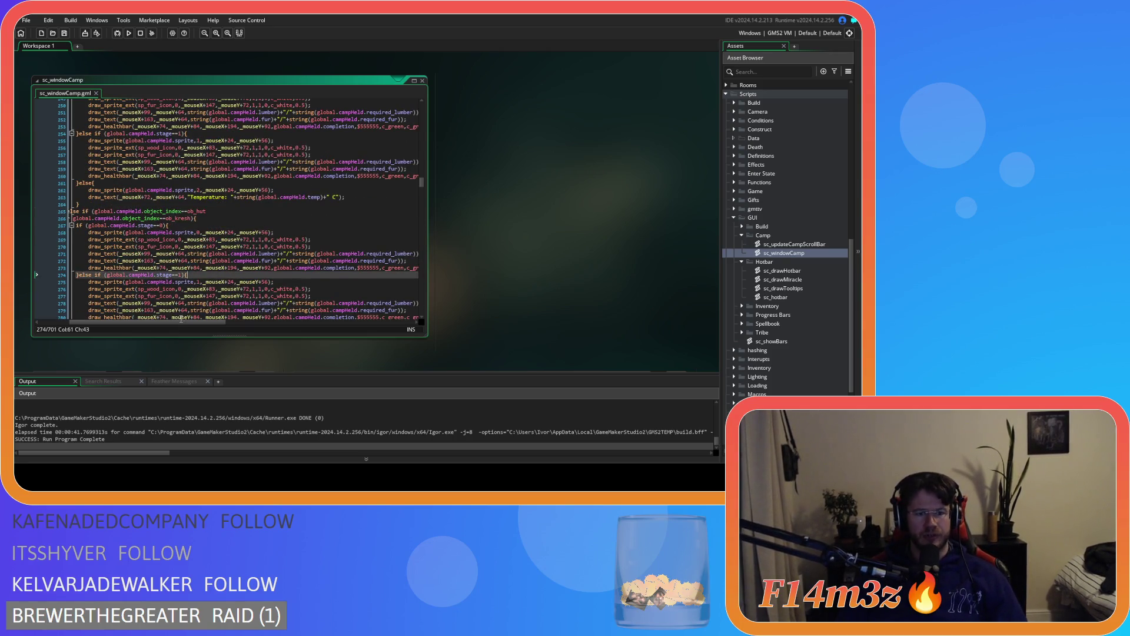
{"action": "scroll", "coordinate": [181, 319], "scroll_direction": "left", "scroll_amount": 3}
{"action": "key", "text": "F5"}
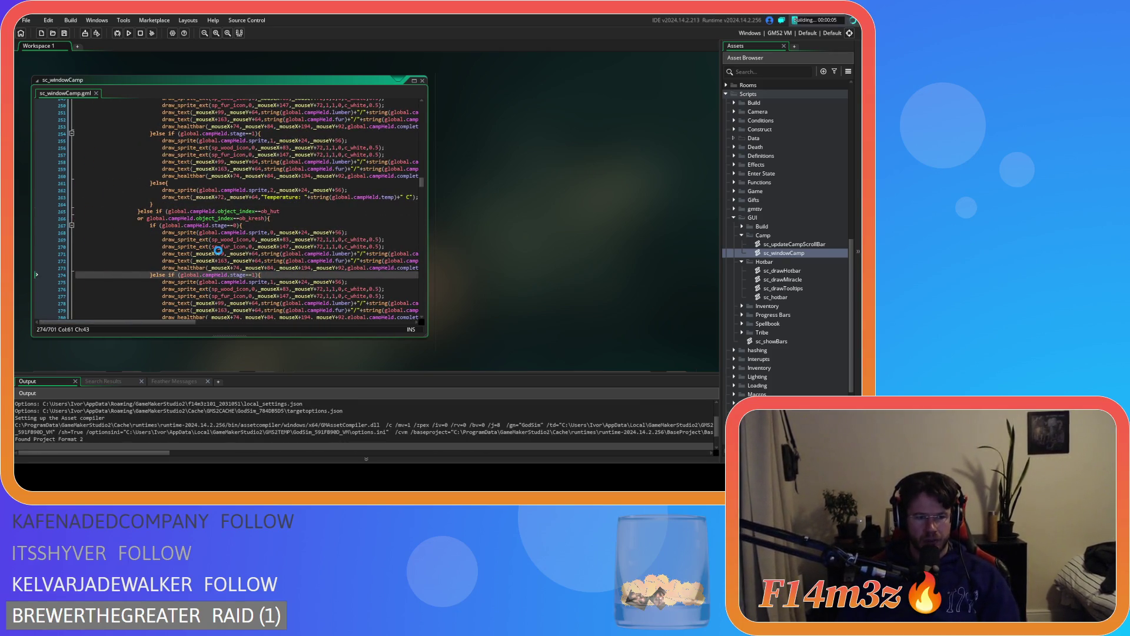
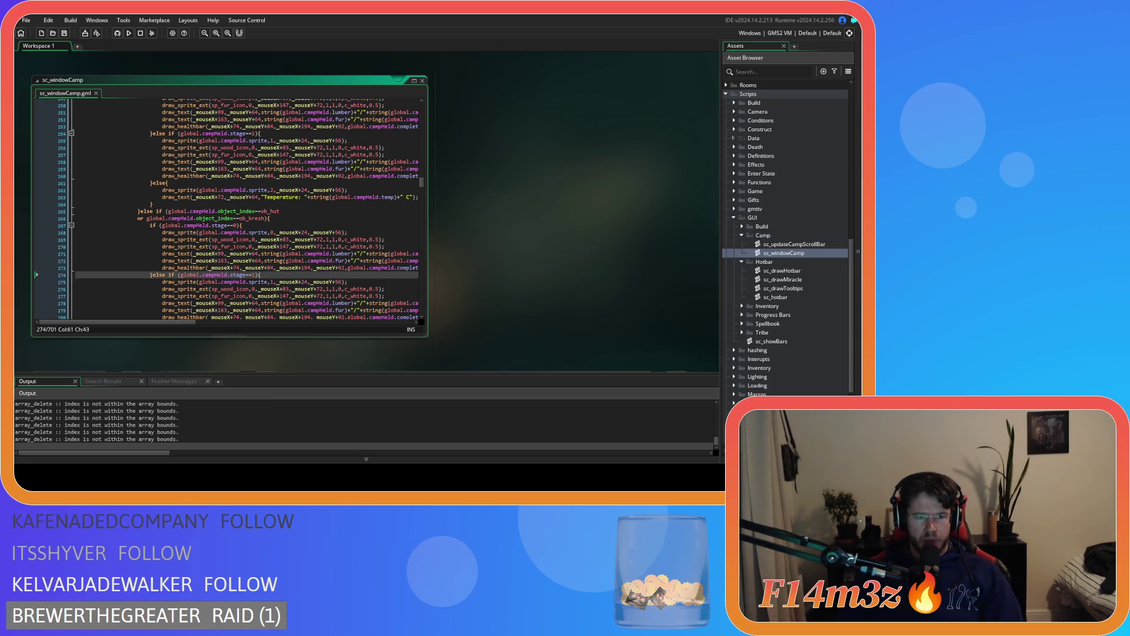
Test dragging a Tent card in the running game's Camp window, then quit the game
{"action": "key", "text": "alt+Tab"}
{"action": "mouse_move", "coordinate": [217, 234]}
{"action": "left_mouse_down"}
{"action": "mouse_move", "coordinate": [242, 264]}
{"action": "mouse_move", "coordinate": [249, 314]}
{"action": "mouse_move", "coordinate": [253, 257]}
{"action": "mouse_move", "coordinate": [246, 308]}
{"action": "mouse_move", "coordinate": [242, 297]}
{"action": "left_mouse_up"}
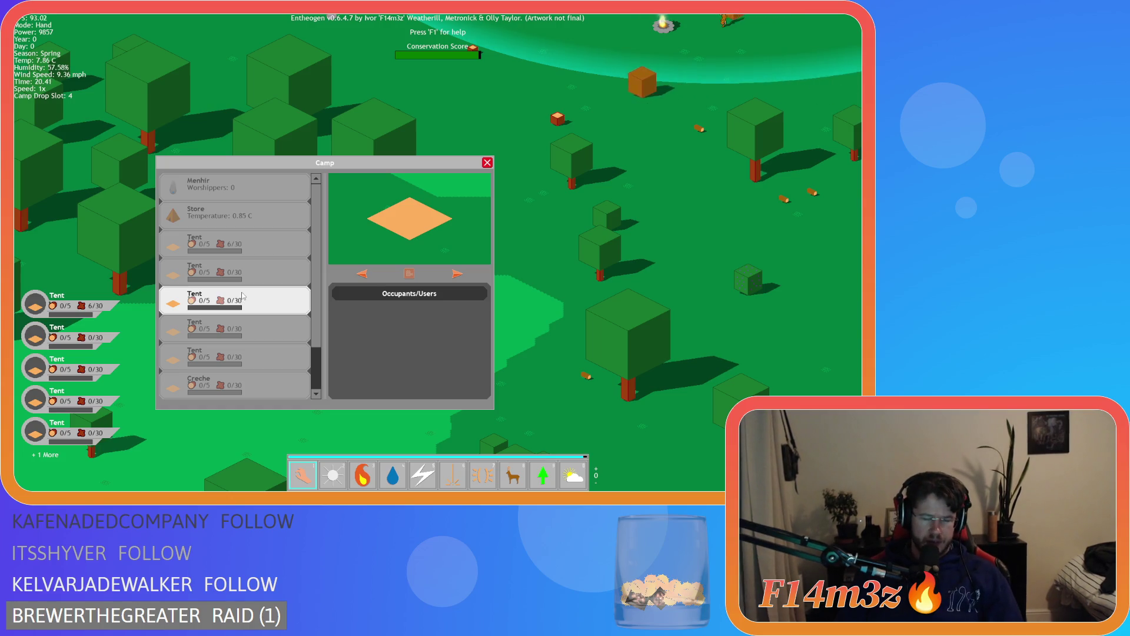
{"action": "key", "text": "Escape"}
{"action": "key", "text": "Escape"}
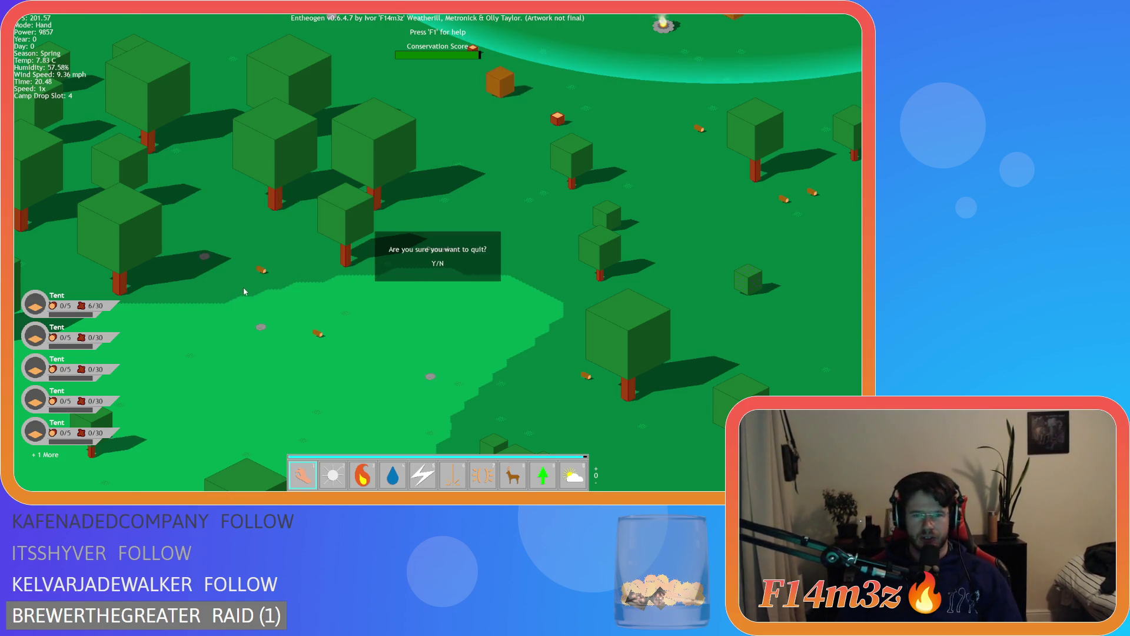
{"action": "key", "text": "y"}
Change line 238's _mouseY offset from -32 to -64 and rebuild the game with F5
{"action": "scroll", "coordinate": [247, 248], "scroll_direction": "down", "scroll_amount": 3}
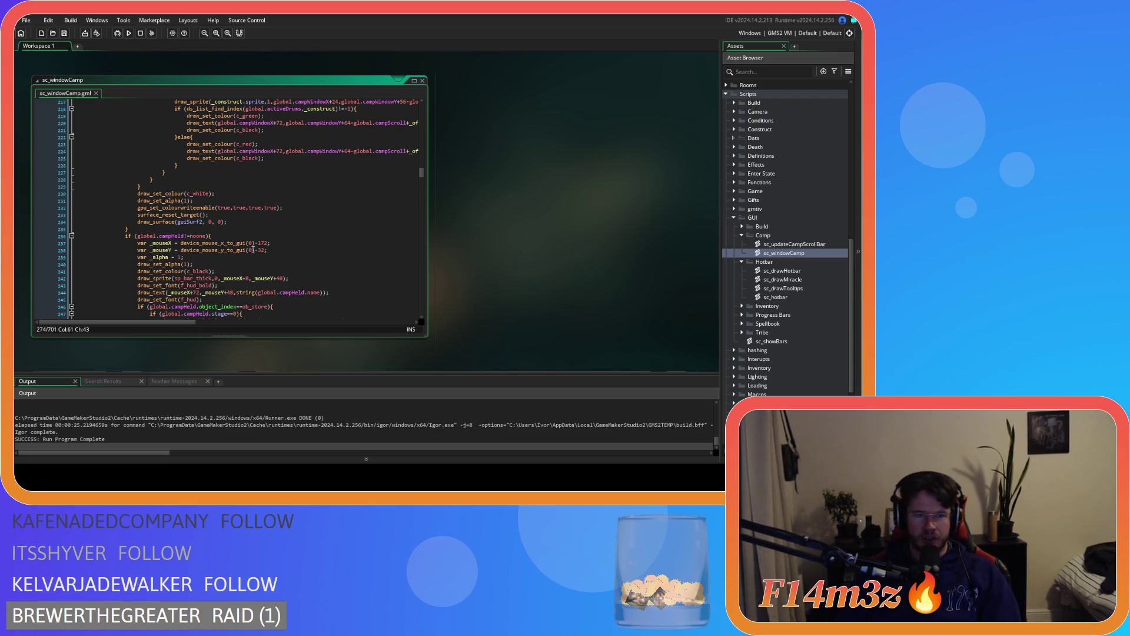
{"action": "left_click", "coordinate": [258, 251]}
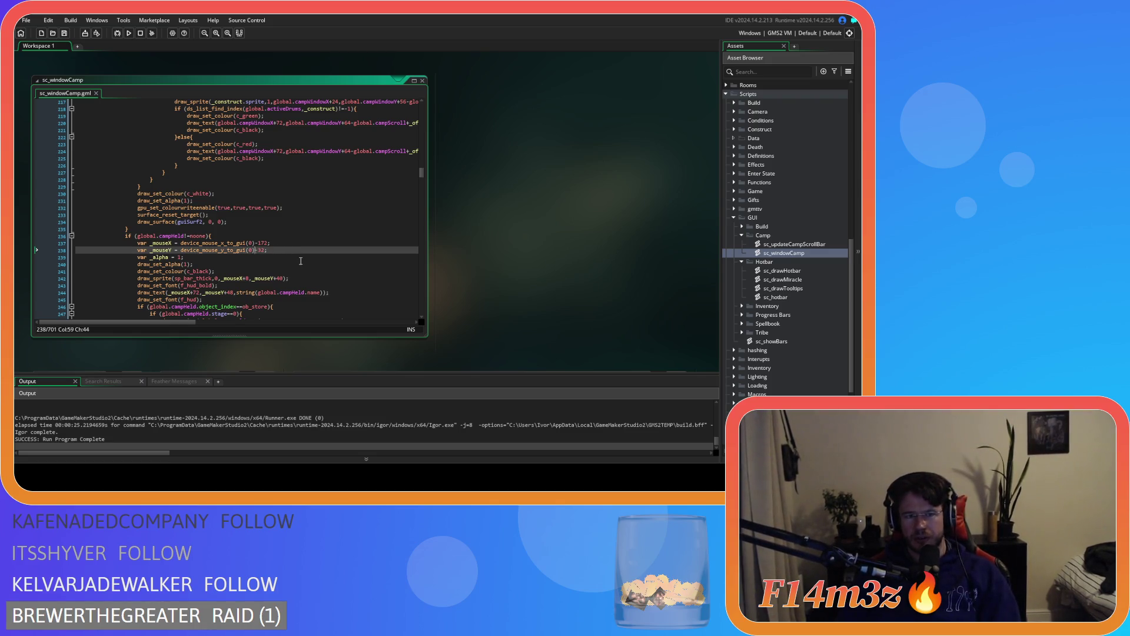
{"action": "scroll", "coordinate": [301, 260], "scroll_direction": "down", "scroll_amount": 7}
{"action": "scroll", "coordinate": [301, 260], "scroll_direction": "up", "scroll_amount": 3}
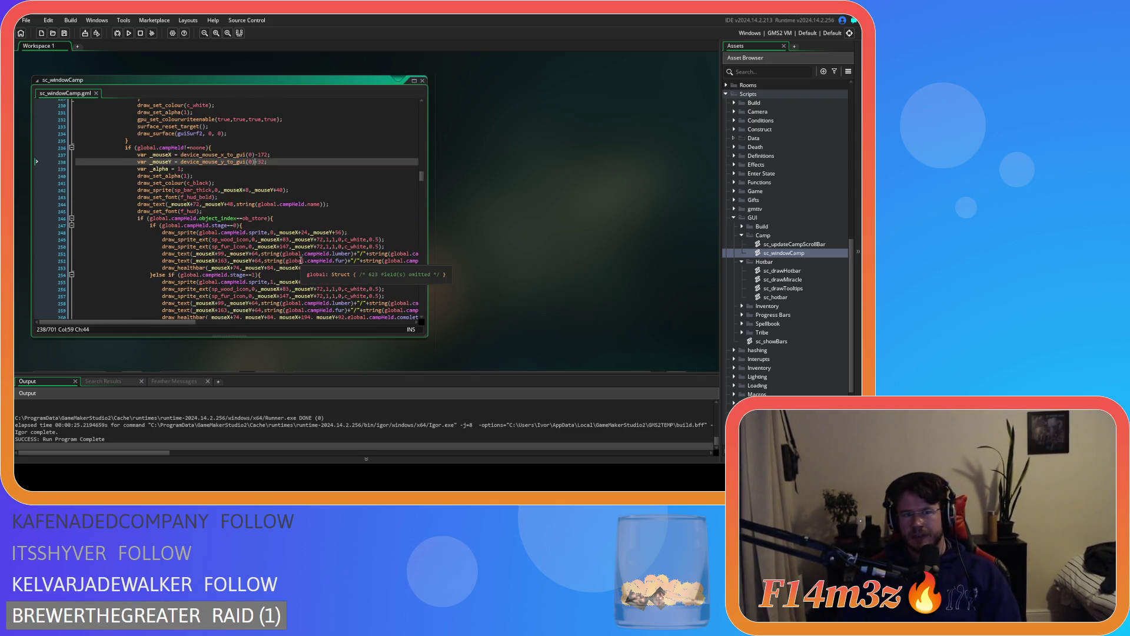
{"action": "double_click", "coordinate": [255, 253]}
{"action": "scroll", "coordinate": [268, 272], "scroll_direction": "down", "scroll_amount": 3}
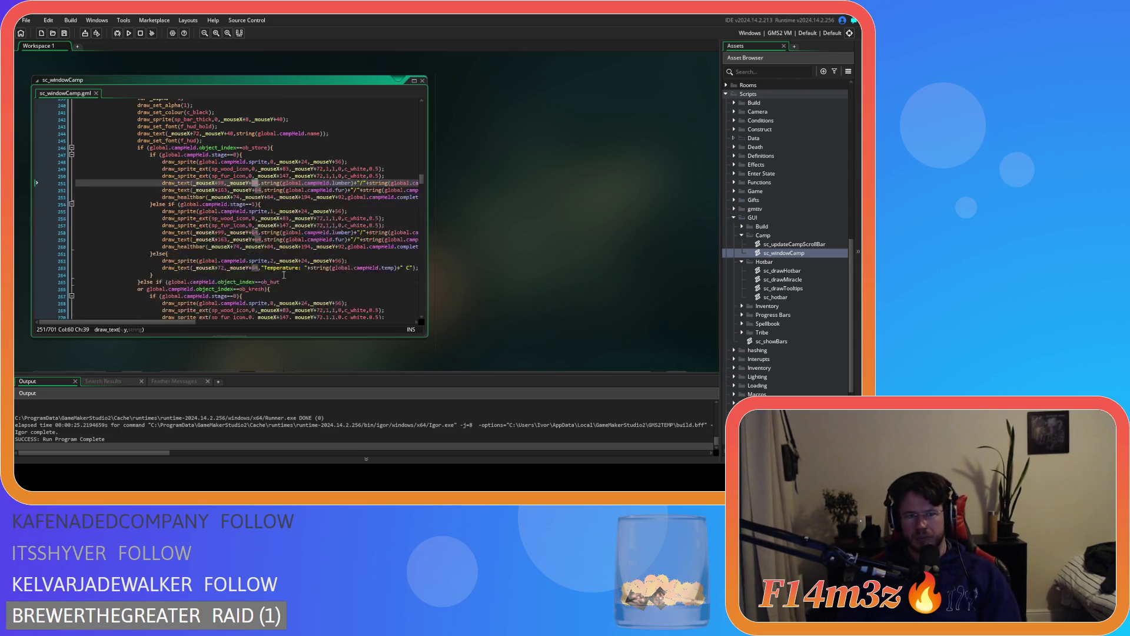
{"action": "double_click", "coordinate": [254, 268]}
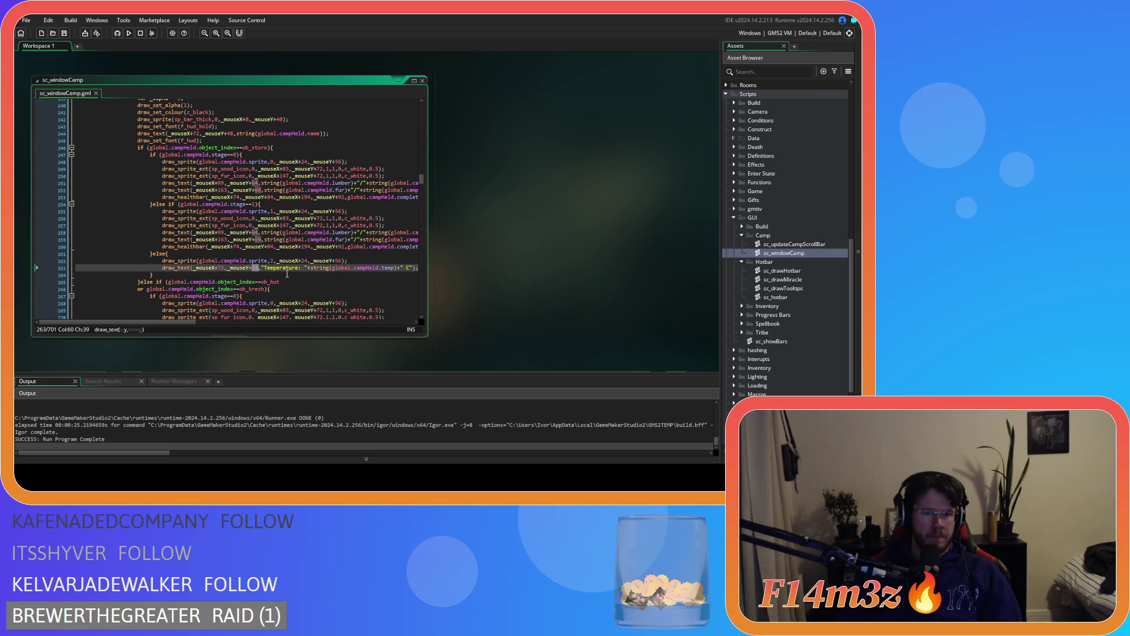
{"action": "scroll", "coordinate": [286, 273], "scroll_direction": "up", "scroll_amount": 4}
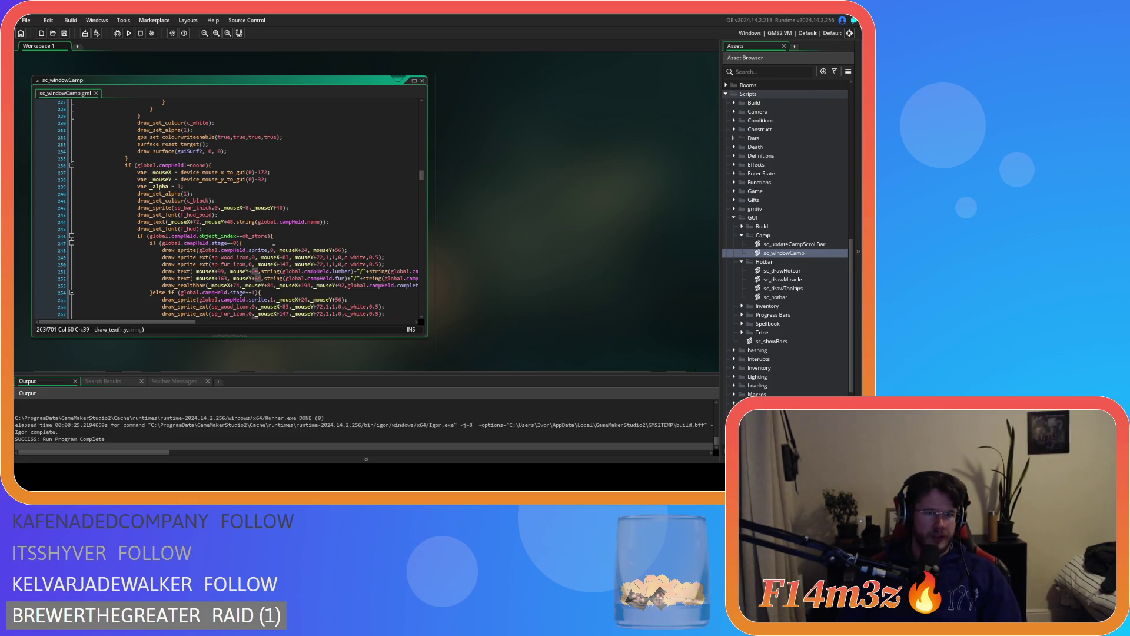
{"action": "double_click", "coordinate": [262, 179]}
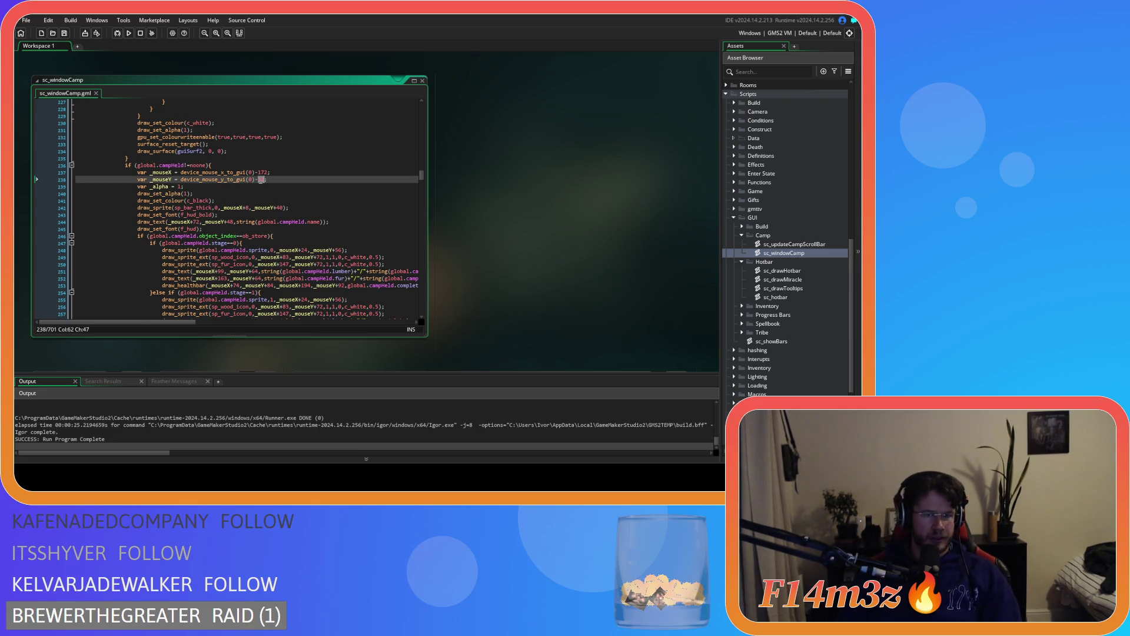
{"action": "type", "text": "64"}
{"action": "key", "text": "F5"}
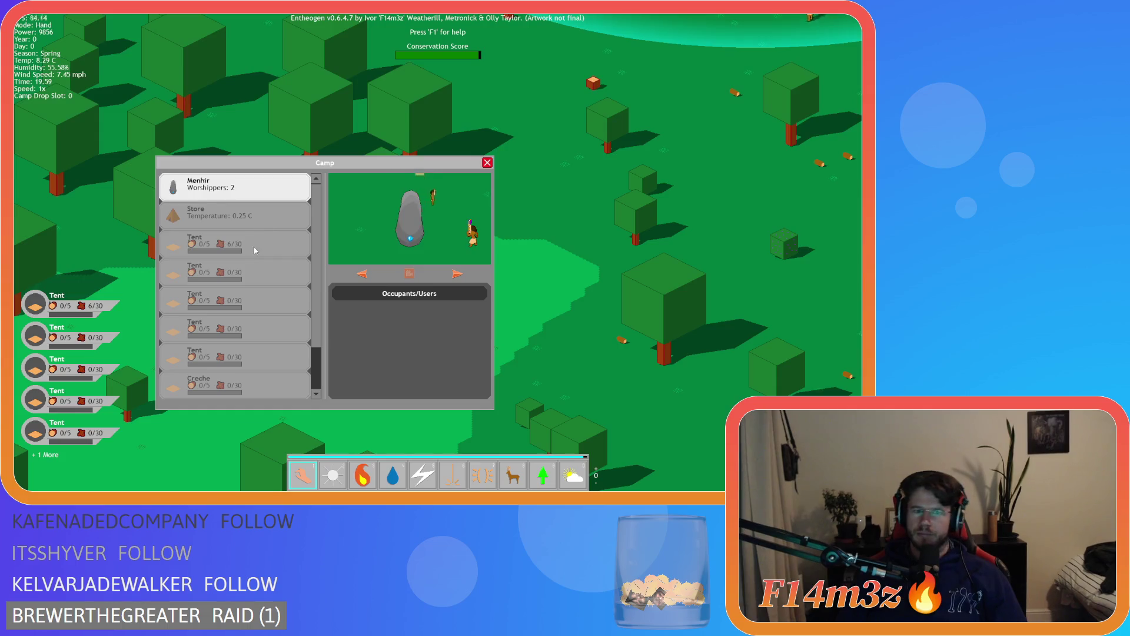
Drag a Tent entry down one slot in the Camp list, quit, and save sc_windowCamp at -32
{"action": "left_click", "coordinate": [244, 242]}
{"action": "mouse_move", "coordinate": [244, 242]}
{"action": "left_mouse_down"}
{"action": "mouse_move", "coordinate": [247, 277]}
{"action": "mouse_move", "coordinate": [237, 246]}
{"action": "mouse_move", "coordinate": [231, 282]}
{"action": "mouse_move", "coordinate": [218, 239]}
{"action": "mouse_move", "coordinate": [232, 284]}
{"action": "mouse_move", "coordinate": [233, 242]}
{"action": "left_mouse_up"}
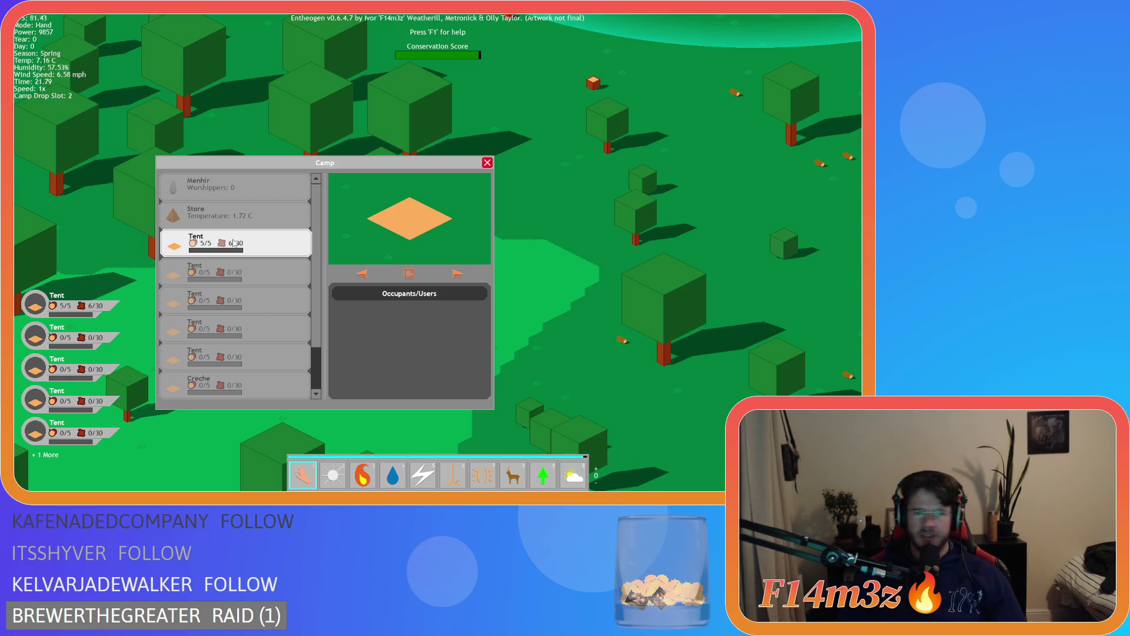
{"action": "key", "text": "Escape"}
{"action": "key", "text": "Escape"}
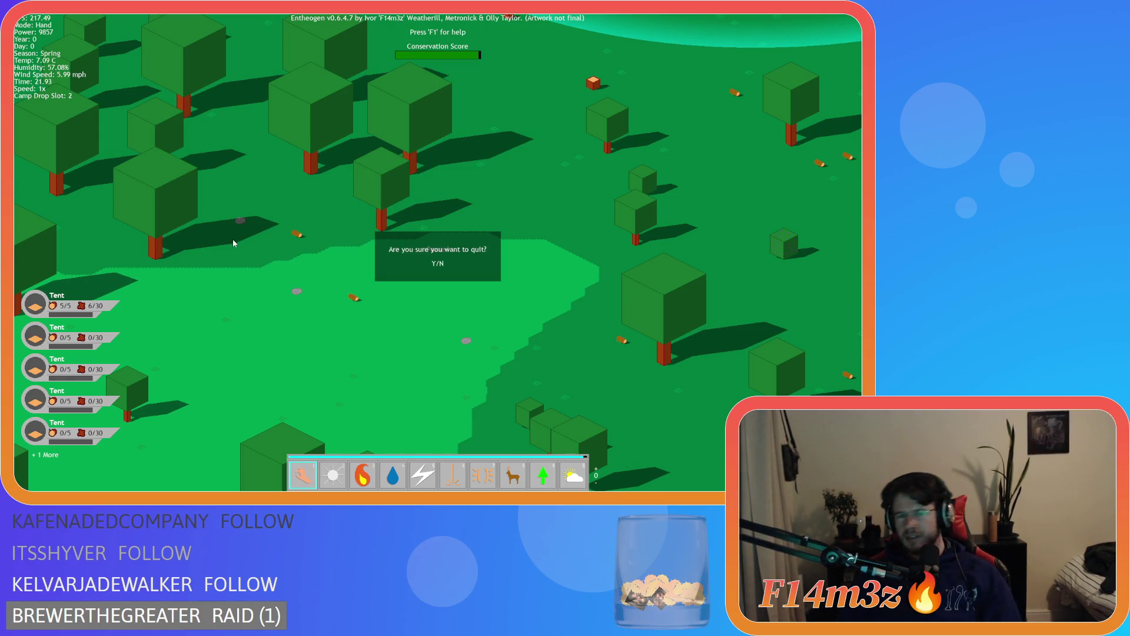
{"action": "type", "text": "y"}
{"action": "type", "text": "2;"}
{"action": "key", "text": "ctrl+s"}
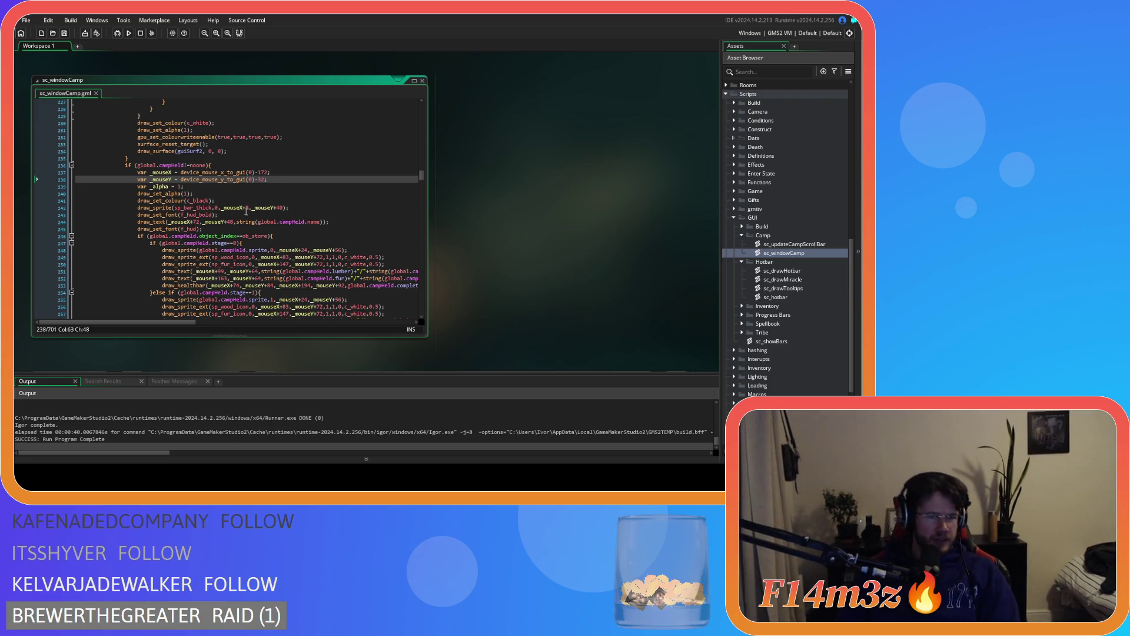
Try removing the bar sprite's offsets on line 242, undo it, and save the script
{"action": "left_click", "coordinate": [244, 208]}
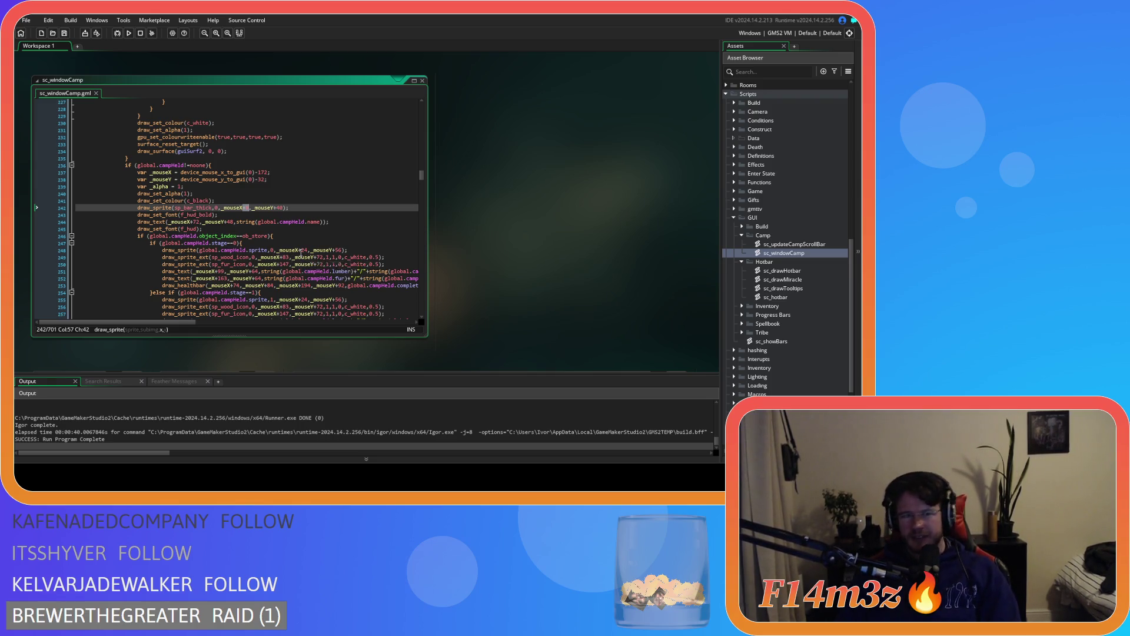
{"action": "key", "text": "BackSpace"}
{"action": "key", "text": "BackSpace"}
{"action": "double_click", "coordinate": [272, 208]}
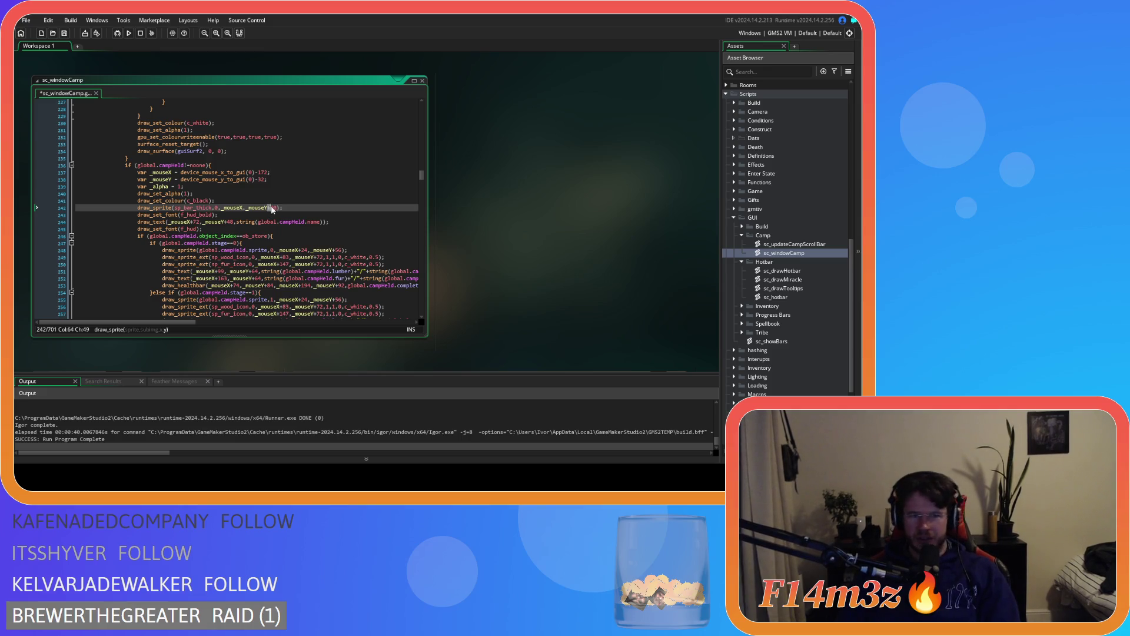
{"action": "key", "text": "BackSpace"}
{"action": "key", "text": "BackSpace"}
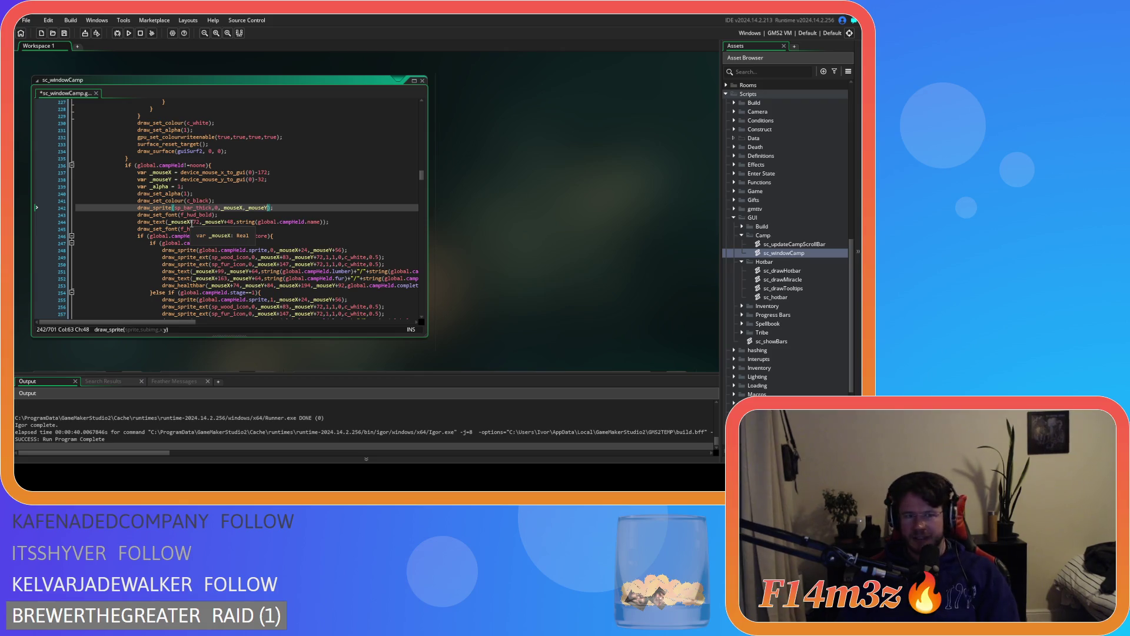
{"action": "key", "text": "ctrl+z"}
{"action": "key", "text": "ctrl+z"}
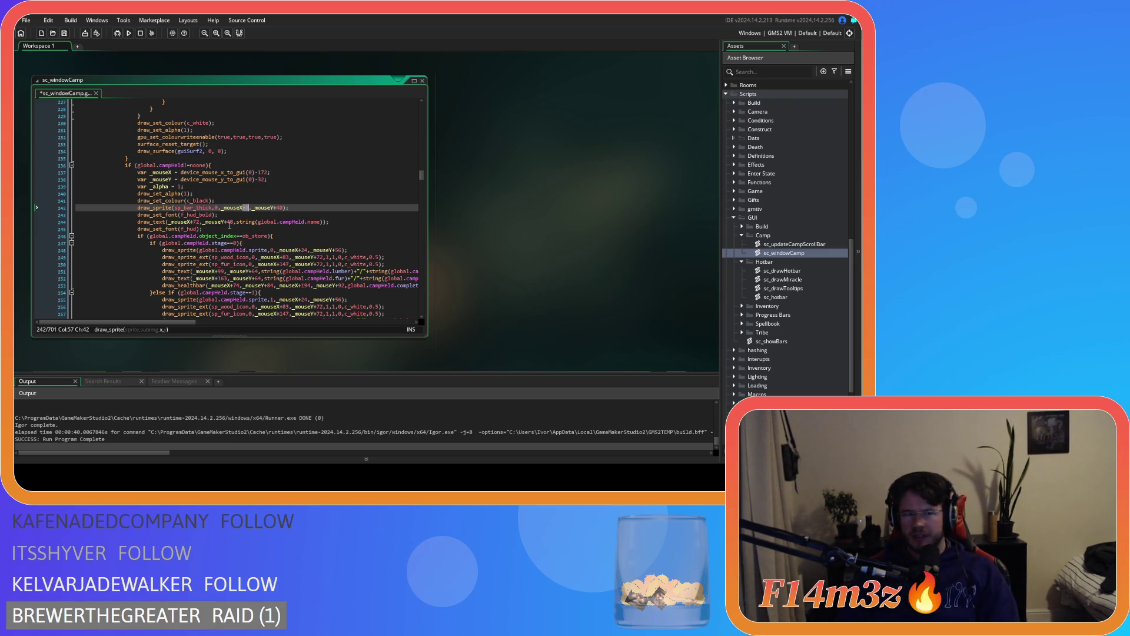
{"action": "left_click", "coordinate": [230, 223]}
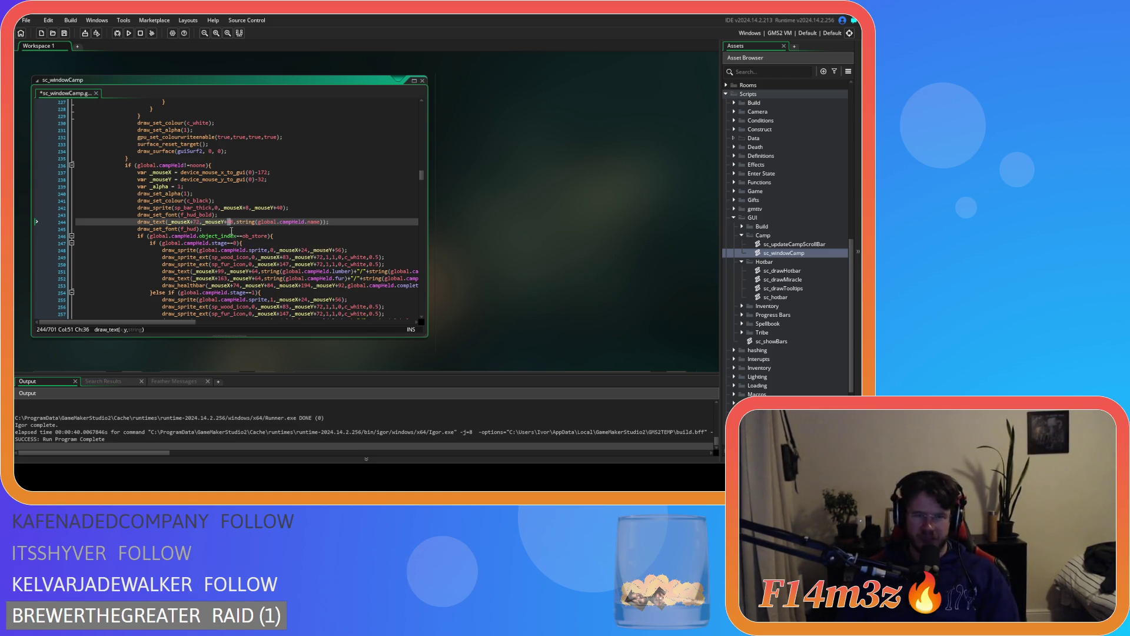
{"action": "left_click", "coordinate": [230, 228]}
{"action": "key", "text": "ctrl+s"}
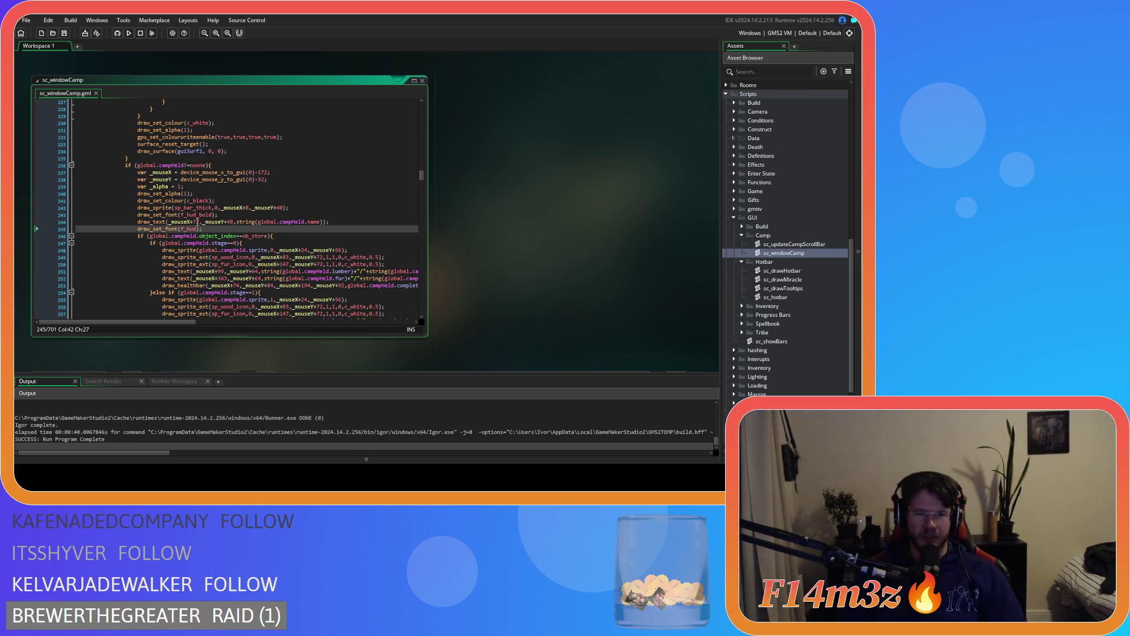
Delete the bar sprite's x and y offsets so it draws at _mouseX,_mouseY
{"action": "left_click", "coordinate": [197, 222]}
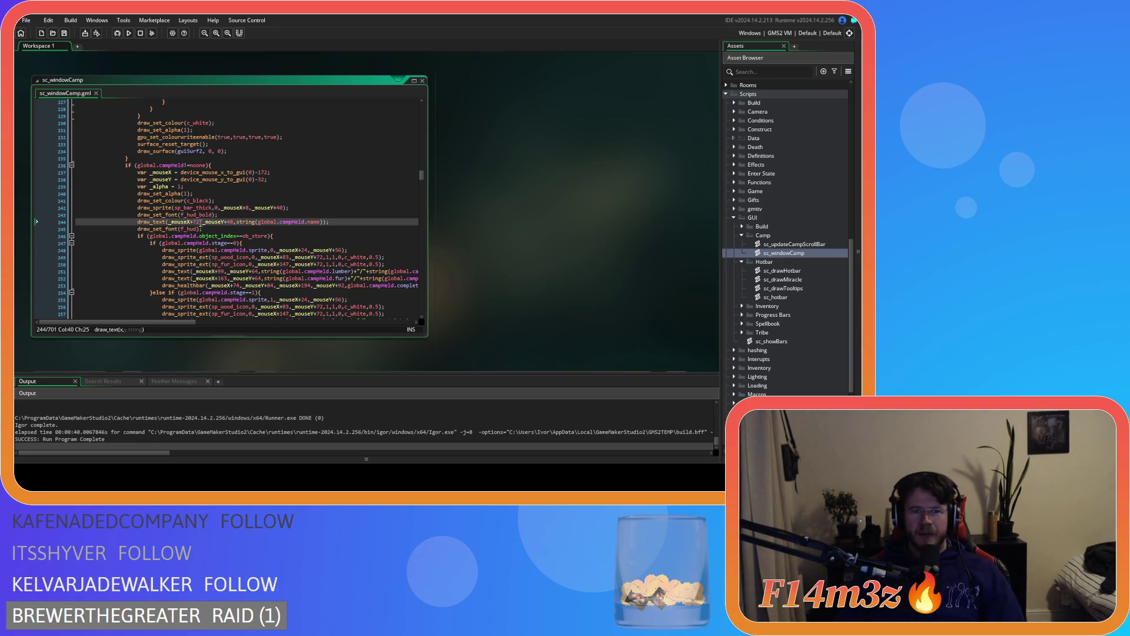
{"action": "left_click", "coordinate": [246, 208]}
{"action": "key", "text": "BackSpace"}
{"action": "key", "text": "BackSpace"}
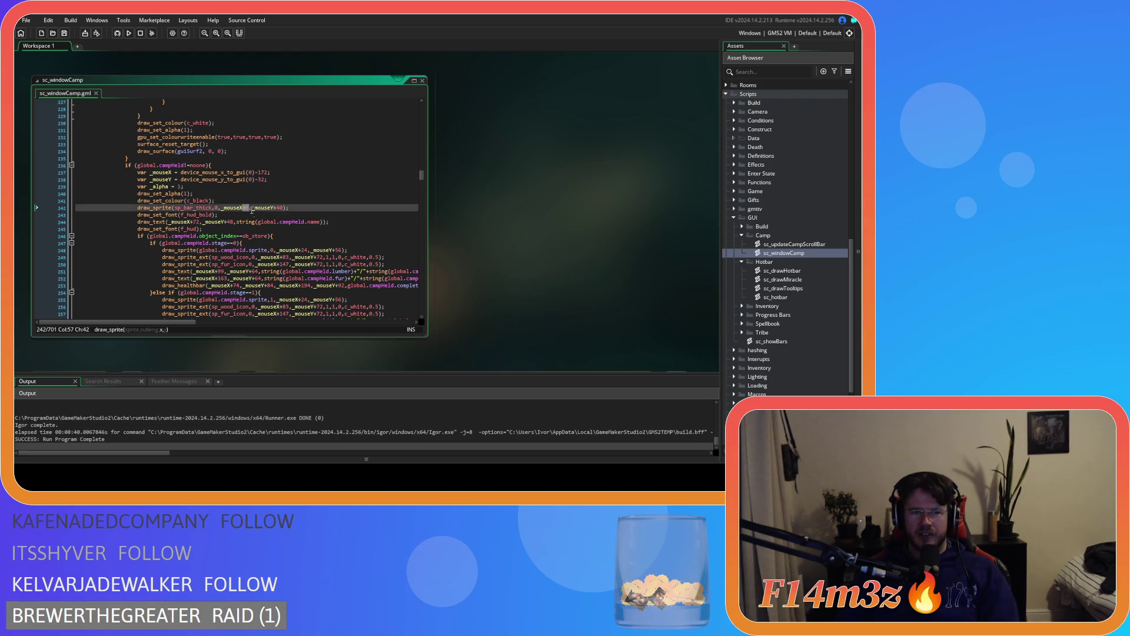
{"action": "left_click", "coordinate": [277, 208]}
{"action": "key", "text": "BackSpace"}
{"action": "key", "text": "BackSpace"}
Change the name text offsets on line 244 to _mouseX+64, _mouseY+8 and save
{"action": "double_click", "coordinate": [198, 222]}
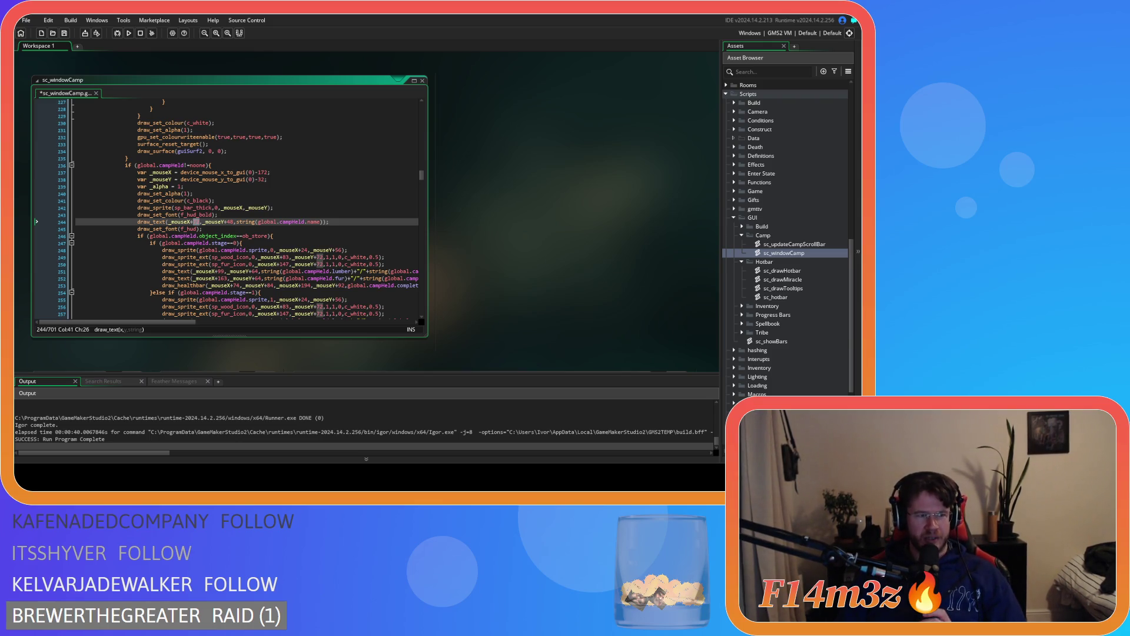
{"action": "left_click", "coordinate": [195, 222]}
{"action": "double_click", "coordinate": [196, 222]}
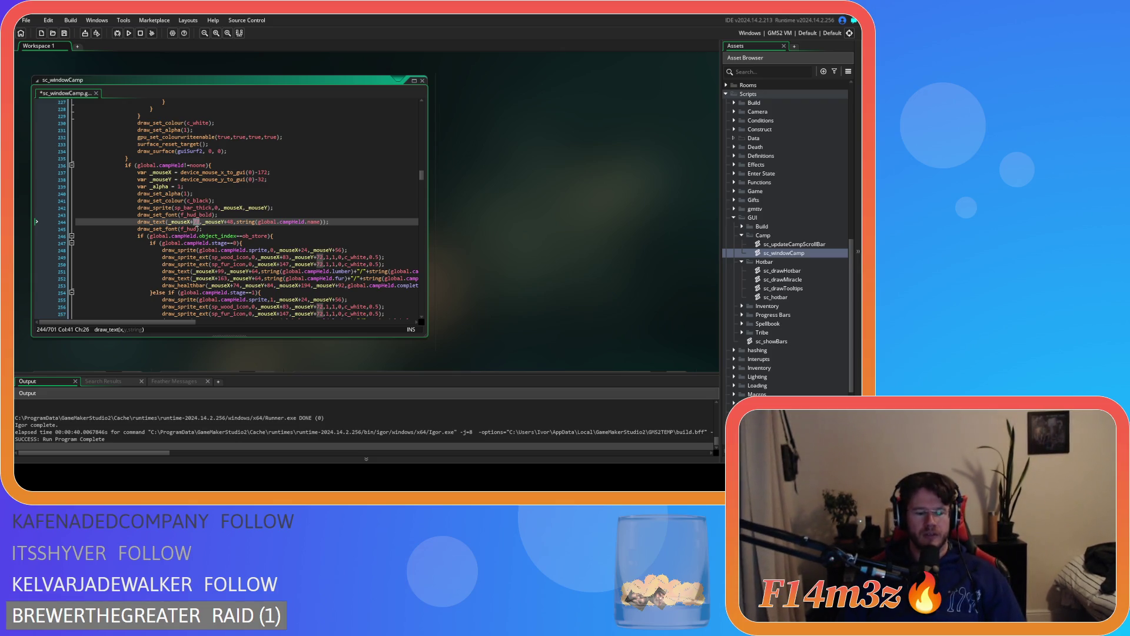
{"action": "type", "text": "64"}
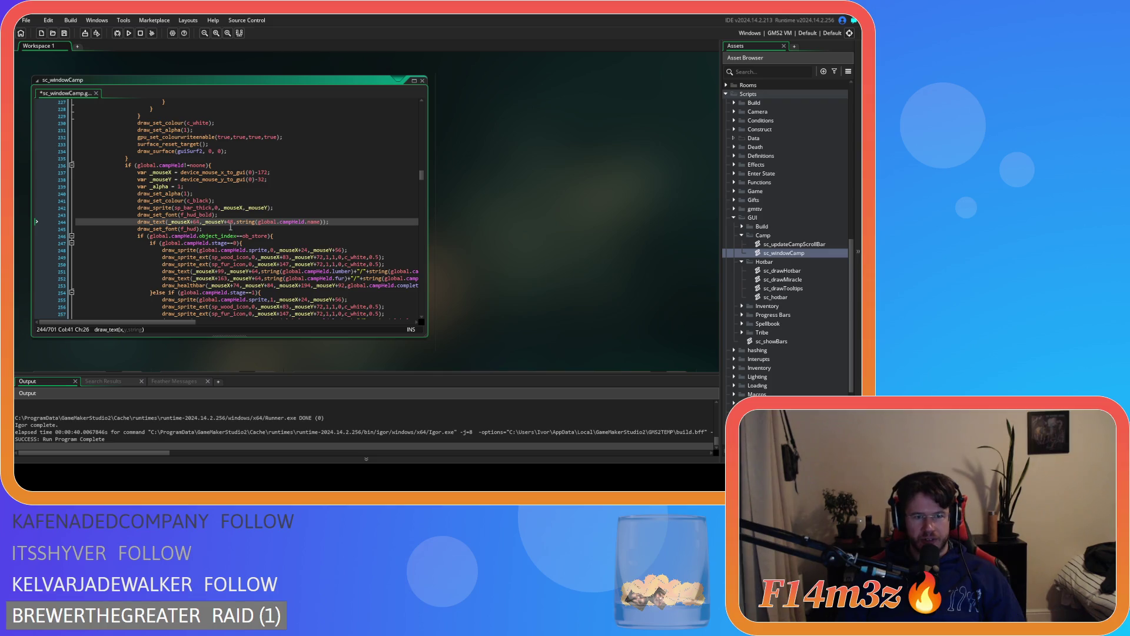
{"action": "double_click", "coordinate": [229, 222]}
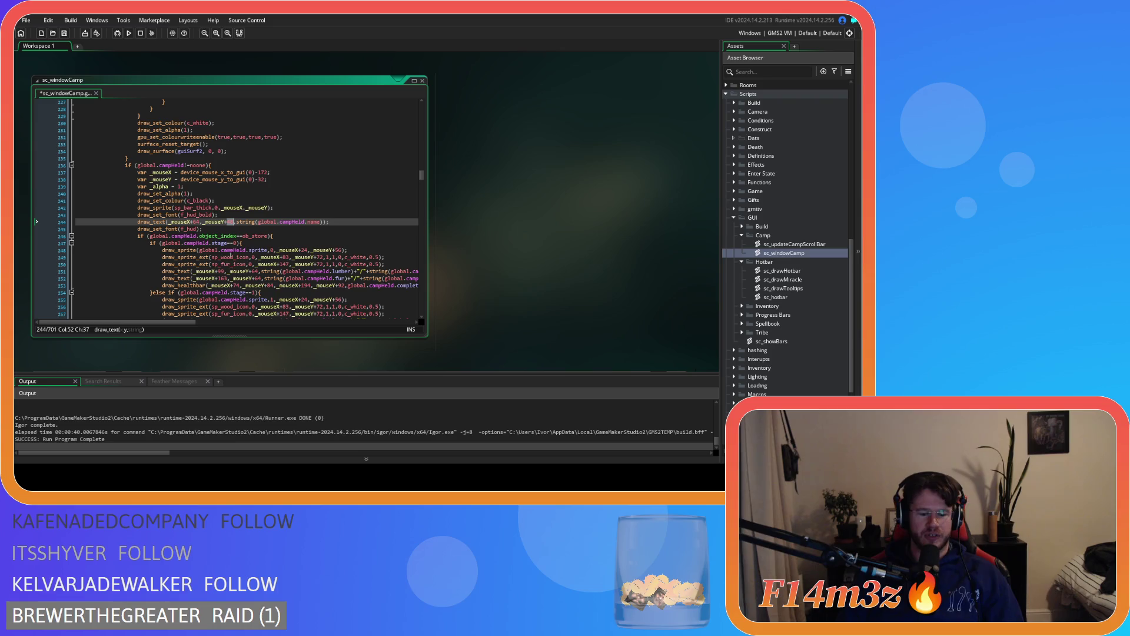
{"action": "type", "text": "68"}
{"action": "key", "text": "Down"}
{"action": "key", "text": "ctrl+s"}
{"action": "scroll", "coordinate": [296, 229], "scroll_direction": "down", "scroll_amount": 1}
{"action": "scroll", "coordinate": [297, 229], "scroll_direction": "down", "scroll_amount": 2}
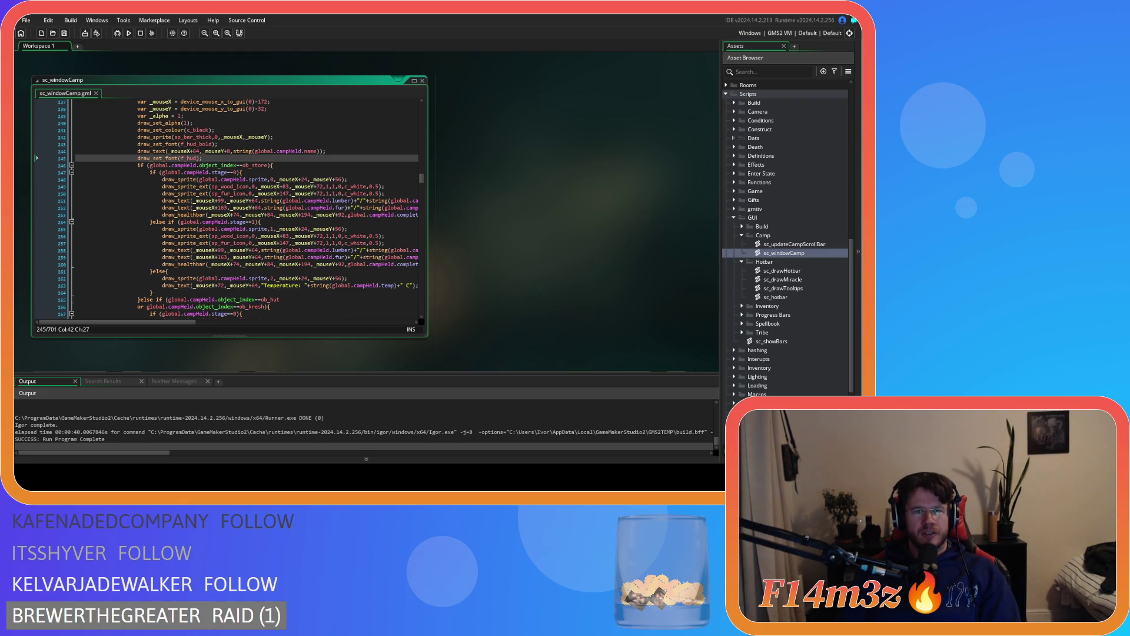
Change line 248's 24 and 56 offsets to 16, reworking the y value with undo
{"action": "double_click", "coordinate": [304, 179]}
{"action": "type", "text": "16"}
{"action": "double_click", "coordinate": [338, 179]}
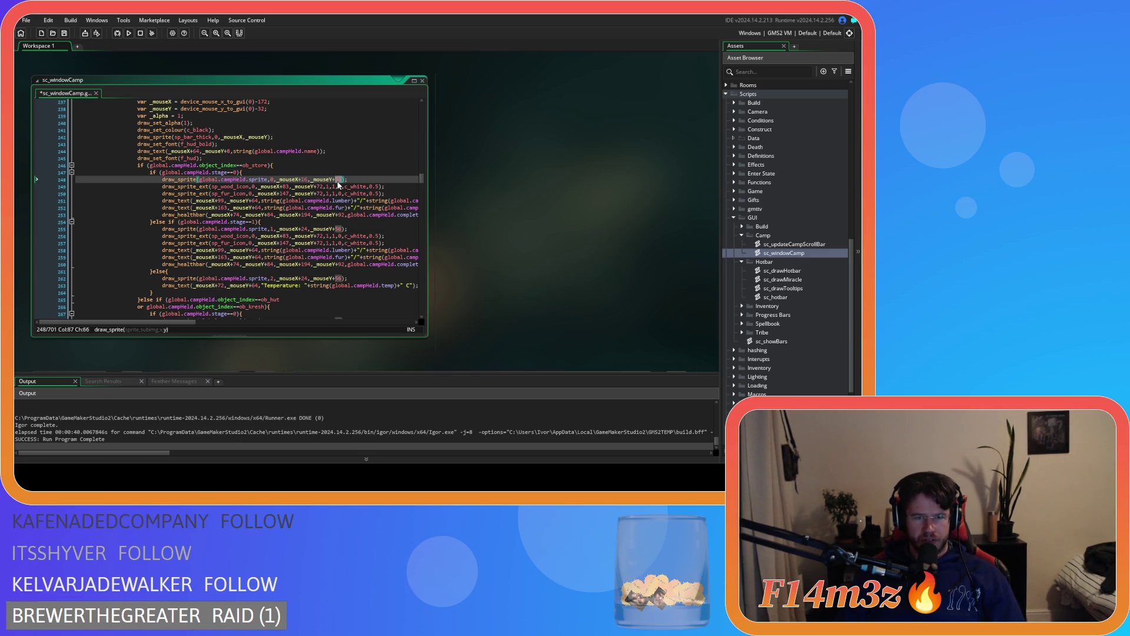
{"action": "type", "text": "16"}
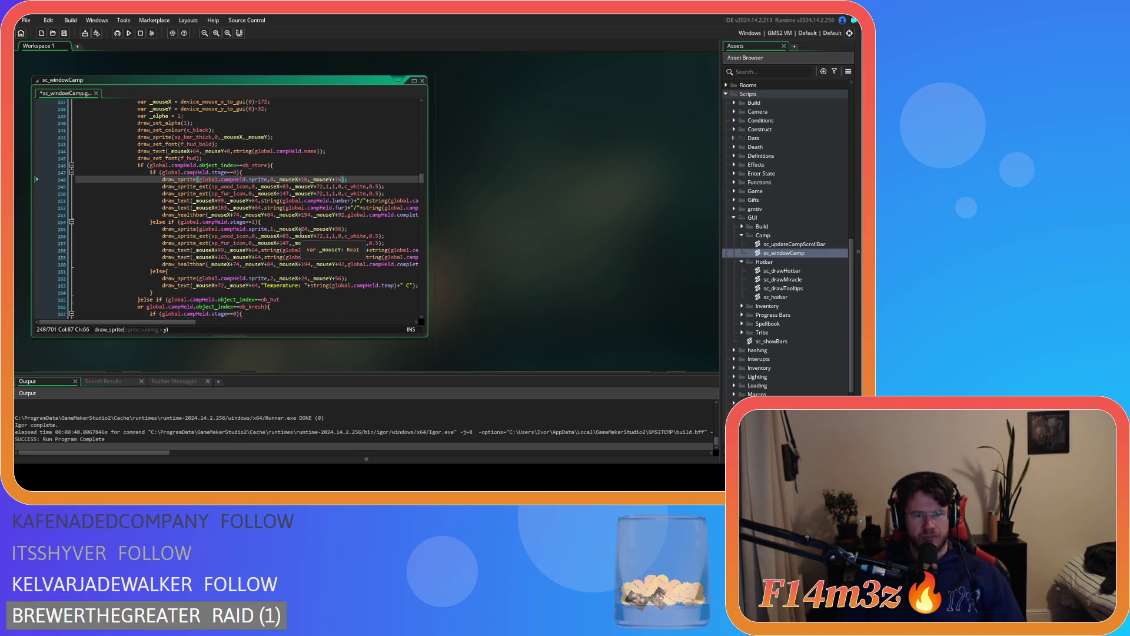
{"action": "double_click", "coordinate": [285, 187]}
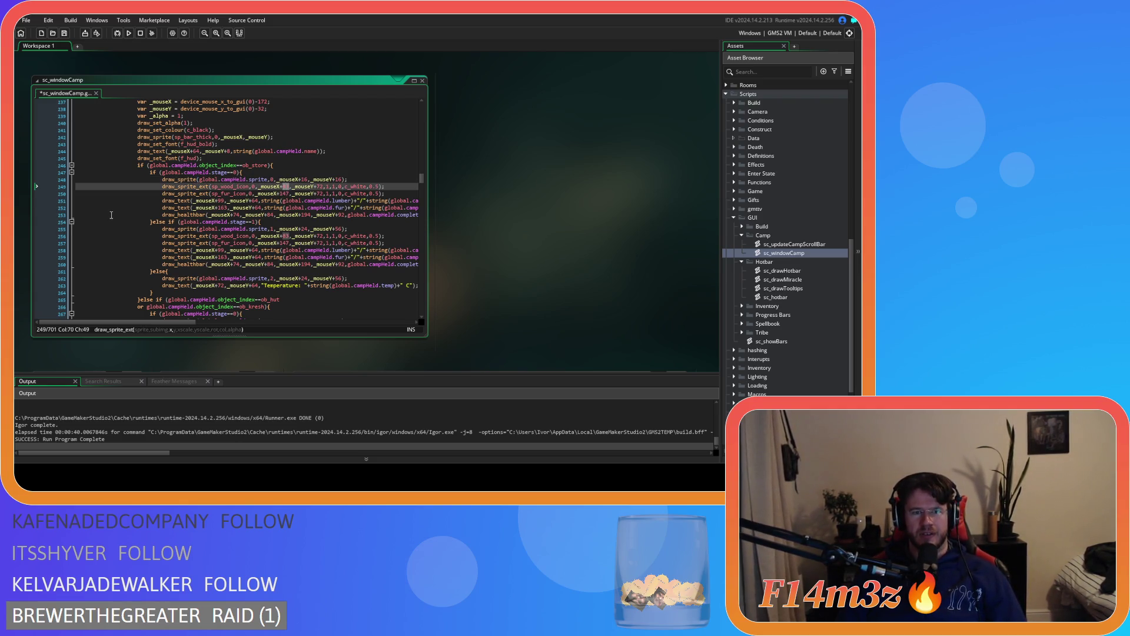
{"action": "key", "text": "Up"}
{"action": "key", "text": "End"}
{"action": "key", "text": "Left"}
{"action": "key", "text": "ctrl+shift+Left"}
{"action": "type", "text": "56"}
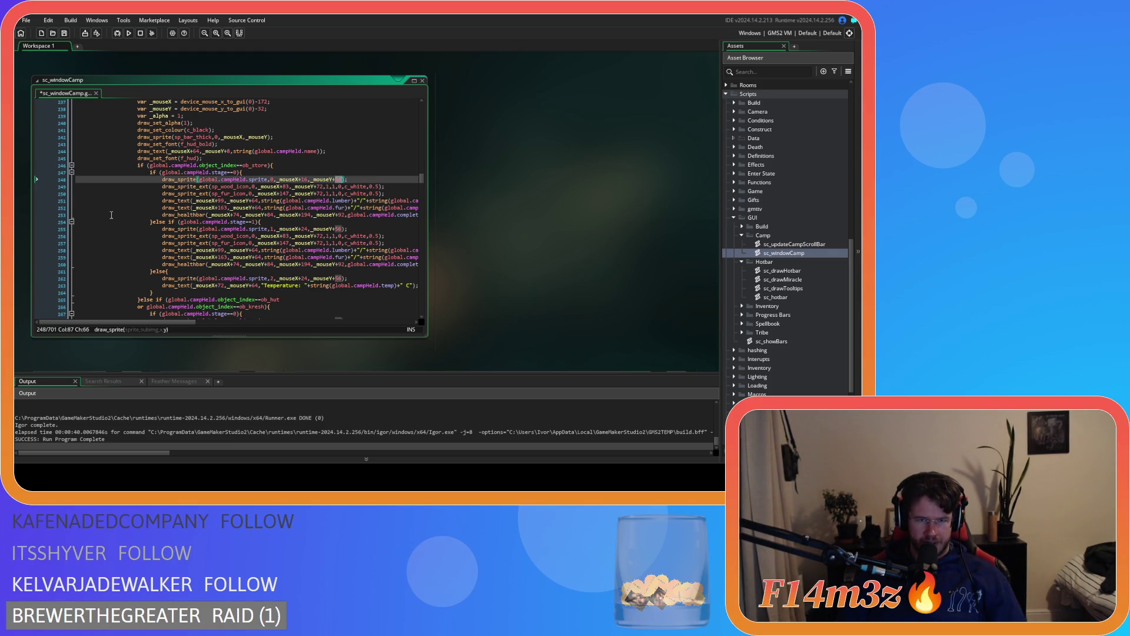
{"action": "key", "text": "ctrl+z"}
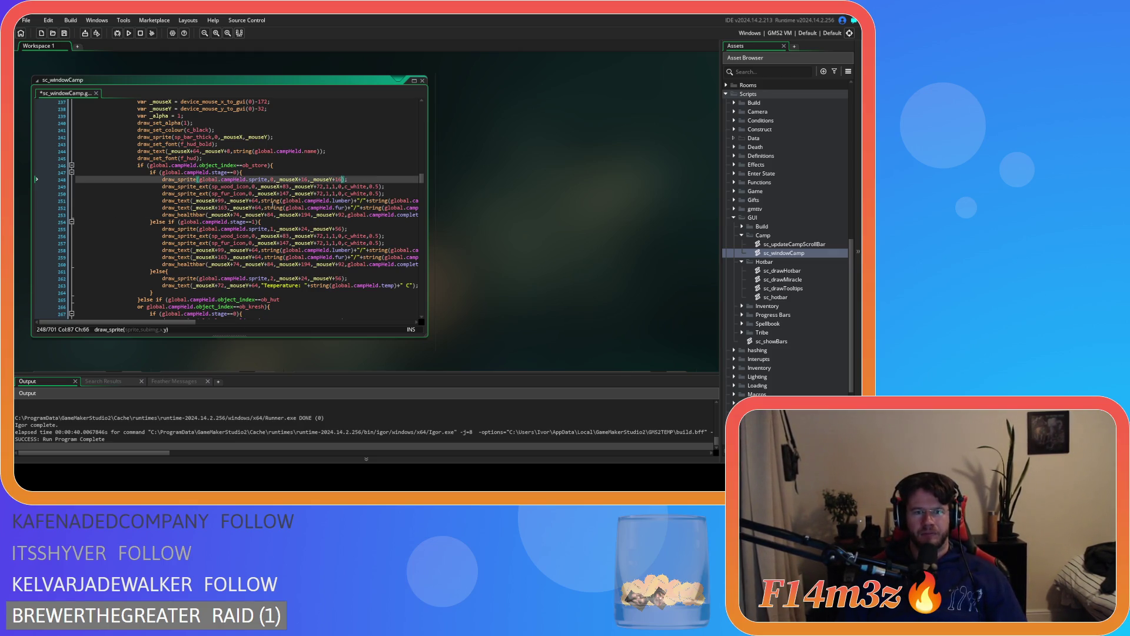
Set the wood icon on line 249 to _mouseX+75 and _mouseY+32
{"action": "double_click", "coordinate": [286, 186]}
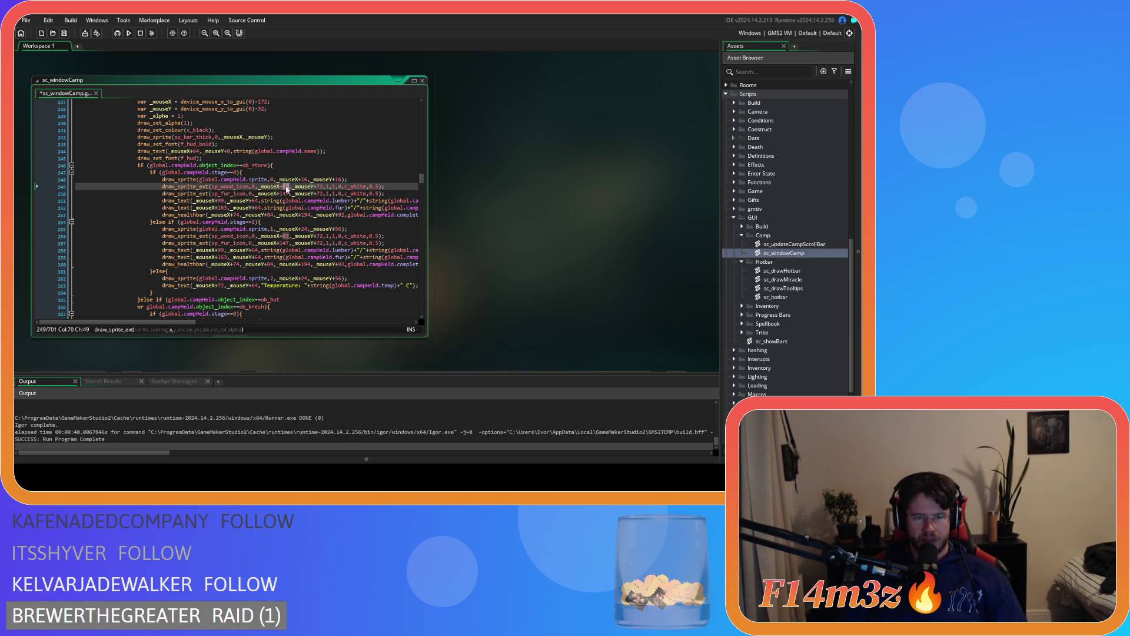
{"action": "type", "text": "75"}
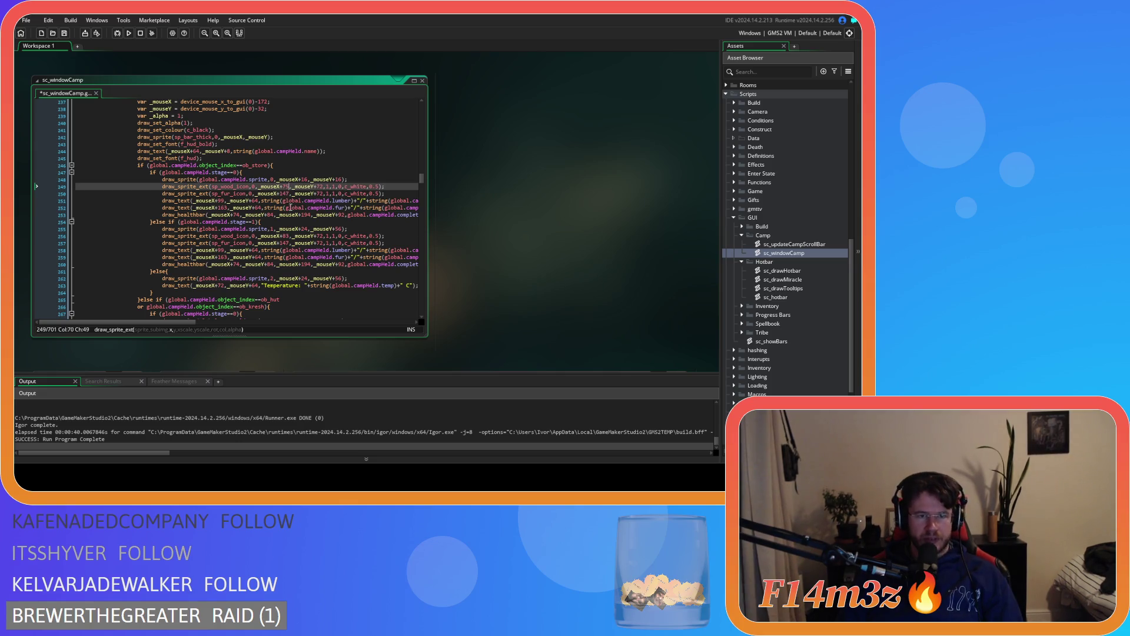
{"action": "double_click", "coordinate": [320, 186]}
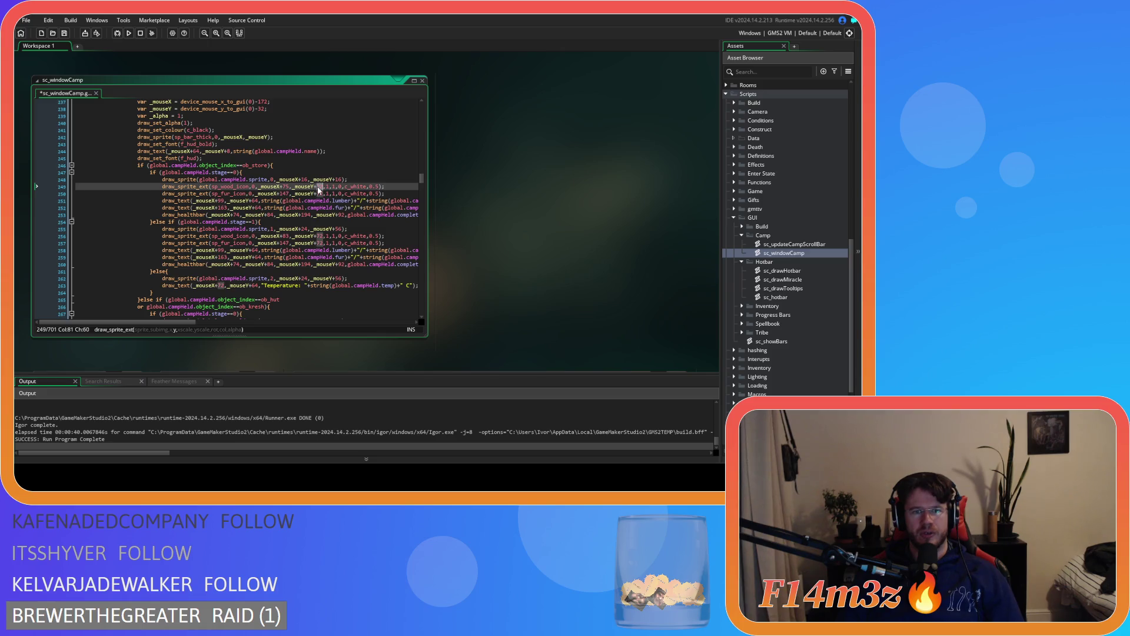
{"action": "type", "text": "32"}
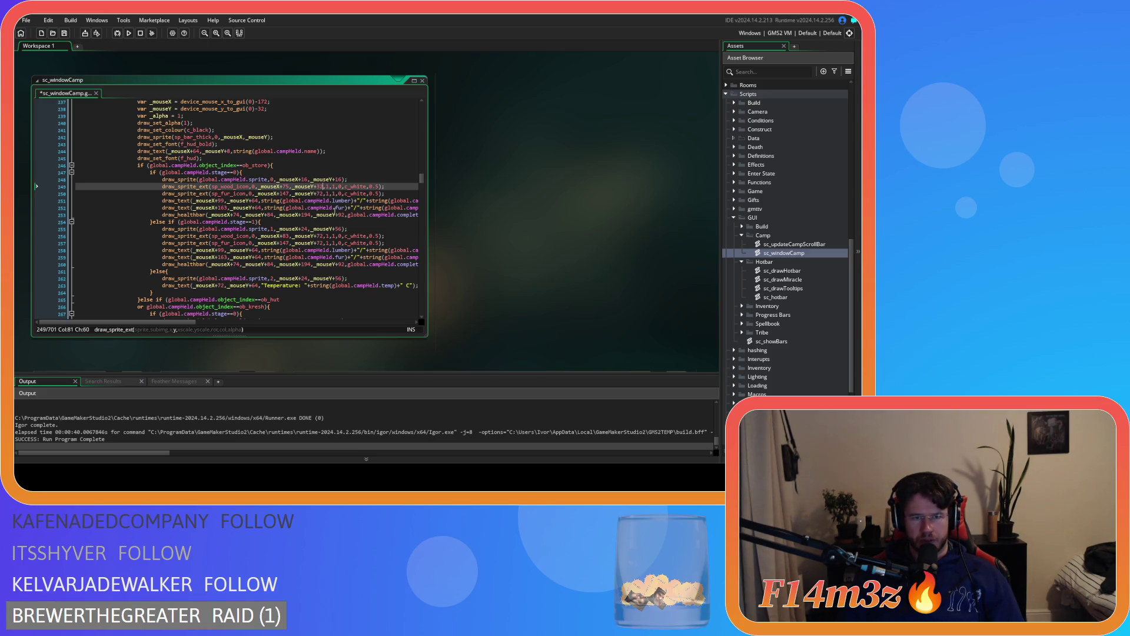
Change the _mouseY+72 offsets on lines 256 and 257 to 32
{"action": "left_click", "coordinate": [320, 235]}
{"action": "key", "text": "BackSpace"}
{"action": "type", "text": "3"}
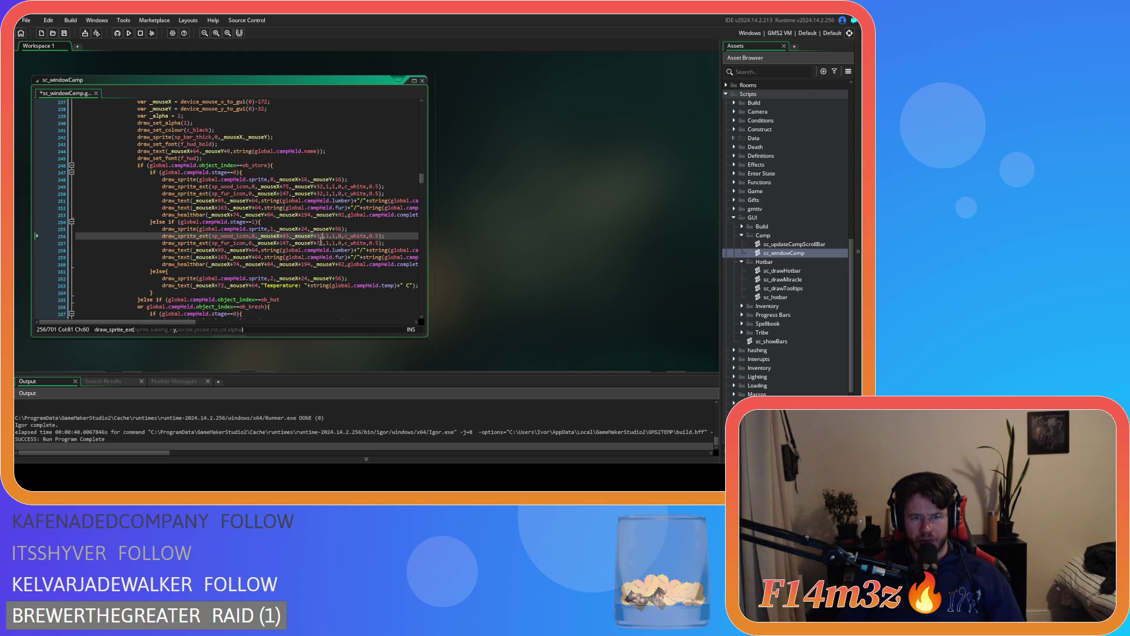
{"action": "left_click", "coordinate": [321, 243]}
{"action": "key", "text": "Delete"}
{"action": "type", "text": "3"}
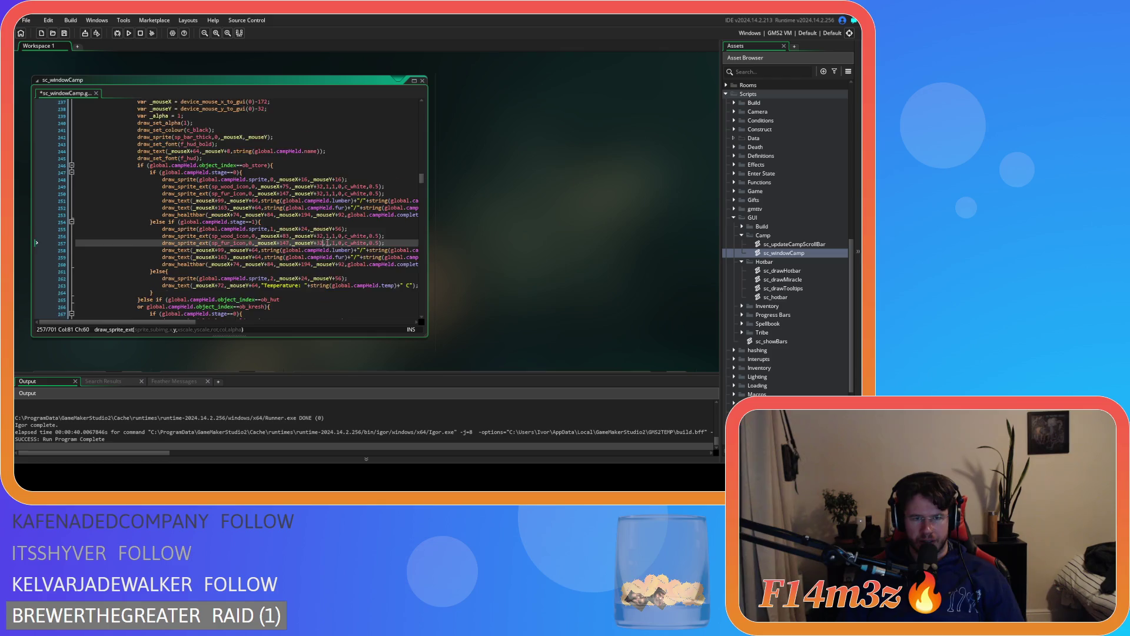
Change the 72 y offsets to 32 on lines 276 and 277 of the hut section
{"action": "scroll", "coordinate": [328, 242], "scroll_direction": "down", "scroll_amount": 3}
{"action": "left_click", "coordinate": [320, 264]}
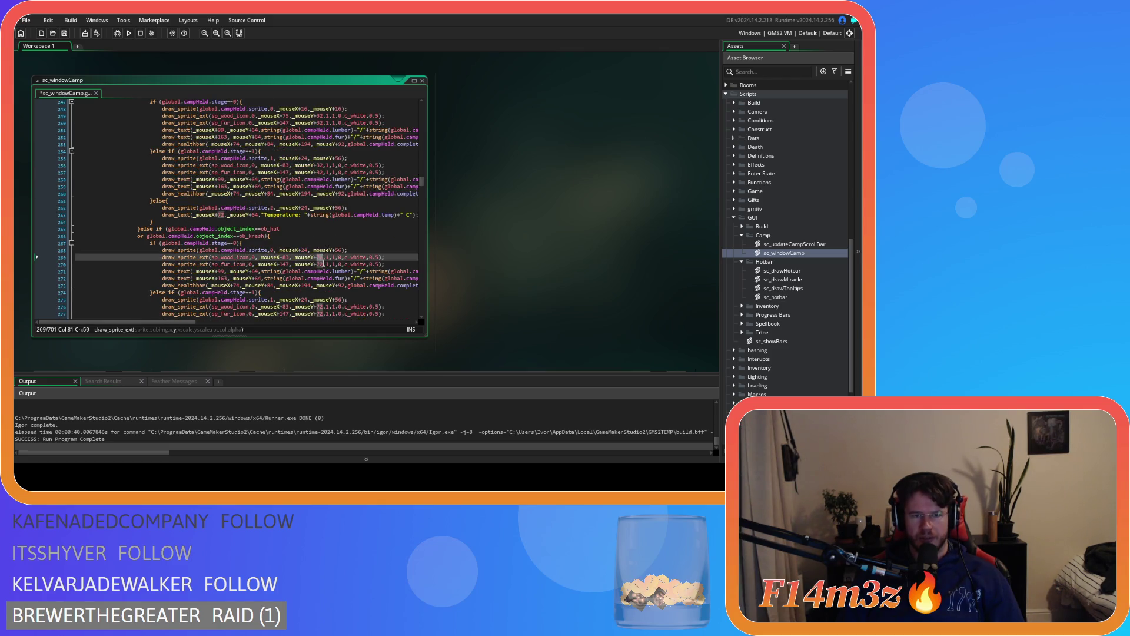
{"action": "double_click", "coordinate": [320, 264]}
{"action": "scroll", "coordinate": [320, 264], "scroll_direction": "down", "scroll_amount": 3}
{"action": "double_click", "coordinate": [321, 254]}
{"action": "type", "text": "32"}
{"action": "left_click", "coordinate": [323, 261]}
{"action": "double_click", "coordinate": [323, 261]}
{"action": "type", "text": "32"}
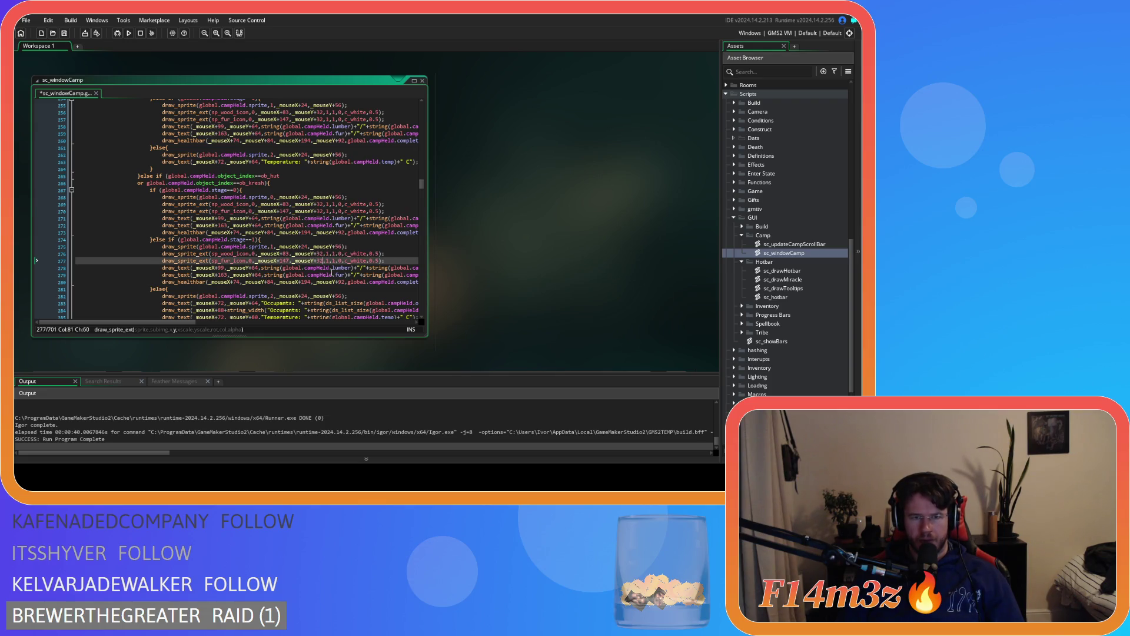
Review the edited draw calls, undoing and redoing the recent offset changes
{"action": "scroll", "coordinate": [323, 269], "scroll_direction": "down", "scroll_amount": 3}
{"action": "scroll", "coordinate": [312, 252], "scroll_direction": "down", "scroll_amount": 3}
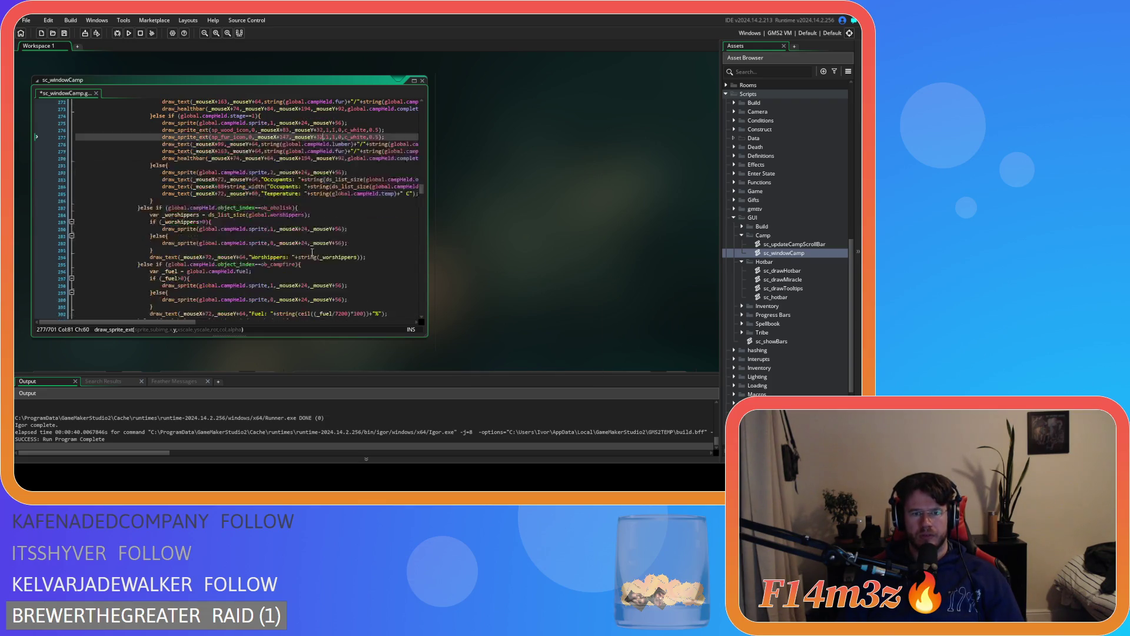
{"action": "scroll", "coordinate": [313, 252], "scroll_direction": "down", "scroll_amount": 2}
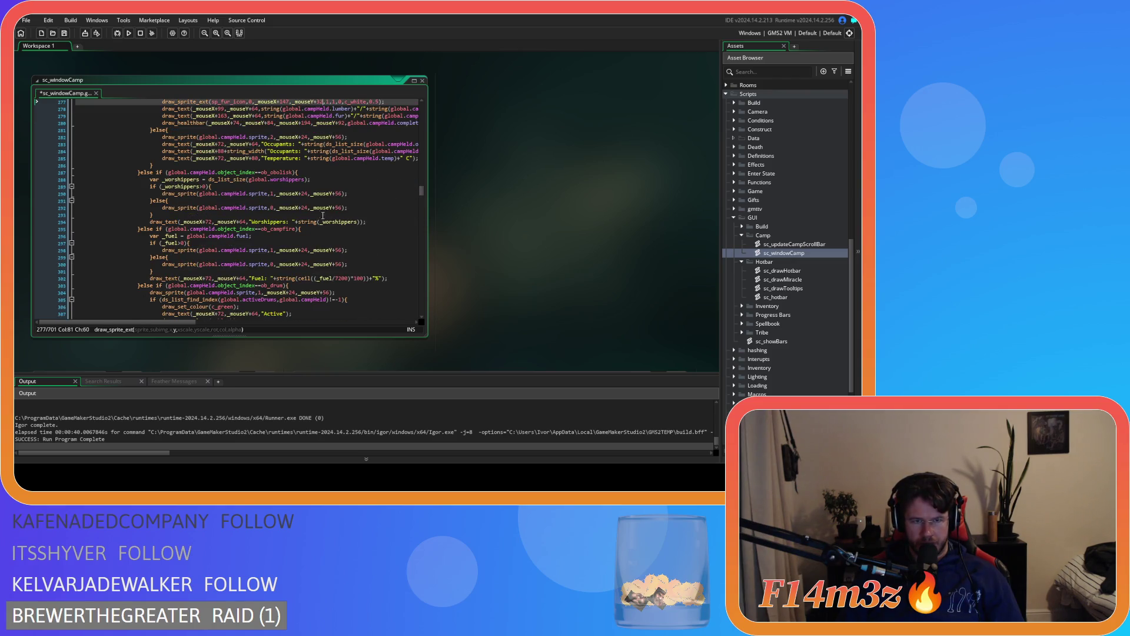
{"action": "scroll", "coordinate": [357, 248], "scroll_direction": "down", "scroll_amount": 2}
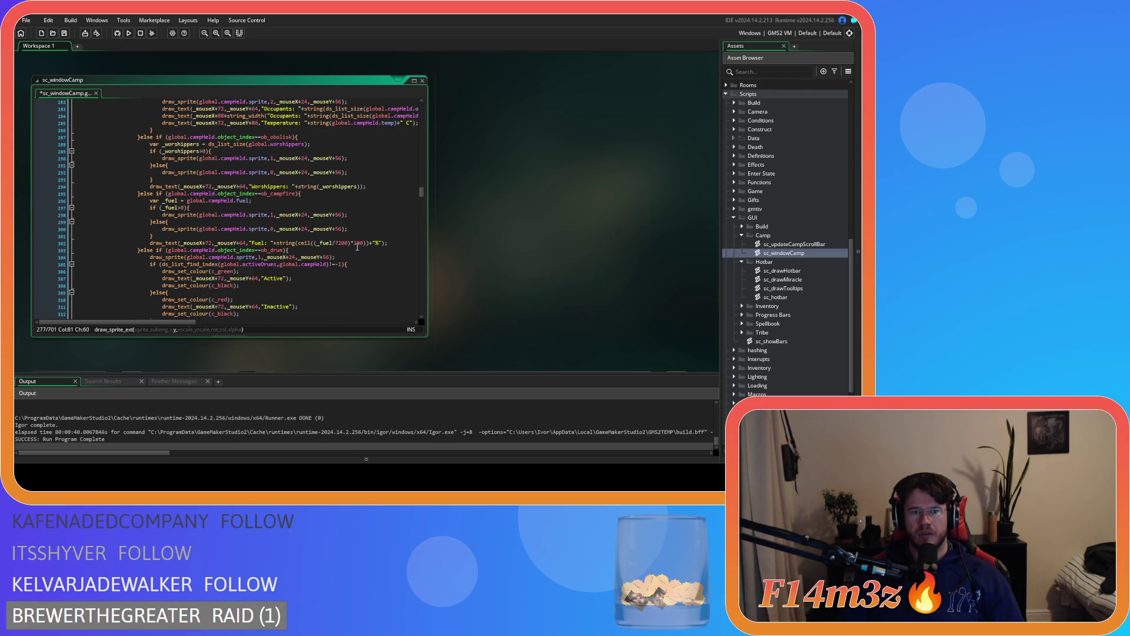
{"action": "scroll", "coordinate": [349, 260], "scroll_direction": "down", "scroll_amount": 3}
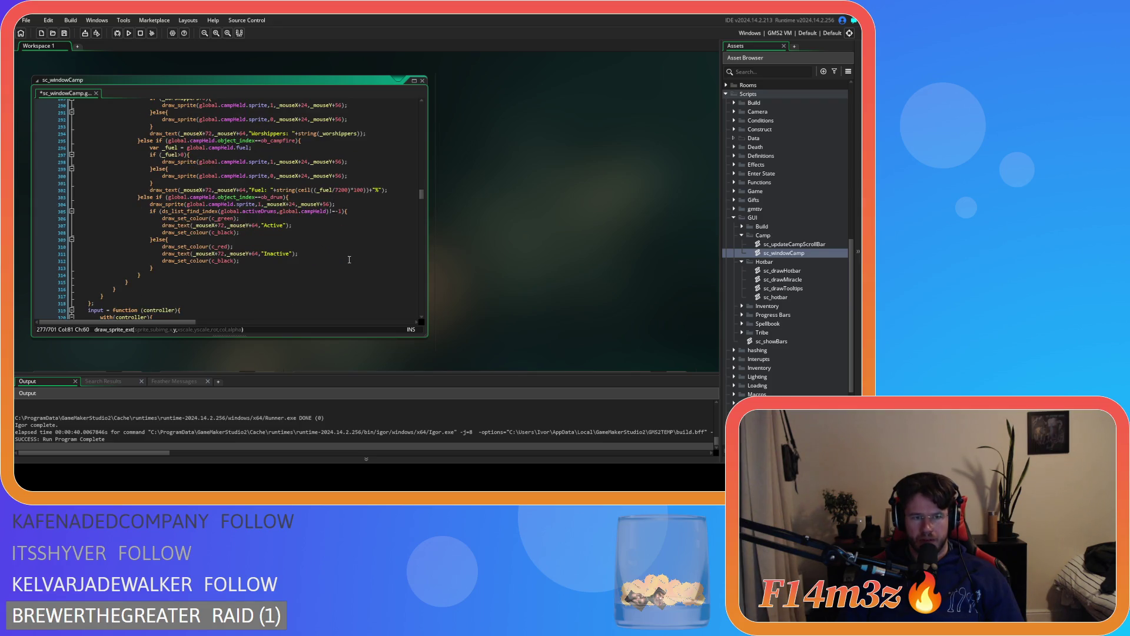
{"action": "scroll", "coordinate": [349, 259], "scroll_direction": "up", "scroll_amount": 17}
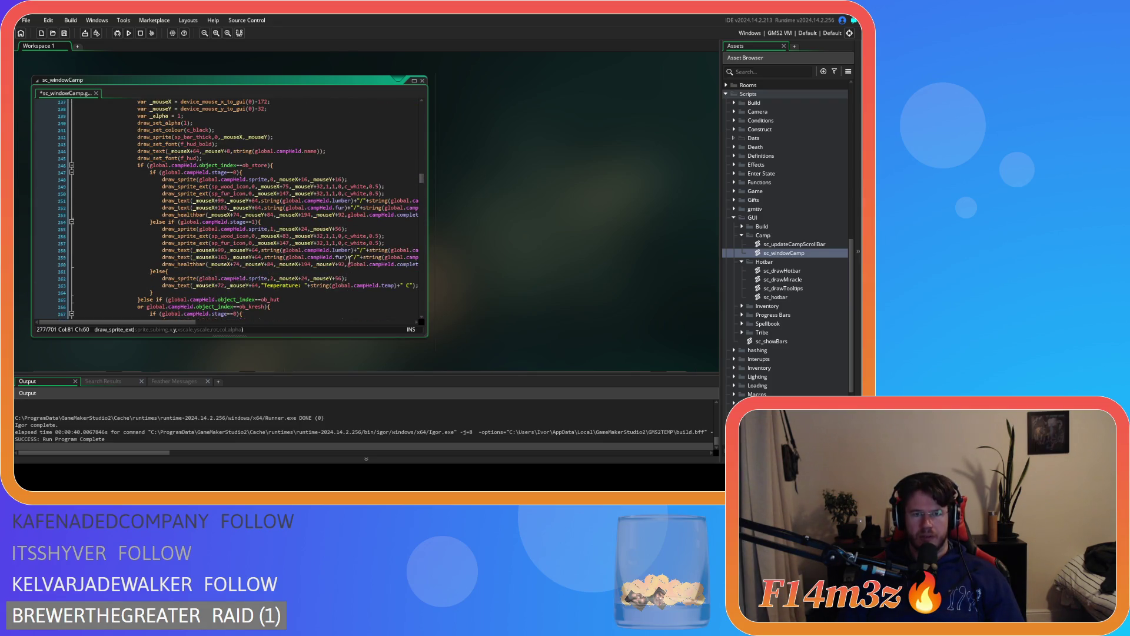
{"action": "scroll", "coordinate": [349, 260], "scroll_direction": "down", "scroll_amount": 3}
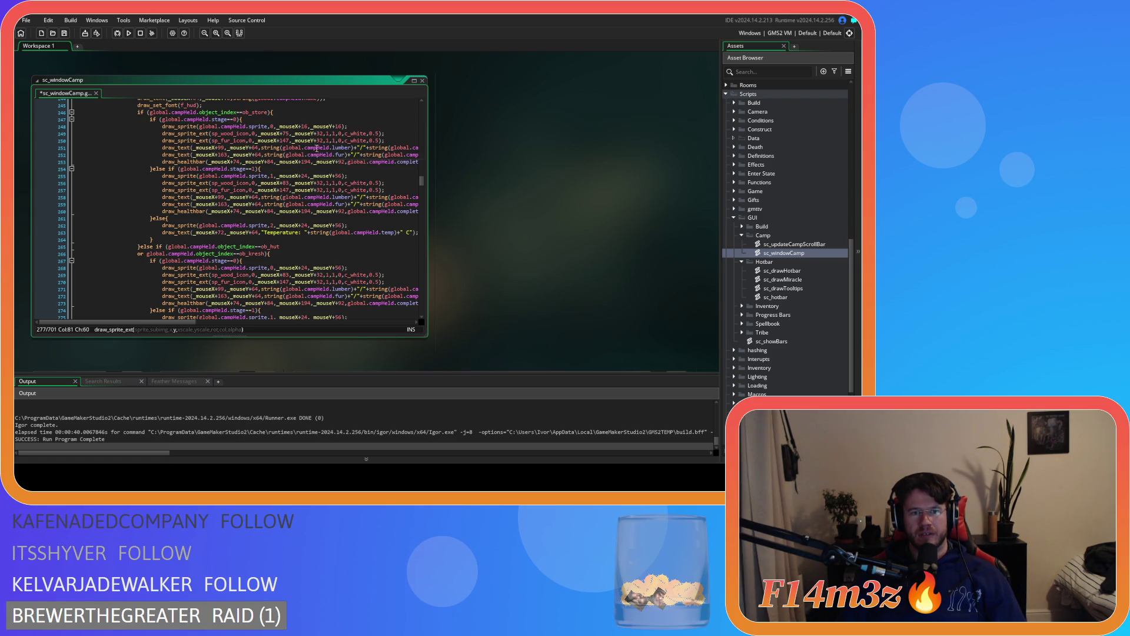
{"action": "left_click", "coordinate": [291, 142]}
{"action": "key", "text": "ctrl+z"}
{"action": "key", "text": "ctrl+z"}
{"action": "key", "text": "ctrl+z"}
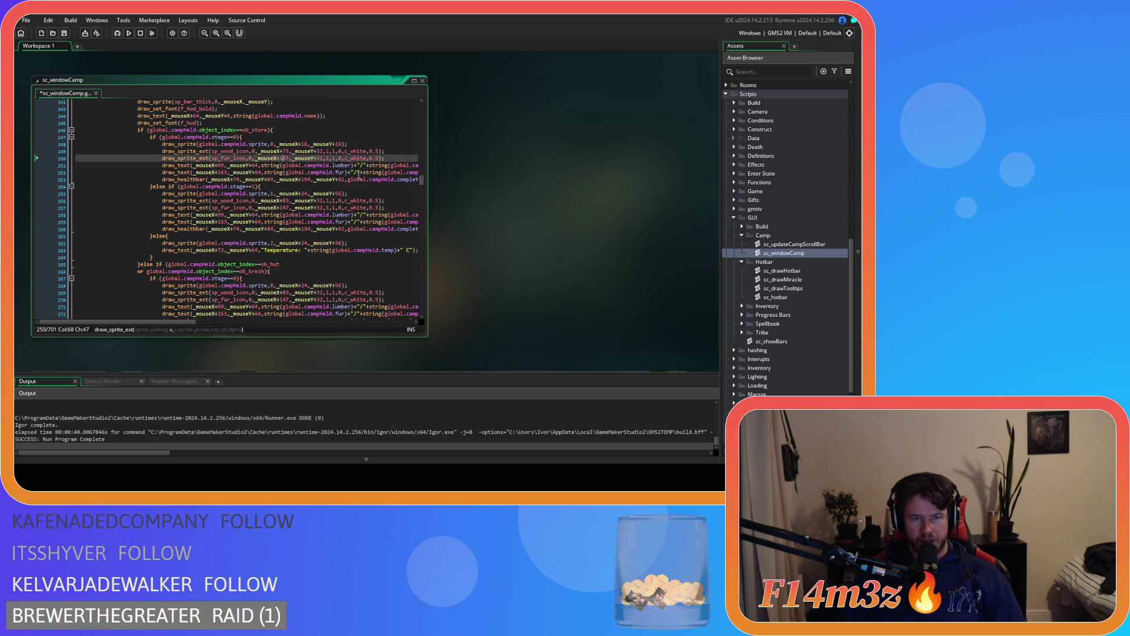
{"action": "key", "text": "ctrl+z"}
{"action": "key", "text": "ctrl+z"}
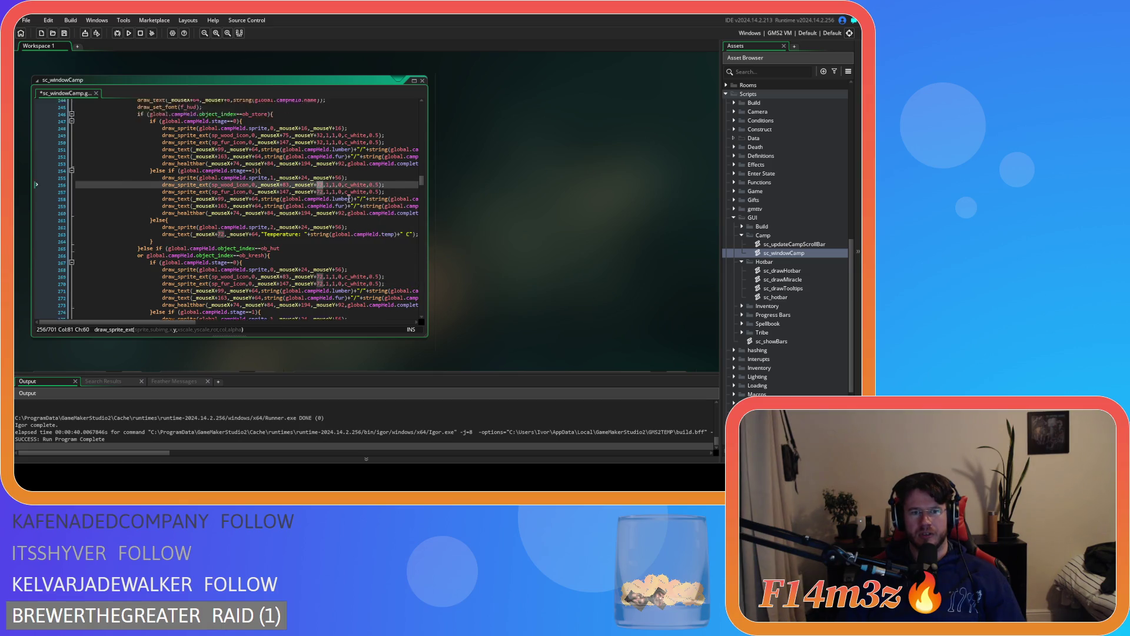
{"action": "key", "text": "ctrl+y"}
{"action": "key", "text": "ctrl+y"}
{"action": "key", "text": "ctrl+y"}
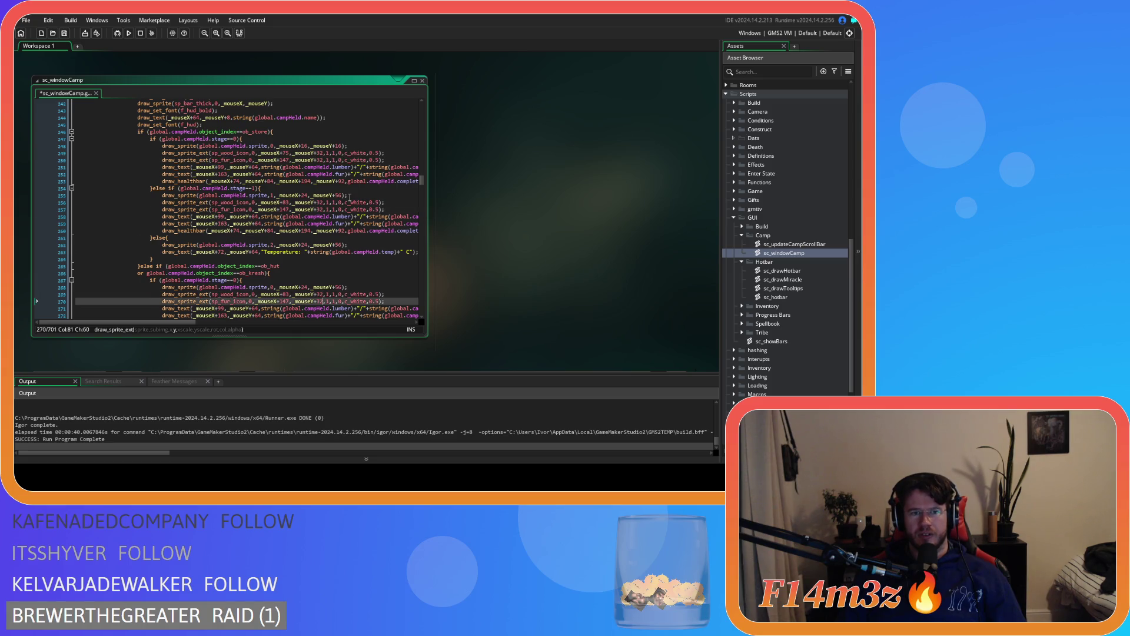
{"action": "key", "text": "ctrl+y"}
{"action": "scroll", "coordinate": [331, 199], "scroll_direction": "up", "scroll_amount": 4}
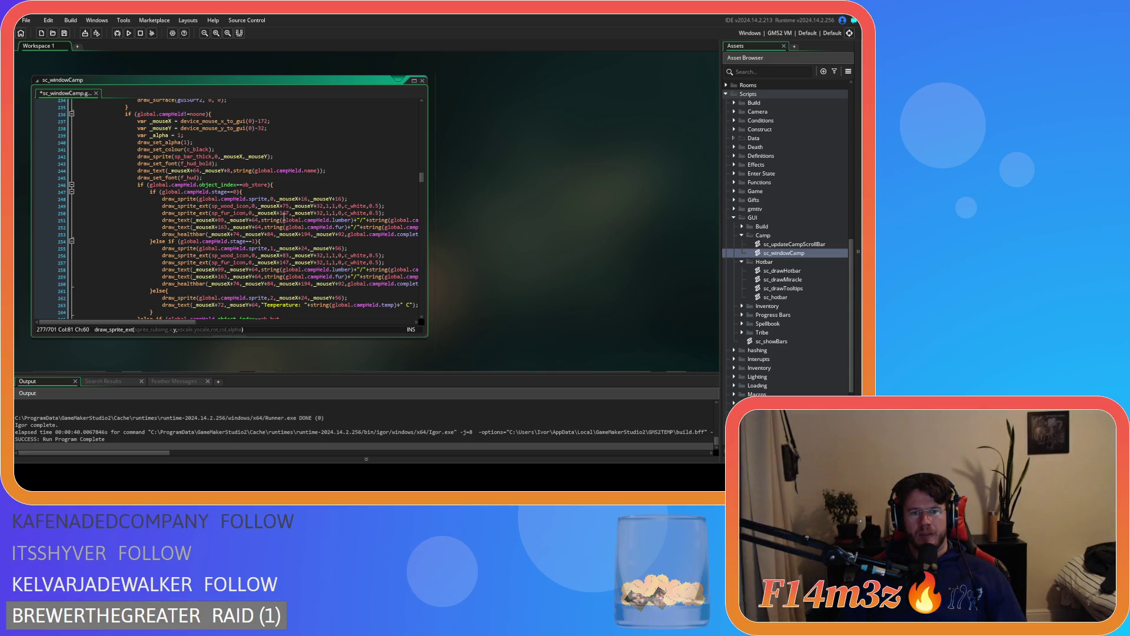
Change line 250's x offset 142 to 139 and the 64 y offsets to 24 on lines 251, 252, 258, 263
{"action": "double_click", "coordinate": [286, 213]}
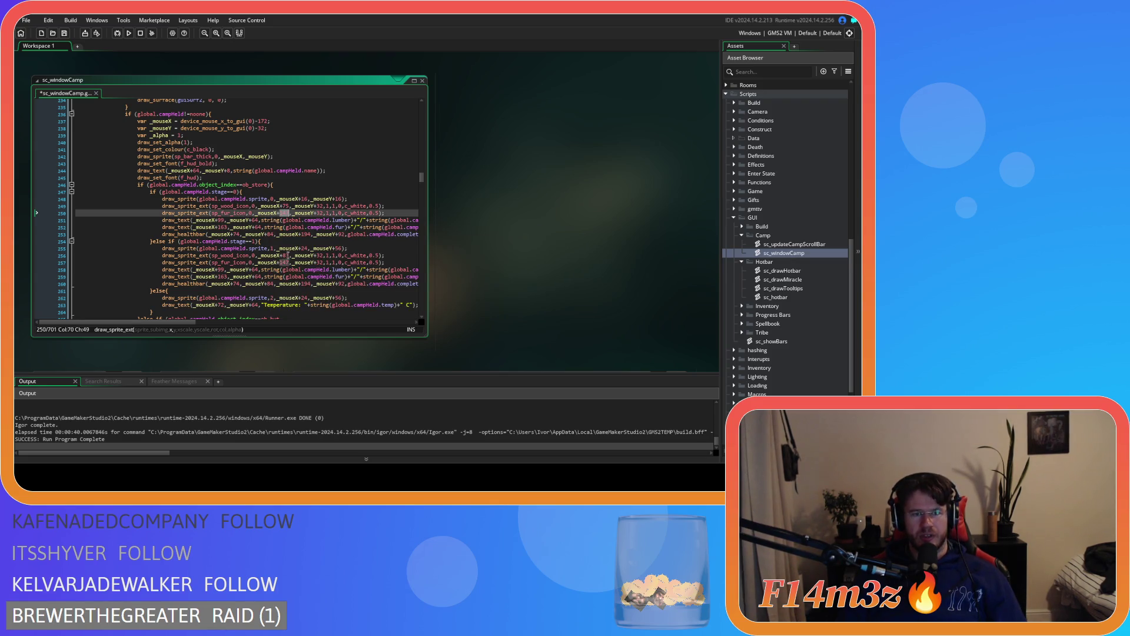
{"action": "type", "text": "139"}
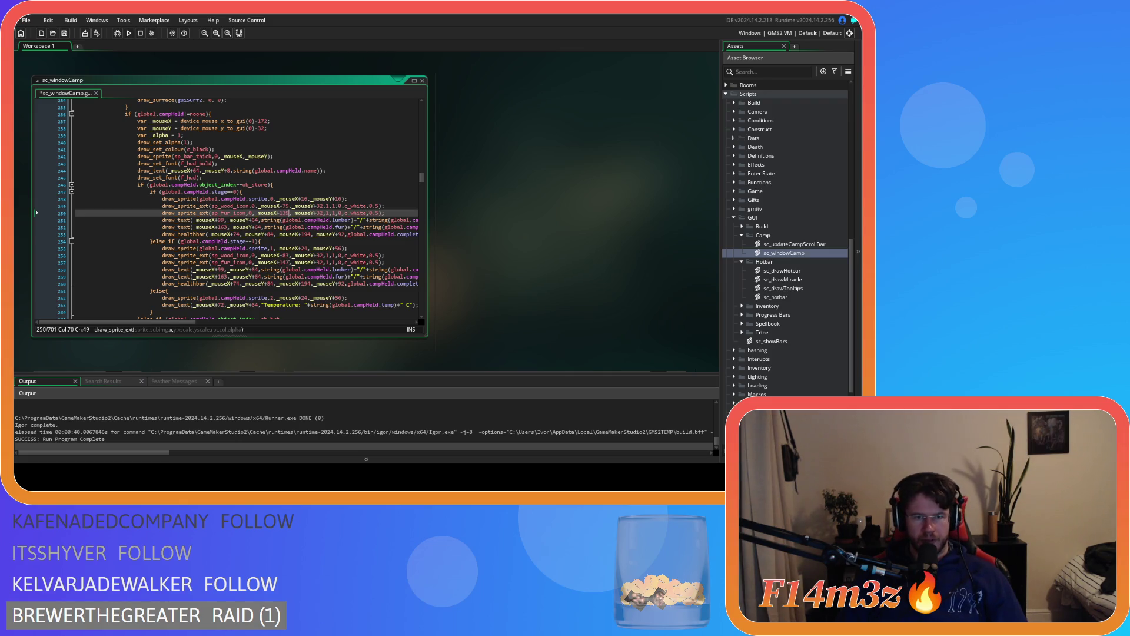
{"action": "double_click", "coordinate": [255, 221]}
{"action": "mouse_move", "coordinate": [240, 252]}
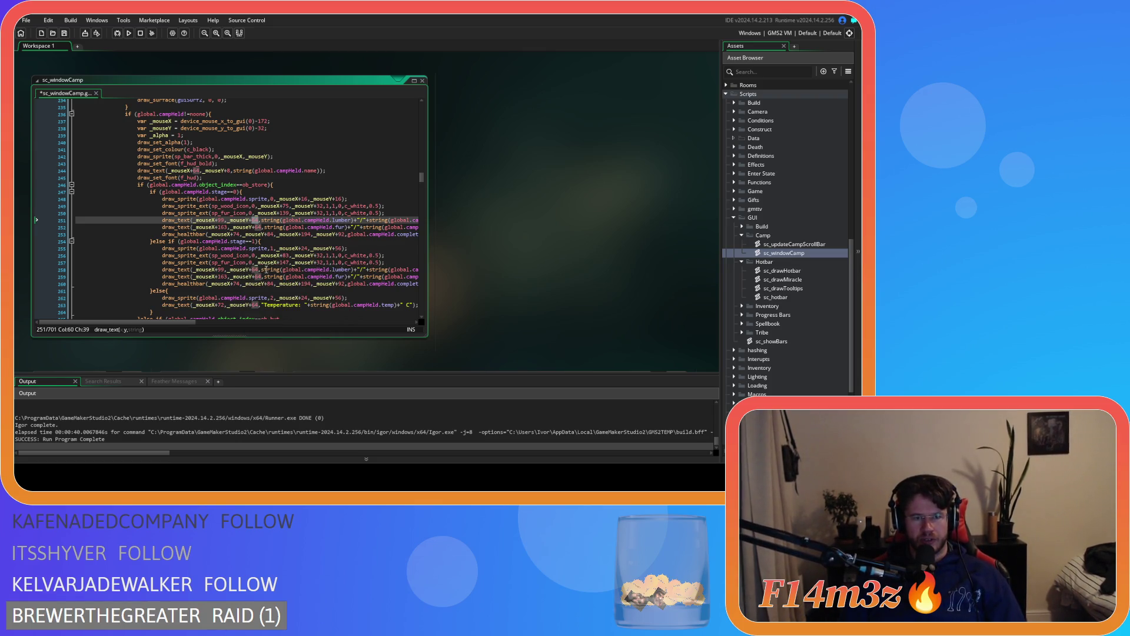
{"action": "type", "text": "24"}
{"action": "double_click", "coordinate": [255, 227]}
{"action": "type", "text": "24"}
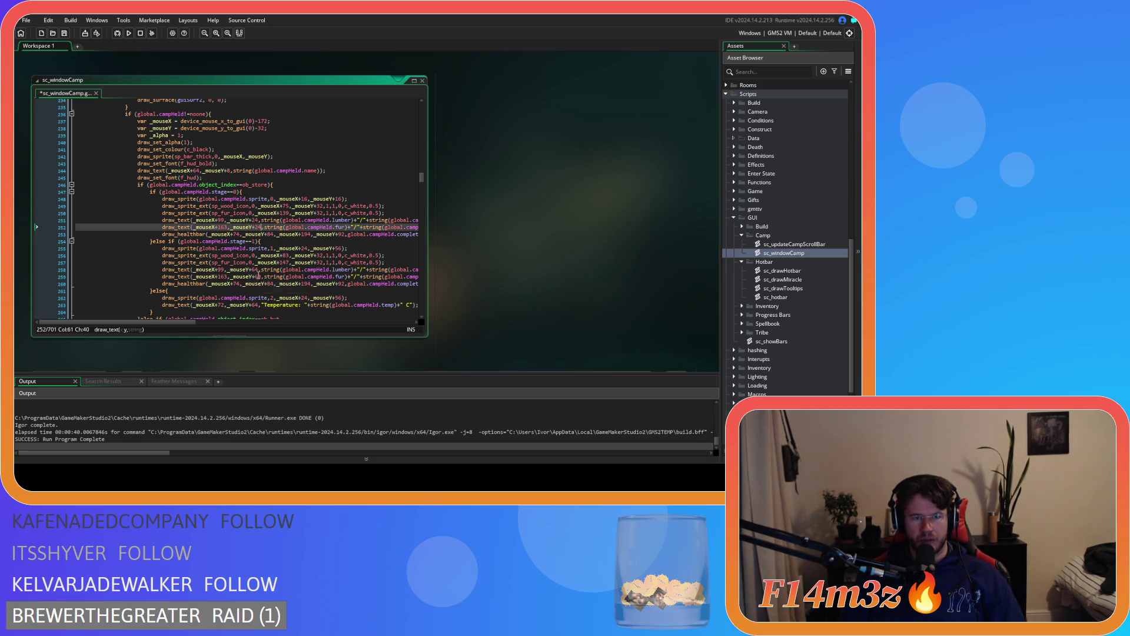
{"action": "double_click", "coordinate": [254, 270]}
{"action": "type", "text": "24"}
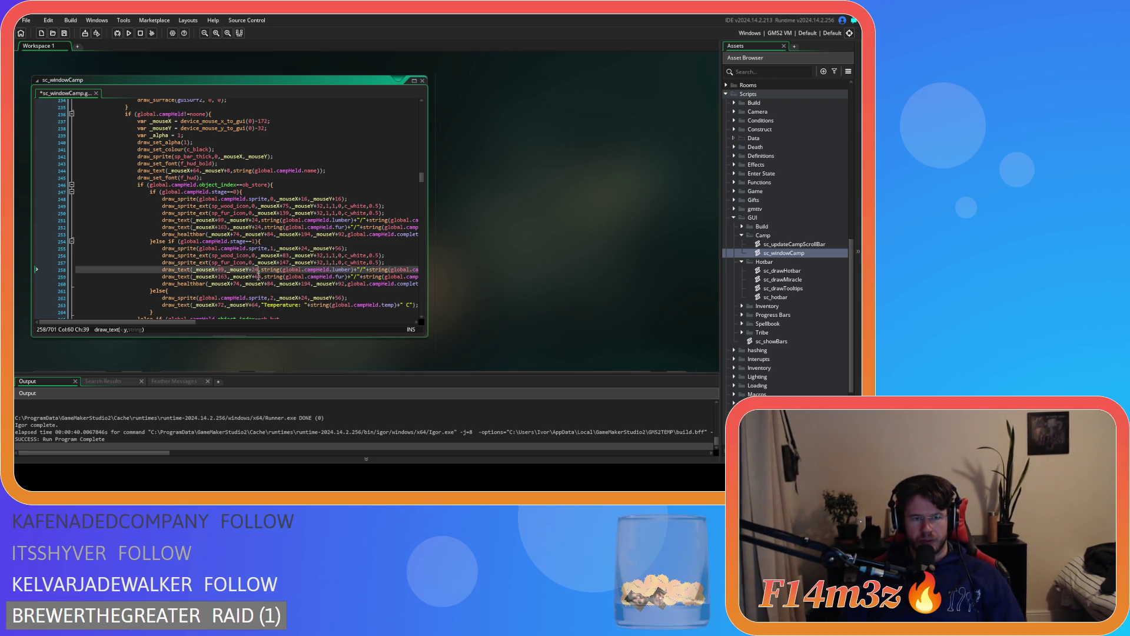
{"action": "left_click", "coordinate": [263, 277]}
{"action": "scroll", "coordinate": [275, 299], "scroll_direction": "down", "scroll_amount": 2}
{"action": "double_click", "coordinate": [254, 270]}
{"action": "scroll", "coordinate": [265, 276], "scroll_direction": "down", "scroll_amount": 3}
{"action": "type", "text": "24"}
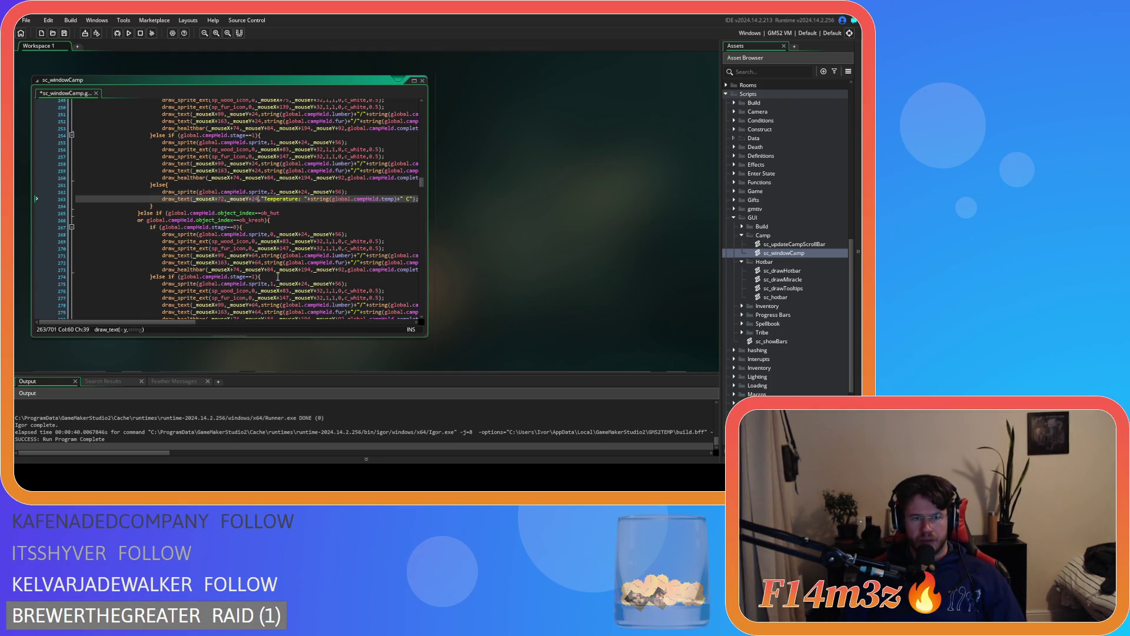
Change the 64 y offsets to 24 on lines 271, 278, 279 and 283
{"action": "double_click", "coordinate": [256, 257]}
{"action": "type", "text": "24"}
{"action": "double_click", "coordinate": [258, 263]}
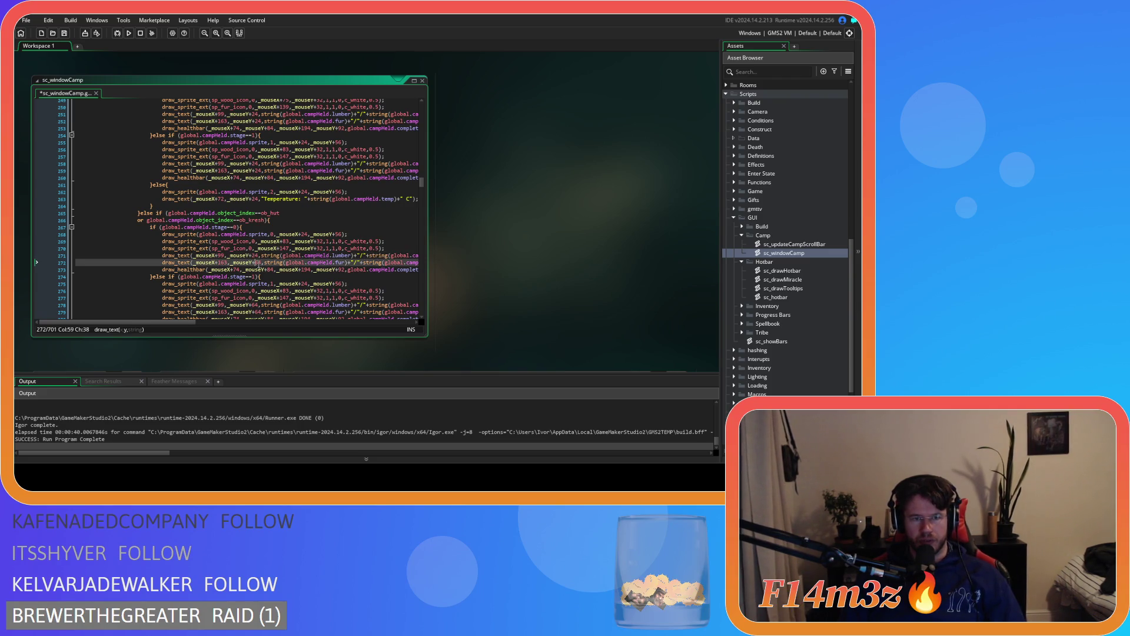
{"action": "scroll", "coordinate": [256, 306], "scroll_direction": "down", "scroll_amount": 3}
{"action": "double_click", "coordinate": [254, 251]}
{"action": "type", "text": "24"}
{"action": "double_click", "coordinate": [255, 259]}
{"action": "type", "text": "24"}
{"action": "double_click", "coordinate": [255, 287]}
{"action": "type", "text": "24"}
{"action": "scroll", "coordinate": [254, 276], "scroll_direction": "down", "scroll_amount": 5}
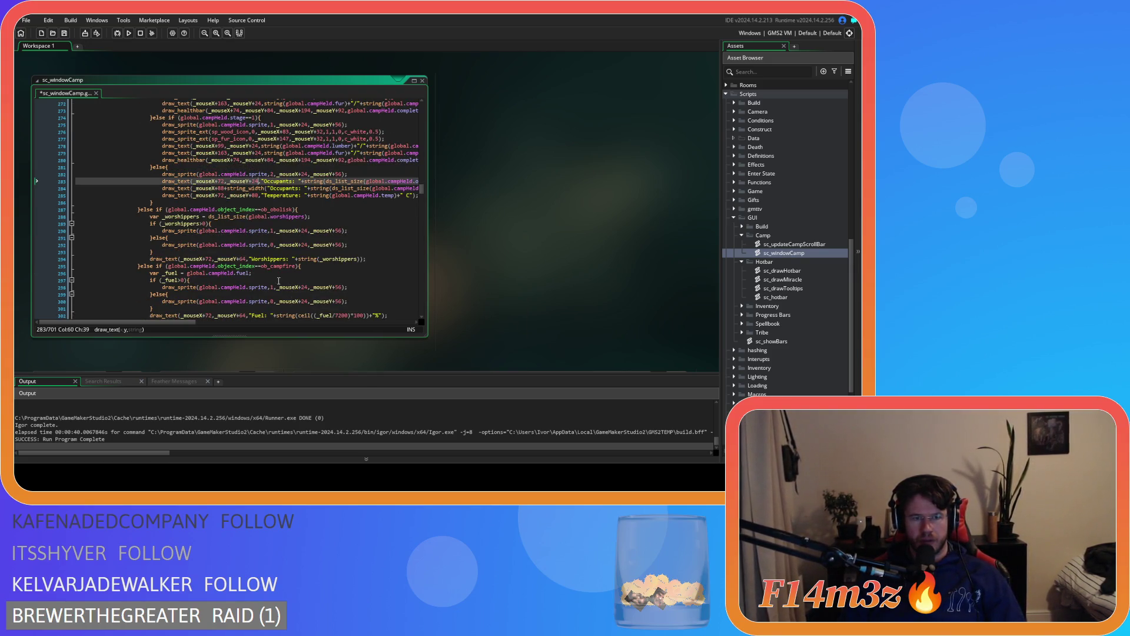
Set the Worshippers, Fuel, Active and Inactive text y offsets from 64 to 24
{"action": "double_click", "coordinate": [244, 259]}
{"action": "type", "text": "24"}
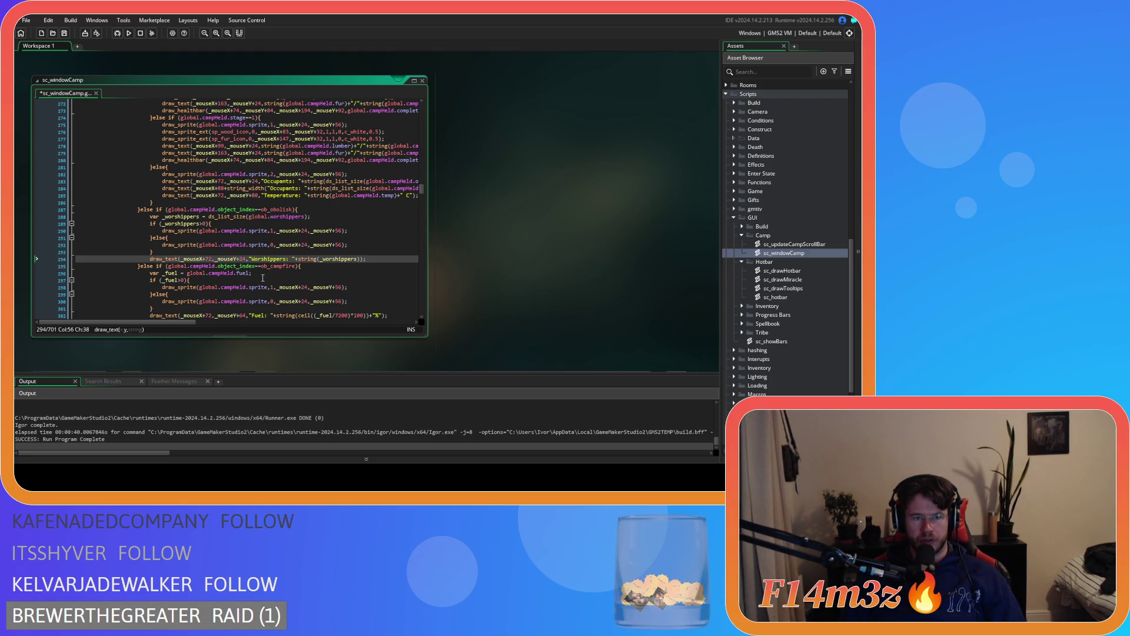
{"action": "scroll", "coordinate": [252, 279], "scroll_direction": "down", "scroll_amount": 2}
{"action": "double_click", "coordinate": [244, 281]}
{"action": "type", "text": "24"}
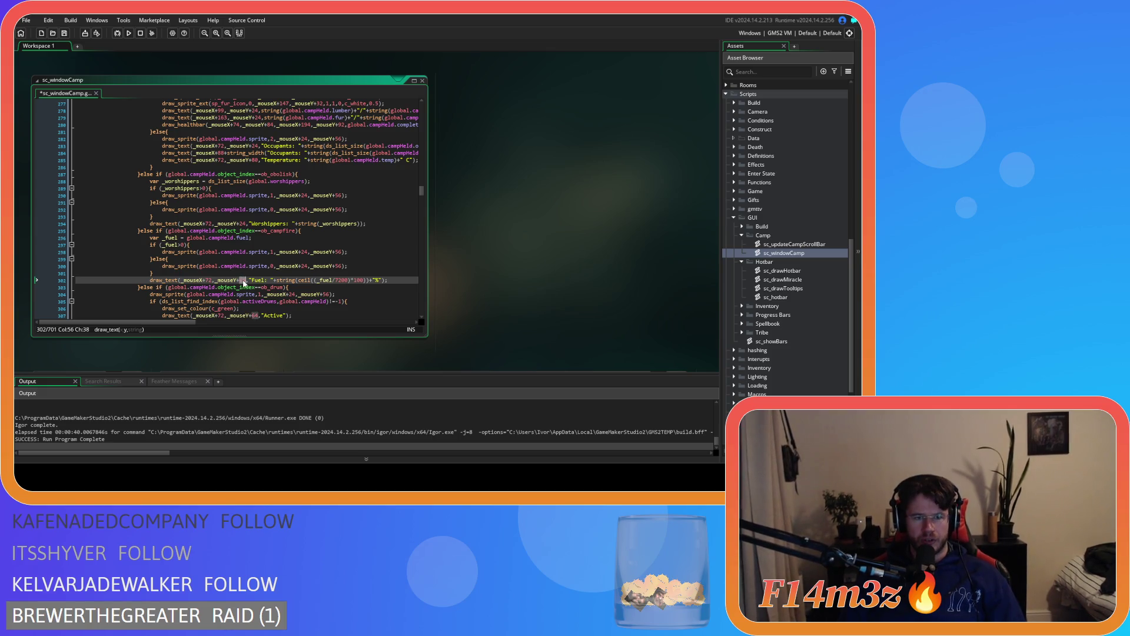
{"action": "double_click", "coordinate": [255, 315]}
{"action": "type", "text": "24"}
{"action": "scroll", "coordinate": [255, 316], "scroll_direction": "down", "scroll_amount": 3}
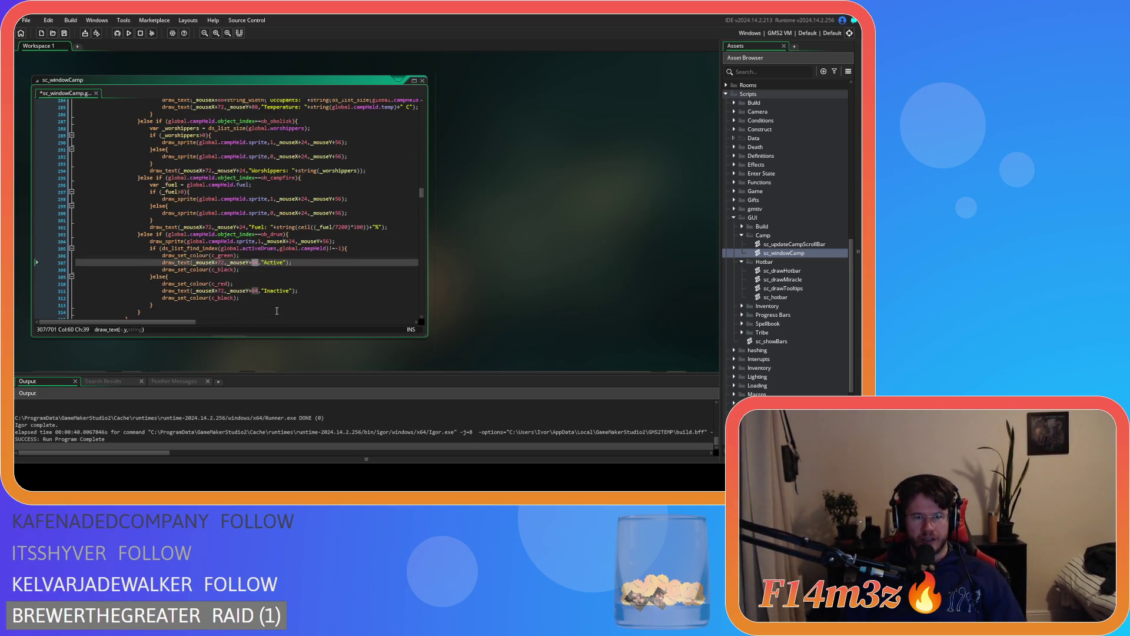
{"action": "double_click", "coordinate": [255, 291]}
{"action": "type", "text": "24"}
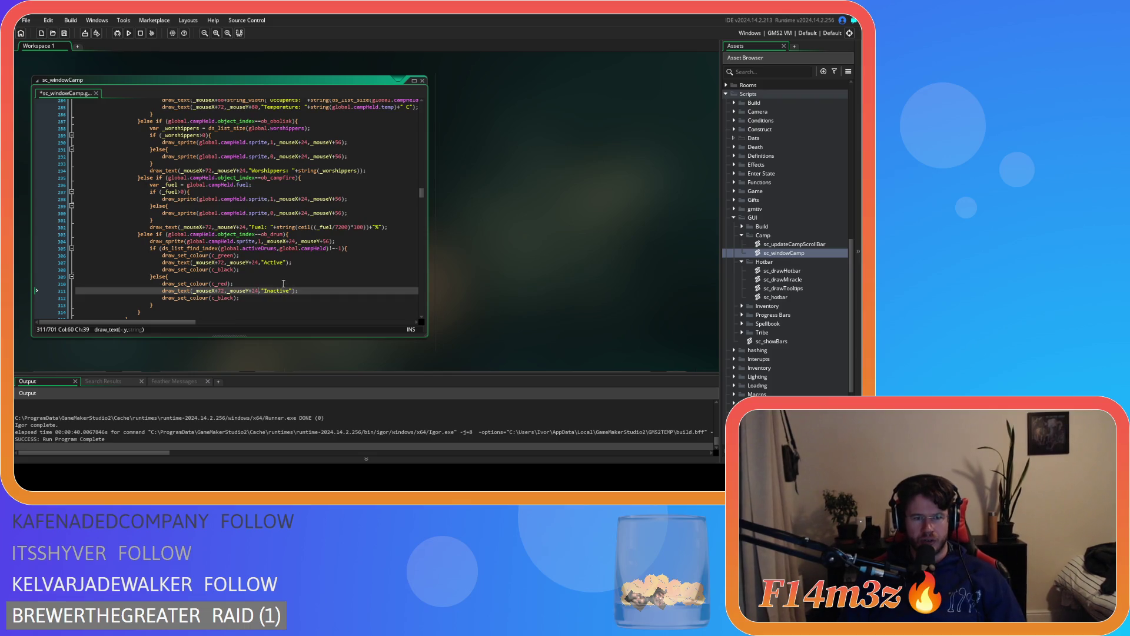
{"action": "scroll", "coordinate": [248, 261], "scroll_direction": "up", "scroll_amount": 5}
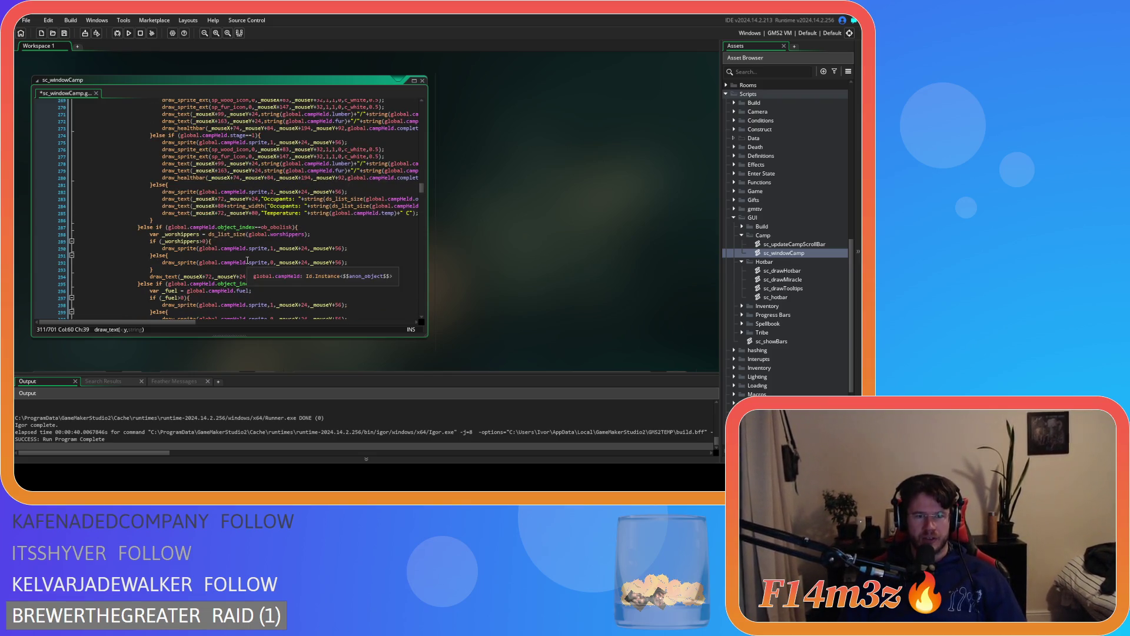
{"action": "scroll", "coordinate": [247, 246], "scroll_direction": "up", "scroll_amount": 8}
Move the store's lumber and fur labels to x offsets +91 and +155
{"action": "scroll", "coordinate": [264, 243], "scroll_direction": "up", "scroll_amount": 2}
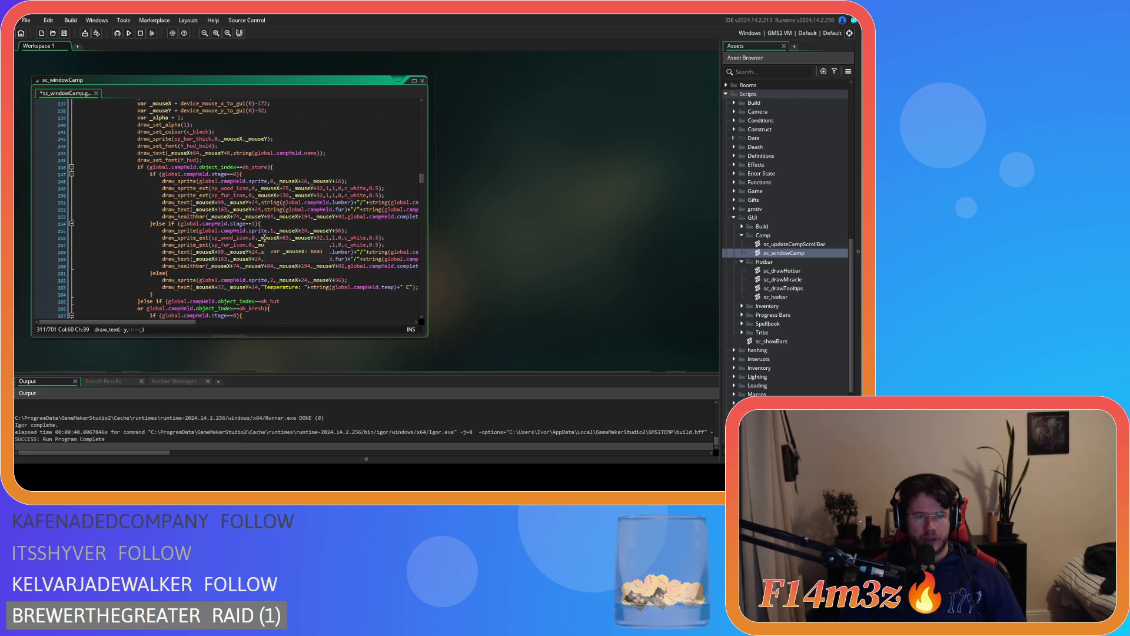
{"action": "left_click", "coordinate": [226, 202]}
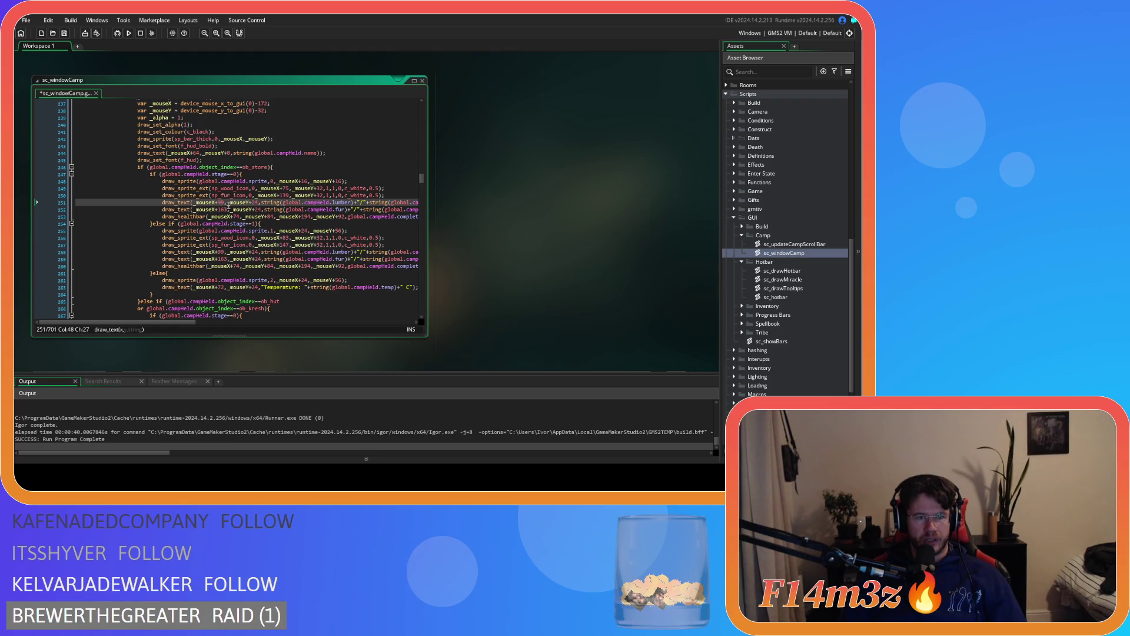
{"action": "double_click", "coordinate": [222, 204]}
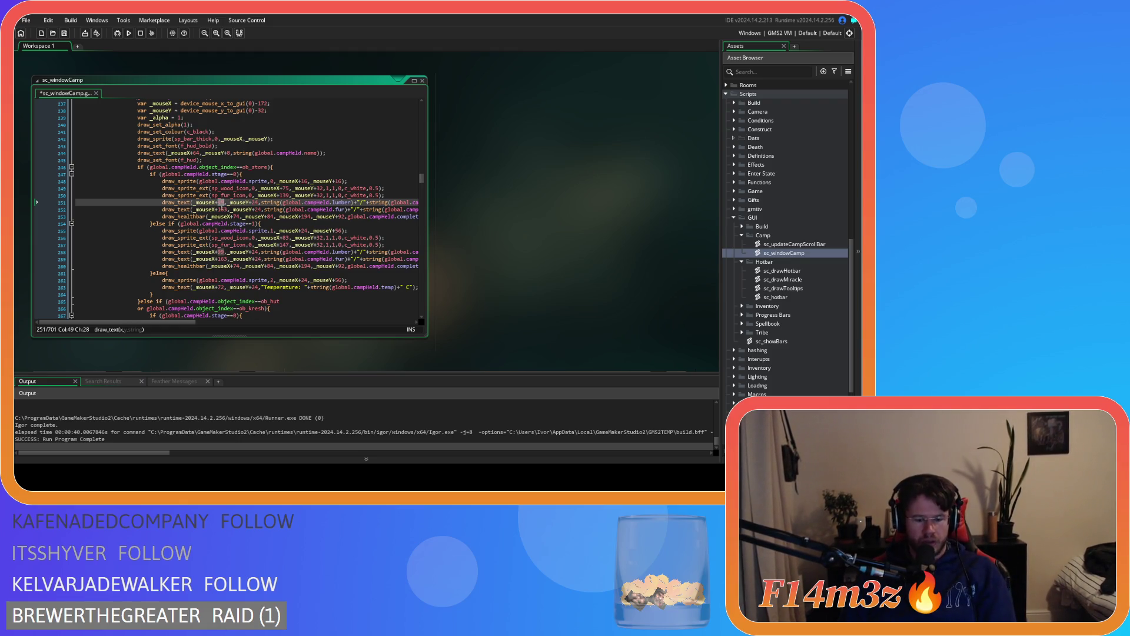
{"action": "type", "text": "91"}
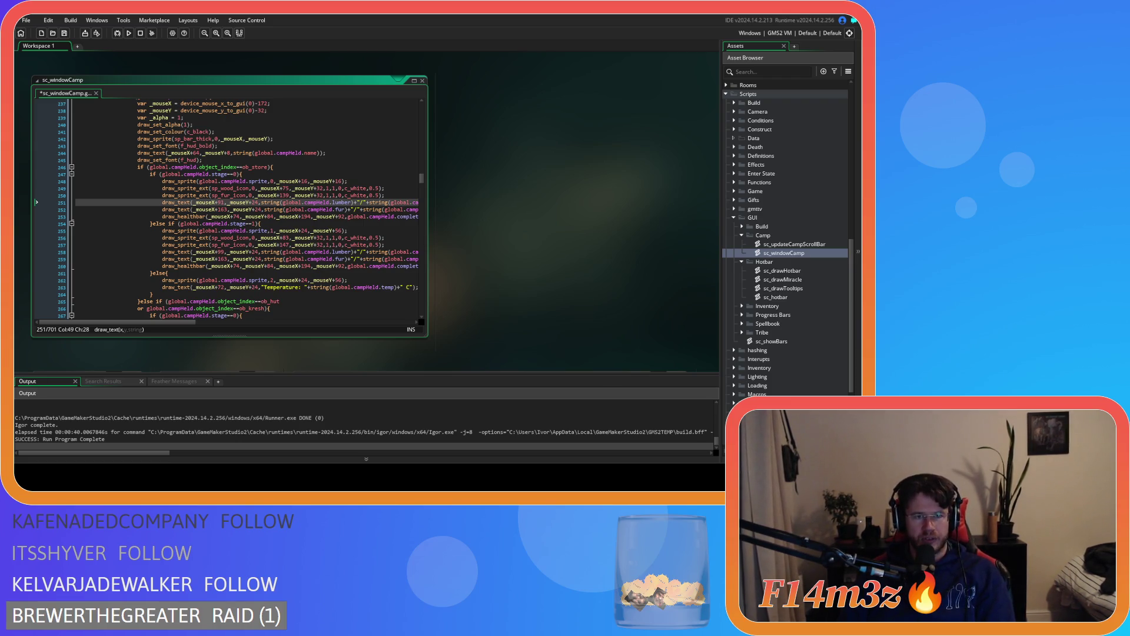
{"action": "left_click", "coordinate": [228, 209]}
{"action": "key", "text": "BackSpace"}
{"action": "key", "text": "BackSpace"}
{"action": "type", "text": "55"}
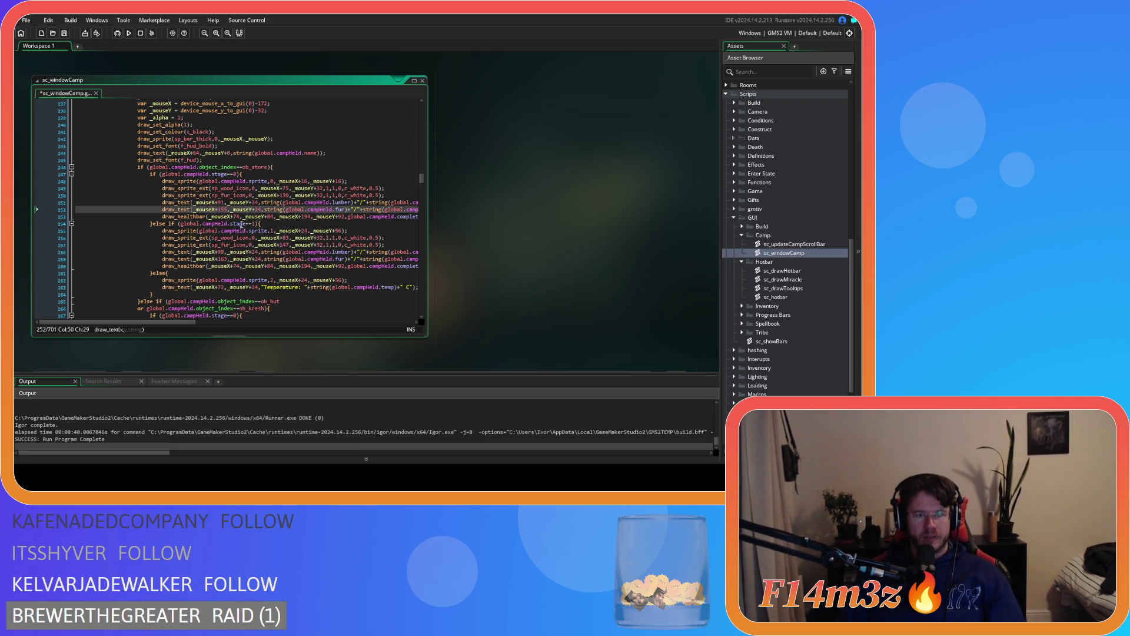
Set the store progress bar to span +66,+44 through +186,+52 and save the script
{"action": "double_click", "coordinate": [237, 217]}
{"action": "mouse_move", "coordinate": [264, 259]}
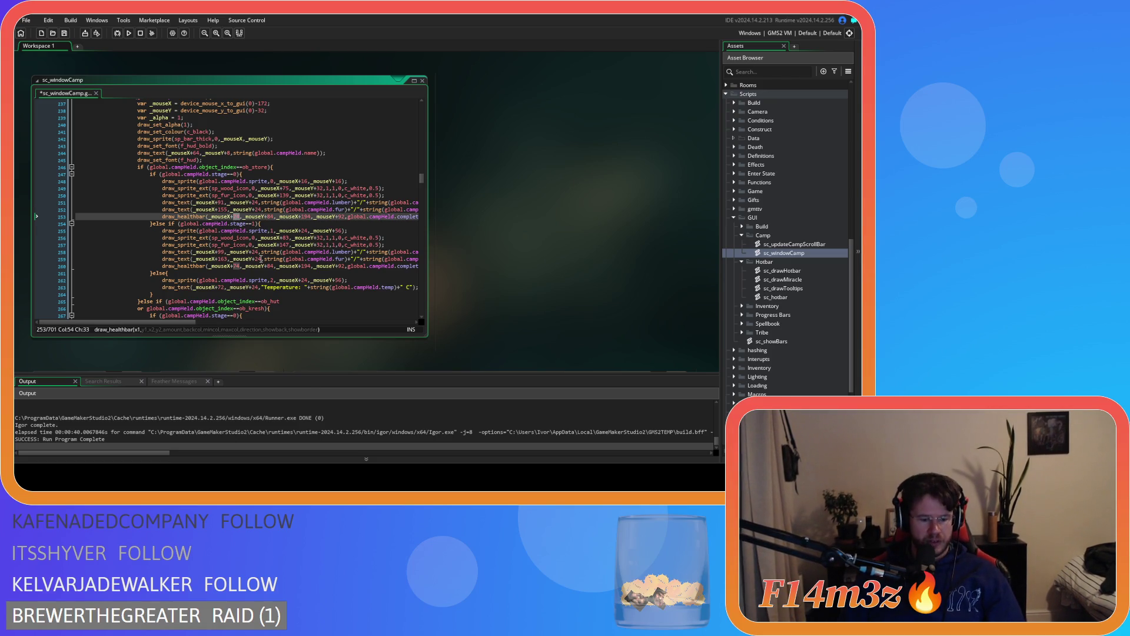
{"action": "type", "text": "66"}
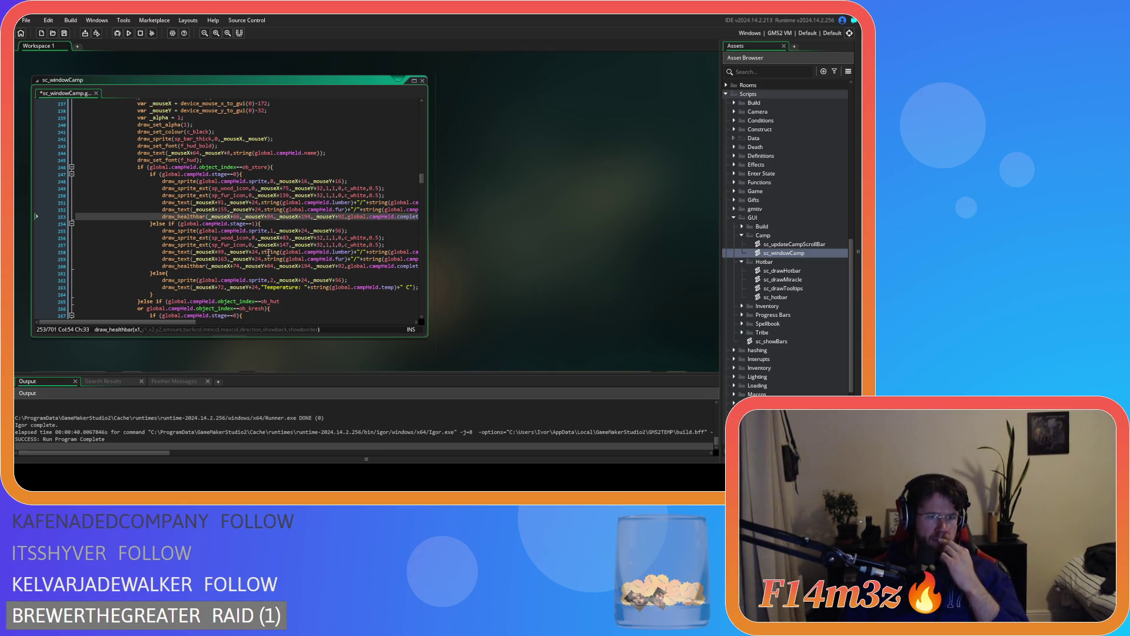
{"action": "double_click", "coordinate": [269, 217]}
{"action": "type", "text": "44"}
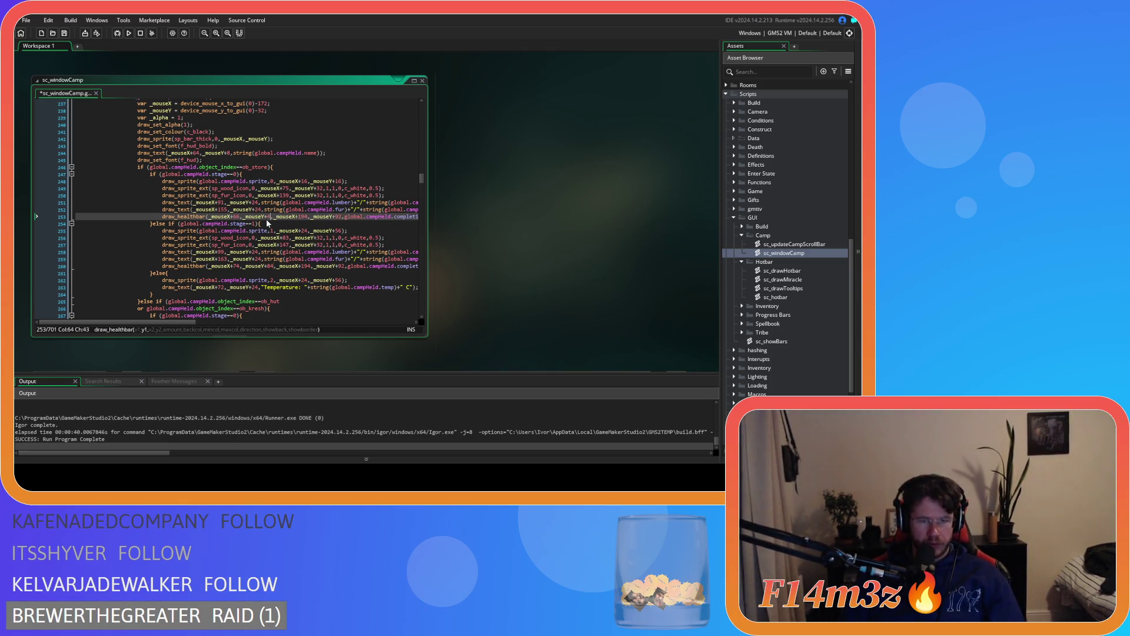
{"action": "double_click", "coordinate": [305, 216]}
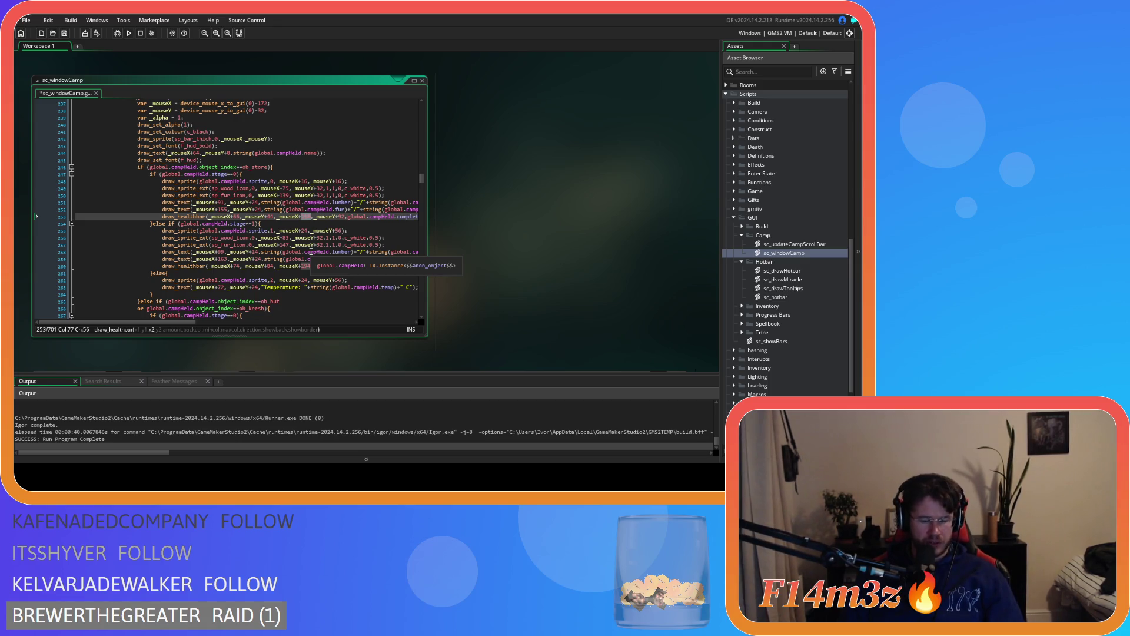
{"action": "type", "text": "18"}
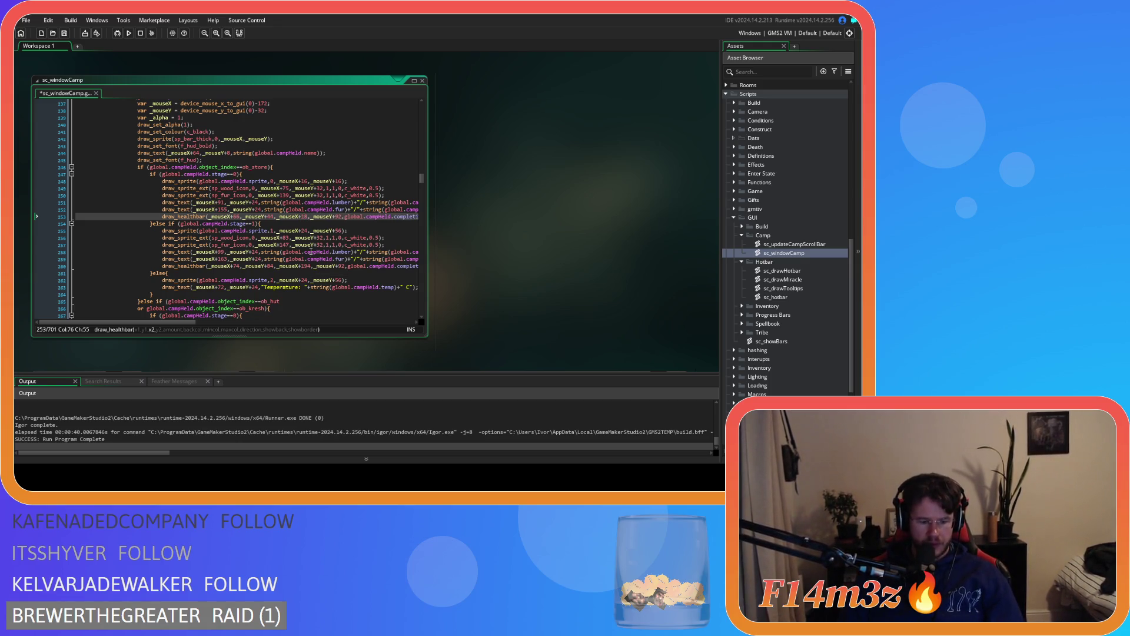
{"action": "type", "text": "6"}
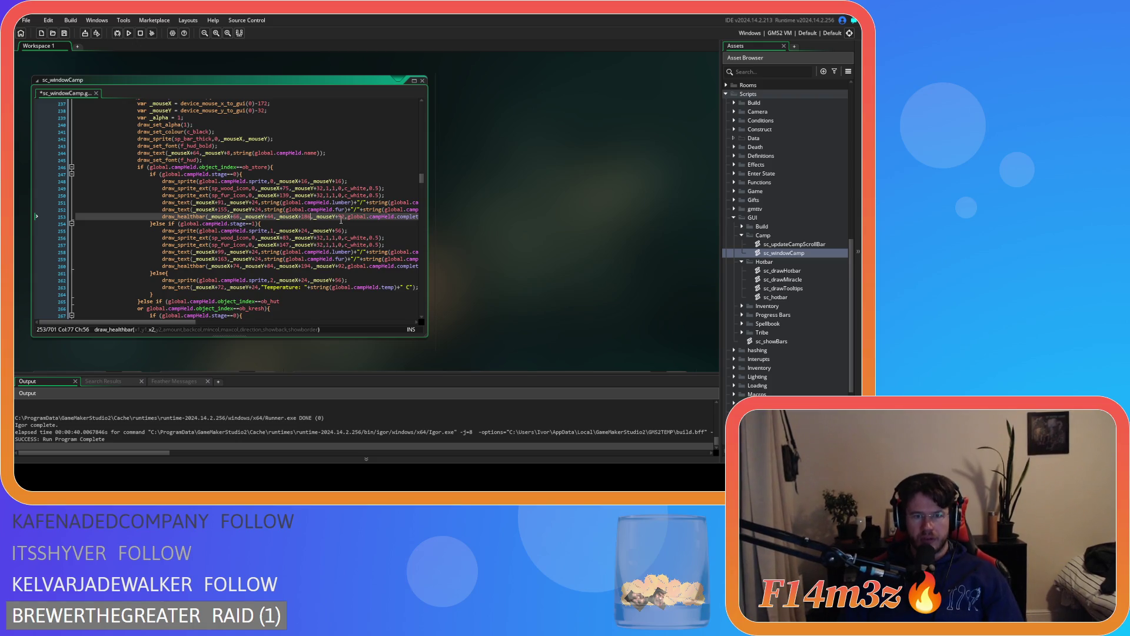
{"action": "double_click", "coordinate": [341, 216]}
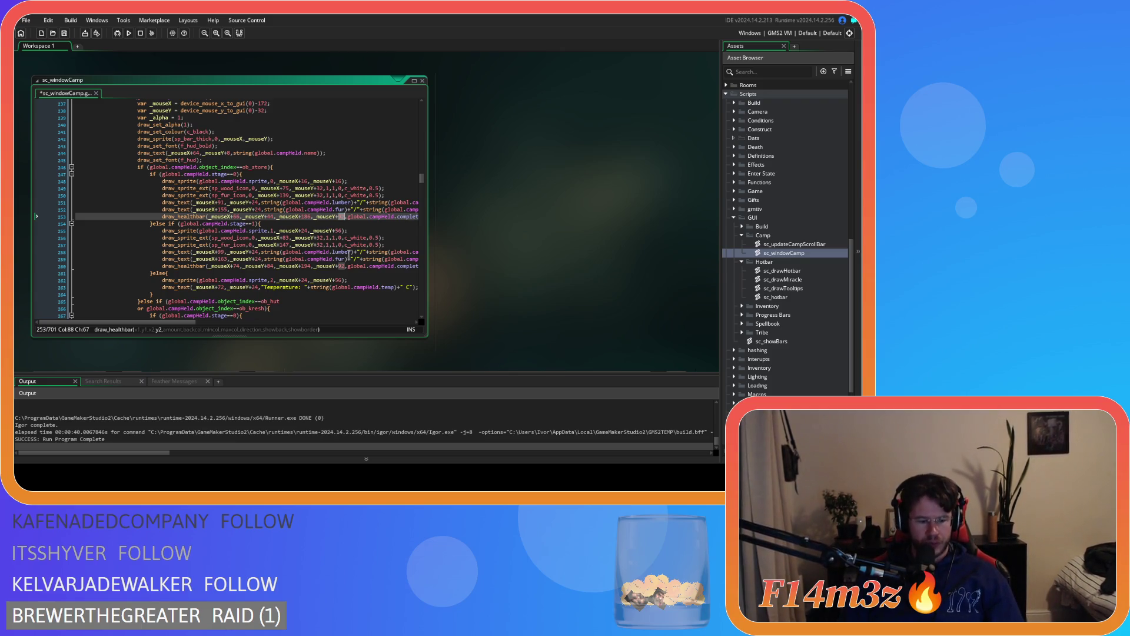
{"action": "type", "text": "52"}
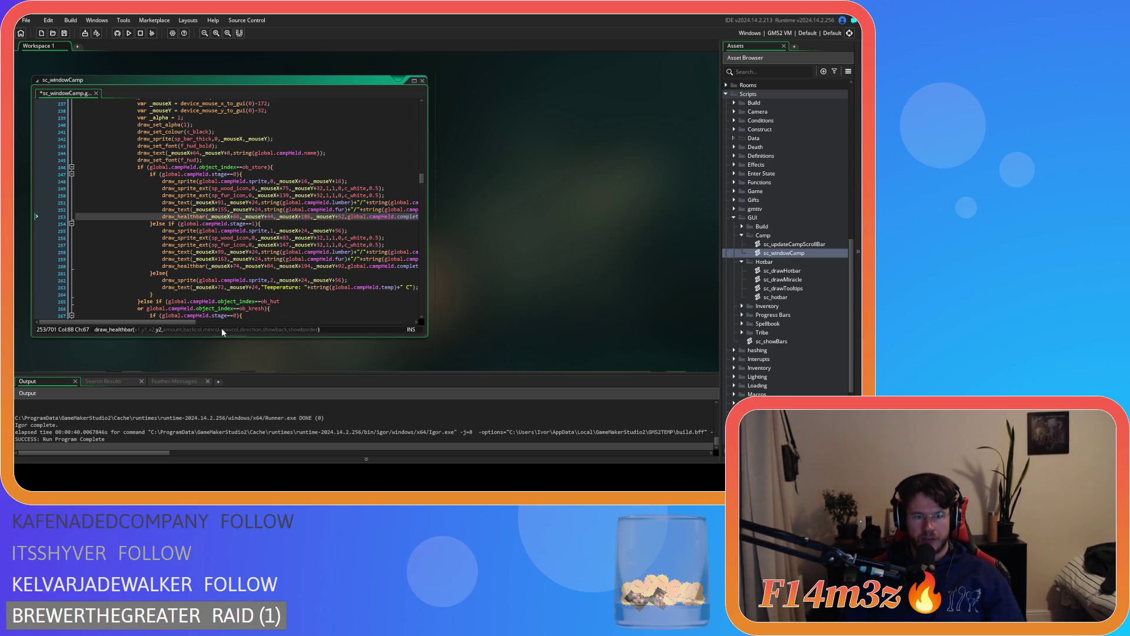
{"action": "mouse_move", "coordinate": [170, 322]}
{"action": "left_mouse_down"}
{"action": "mouse_move", "coordinate": [207, 321]}
{"action": "mouse_move", "coordinate": [186, 321]}
{"action": "left_mouse_up"}
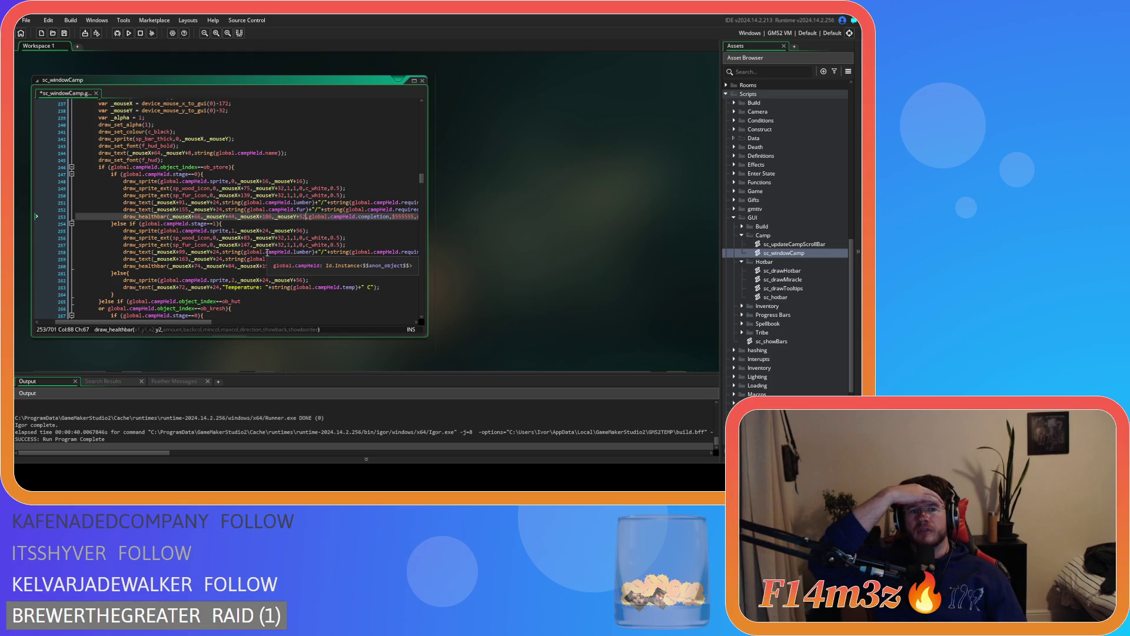
{"action": "key", "text": "ctrl+s"}
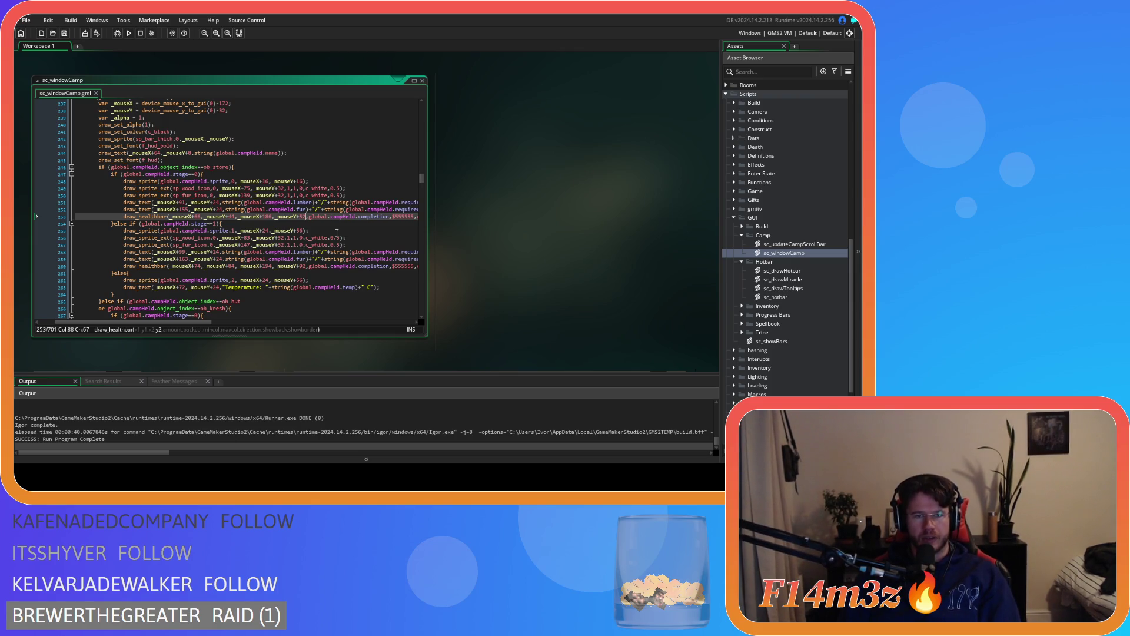
Scroll through sc_windowCamp to review the saved store label and progress bar offsets
{"action": "scroll", "coordinate": [337, 233], "scroll_direction": "down", "scroll_amount": 3}
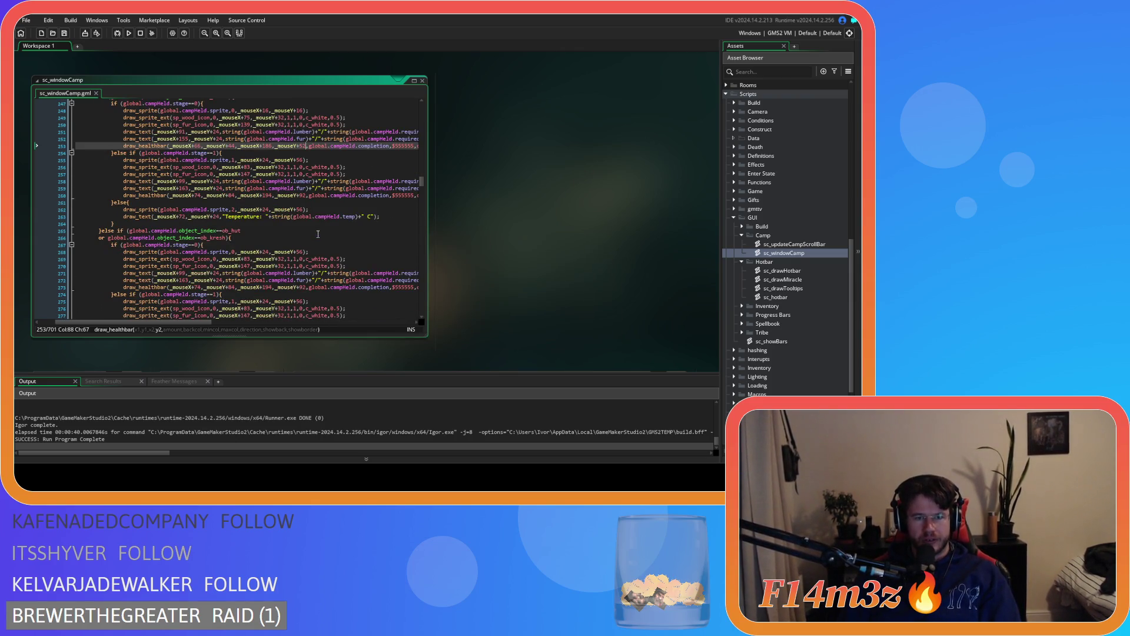
{"action": "scroll", "coordinate": [318, 234], "scroll_direction": "up", "scroll_amount": 2}
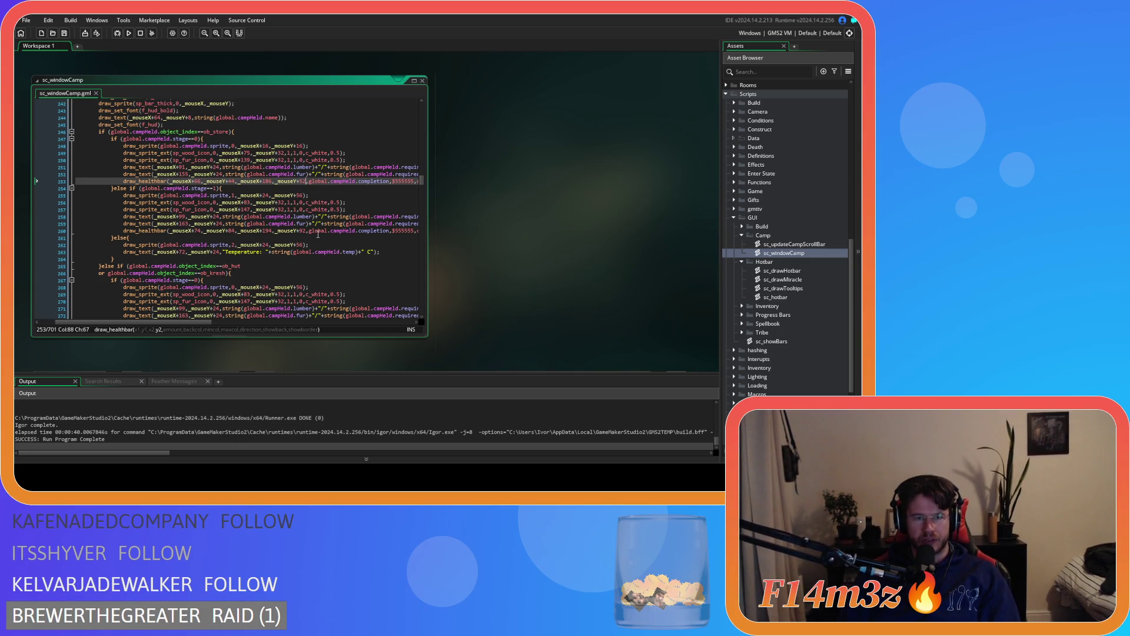
{"action": "scroll", "coordinate": [318, 234], "scroll_direction": "down", "scroll_amount": 2}
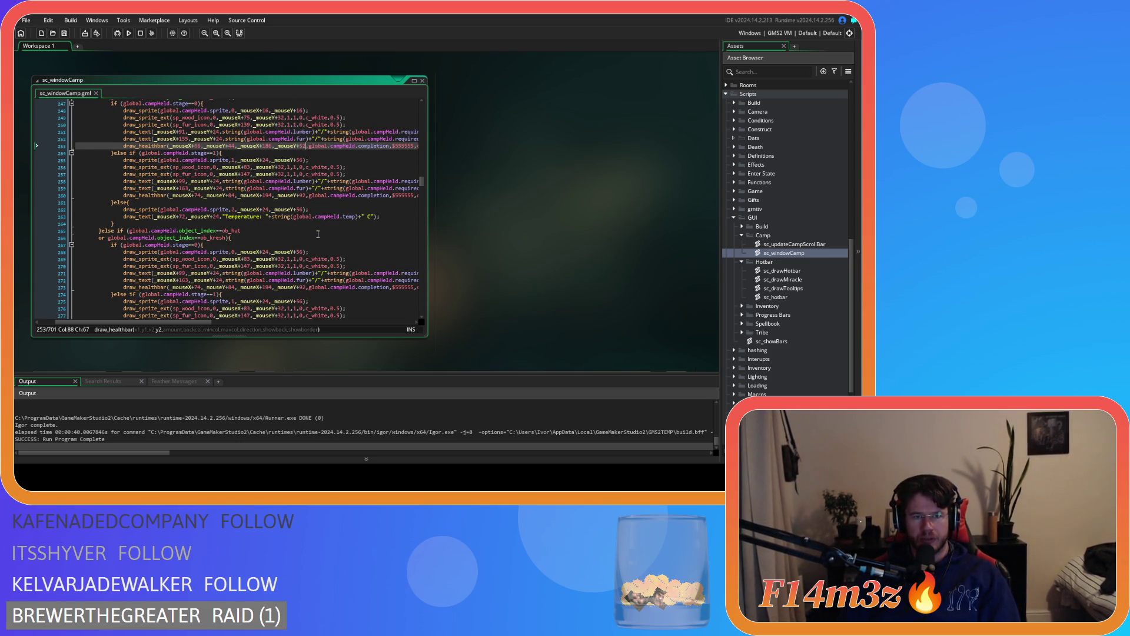
{"action": "scroll", "coordinate": [318, 235], "scroll_direction": "up", "scroll_amount": 1}
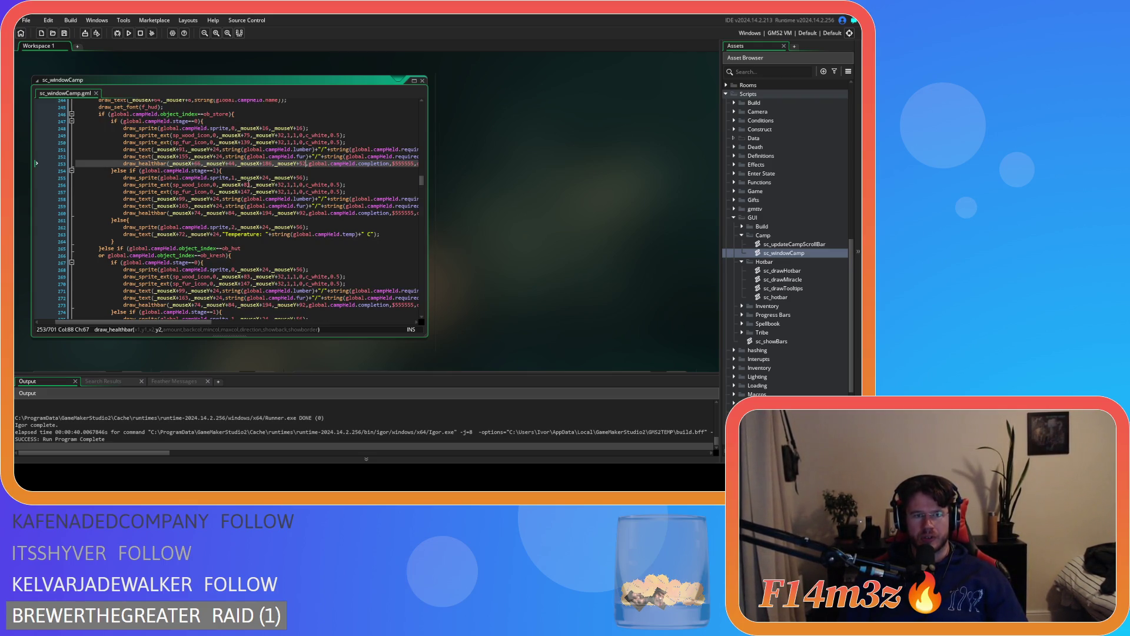
{"action": "scroll", "coordinate": [199, 323], "scroll_direction": "left", "scroll_amount": 1}
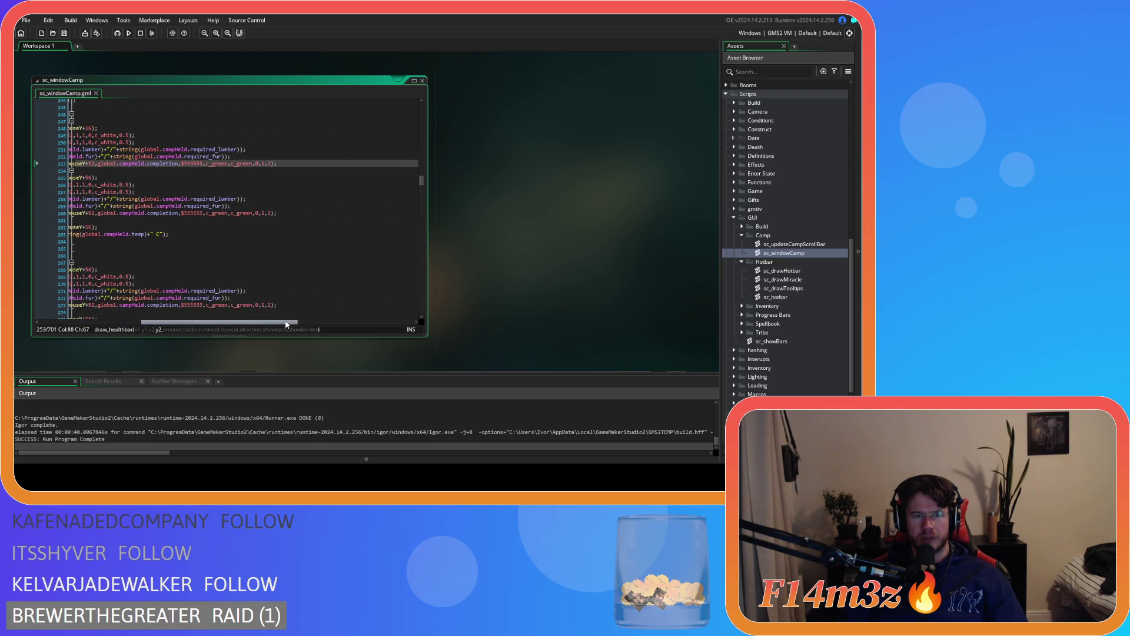
{"action": "mouse_move", "coordinate": [199, 318]}
{"action": "left_mouse_down"}
{"action": "mouse_move", "coordinate": [231, 318]}
{"action": "mouse_move", "coordinate": [198, 318]}
{"action": "left_mouse_up"}
{"action": "scroll", "coordinate": [221, 306], "scroll_direction": "down", "scroll_amount": 3}
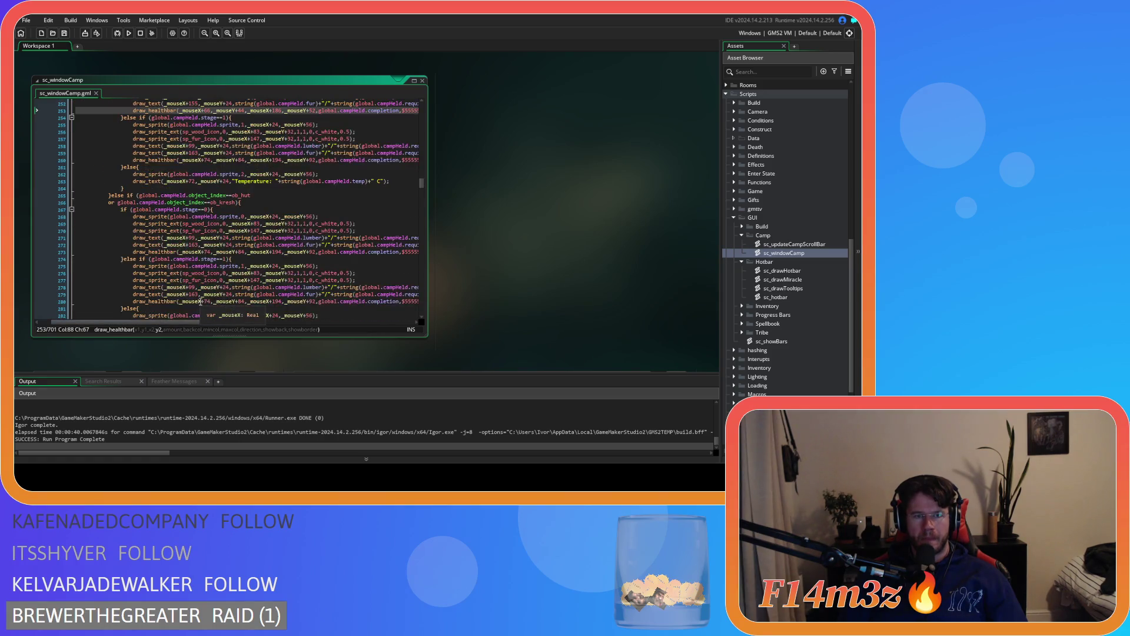
{"action": "scroll", "coordinate": [220, 309], "scroll_direction": "up", "scroll_amount": 3}
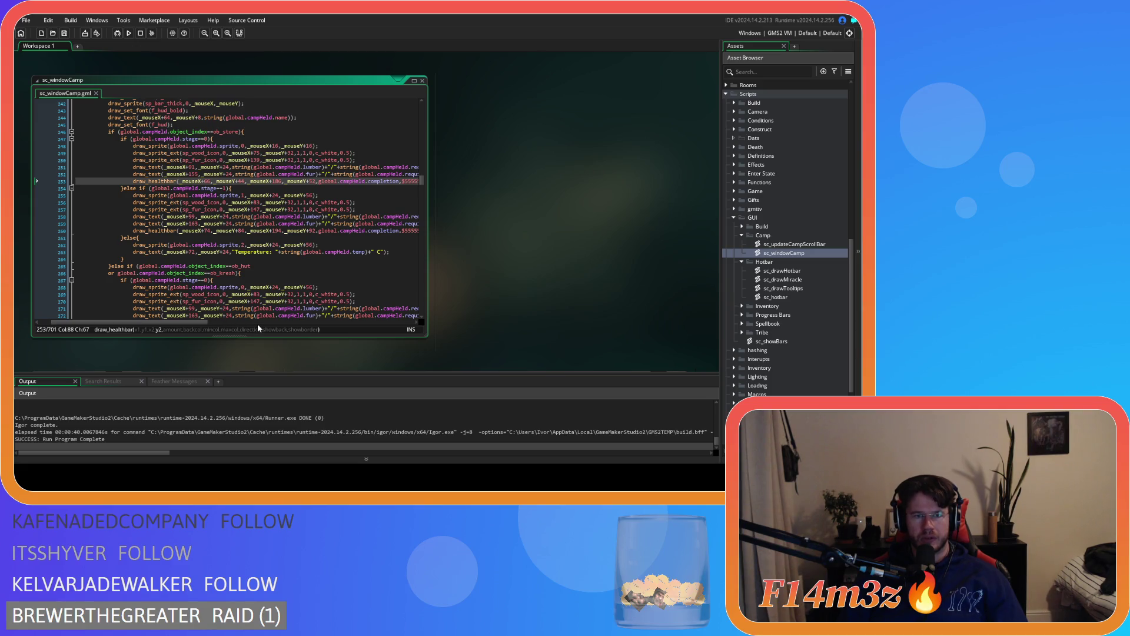
Paste the first-stage store drawing code over the next stage's lines 255–260 and save
{"action": "left_click_drag", "start_coordinate": [200, 322], "coordinate": [320, 322]}
{"action": "mouse_move", "coordinate": [313, 182]}
{"action": "left_mouse_down"}
{"action": "mouse_move", "coordinate": [40, 169]}
{"action": "mouse_move", "coordinate": [160, 147]}
{"action": "left_mouse_up"}
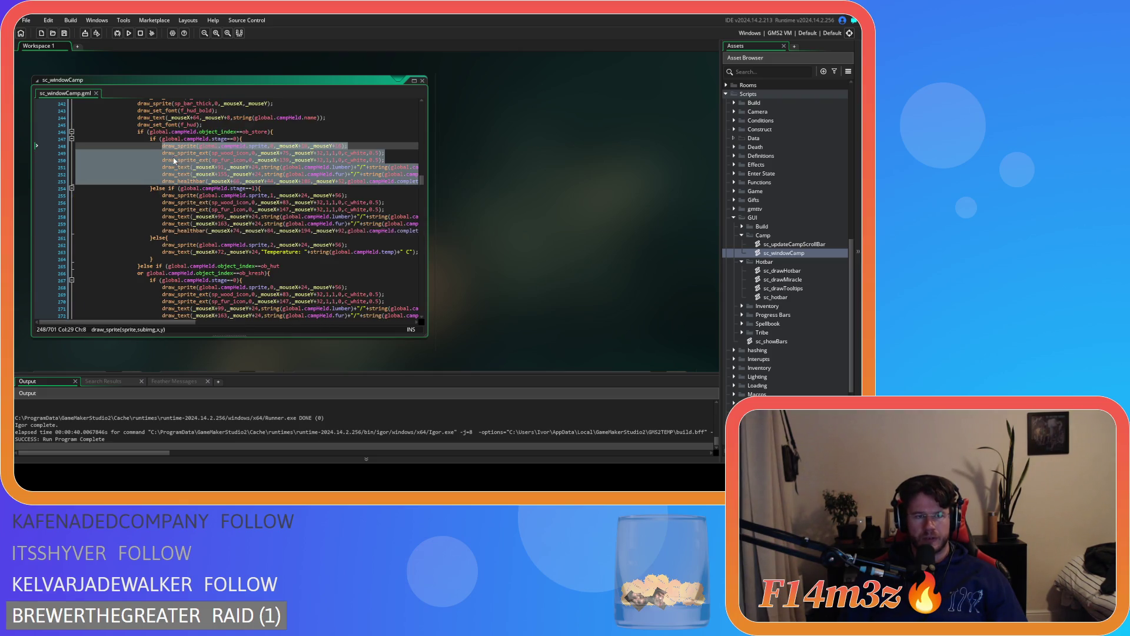
{"action": "left_click_drag", "start_coordinate": [171, 323], "coordinate": [233, 323]}
{"action": "left_click", "coordinate": [385, 230]}
{"action": "mouse_move", "coordinate": [385, 230]}
{"action": "left_mouse_down"}
{"action": "mouse_move", "coordinate": [83, 230]}
{"action": "mouse_move", "coordinate": [73, 194]}
{"action": "left_mouse_up"}
{"action": "key", "text": "ctrl+v"}
{"action": "key", "text": "ctrl+s"}
Reapply the pasted store code, set line 255's sprite frame to 1, and save
{"action": "left_click_drag", "start_coordinate": [221, 323], "coordinate": [174, 321]}
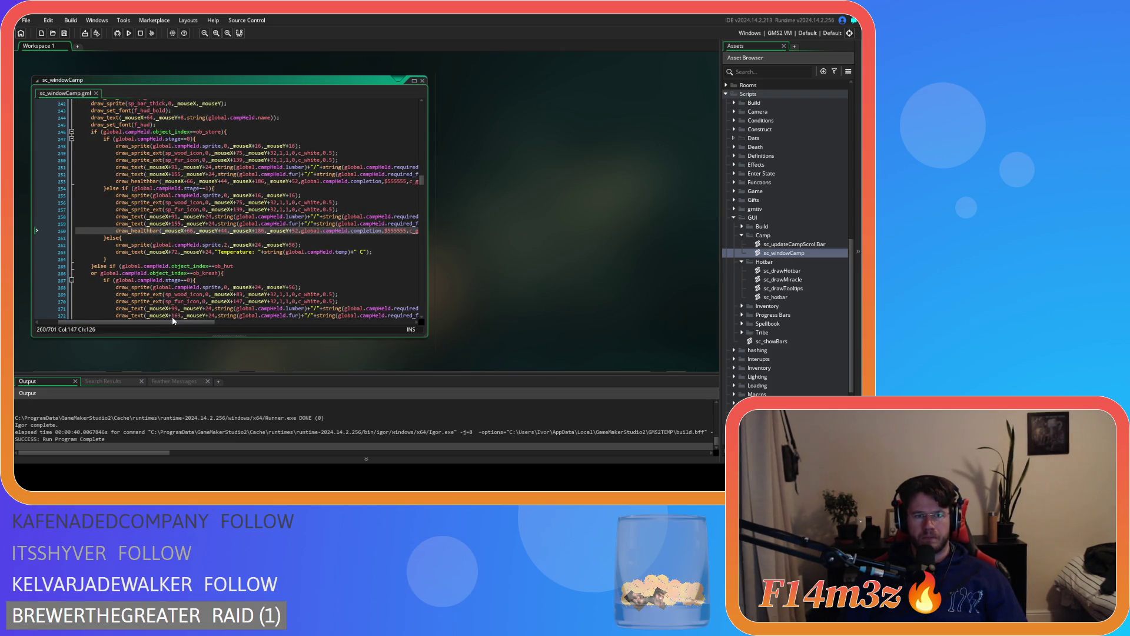
{"action": "key", "text": "ctrl+z"}
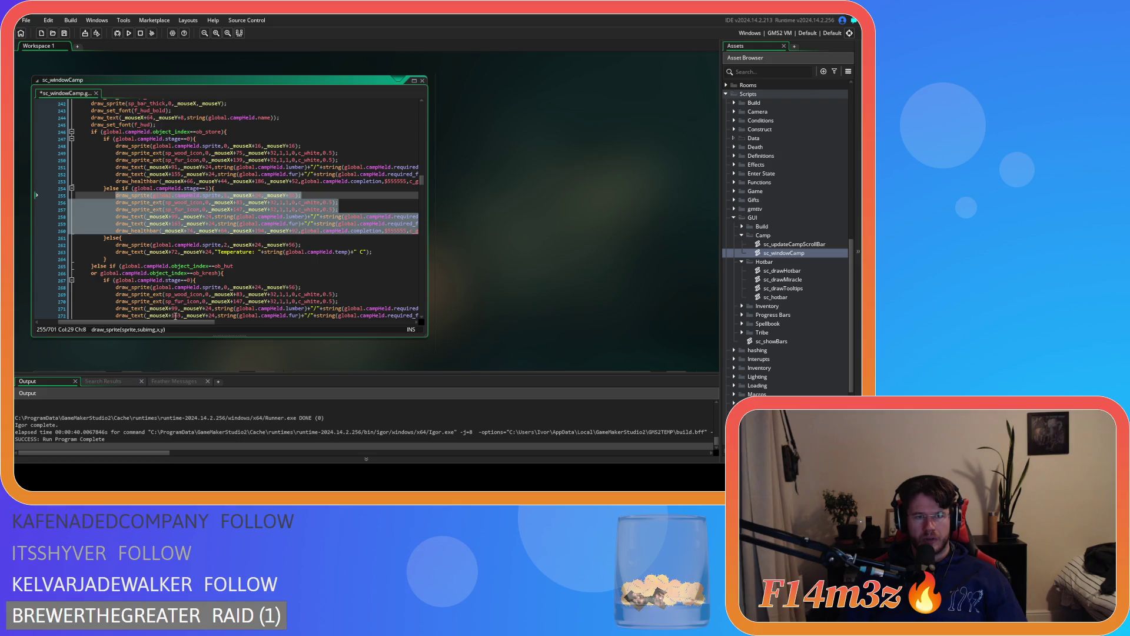
{"action": "key", "text": "ctrl+v"}
{"action": "left_click_drag", "start_coordinate": [162, 322], "coordinate": [94, 322]}
{"action": "left_click", "coordinate": [192, 195]}
{"action": "type", "text": "1"}
{"action": "key", "text": "ctrl+s"}
Undo the recent offset edits, then redo removing the bar sprite's +8 x offset
{"action": "scroll", "coordinate": [237, 257], "scroll_direction": "down", "scroll_amount": 2}
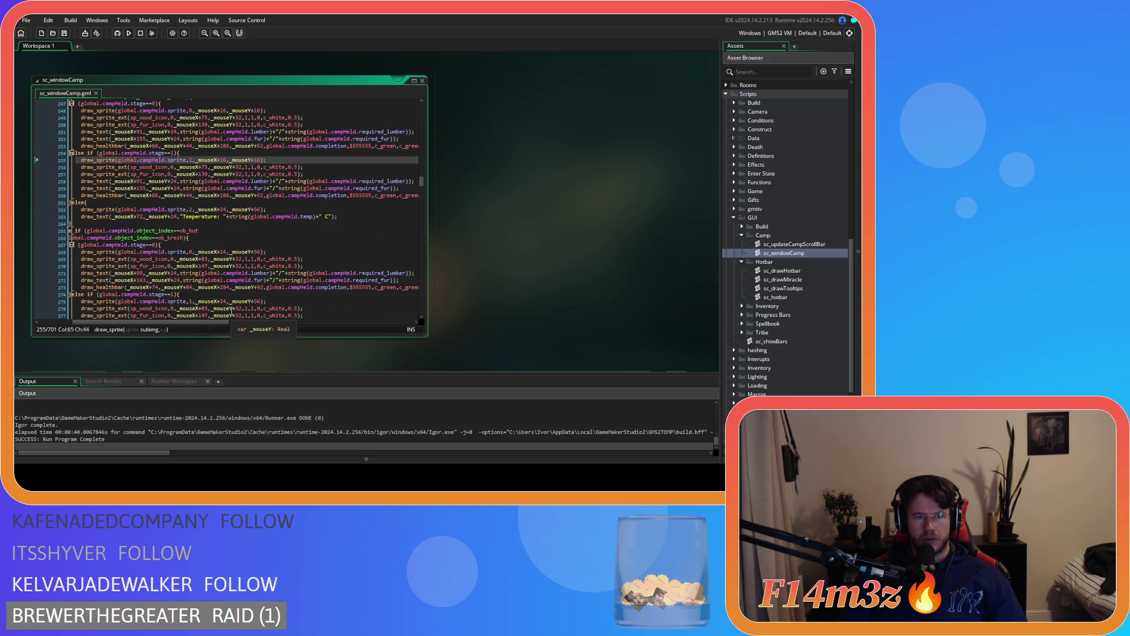
{"action": "left_click_drag", "start_coordinate": [224, 324], "coordinate": [199, 327]}
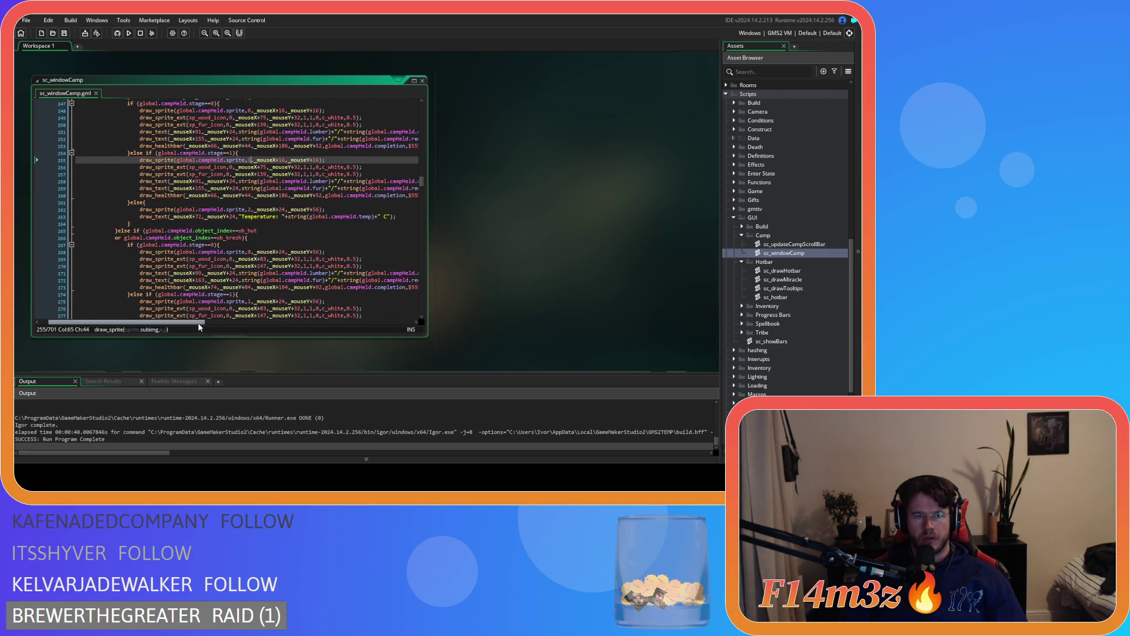
{"action": "key", "text": "ctrl+z"}
{"action": "key", "text": "ctrl+z"}
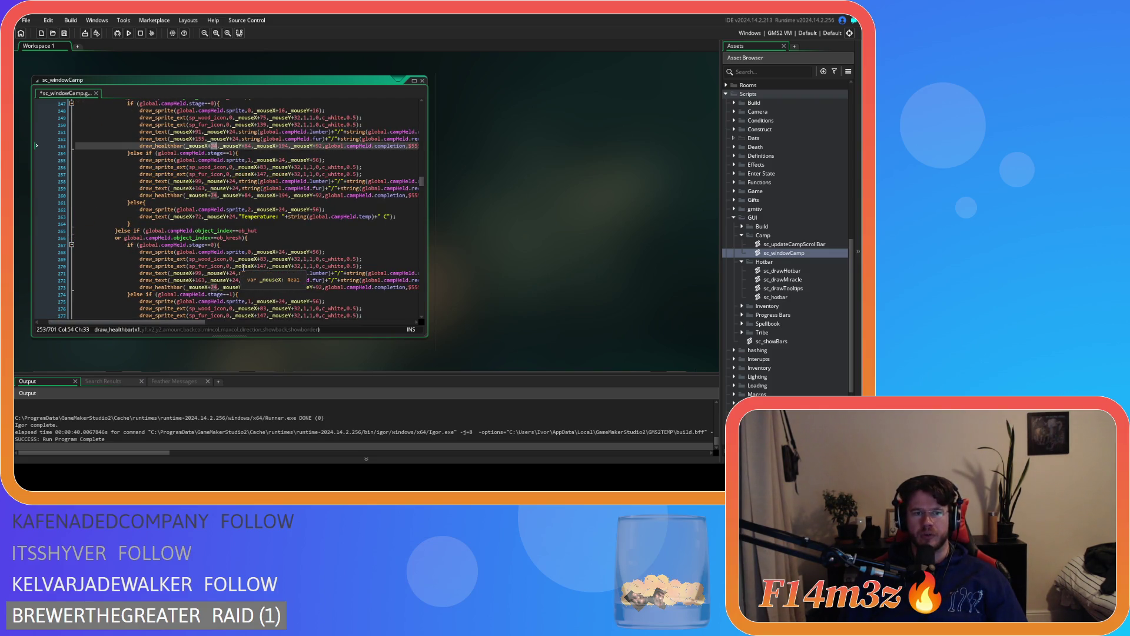
{"action": "key", "text": "ctrl+z"}
{"action": "key", "text": "ctrl+z"}
{"action": "key", "text": "ctrl+z"}
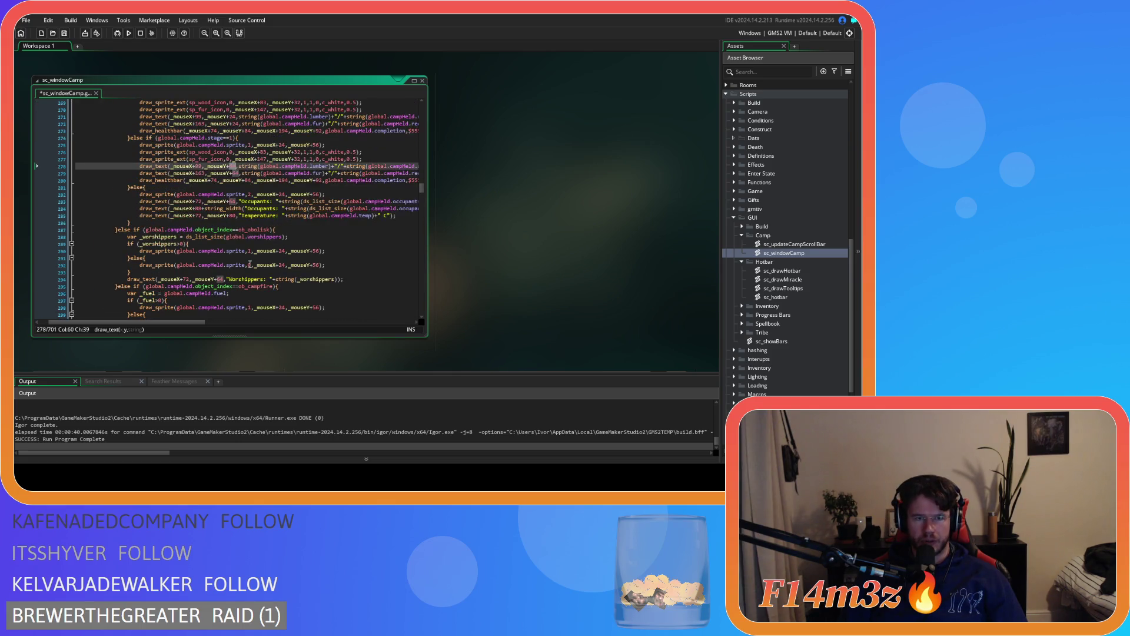
{"action": "key", "text": "ctrl+z"}
{"action": "key", "text": "ctrl+z"}
{"action": "key", "text": "ctrl+z"}
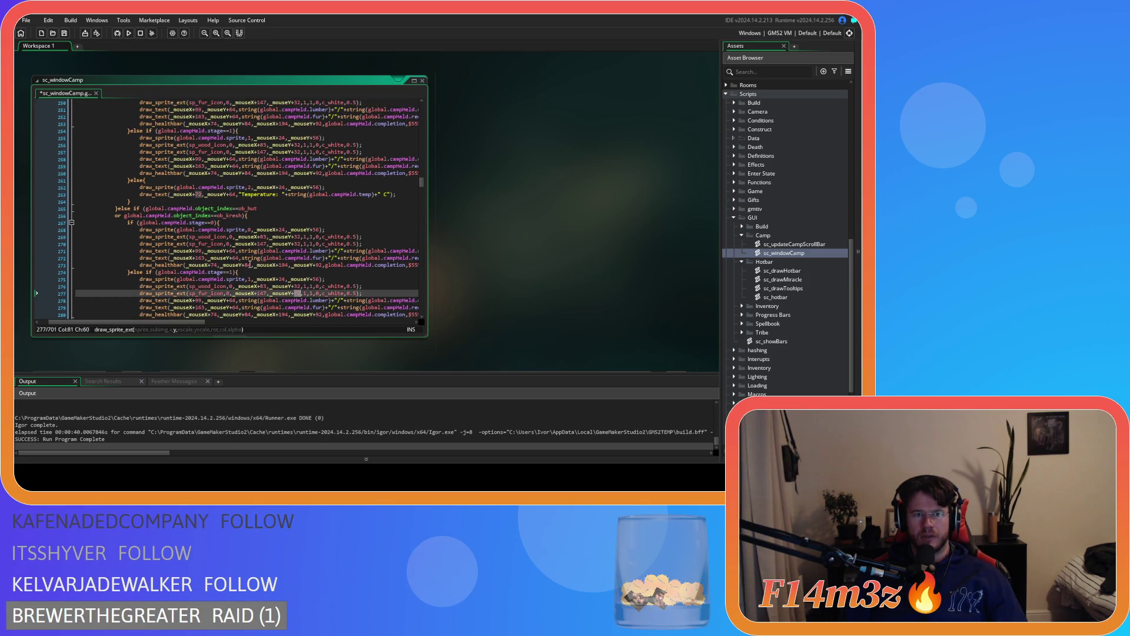
{"action": "key", "text": "ctrl+z"}
{"action": "key", "text": "ctrl+z"}
{"action": "key", "text": "ctrl+z"}
{"action": "key", "text": "ctrl+z"}
{"action": "key", "text": "ctrl+z"}
{"action": "key", "text": "ctrl+z"}
{"action": "key", "text": "ctrl+z"}
{"action": "key", "text": "ctrl+z"}
{"action": "key", "text": "ctrl+z"}
{"action": "key", "text": "ctrl+z"}
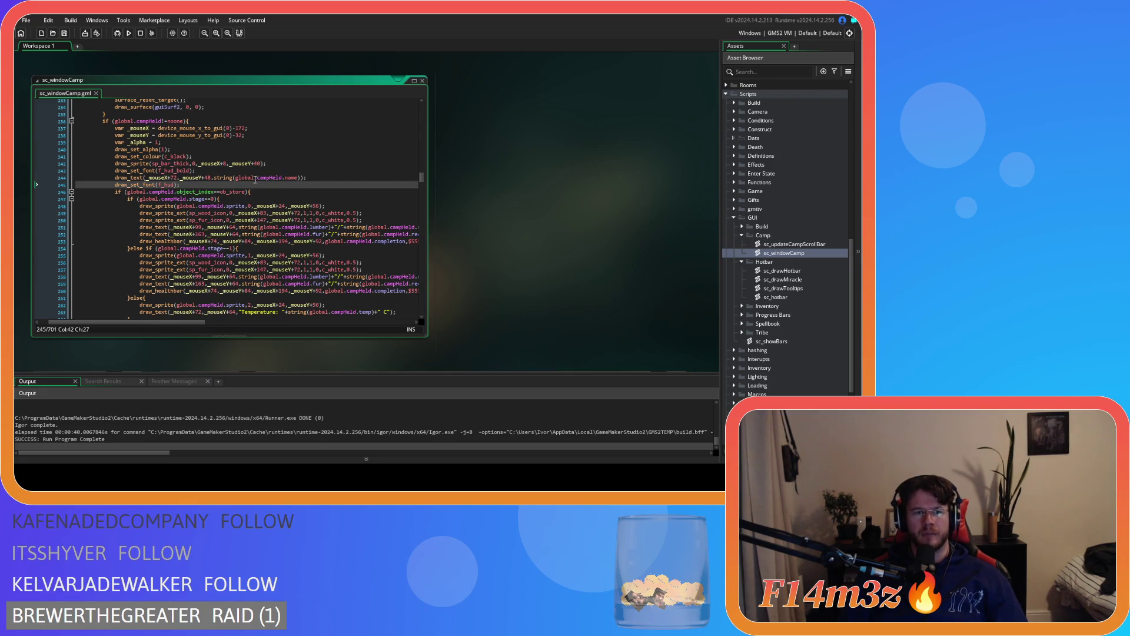
{"action": "key", "text": "ctrl+y"}
{"action": "key", "text": "ctrl+y"}
{"action": "key", "text": "ctrl+y"}
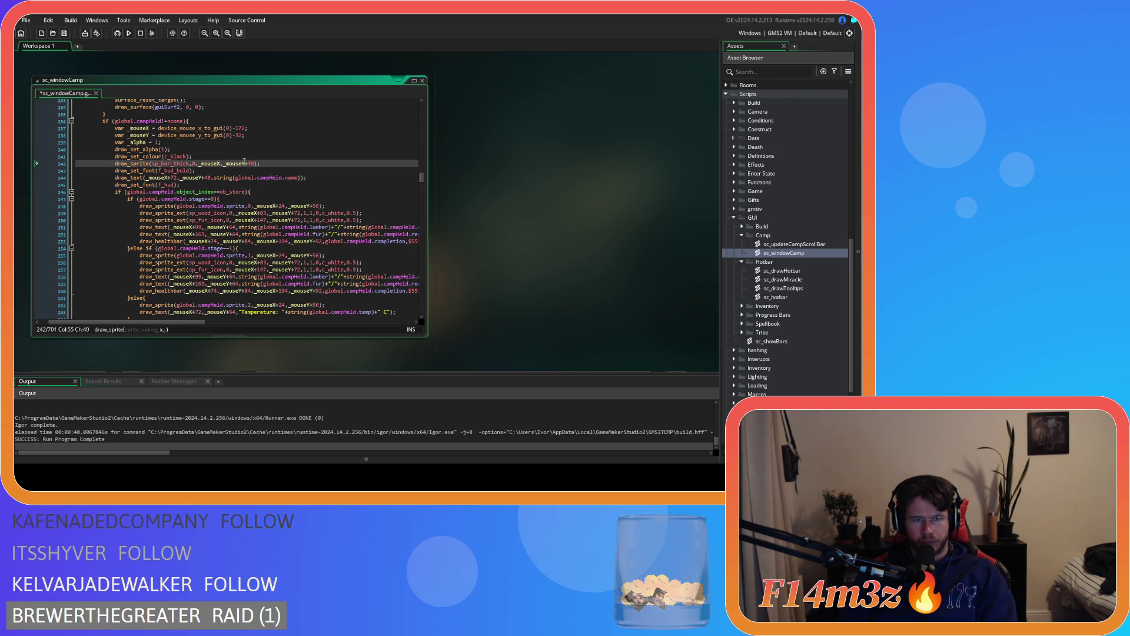
Drop the bar's +40 y offset, set the camp name to +64,+8 and camp sprite to +16,+16
{"action": "key", "text": "BackSpace"}
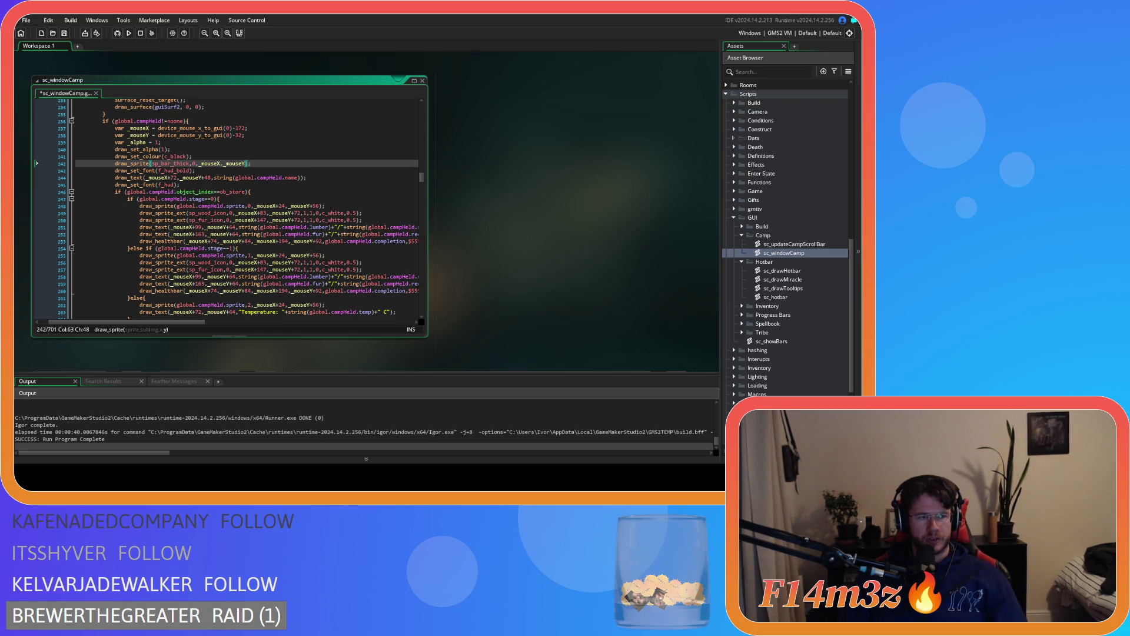
{"action": "double_click", "coordinate": [173, 177]}
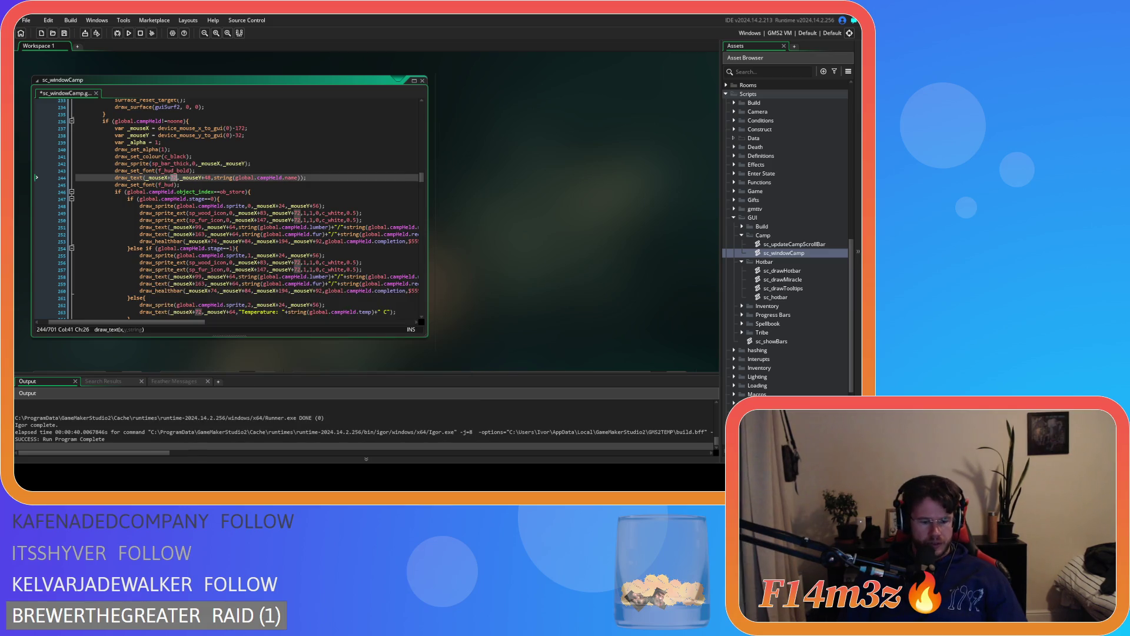
{"action": "type", "text": "64"}
{"action": "double_click", "coordinate": [207, 177]}
{"action": "type", "text": "8"}
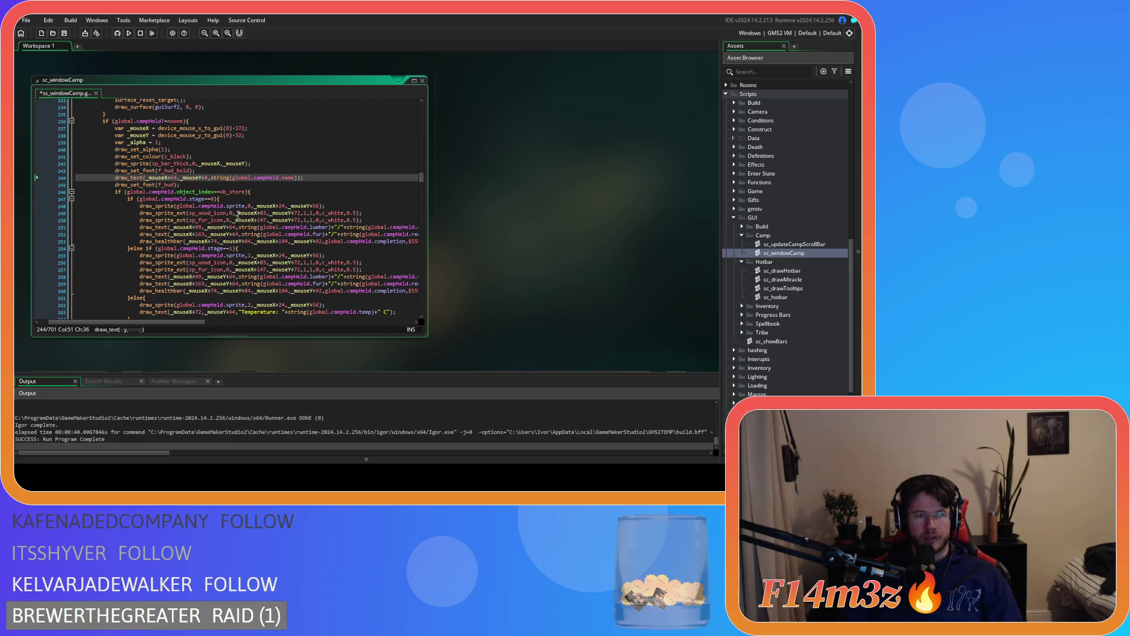
{"action": "double_click", "coordinate": [281, 206]}
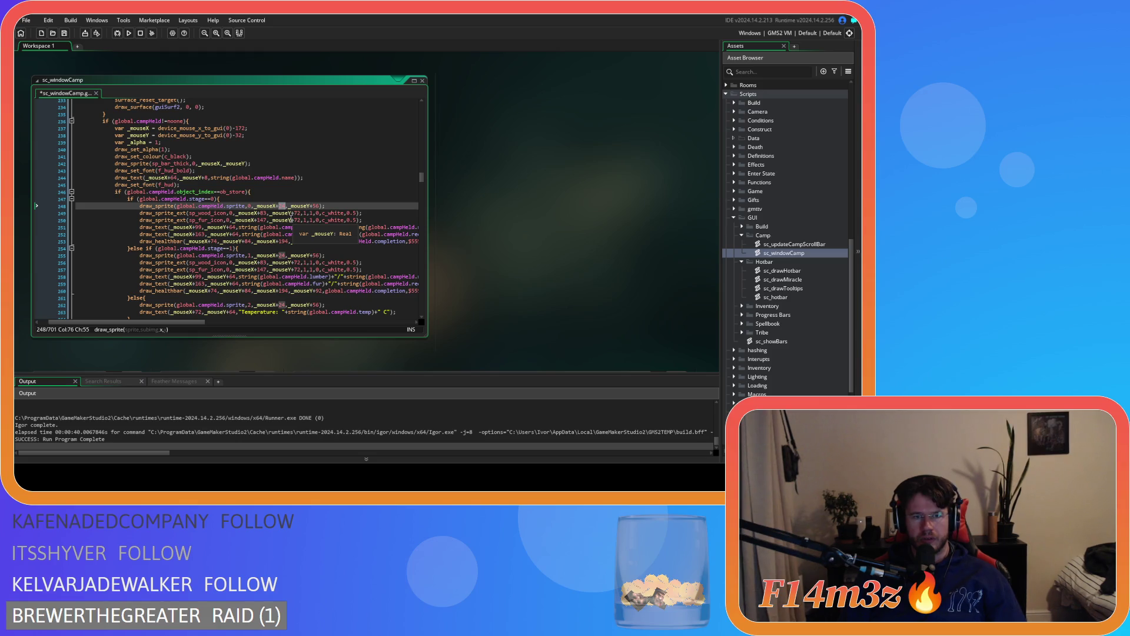
{"action": "type", "text": "16"}
{"action": "double_click", "coordinate": [319, 206]}
{"action": "type", "text": "16"}
{"action": "scroll", "coordinate": [335, 234], "scroll_direction": "down", "scroll_amount": 2}
Move the stage-0 wood and fur icons to x+75 and x+139, both at y+32
{"action": "double_click", "coordinate": [262, 178]}
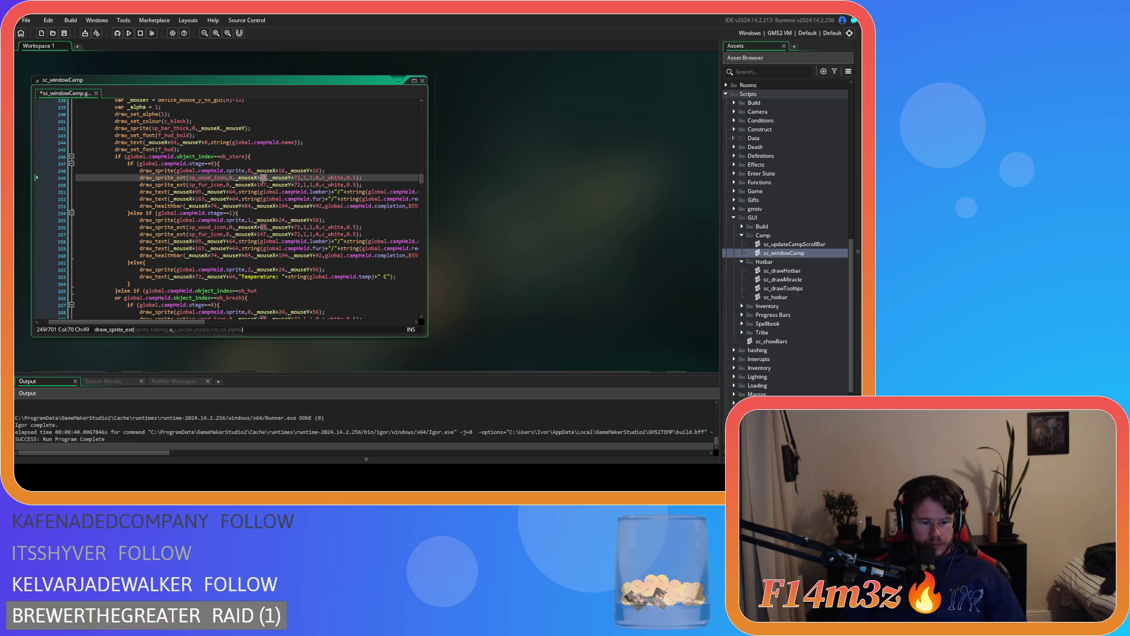
{"action": "type", "text": "75"}
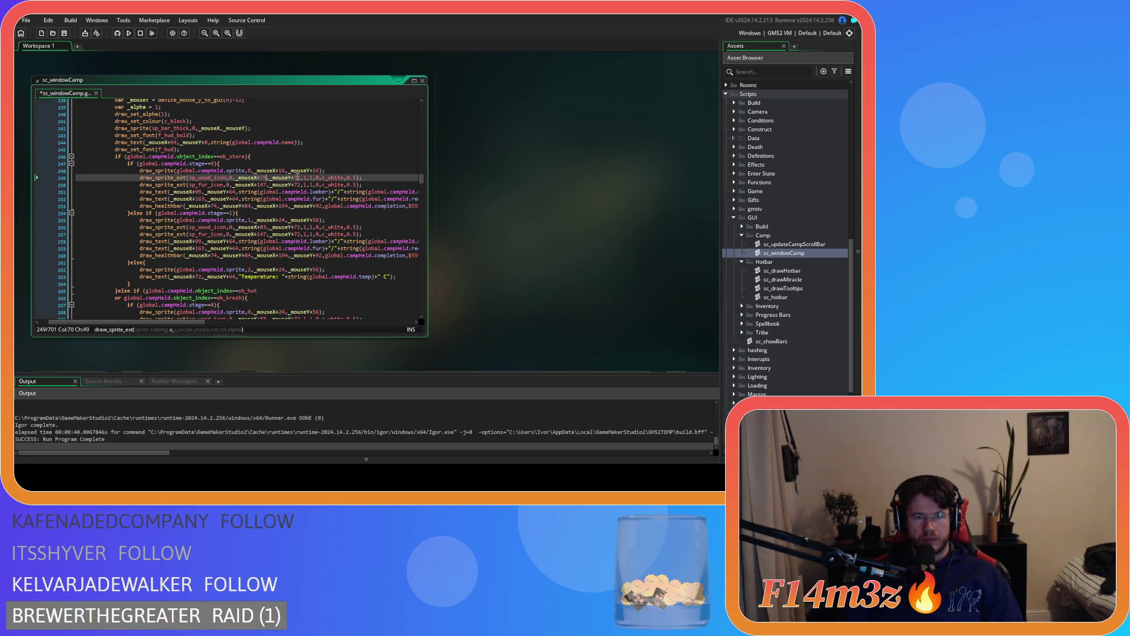
{"action": "left_click", "coordinate": [297, 178]}
{"action": "double_click", "coordinate": [297, 177]}
{"action": "type", "text": "32"}
{"action": "double_click", "coordinate": [261, 184]}
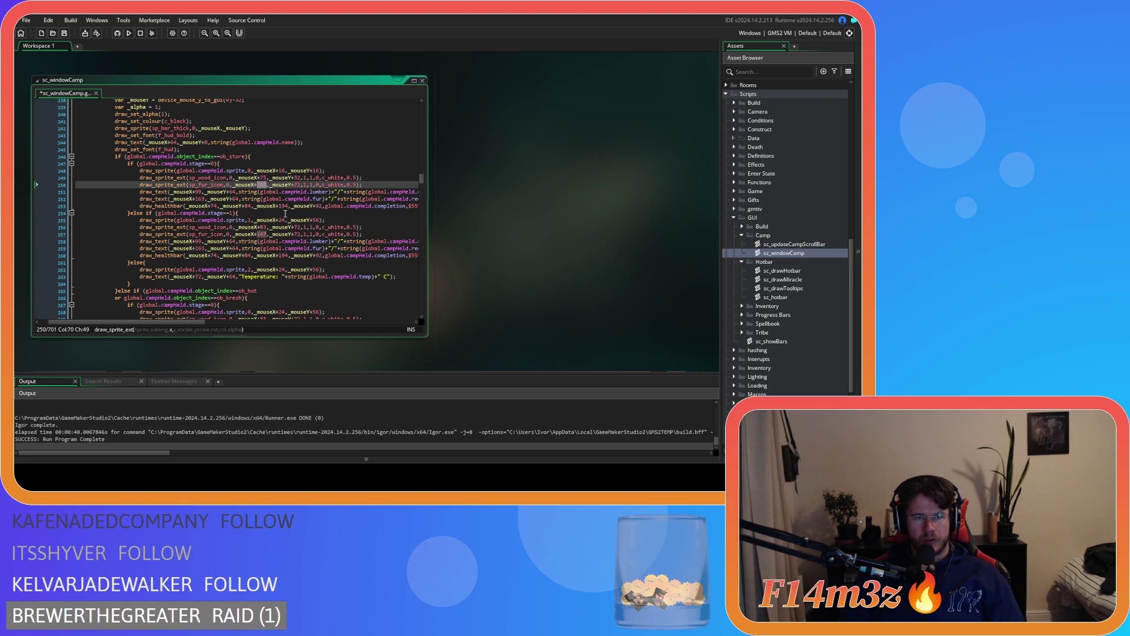
{"action": "type", "text": "139"}
{"action": "double_click", "coordinate": [297, 184]}
{"action": "type", "text": "32"}
Shift the lumber and fur count labels to x+91 and x+155, both at y+24
{"action": "left_click", "coordinate": [198, 191]}
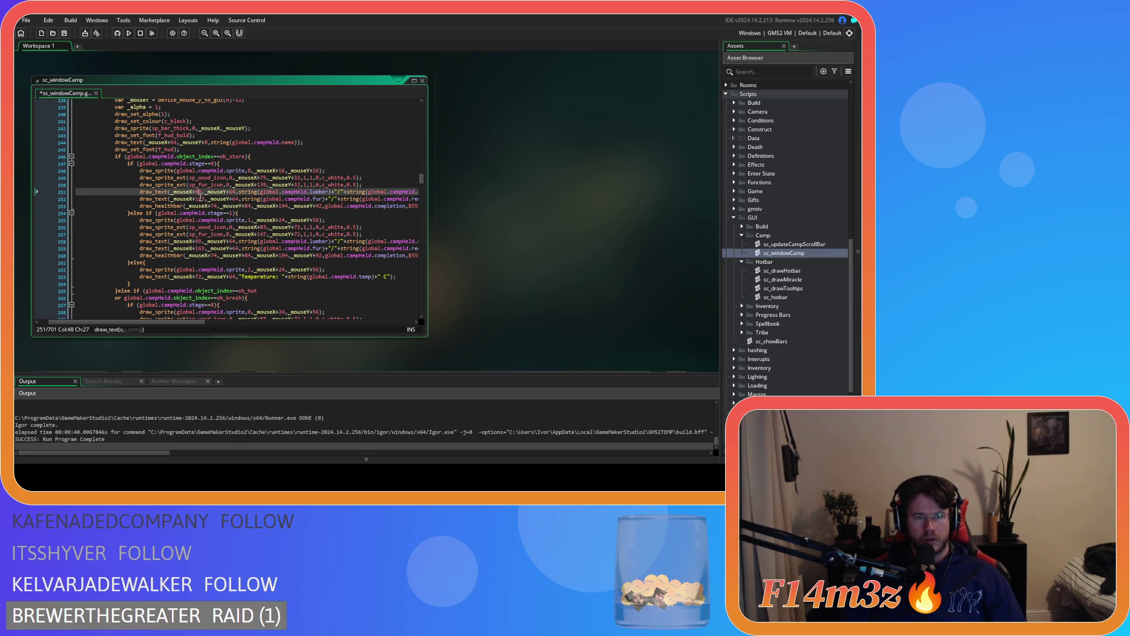
{"action": "key", "text": "Right"}
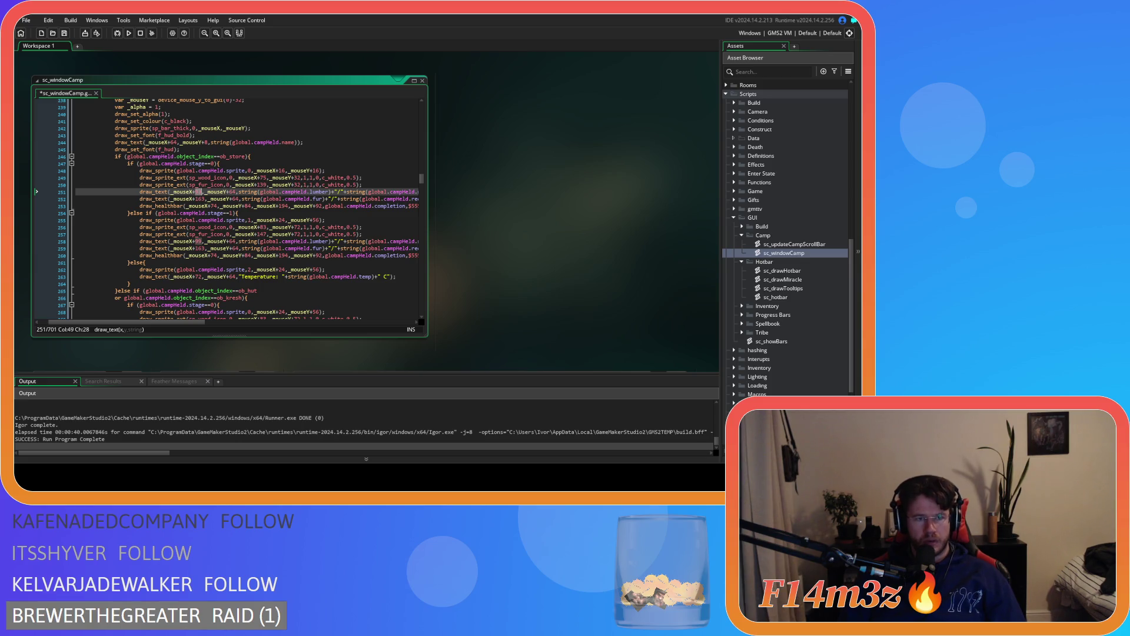
{"action": "key", "text": "BackSpace"}
{"action": "type", "text": "1"}
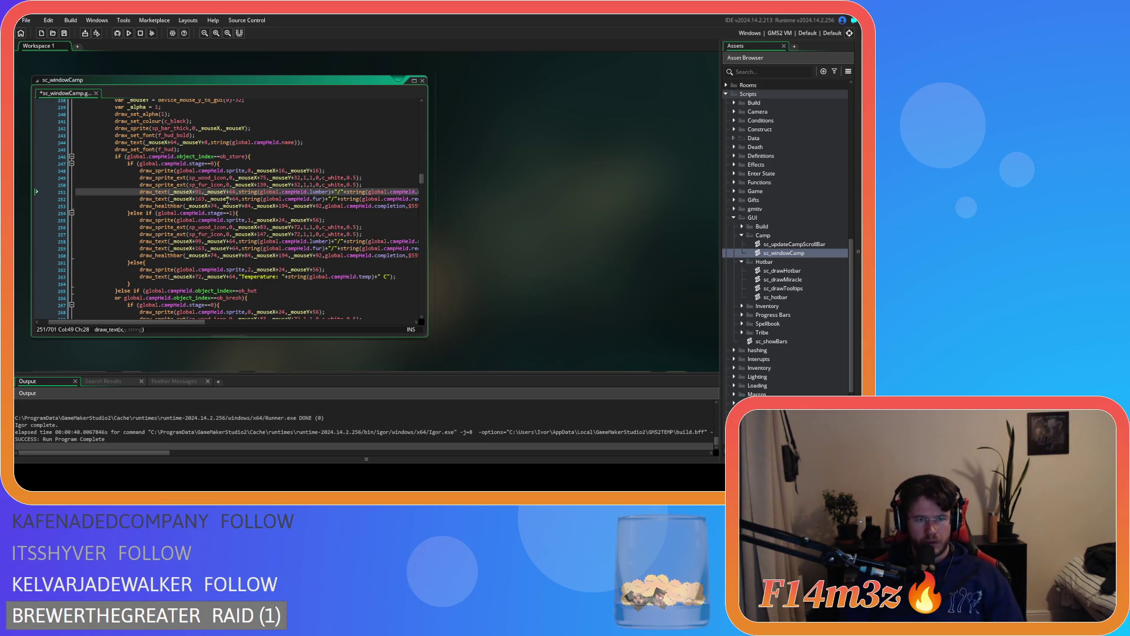
{"action": "key", "text": "Right"}
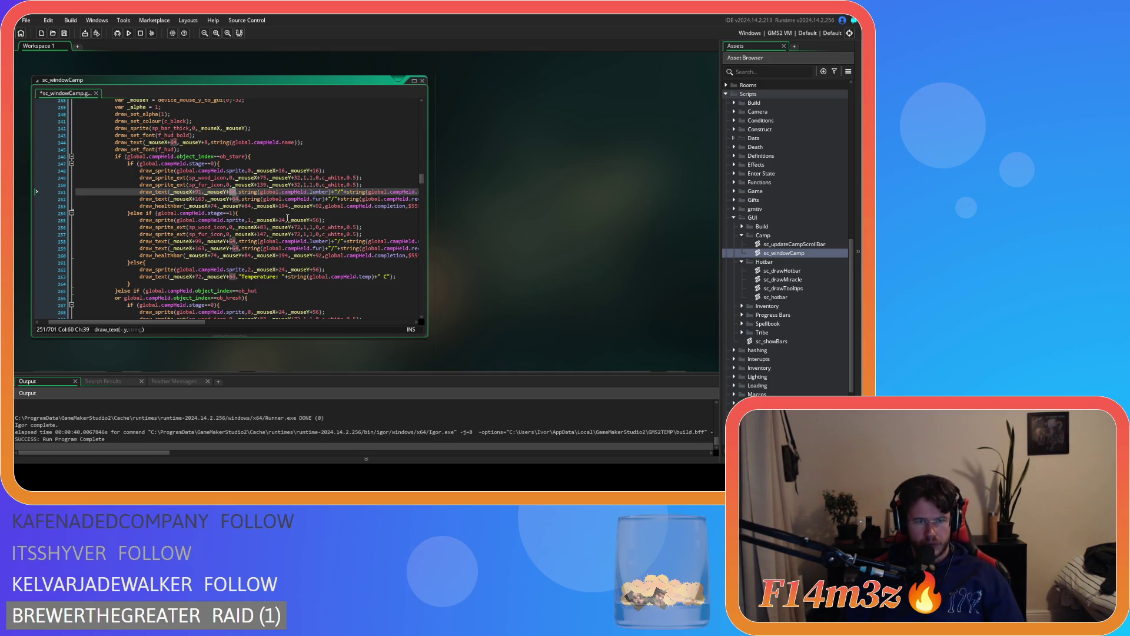
{"action": "key", "text": "BackSpace"}
{"action": "type", "text": "2"}
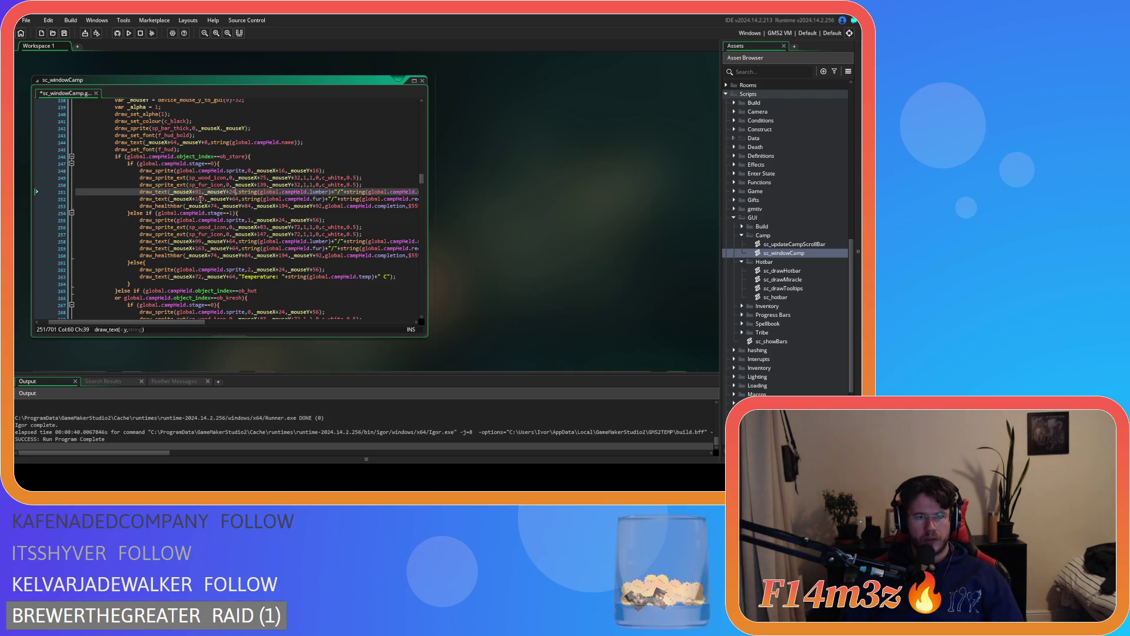
{"action": "double_click", "coordinate": [200, 199]}
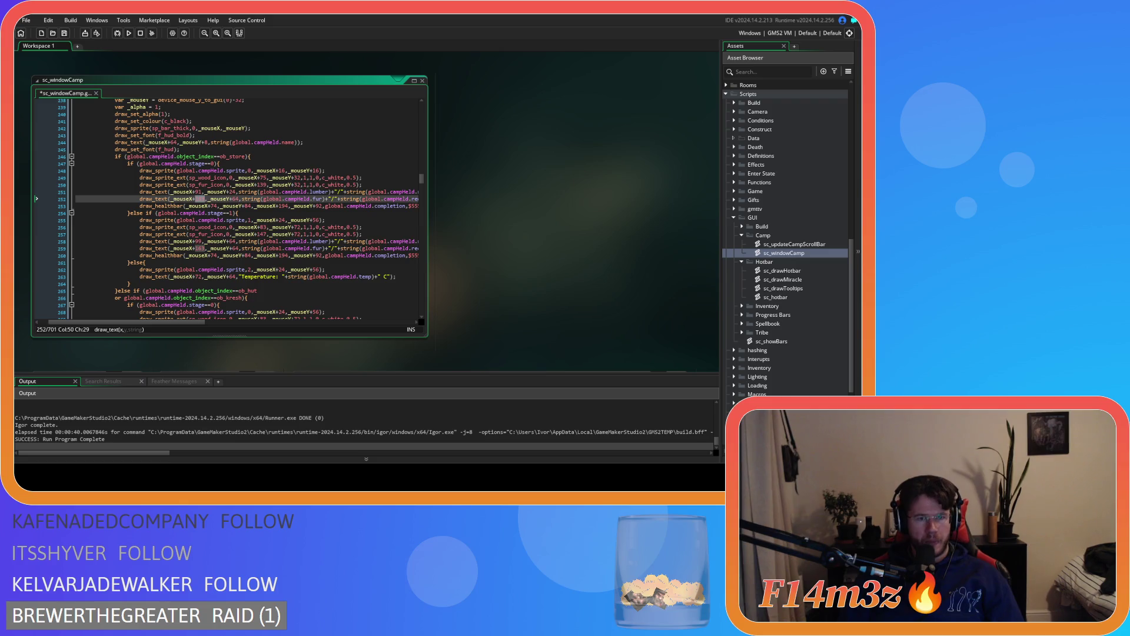
{"action": "type", "text": "155"}
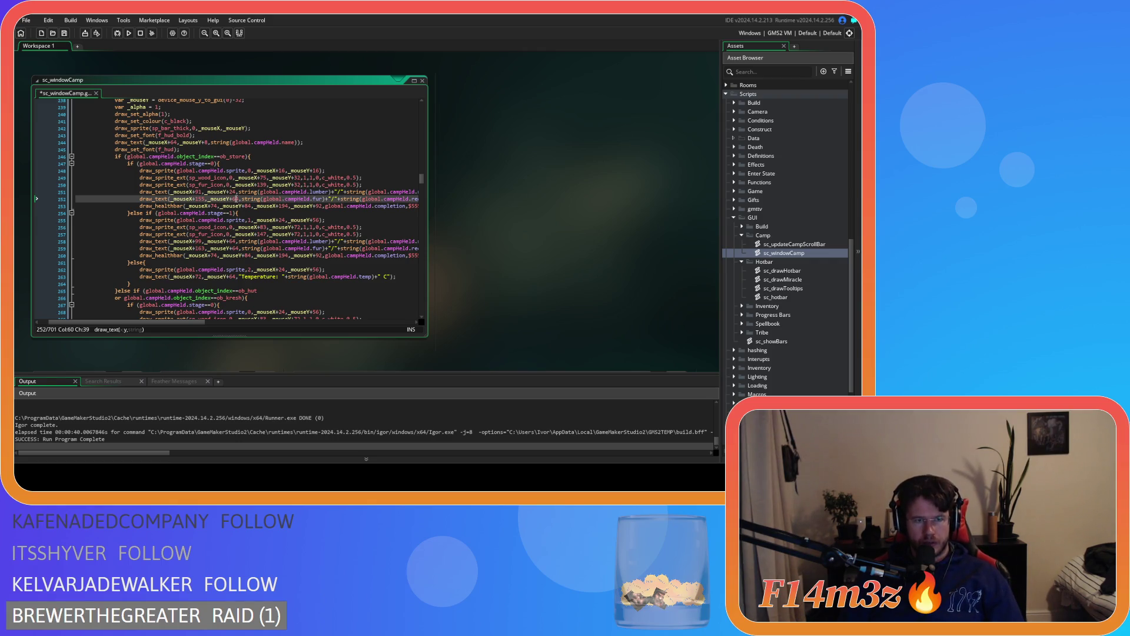
{"action": "type", "text": "24"}
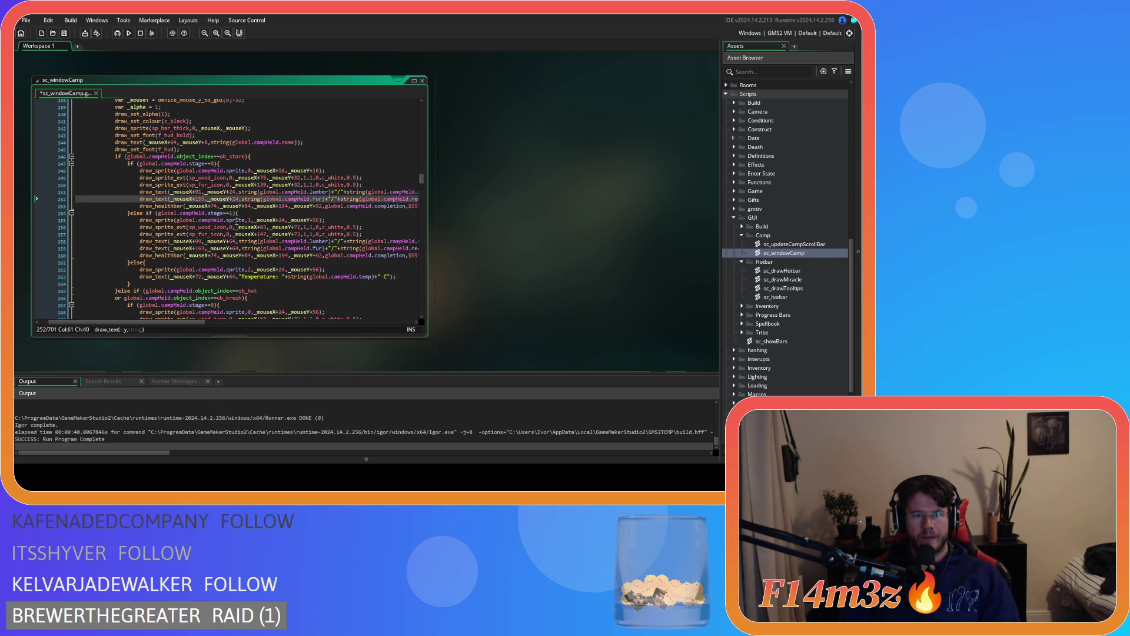
{"action": "scroll", "coordinate": [237, 218], "scroll_direction": "down", "scroll_amount": 1}
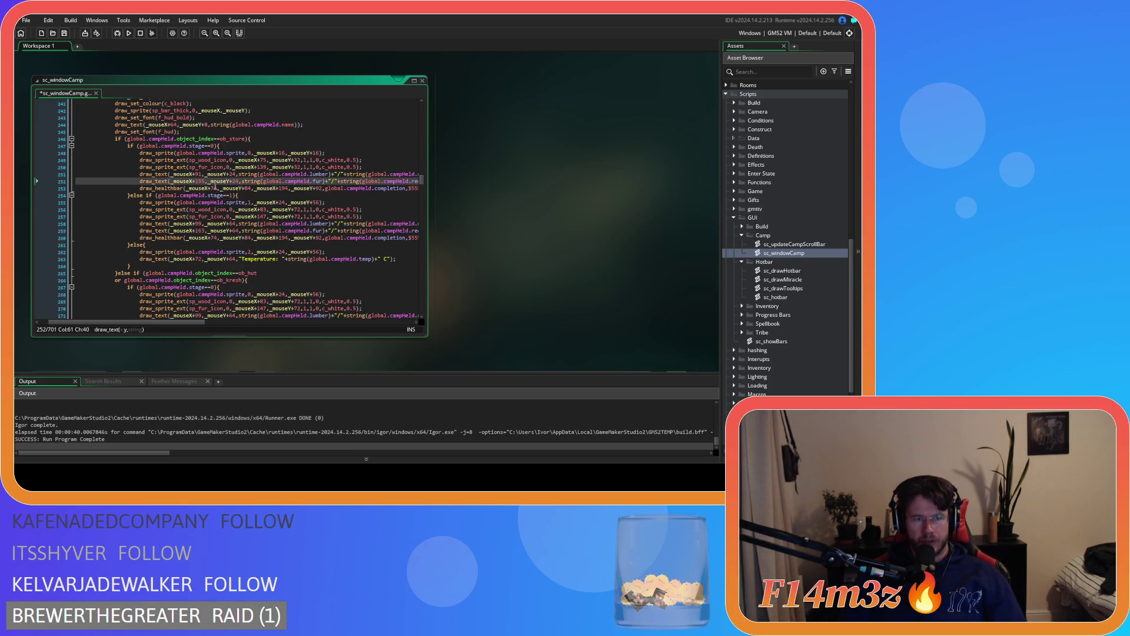
Change the stage-0 health bar offsets from 74, 84, 194, 92 to 64, 44, 180, 52
{"action": "left_click", "coordinate": [213, 189]}
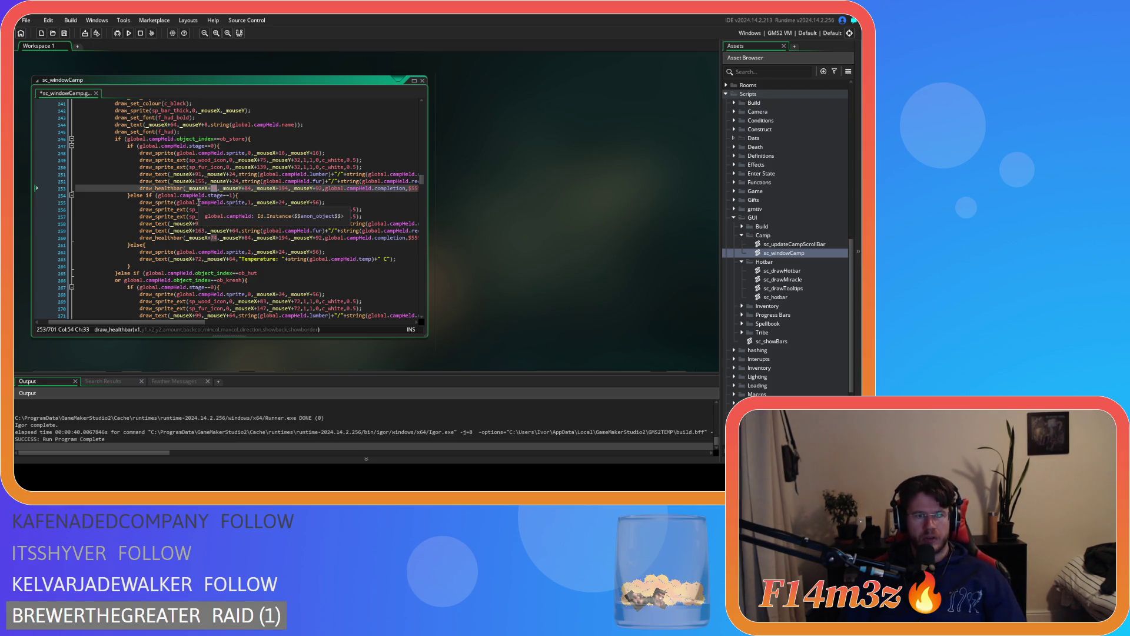
{"action": "mouse_move", "coordinate": [224, 207]}
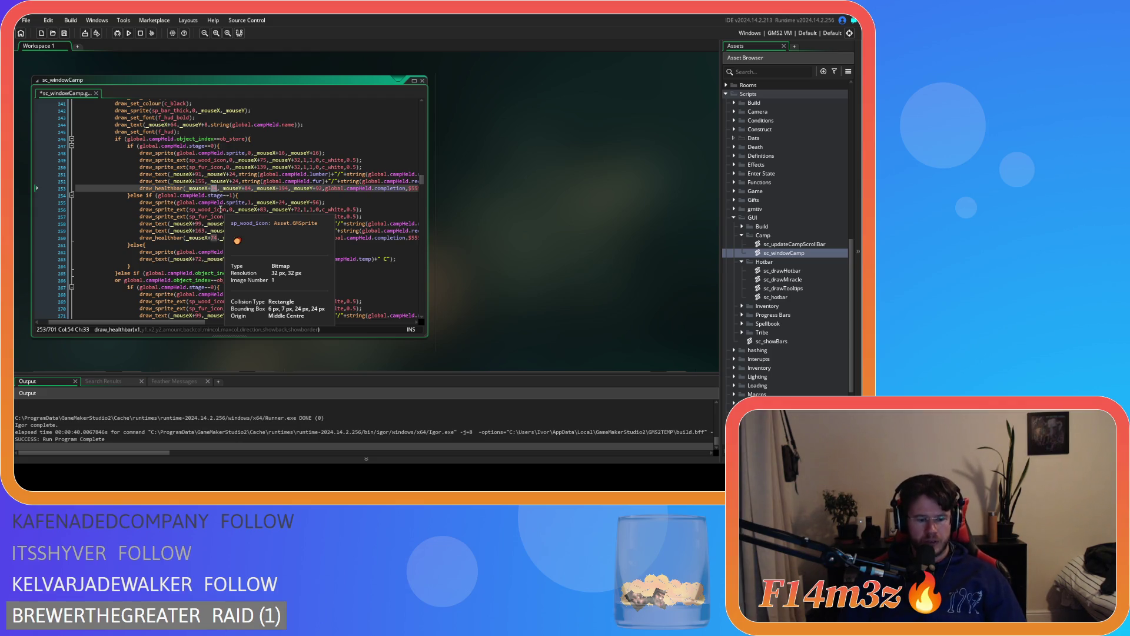
{"action": "type", "text": "64"}
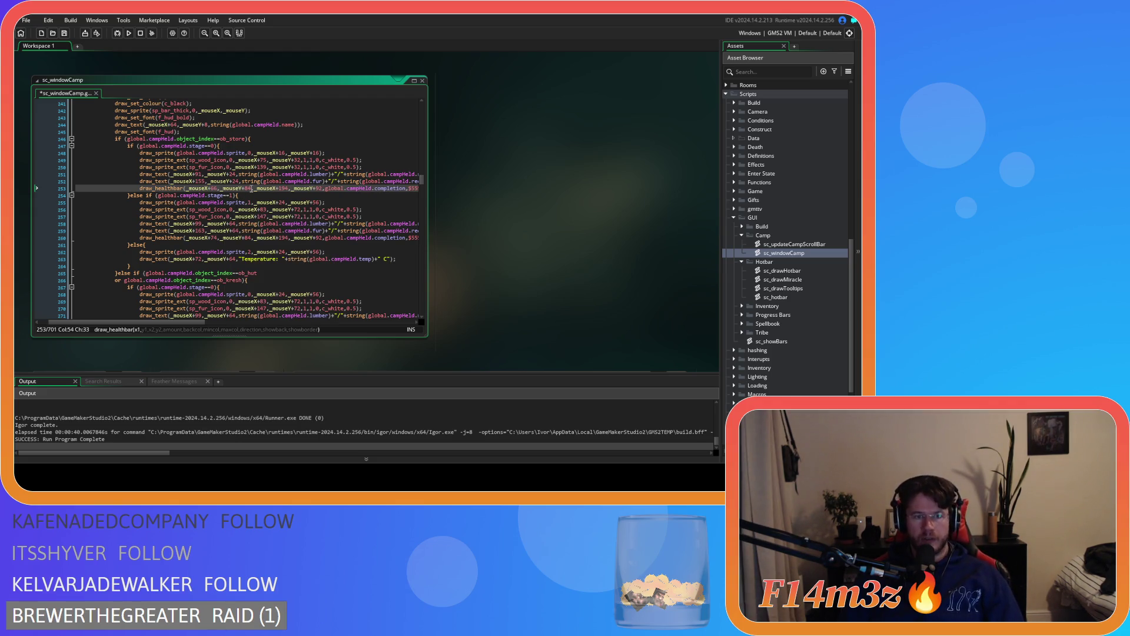
{"action": "double_click", "coordinate": [249, 189]}
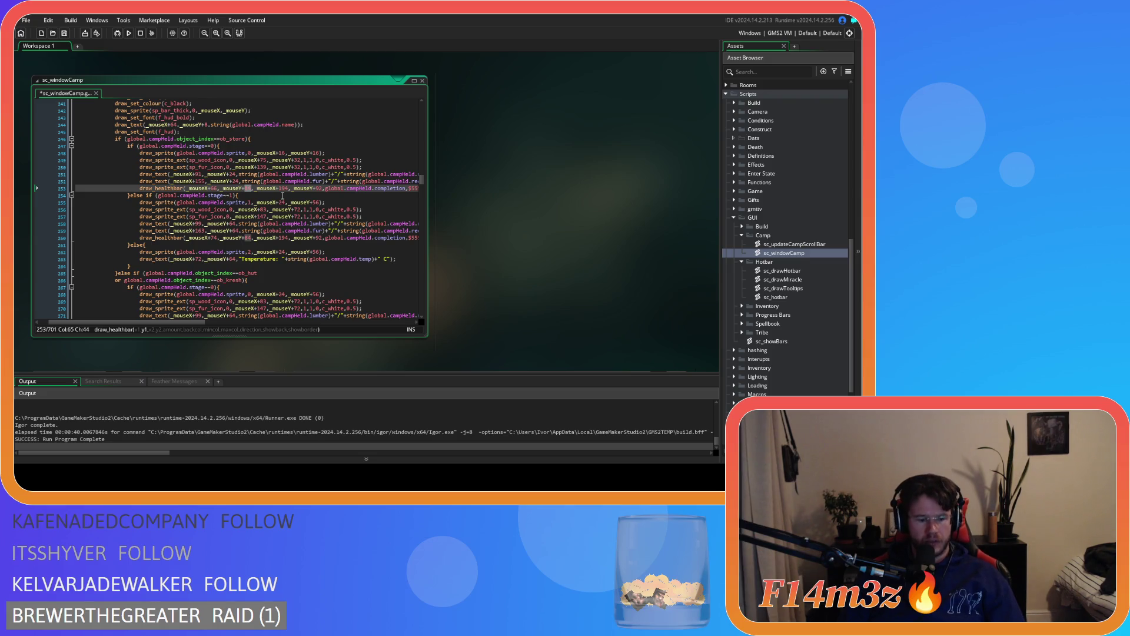
{"action": "type", "text": "44"}
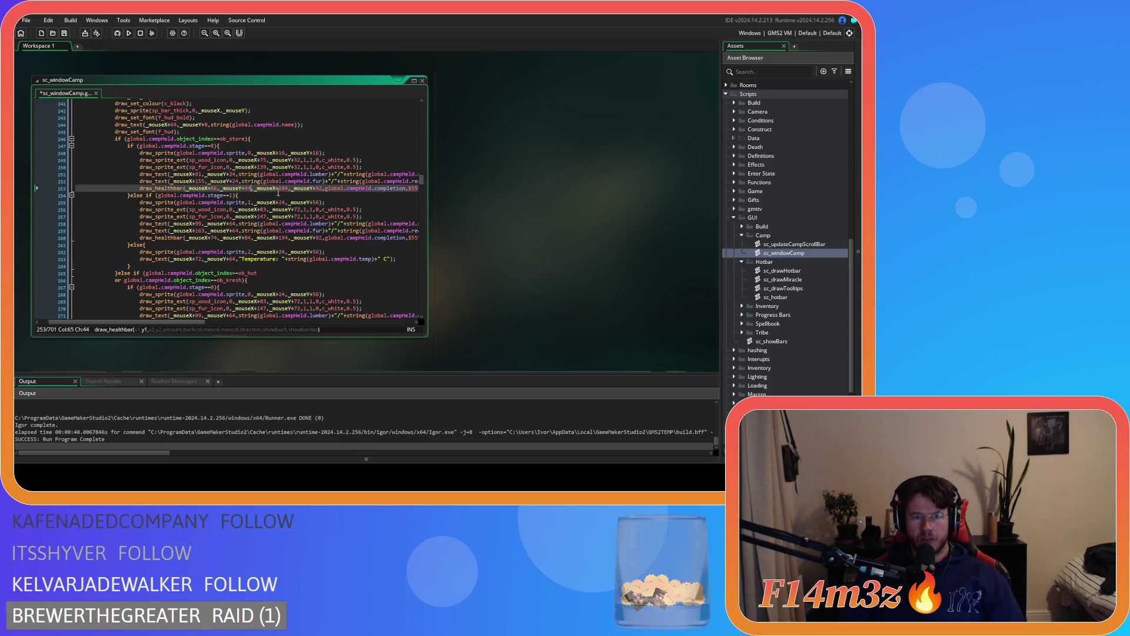
{"action": "double_click", "coordinate": [284, 189]}
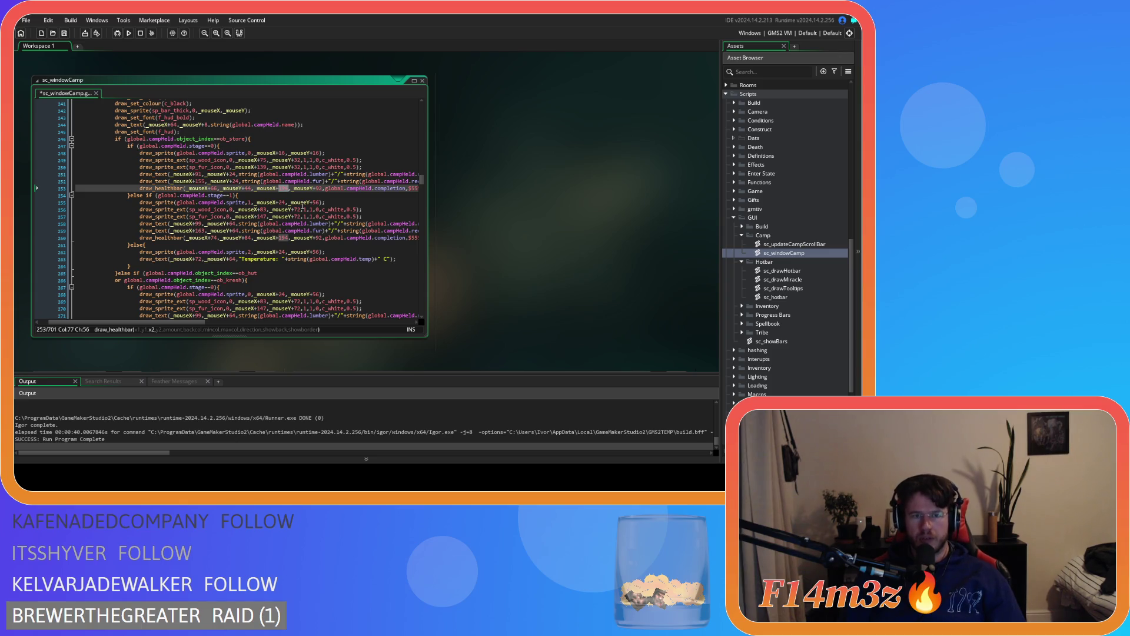
{"action": "type", "text": "1"}
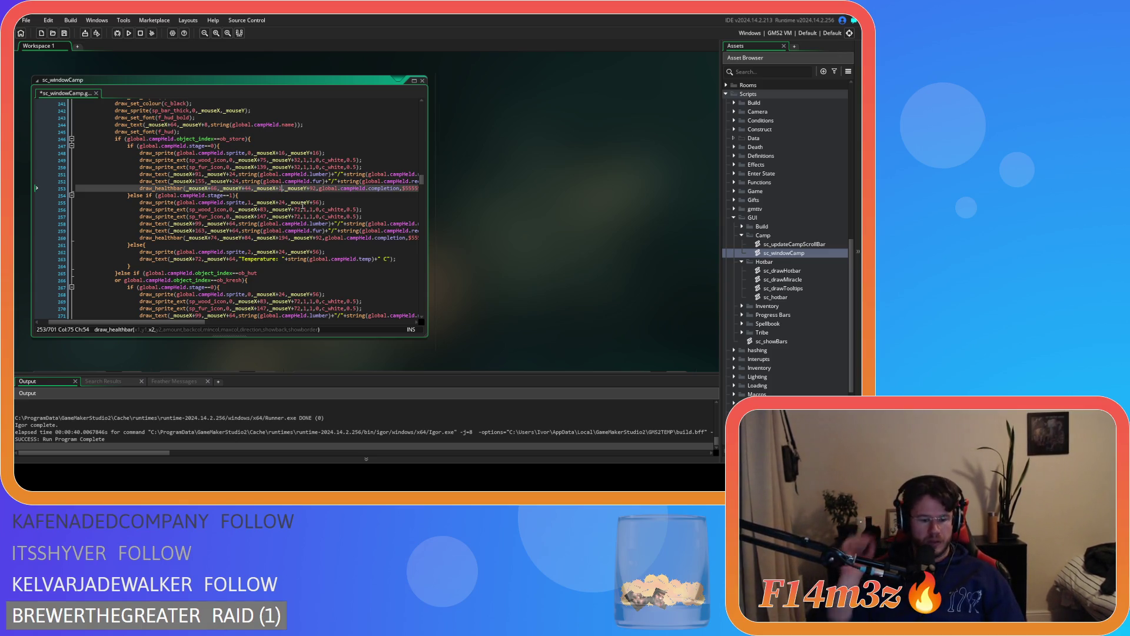
{"action": "type", "text": "80"}
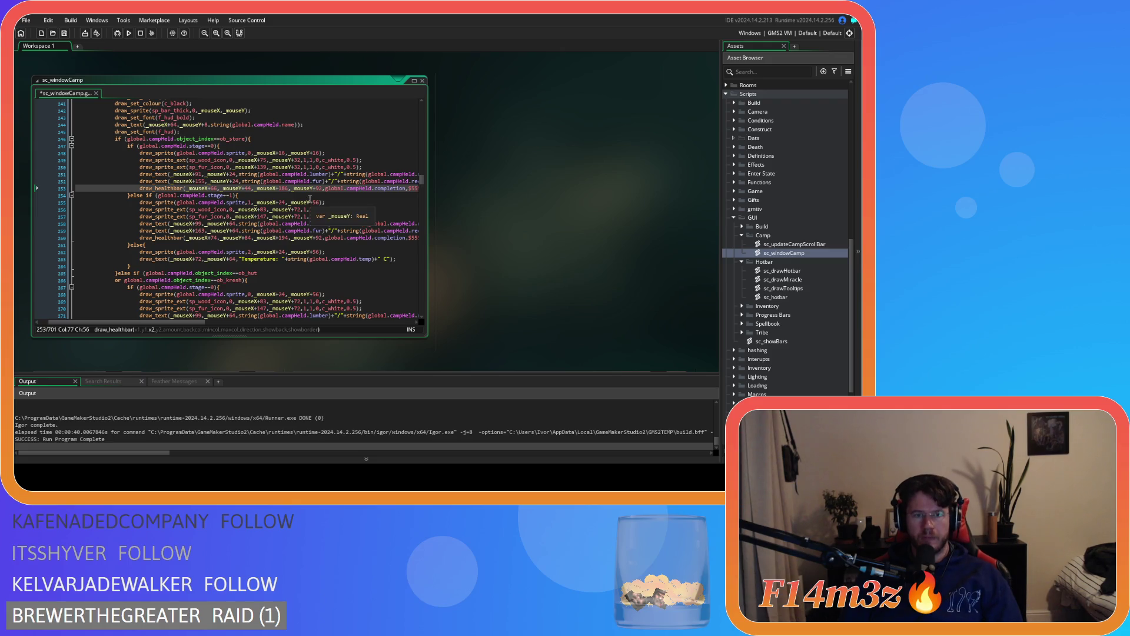
{"action": "double_click", "coordinate": [319, 188]}
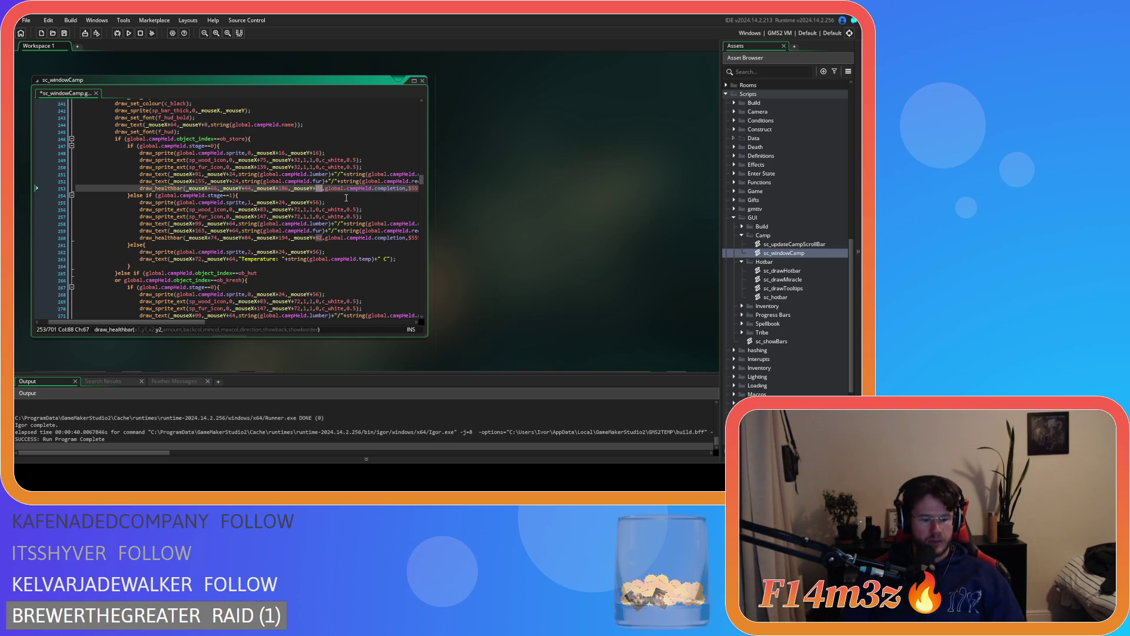
{"action": "type", "text": "52"}
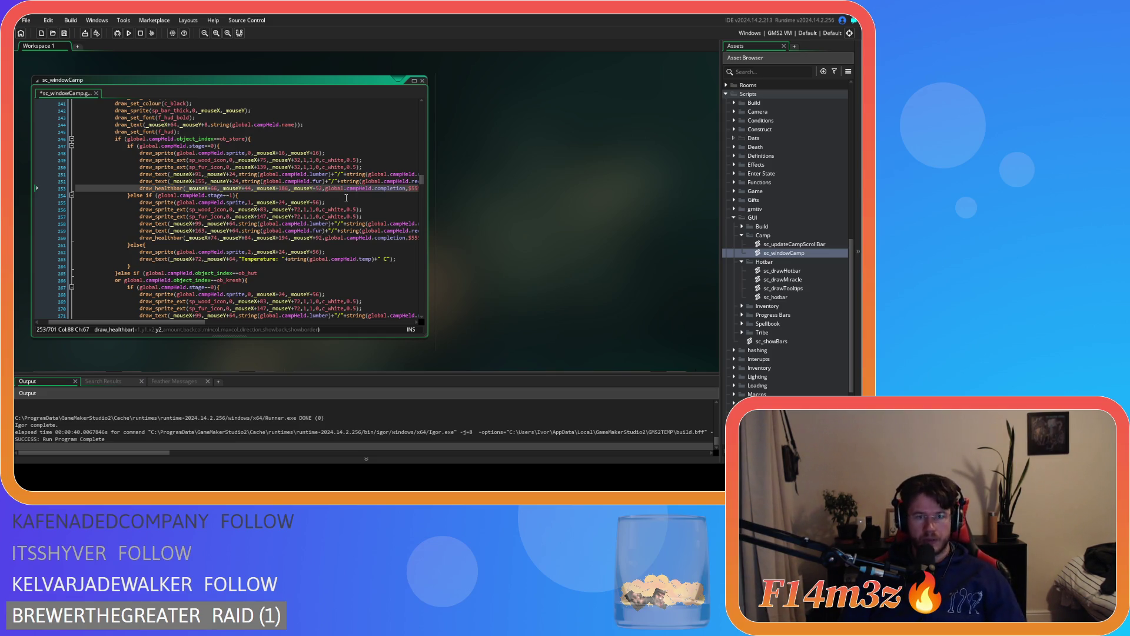
{"action": "scroll", "coordinate": [346, 198], "scroll_direction": "down", "scroll_amount": 2}
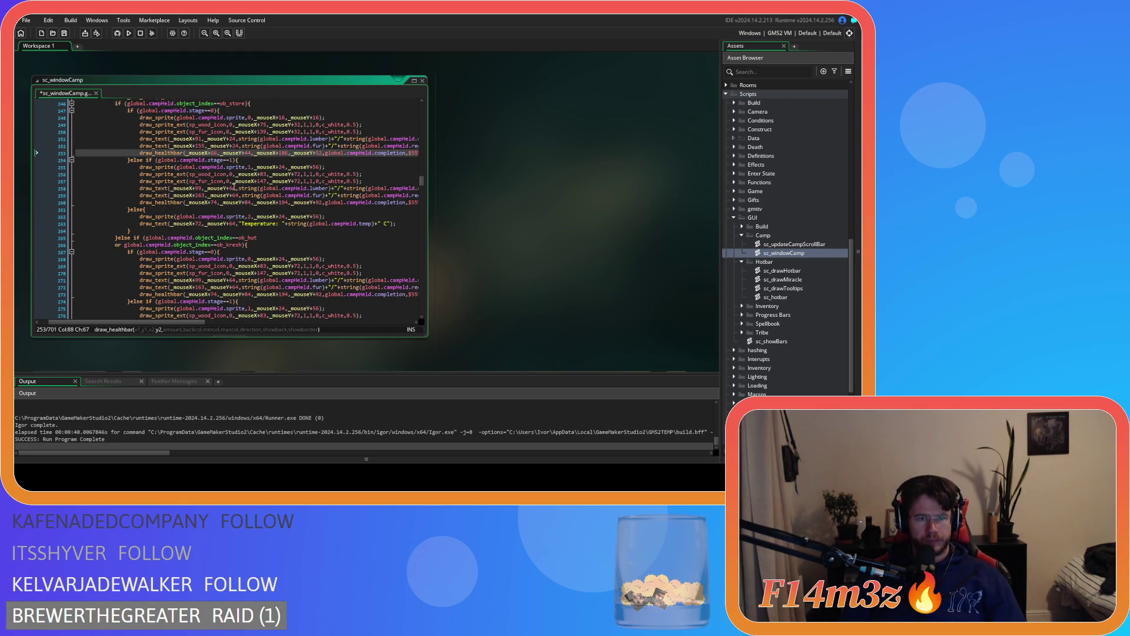
Set the stage-one wood icon to +75,+32 and the fur icon to +135,+32
{"action": "double_click", "coordinate": [263, 175]}
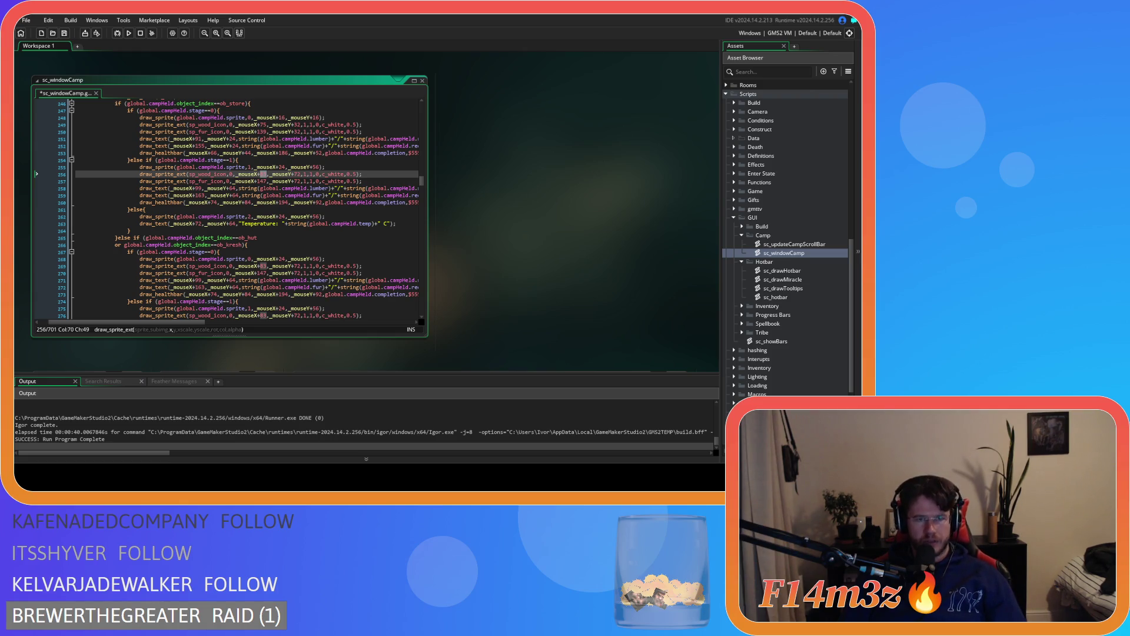
{"action": "type", "text": "75"}
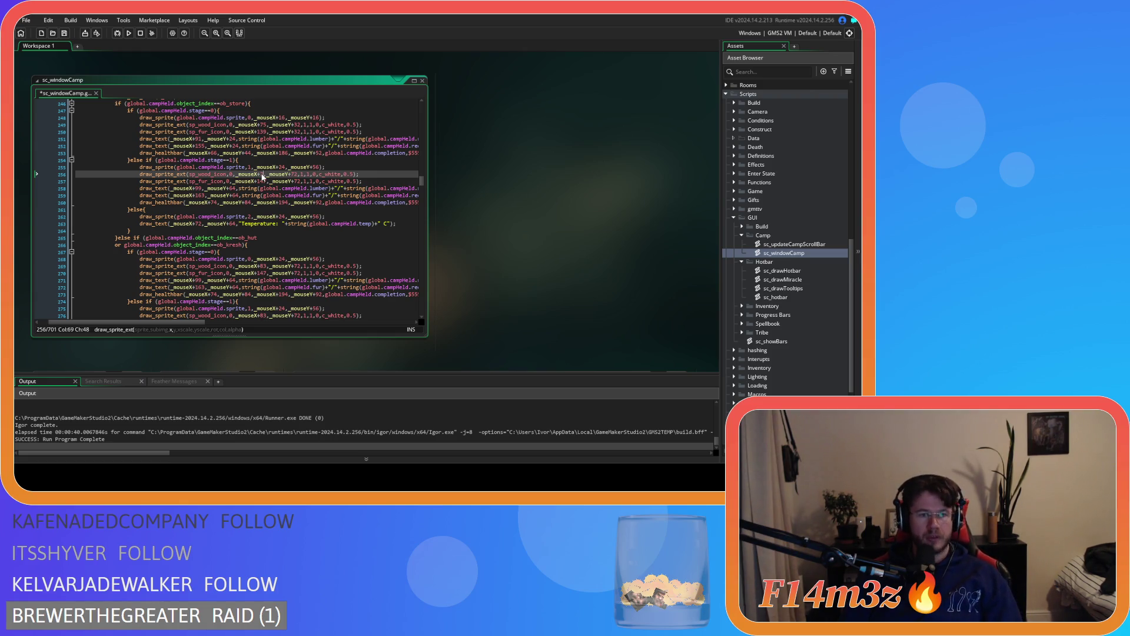
{"action": "double_click", "coordinate": [297, 174]}
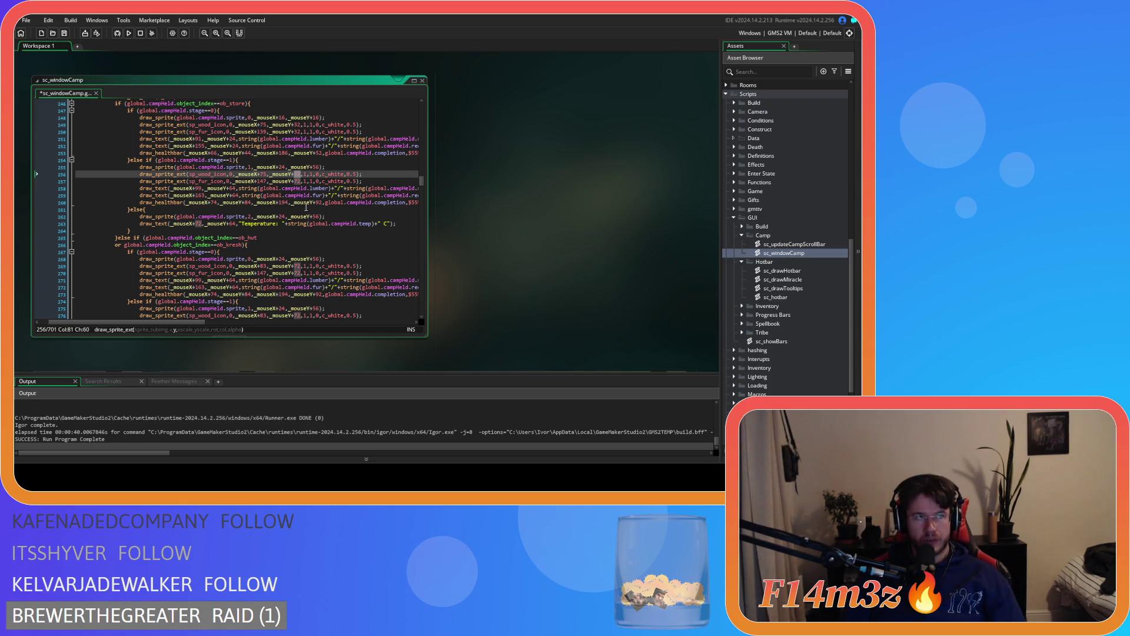
{"action": "type", "text": "32"}
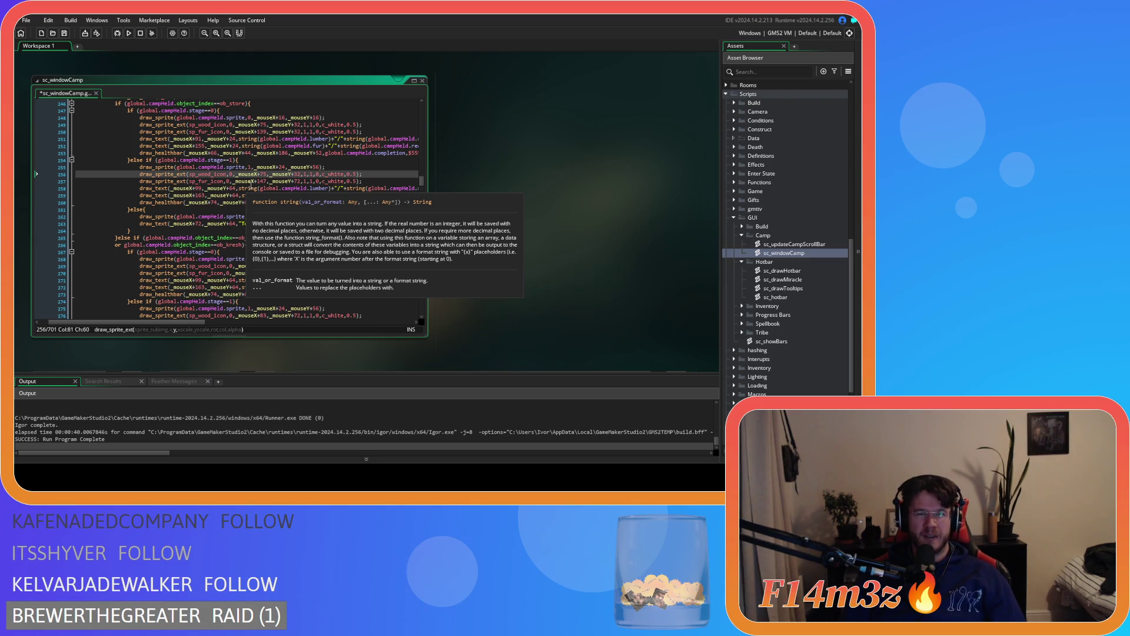
{"action": "double_click", "coordinate": [262, 181]}
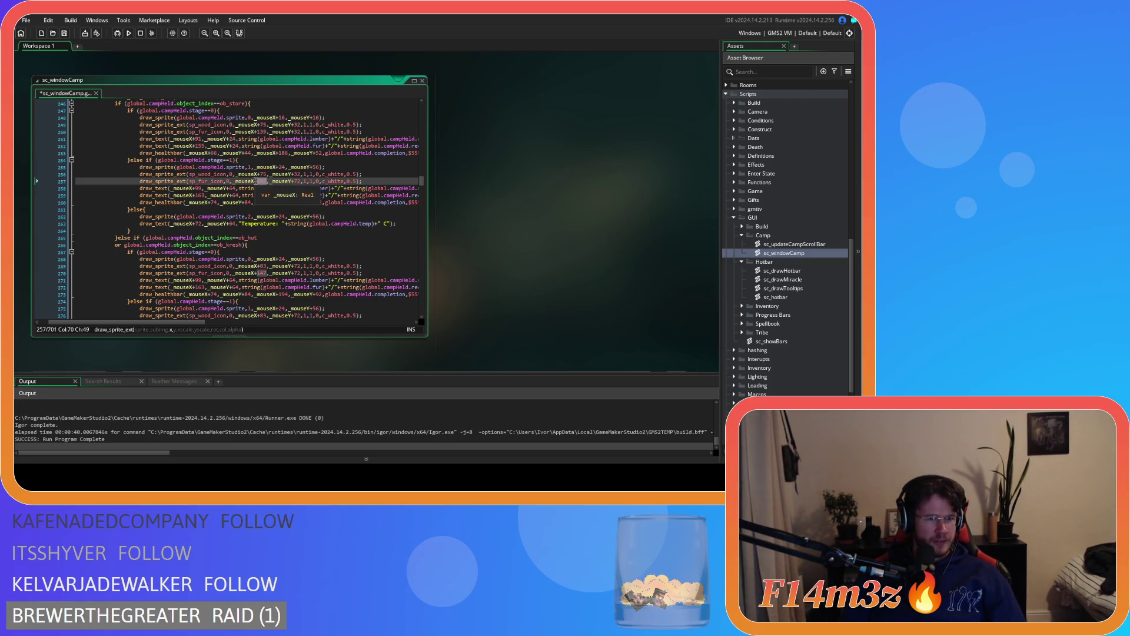
{"action": "mouse_move", "coordinate": [254, 187]}
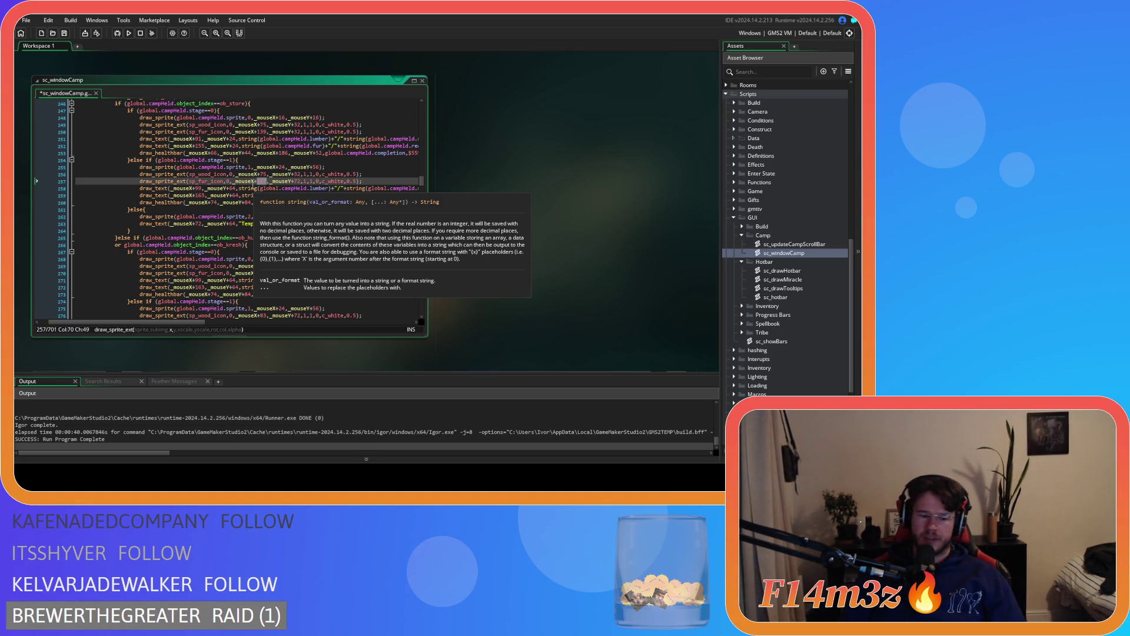
{"action": "type", "text": "135"}
{"action": "double_click", "coordinate": [297, 182]}
{"action": "type", "text": "32"}
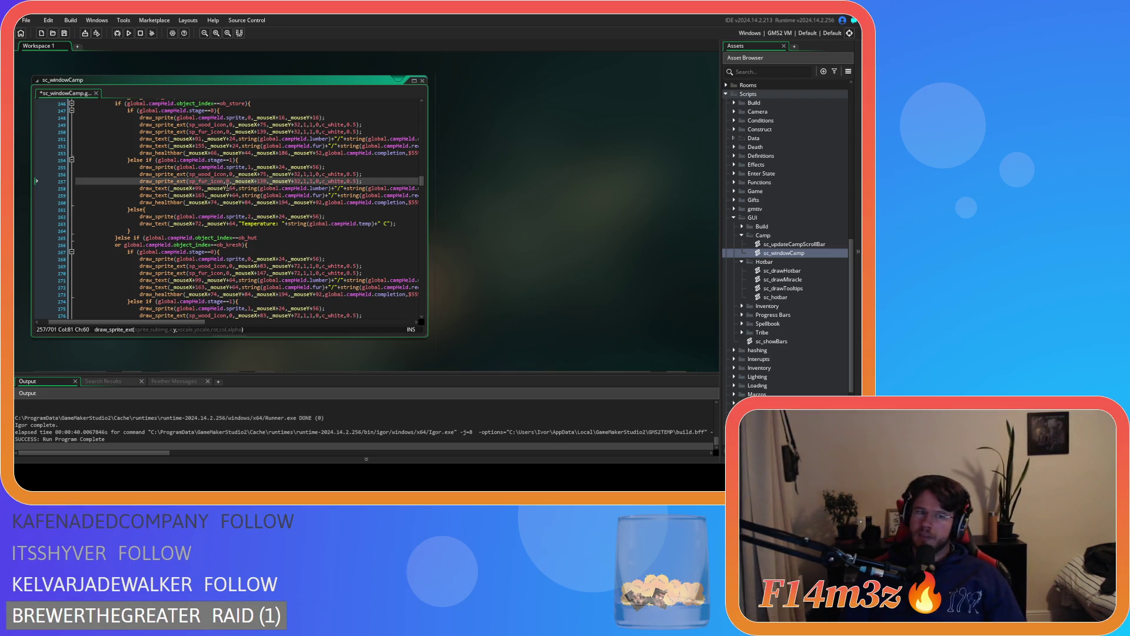
Move the stage-one lumber and fur labels to +91,+24 and +155,+24, and save
{"action": "double_click", "coordinate": [199, 188]}
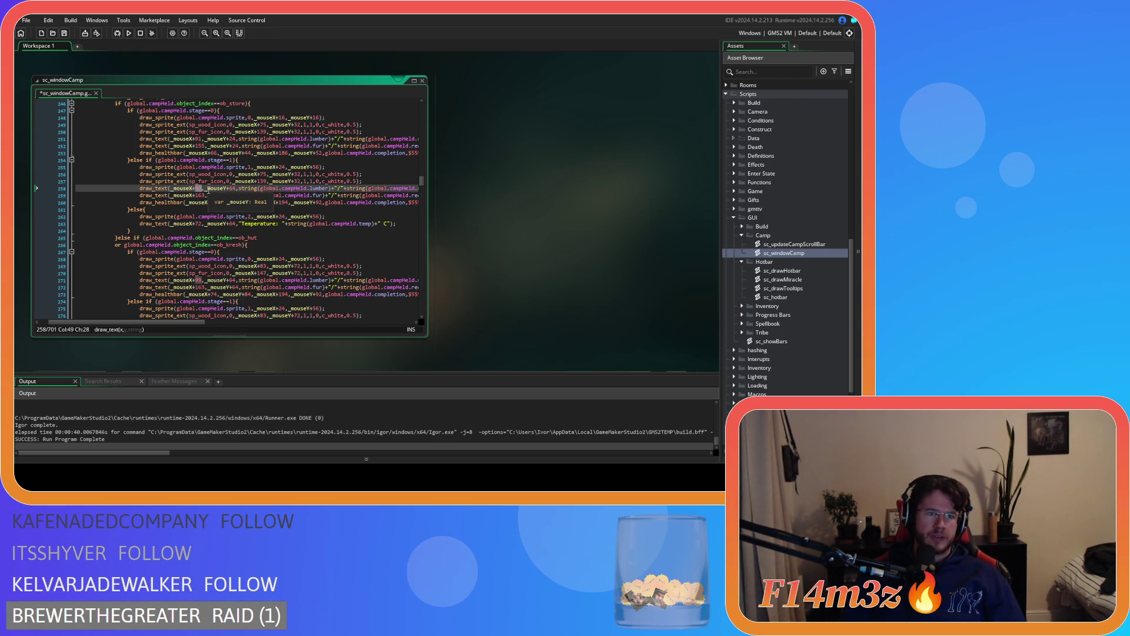
{"action": "type", "text": "91"}
{"action": "double_click", "coordinate": [234, 188]}
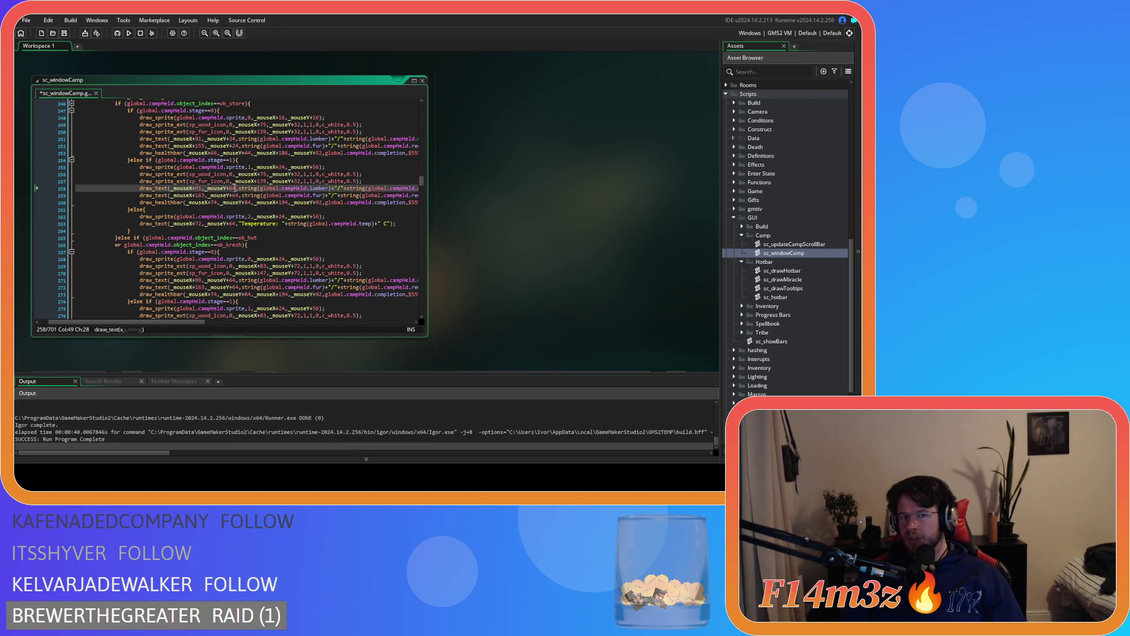
{"action": "double_click", "coordinate": [234, 187]}
{"action": "type", "text": "24"}
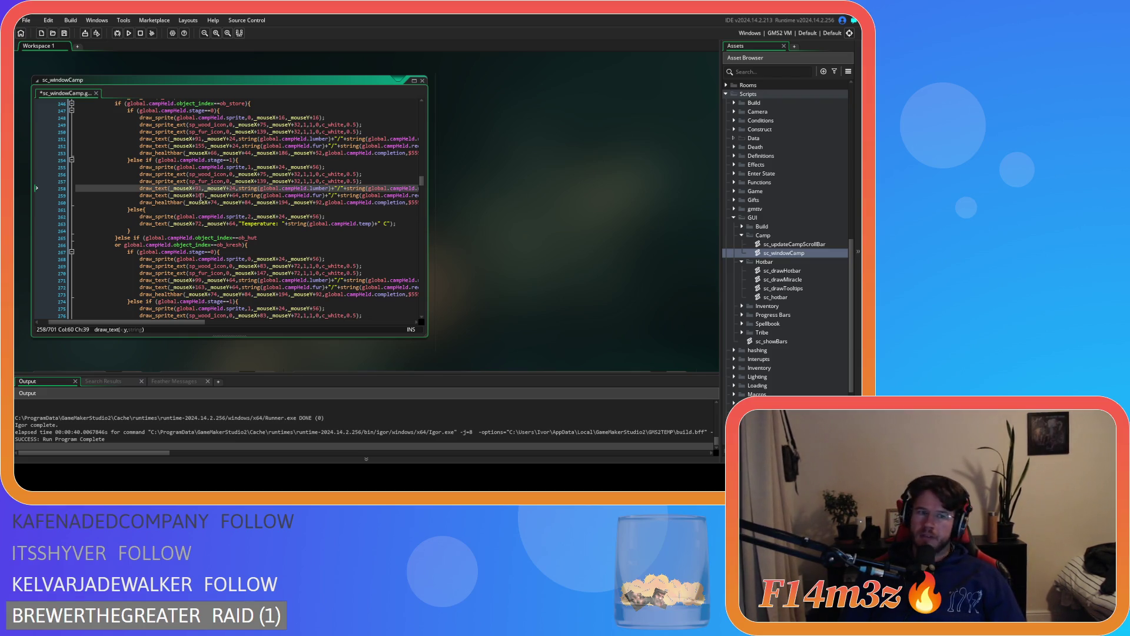
{"action": "double_click", "coordinate": [200, 194]}
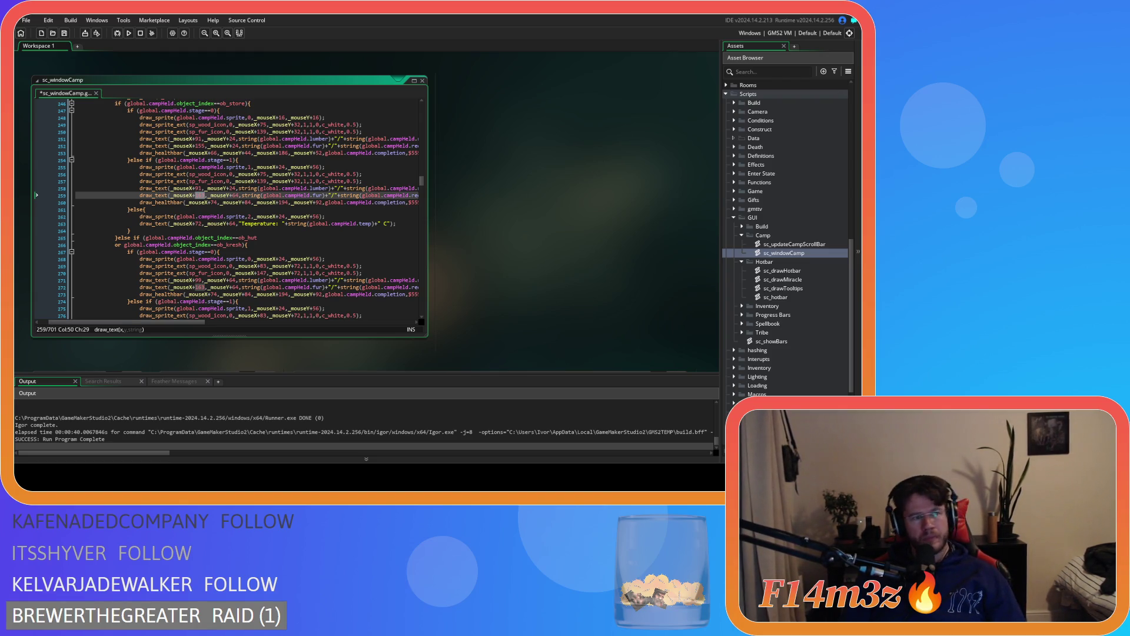
{"action": "type", "text": "155"}
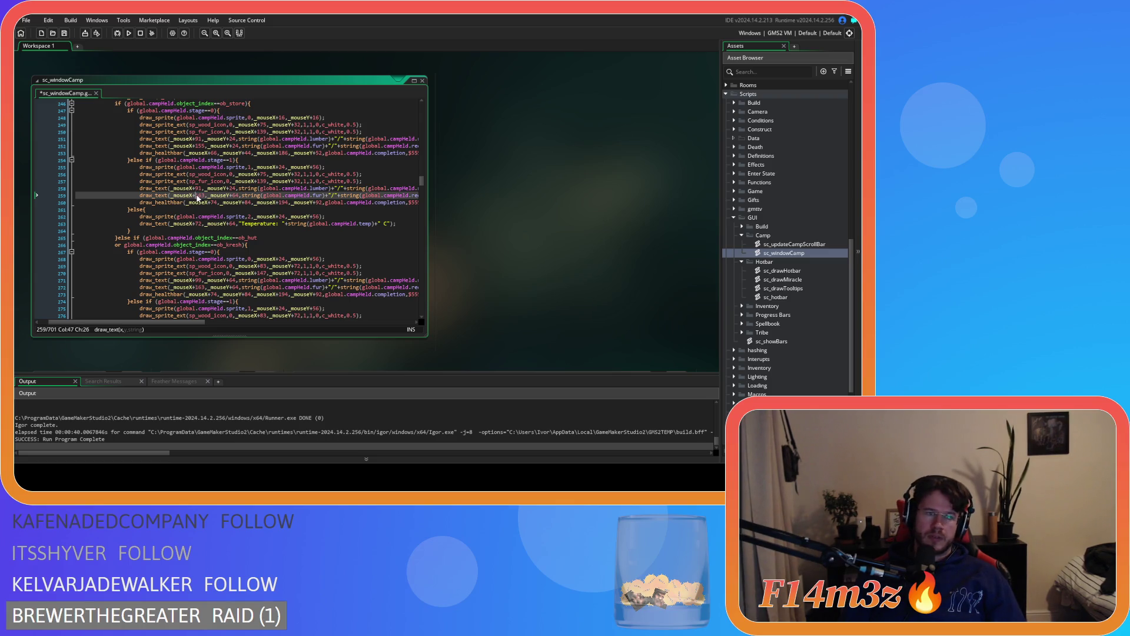
{"action": "key", "text": "ctrl+s"}
{"action": "double_click", "coordinate": [236, 195]}
{"action": "type", "text": "24"}
{"action": "key", "text": "ctrl+s"}
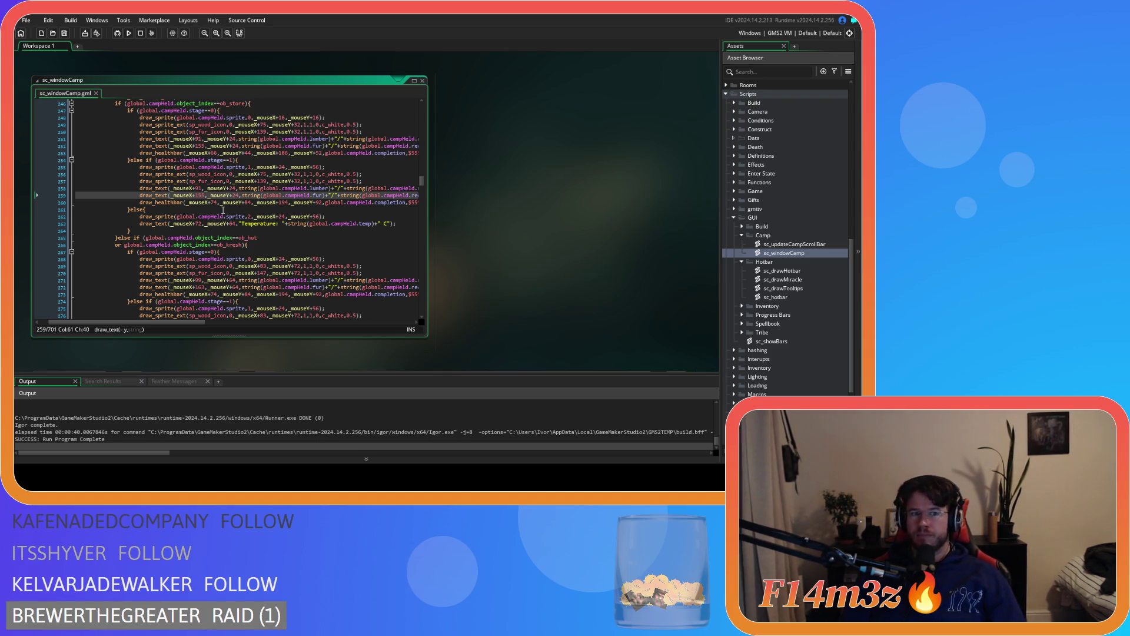
Set the stage-one health bar on line 260 to offsets 66, 44, 186, 52
{"action": "double_click", "coordinate": [215, 202]}
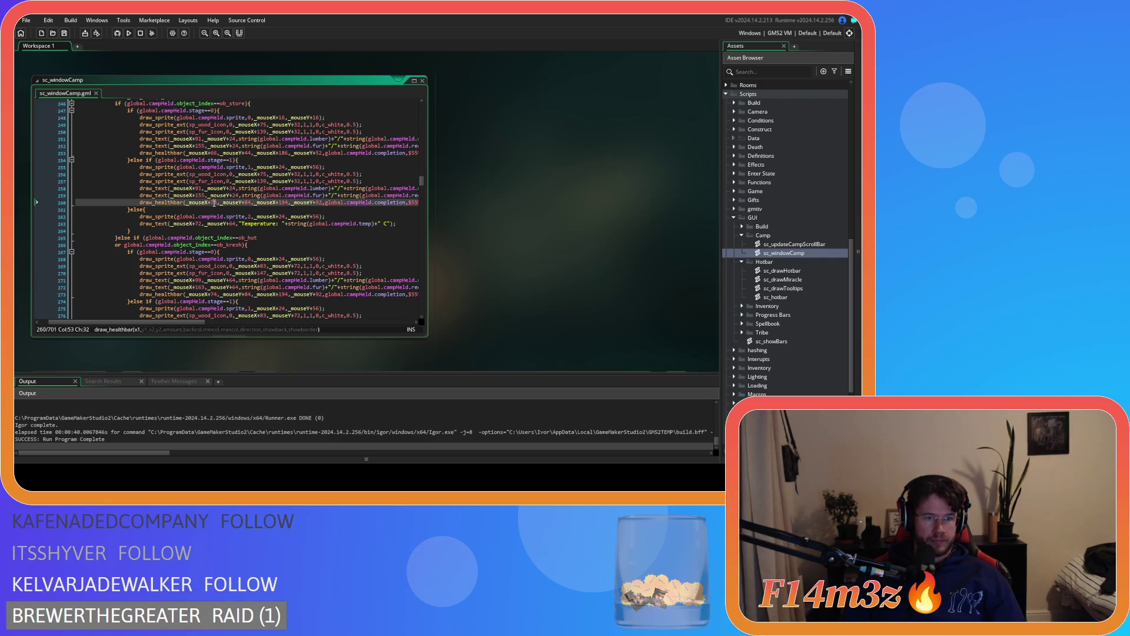
{"action": "type", "text": "66"}
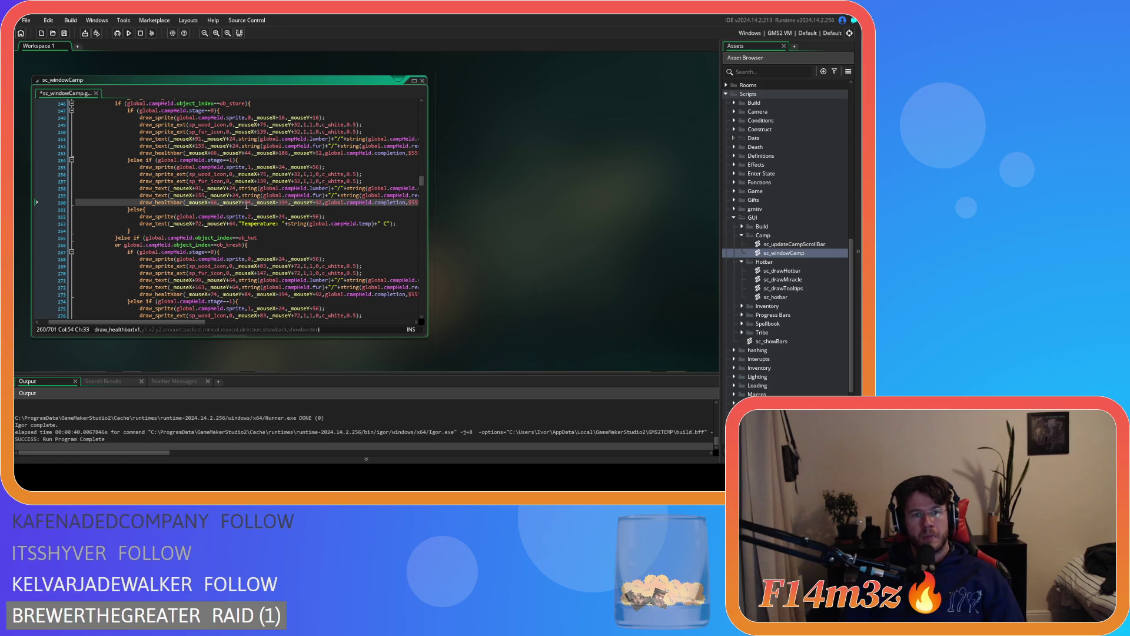
{"action": "double_click", "coordinate": [248, 202]}
{"action": "type", "text": "33"}
{"action": "key", "text": "BackSpace"}
{"action": "key", "text": "BackSpace"}
{"action": "type", "text": "44"}
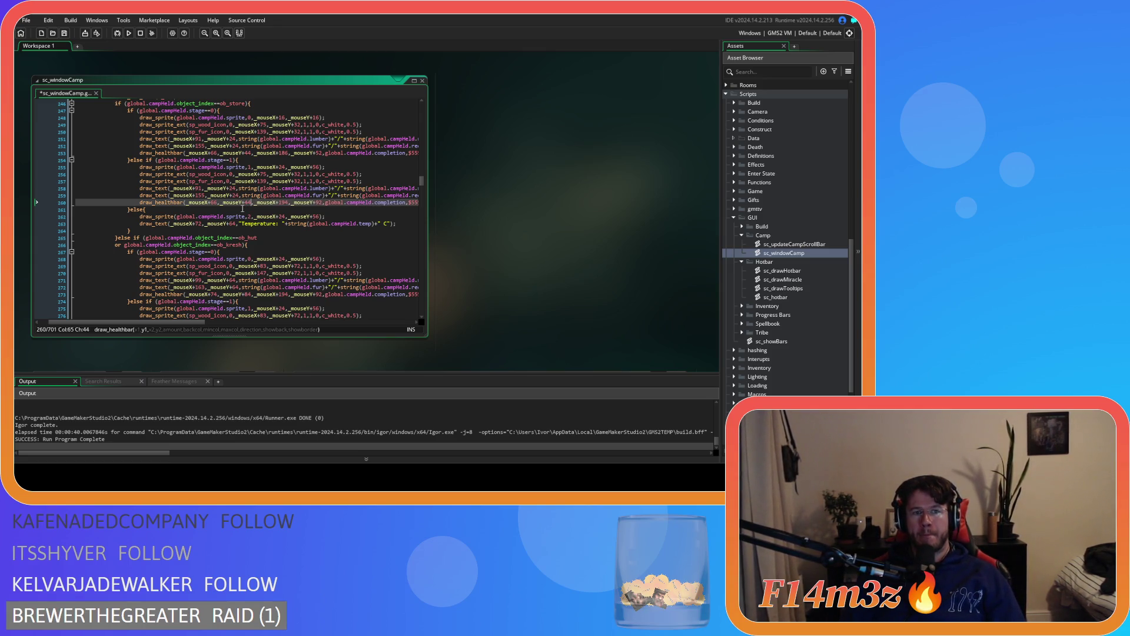
{"action": "double_click", "coordinate": [283, 154]}
{"action": "key", "text": "ctrl+c"}
{"action": "double_click", "coordinate": [283, 202]}
{"action": "key", "text": "ctrl+v"}
{"action": "left_click", "coordinate": [321, 153]}
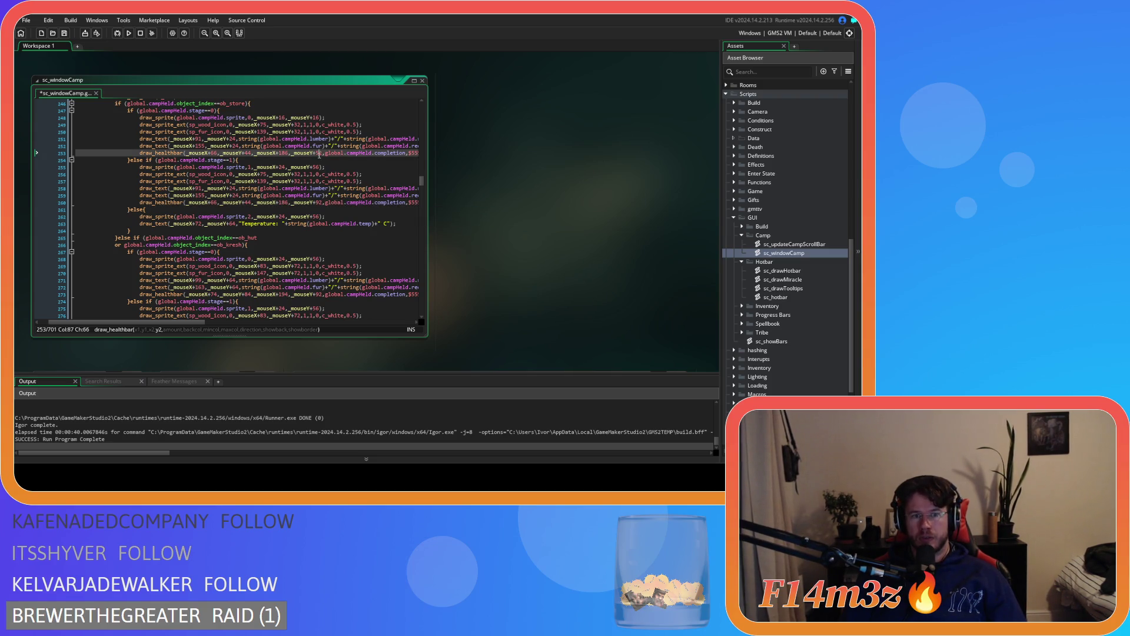
{"action": "left_click", "coordinate": [320, 202]}
{"action": "key", "text": "Delete"}
{"action": "type", "text": "5"}
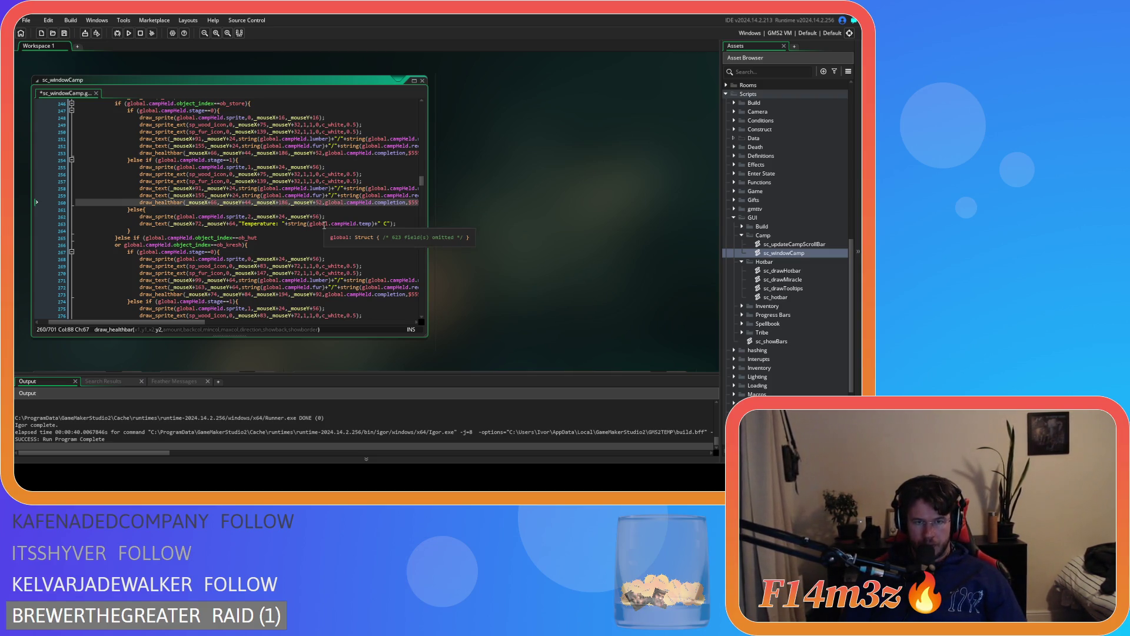
Move the else-branch sprite on line 262 to +16,+16 and save
{"action": "double_click", "coordinate": [282, 217]}
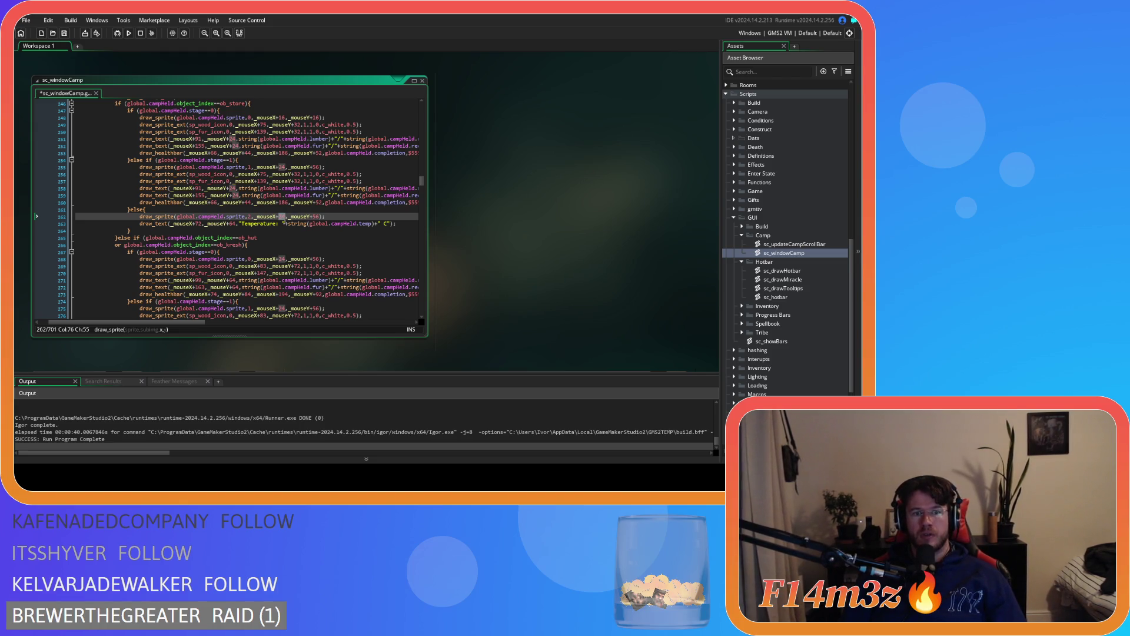
{"action": "type", "text": "16"}
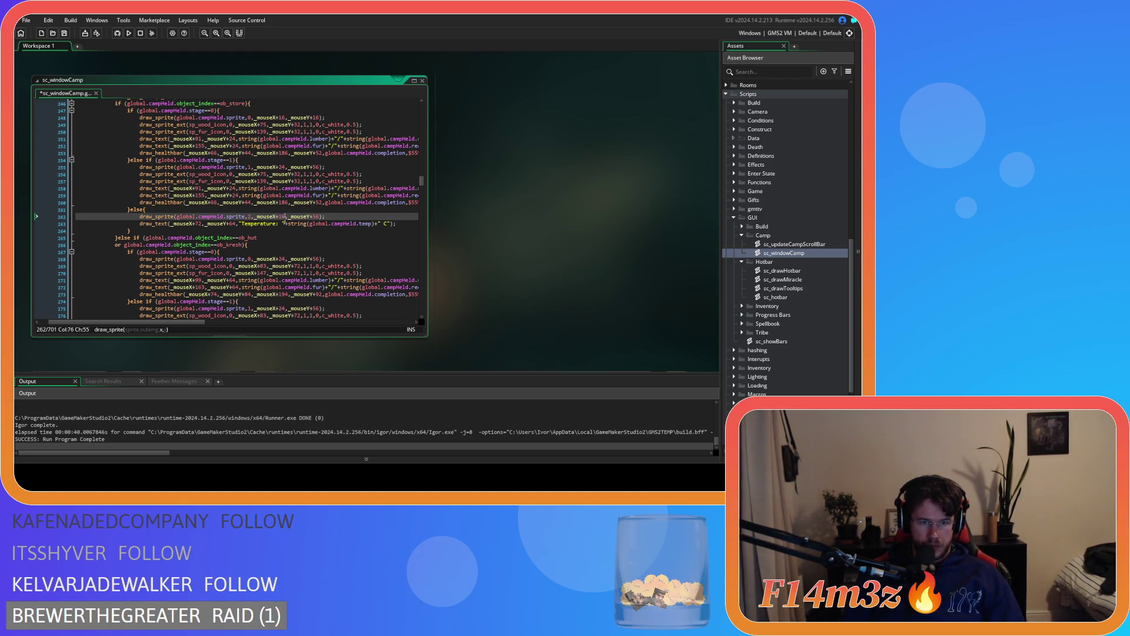
{"action": "double_click", "coordinate": [319, 217]}
{"action": "type", "text": "16"}
{"action": "key", "text": "ctrl+s"}
Set the hut block's first camp sprite on line 268 to +16,+16
{"action": "scroll", "coordinate": [287, 248], "scroll_direction": "down", "scroll_amount": 3}
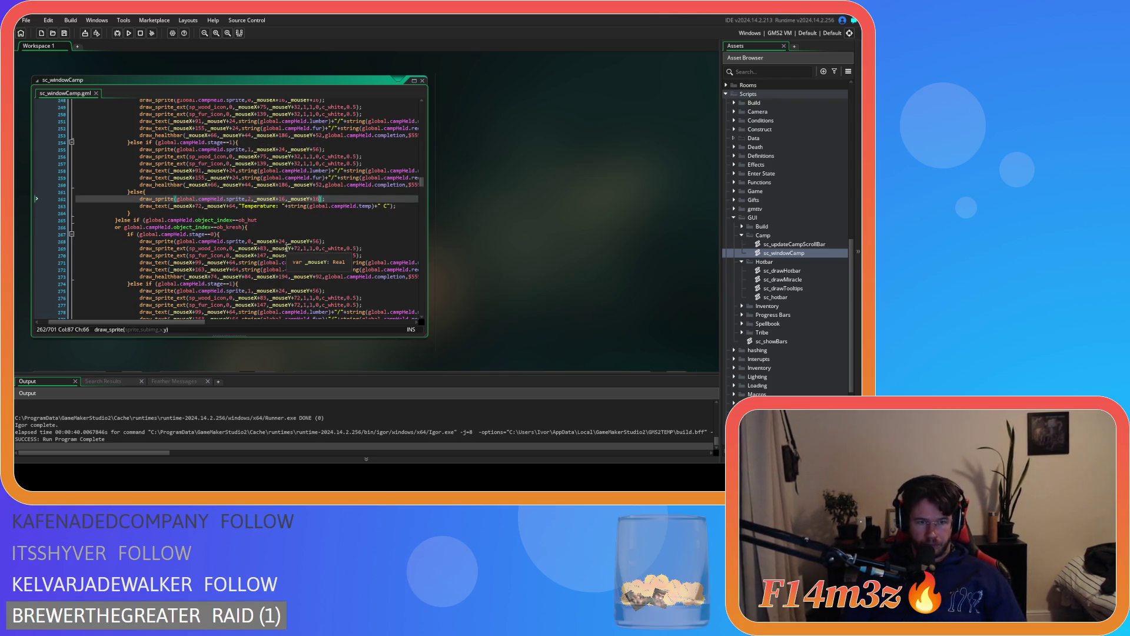
{"action": "scroll", "coordinate": [287, 248], "scroll_direction": "down", "scroll_amount": 3}
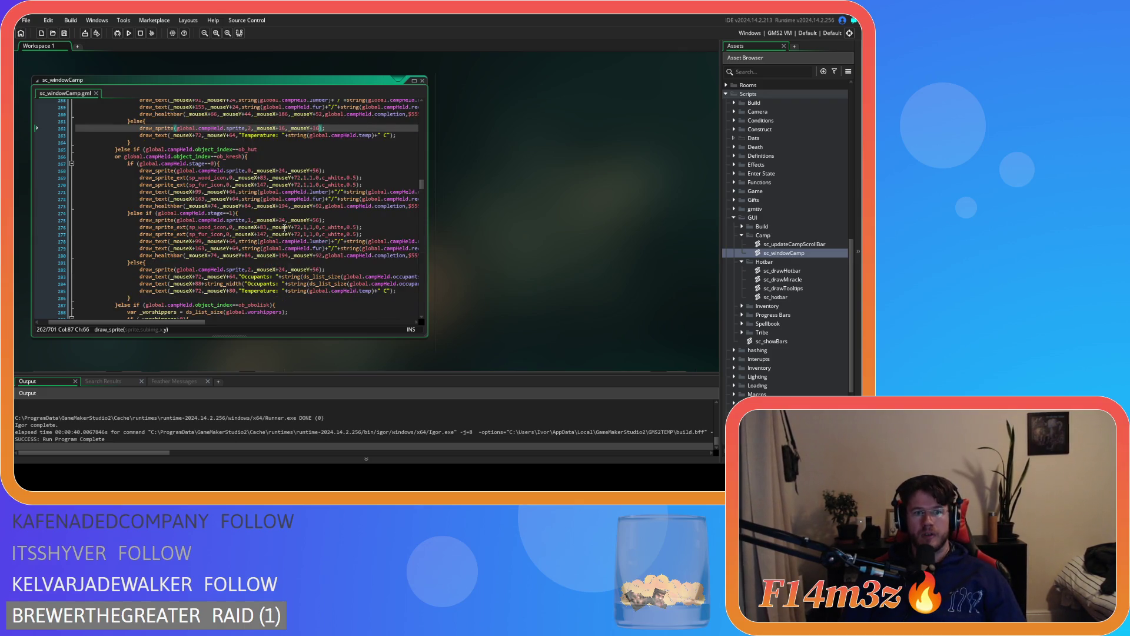
{"action": "double_click", "coordinate": [282, 152]}
{"action": "type", "text": "16"}
{"action": "double_click", "coordinate": [318, 152]}
{"action": "type", "text": "16"}
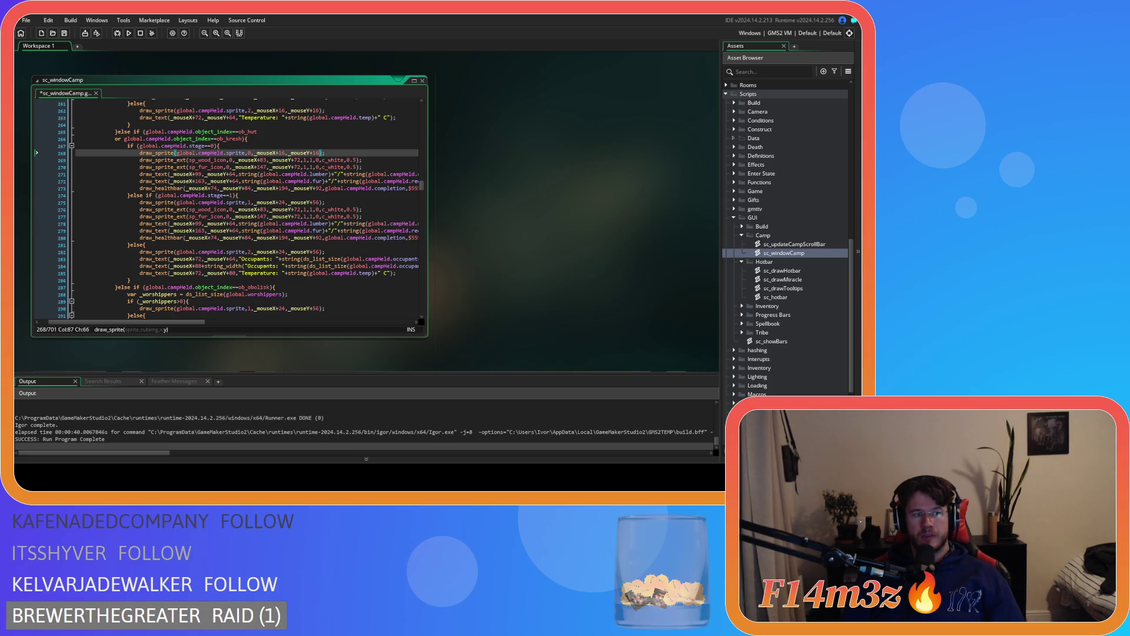
Retune the offsets on lines 269–270, including Y 32 and X 131, and save
{"action": "double_click", "coordinate": [263, 160]}
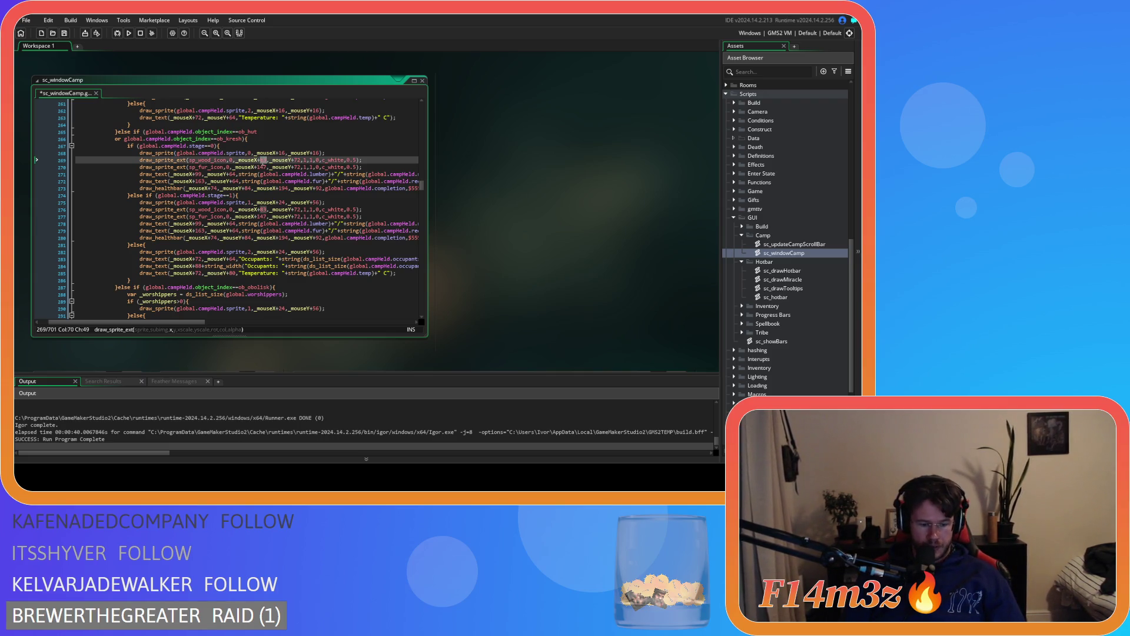
{"action": "key", "text": "BackSpace"}
{"action": "type", "text": "75"}
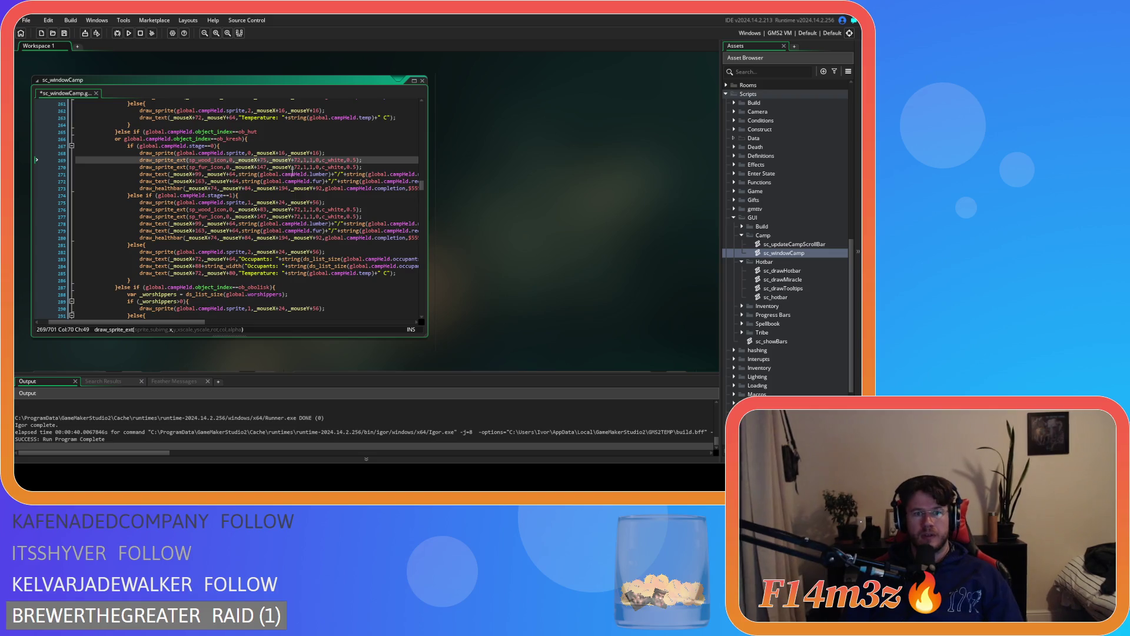
{"action": "type", "text": "32"}
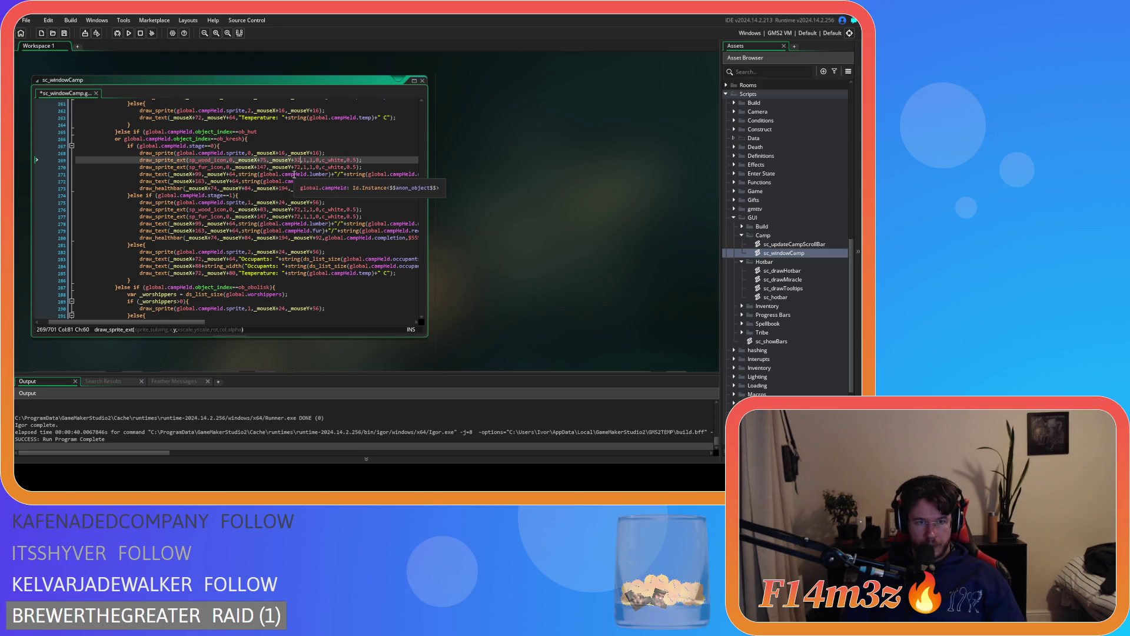
{"action": "double_click", "coordinate": [297, 166]}
{"action": "type", "text": "32"}
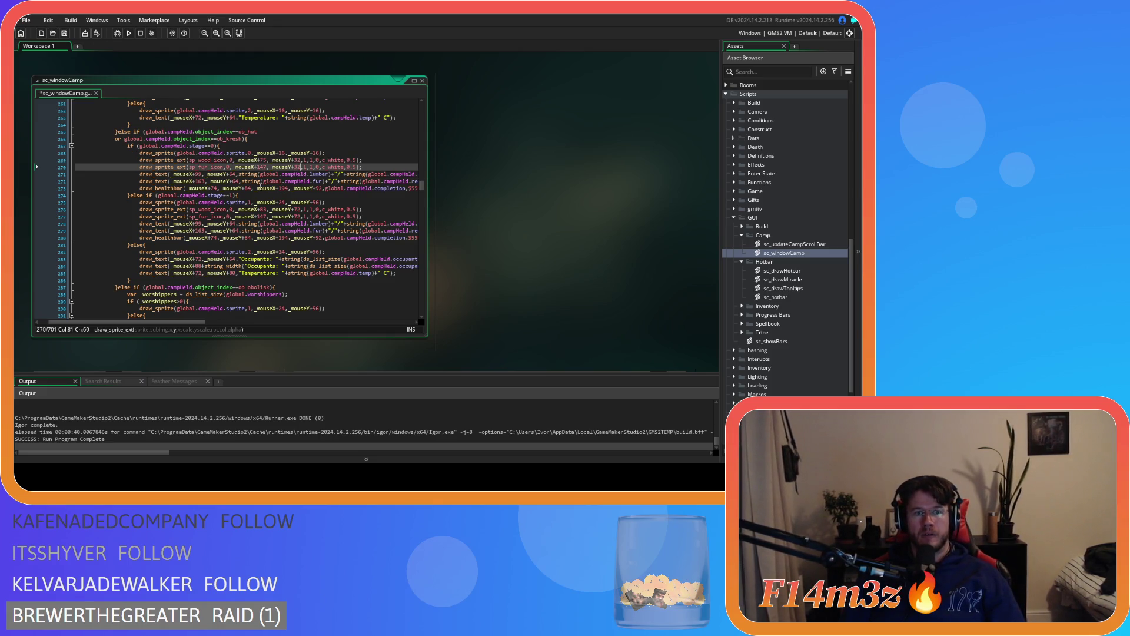
{"action": "double_click", "coordinate": [262, 167]}
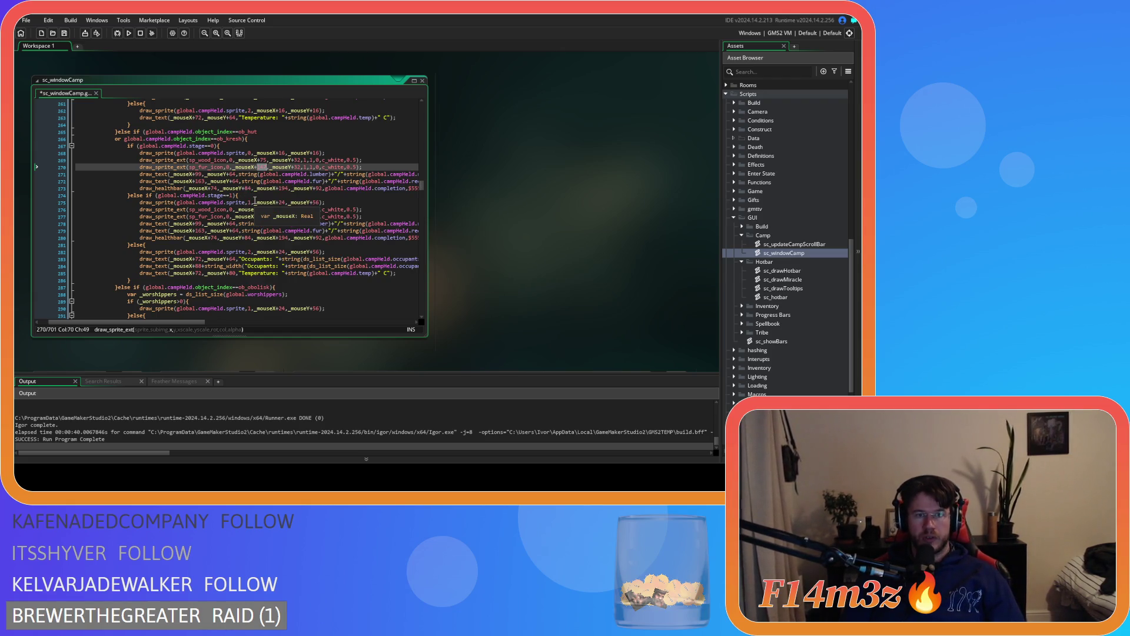
{"action": "type", "text": "131"}
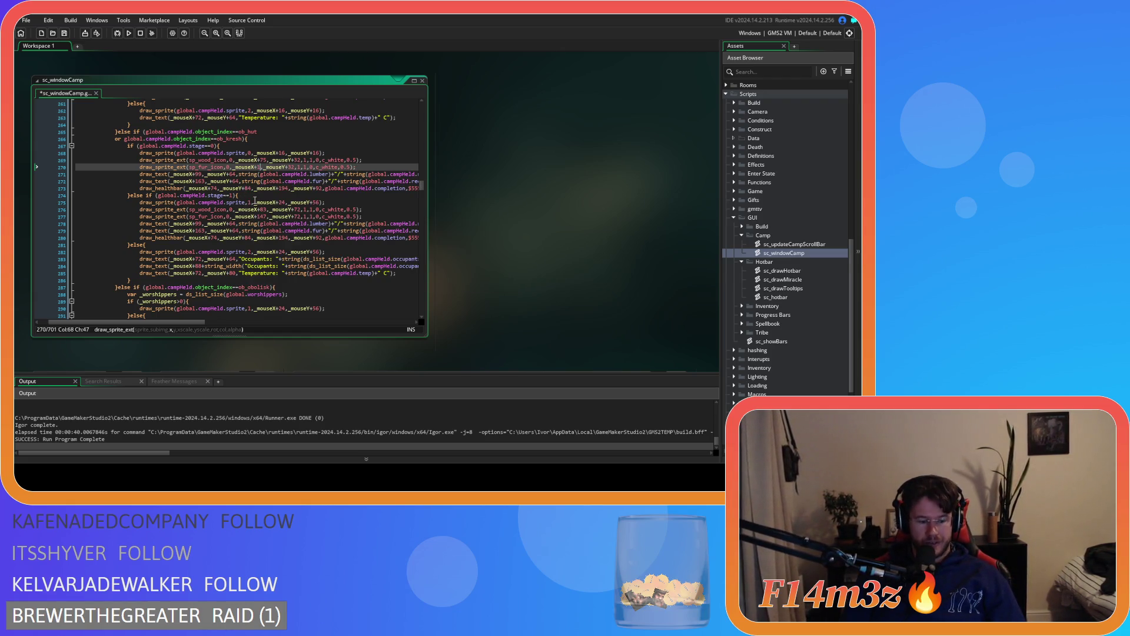
{"action": "key", "text": "ctrl+s"}
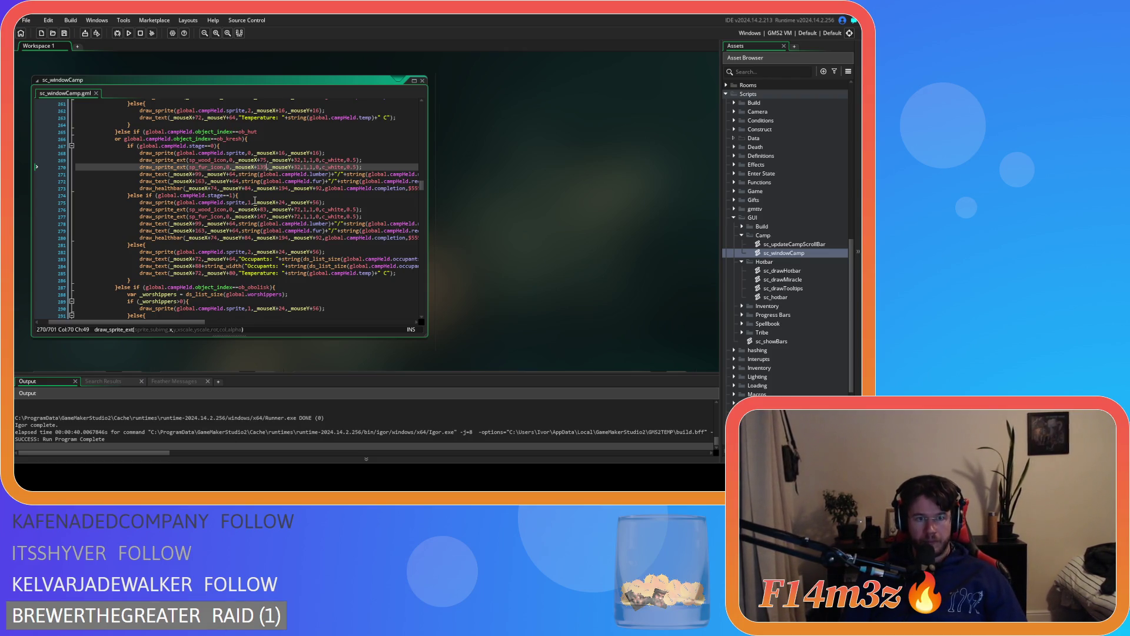
Change lines 271–272 to X offsets 91 and 155 with Y offsets 24, then save
{"action": "left_click", "coordinate": [199, 175]}
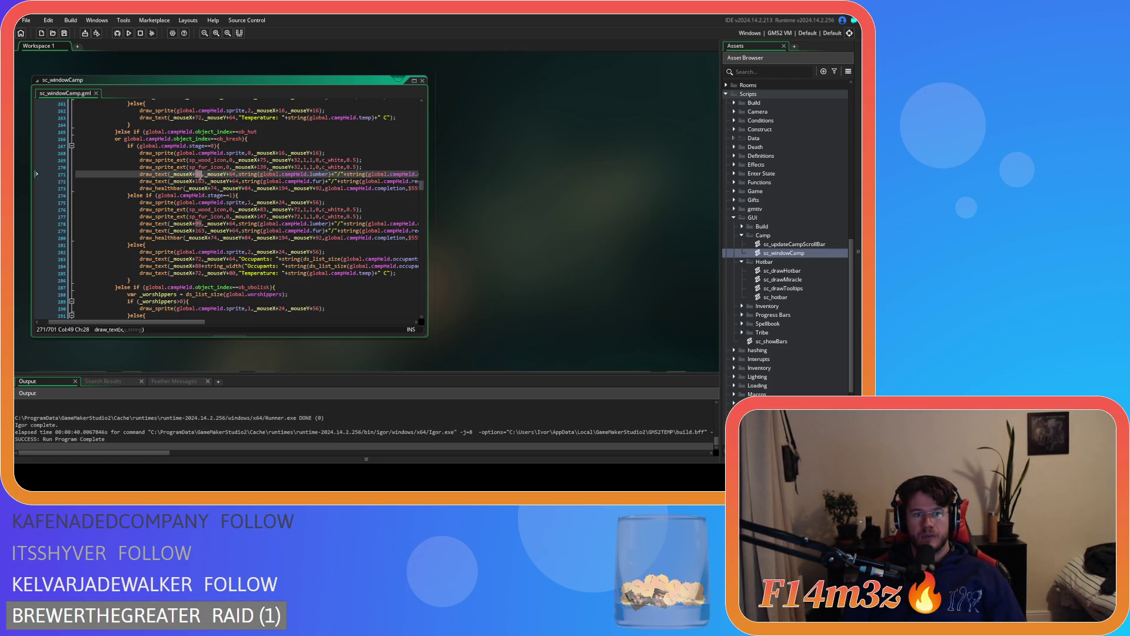
{"action": "key", "text": "Delete"}
{"action": "type", "text": "1"}
{"action": "double_click", "coordinate": [232, 174]}
{"action": "type", "text": "24"}
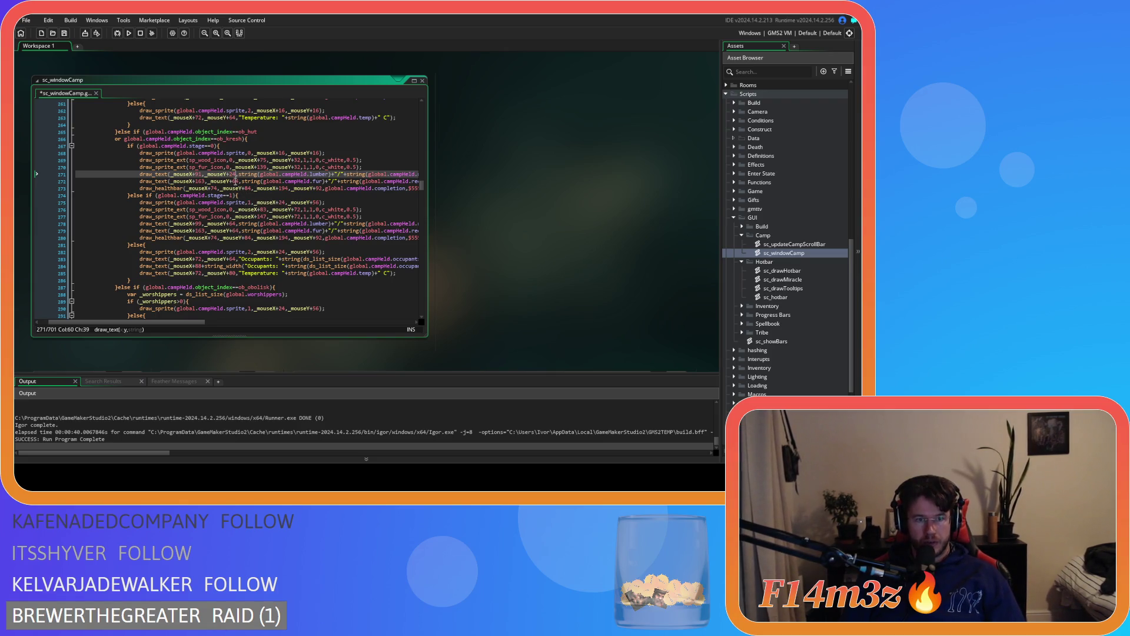
{"action": "double_click", "coordinate": [235, 181]}
{"action": "type", "text": "24"}
{"action": "double_click", "coordinate": [199, 181]}
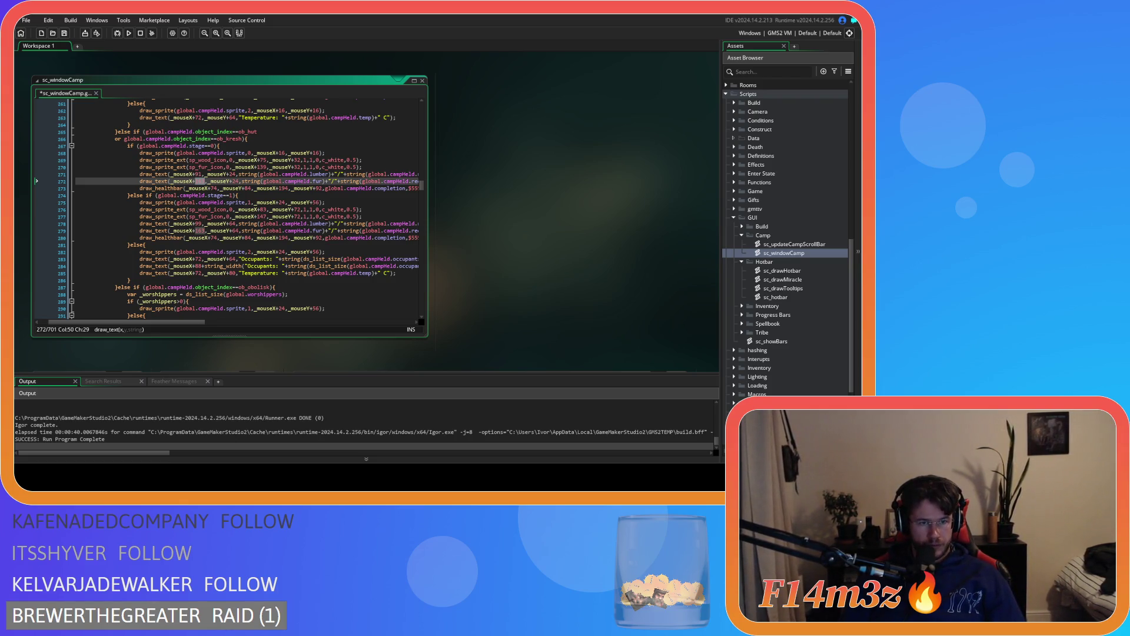
{"action": "type", "text": "155"}
{"action": "key", "text": "ctrl+s"}
Set the line 273 health bar offsets to _mouseX+66, _mouseY+44 and _mouseX+186, then save
{"action": "double_click", "coordinate": [214, 188]}
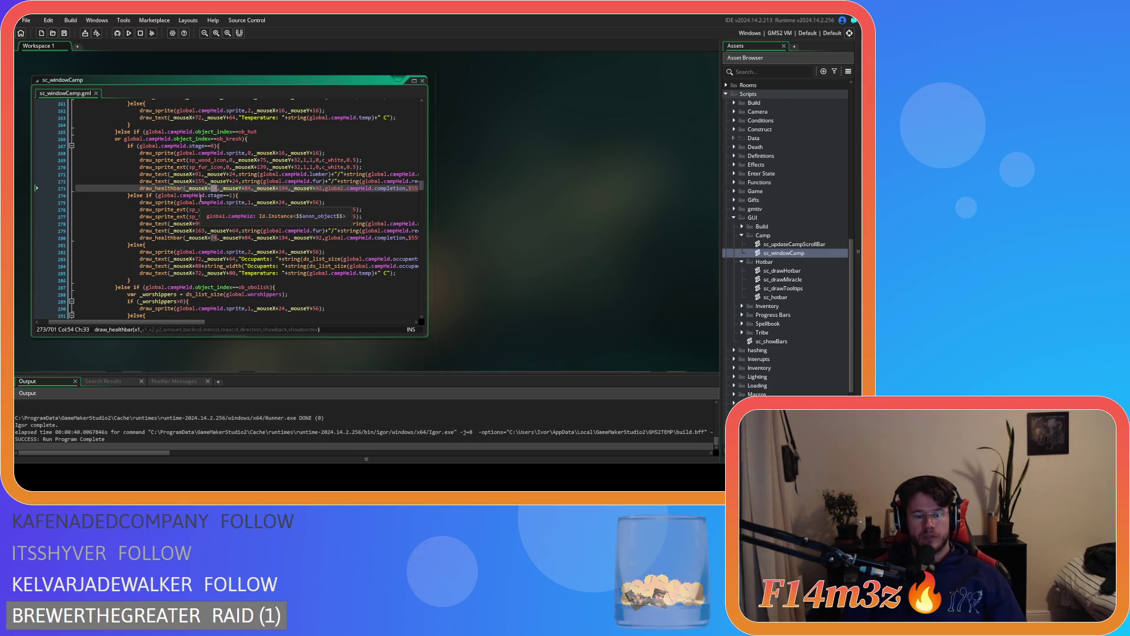
{"action": "type", "text": "66"}
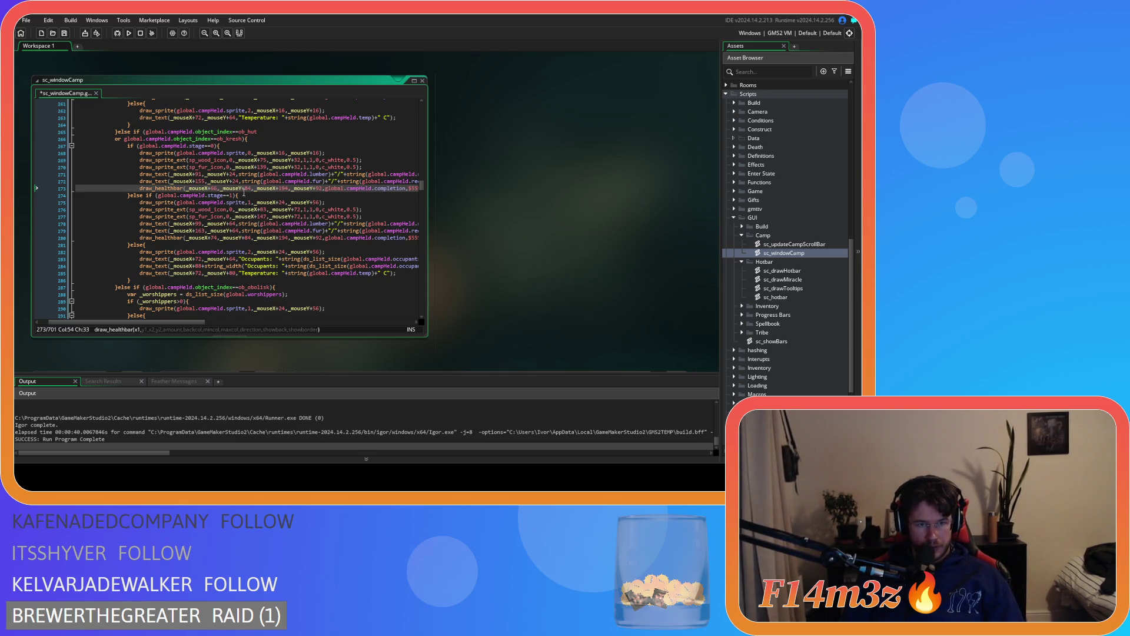
{"action": "double_click", "coordinate": [247, 188]}
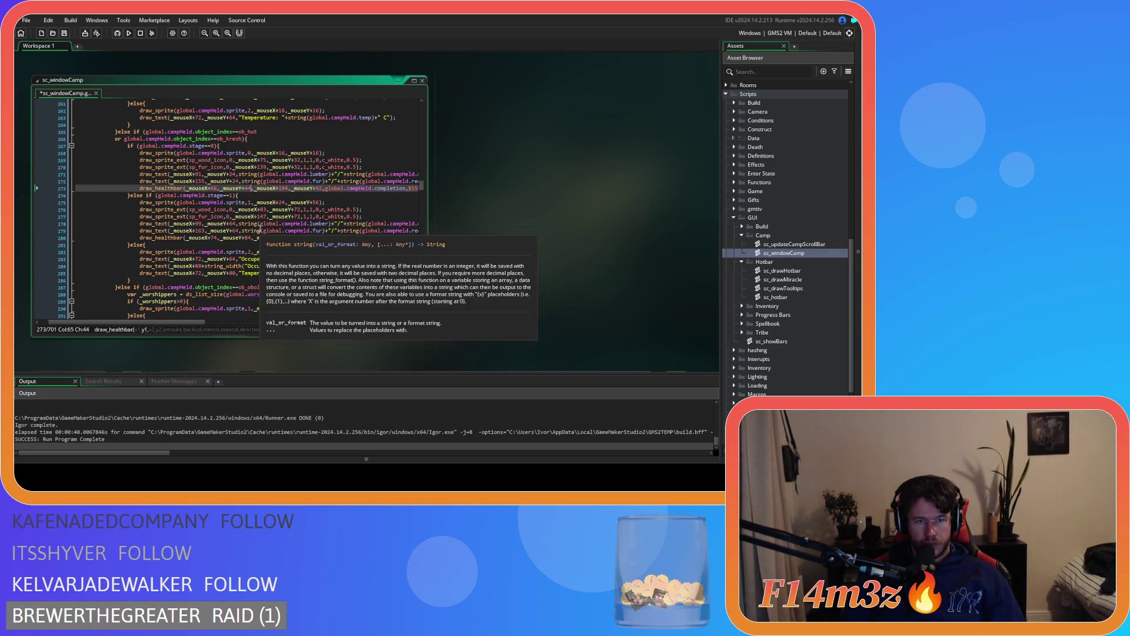
{"action": "type", "text": "44"}
{"action": "scroll", "coordinate": [284, 188], "scroll_direction": "up", "scroll_amount": 3}
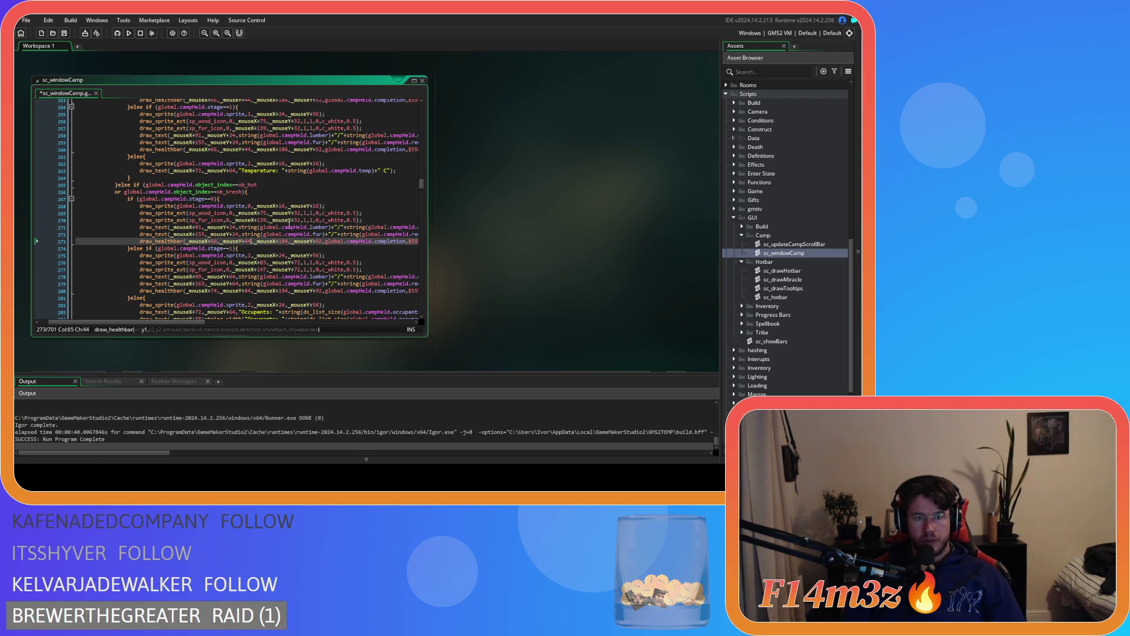
{"action": "scroll", "coordinate": [289, 252], "scroll_direction": "down", "scroll_amount": 1}
{"action": "double_click", "coordinate": [283, 223]}
{"action": "type", "text": "144"}
{"action": "type", "text": "86"}
{"action": "left_click", "coordinate": [318, 224]}
{"action": "double_click", "coordinate": [319, 224]}
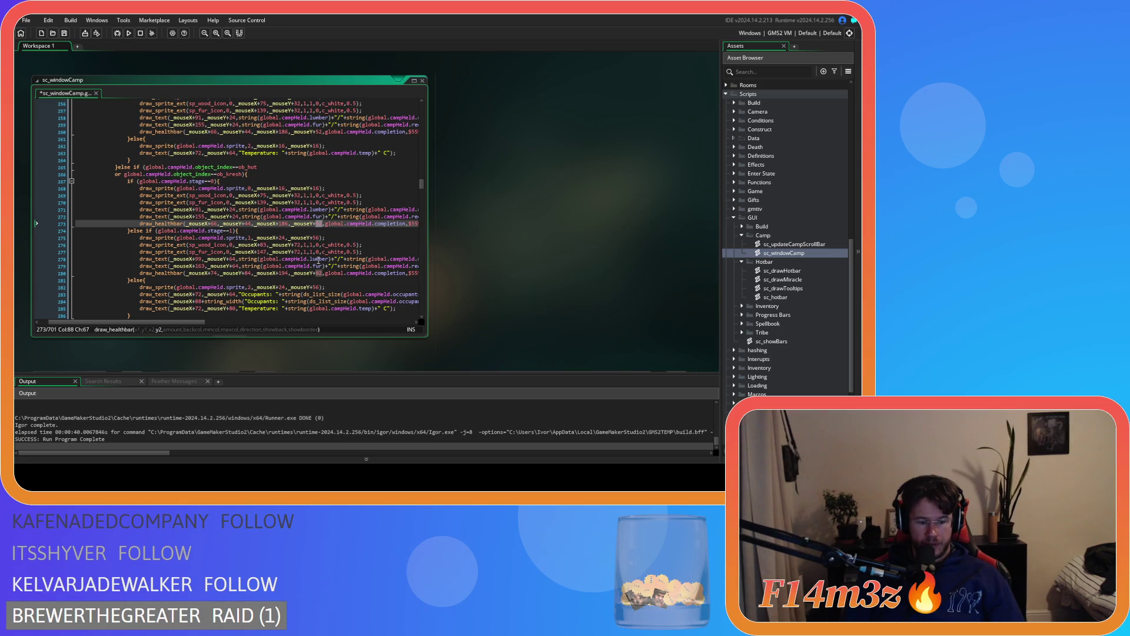
{"action": "key", "text": "ctrl+s"}
{"action": "scroll", "coordinate": [295, 253], "scroll_direction": "down", "scroll_amount": 3}
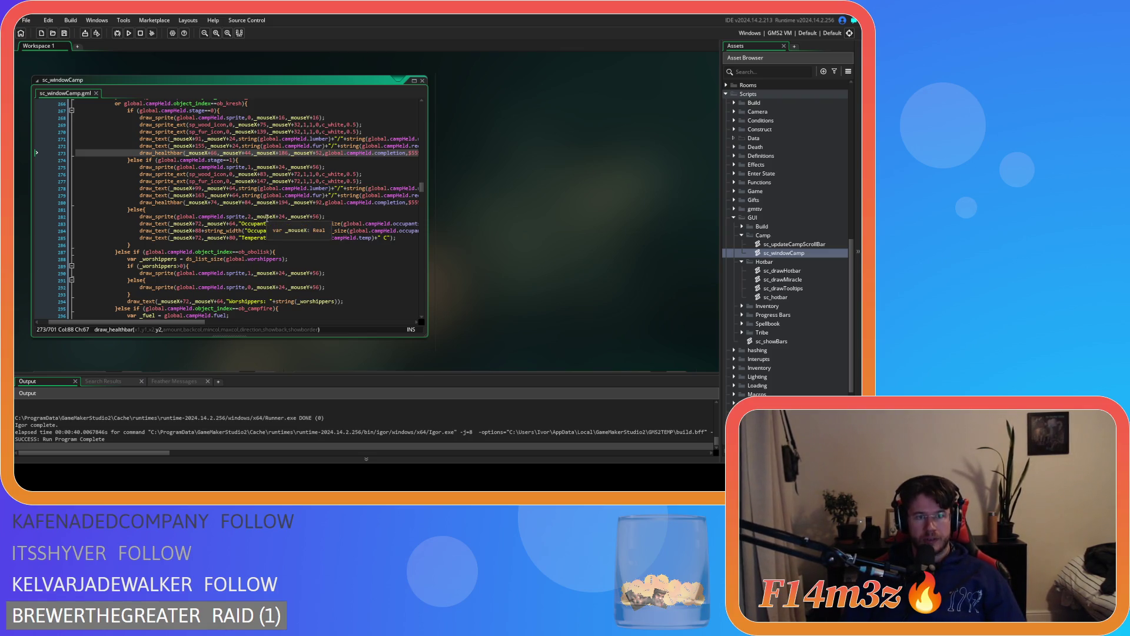
{"action": "scroll", "coordinate": [259, 215], "scroll_direction": "up", "scroll_amount": 2}
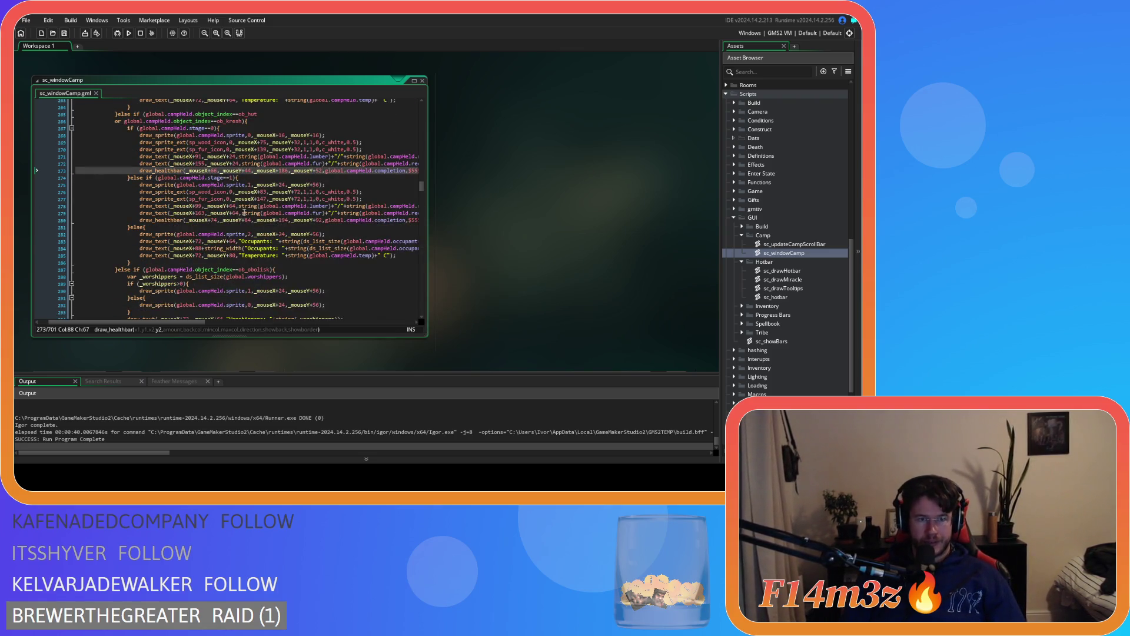
{"action": "left_click", "coordinate": [281, 184]}
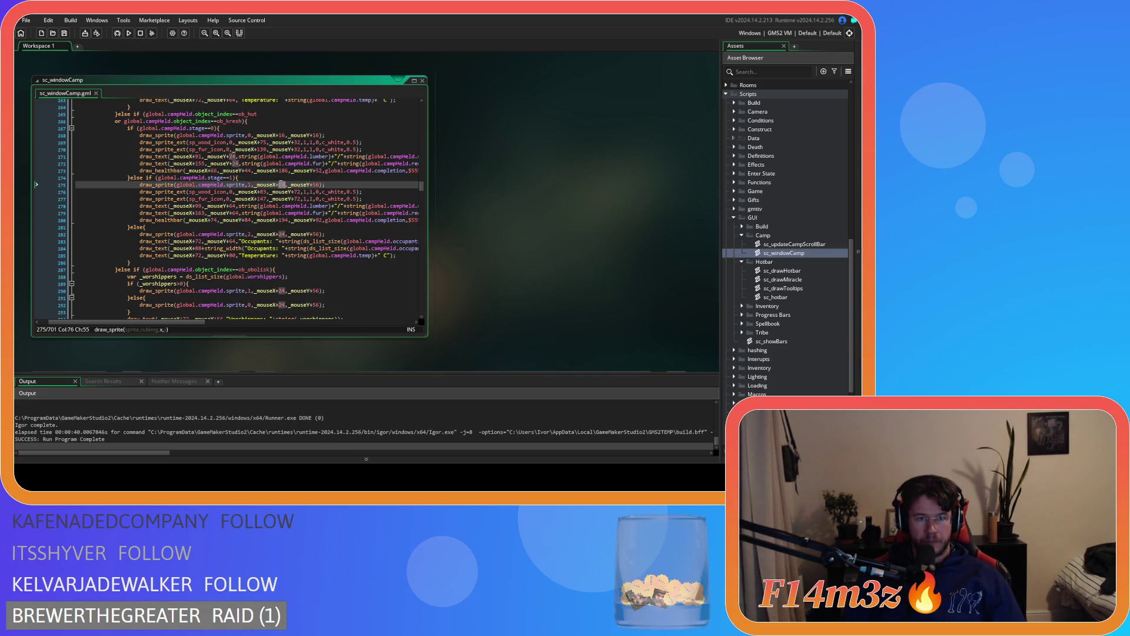
Move the stage-one sprite to 16/16, the wood icon to 75/32 and the fur icon to 139, then save
{"action": "type", "text": "16"}
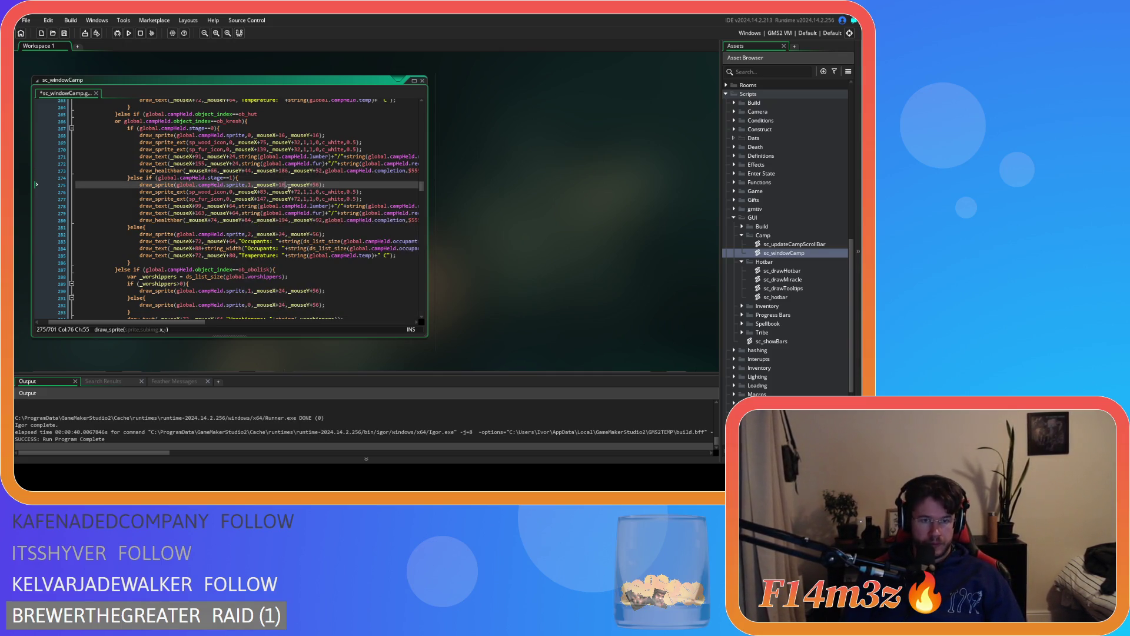
{"action": "double_click", "coordinate": [317, 184]}
{"action": "type", "text": "16"}
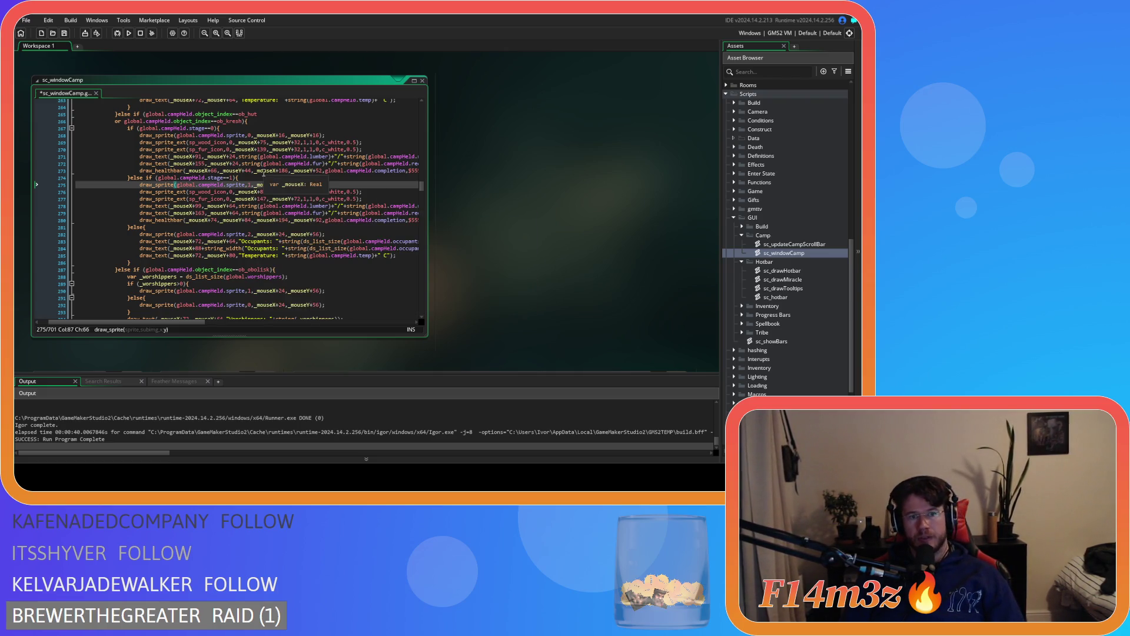
{"action": "left_click", "coordinate": [263, 192]}
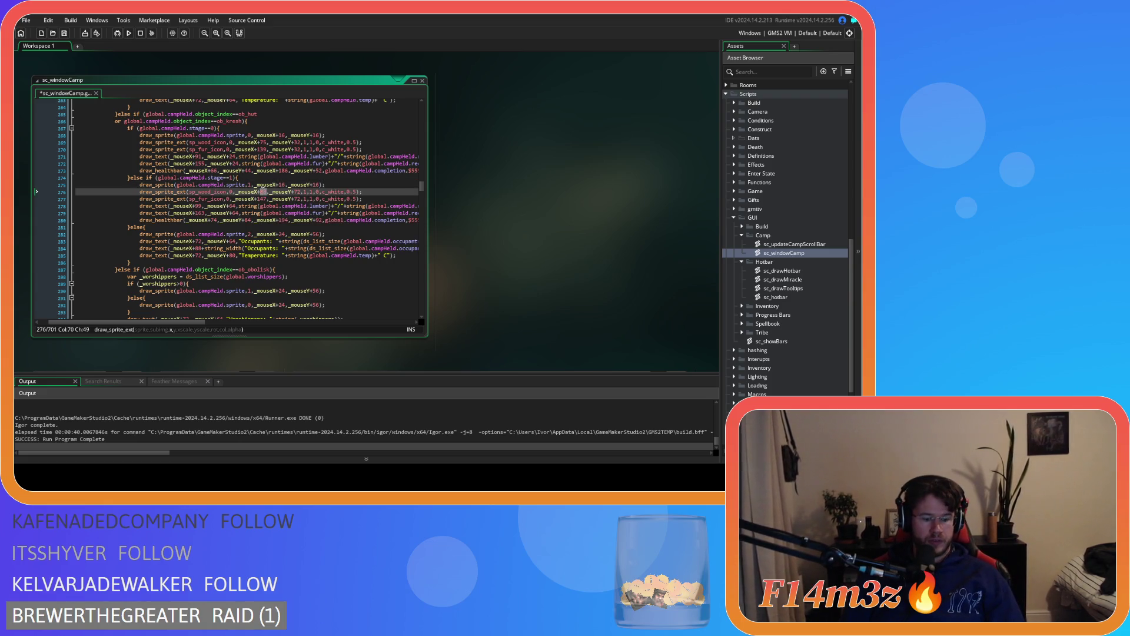
{"action": "double_click", "coordinate": [263, 191]}
{"action": "type", "text": "75"}
{"action": "left_click", "coordinate": [299, 192]}
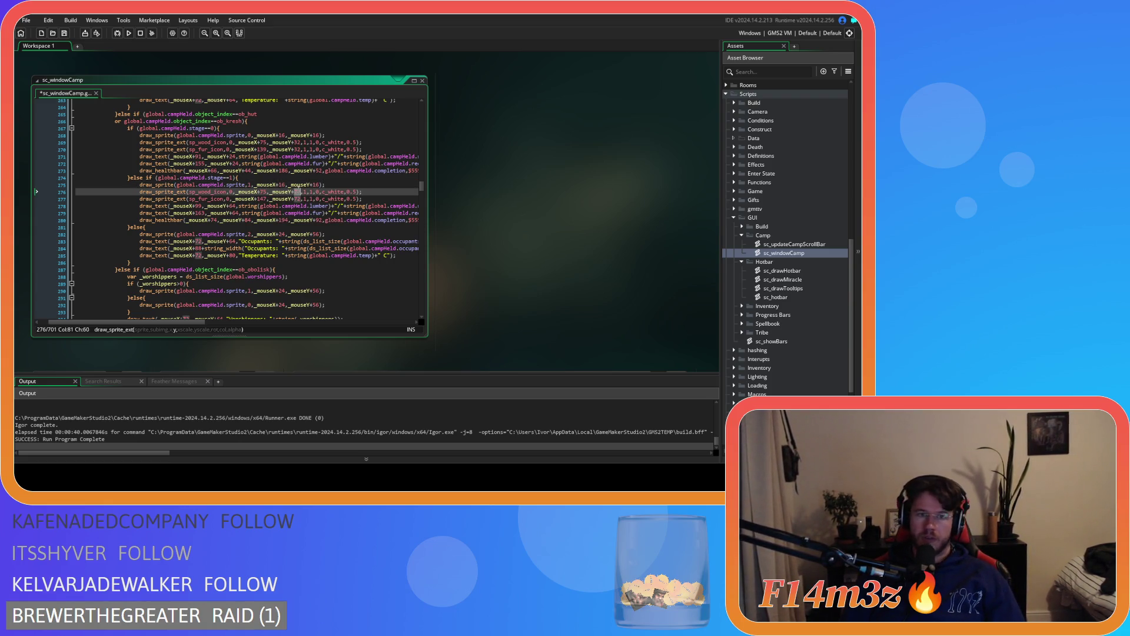
{"action": "type", "text": "3"}
{"action": "left_click", "coordinate": [297, 199]}
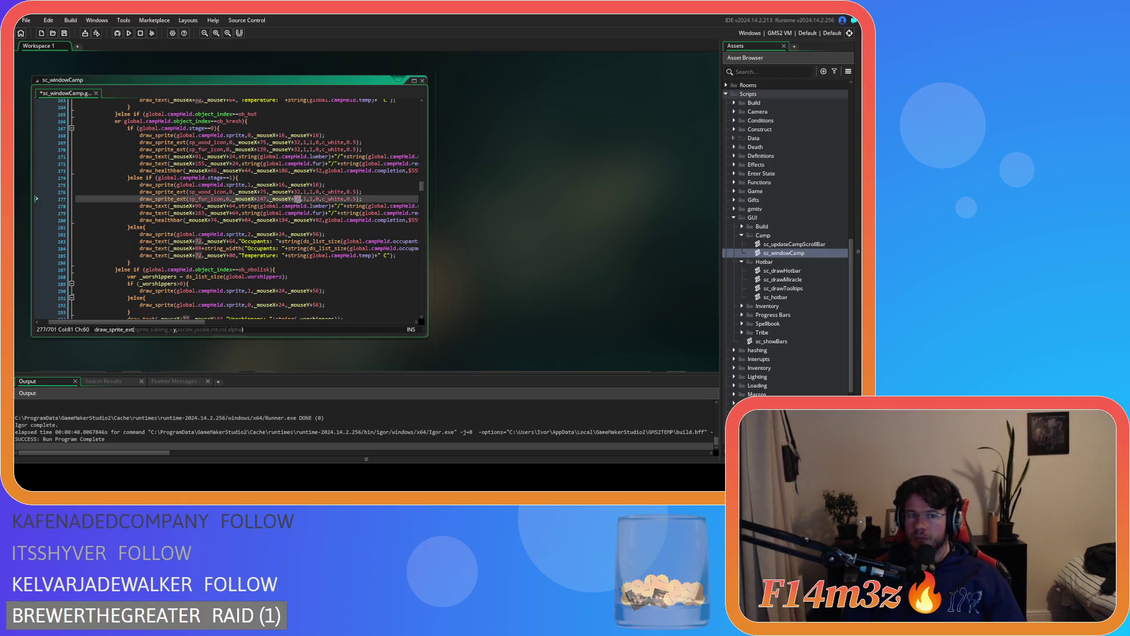
{"action": "type", "text": "1"}
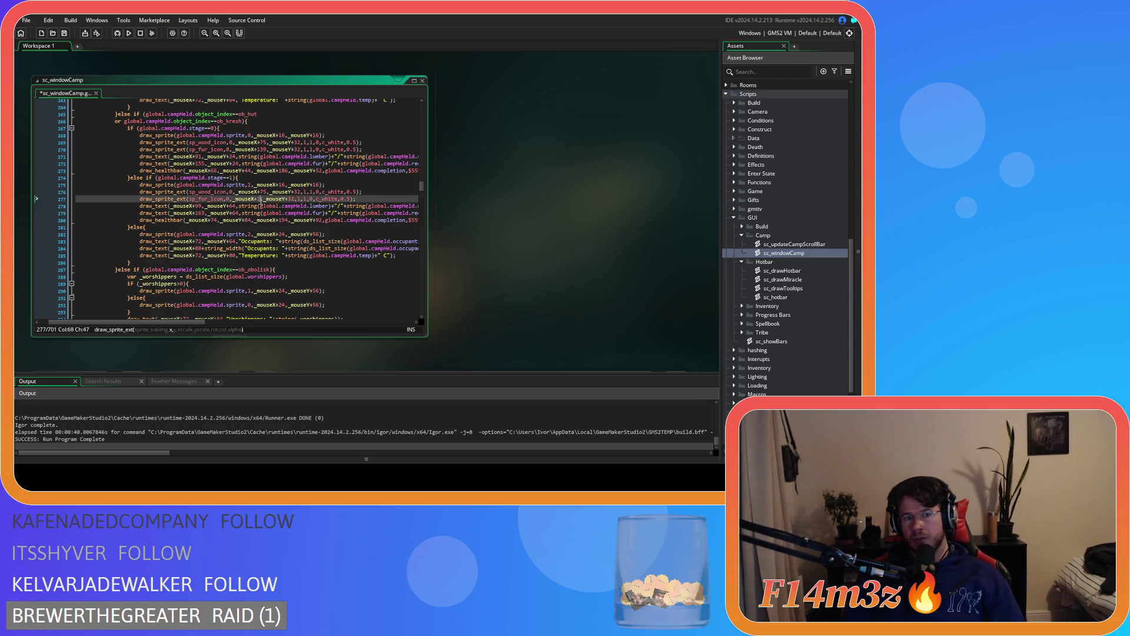
{"action": "type", "text": "39"}
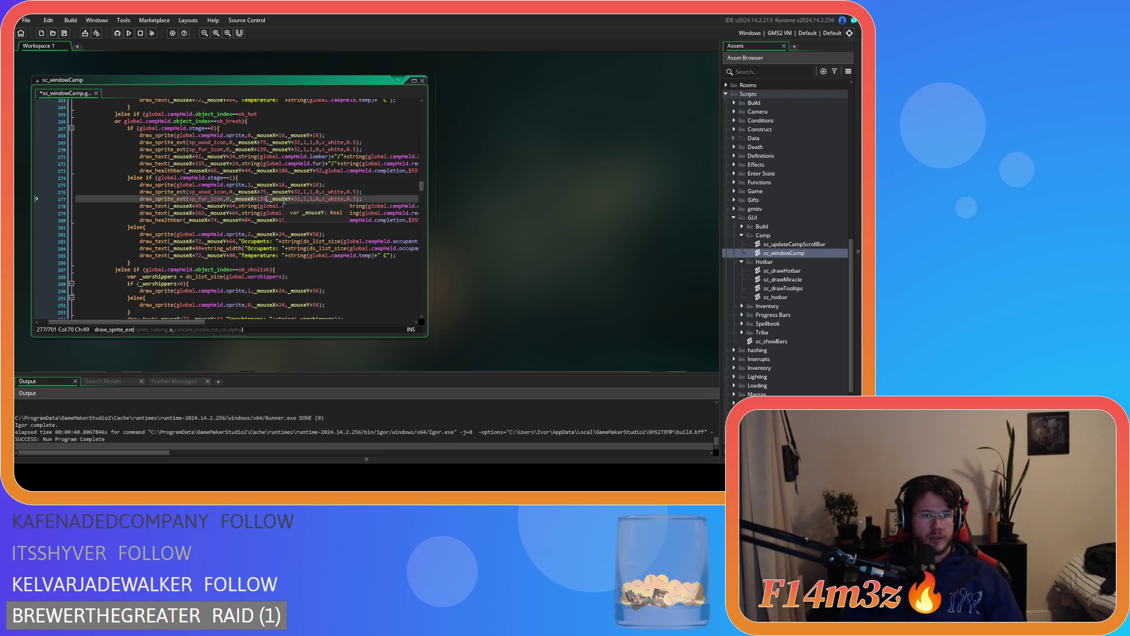
{"action": "key", "text": "ctrl+s"}
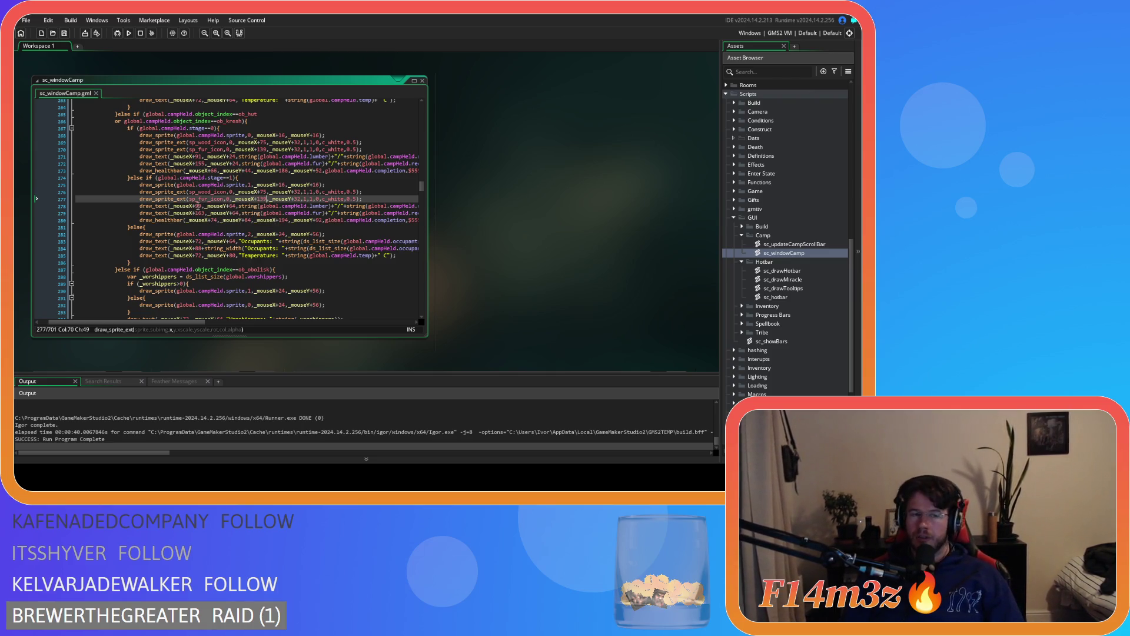
Set the lumber count text to 91/24 and the fur text's Y offset to 24, then save
{"action": "left_click", "coordinate": [197, 207]}
{"action": "type", "text": "91"}
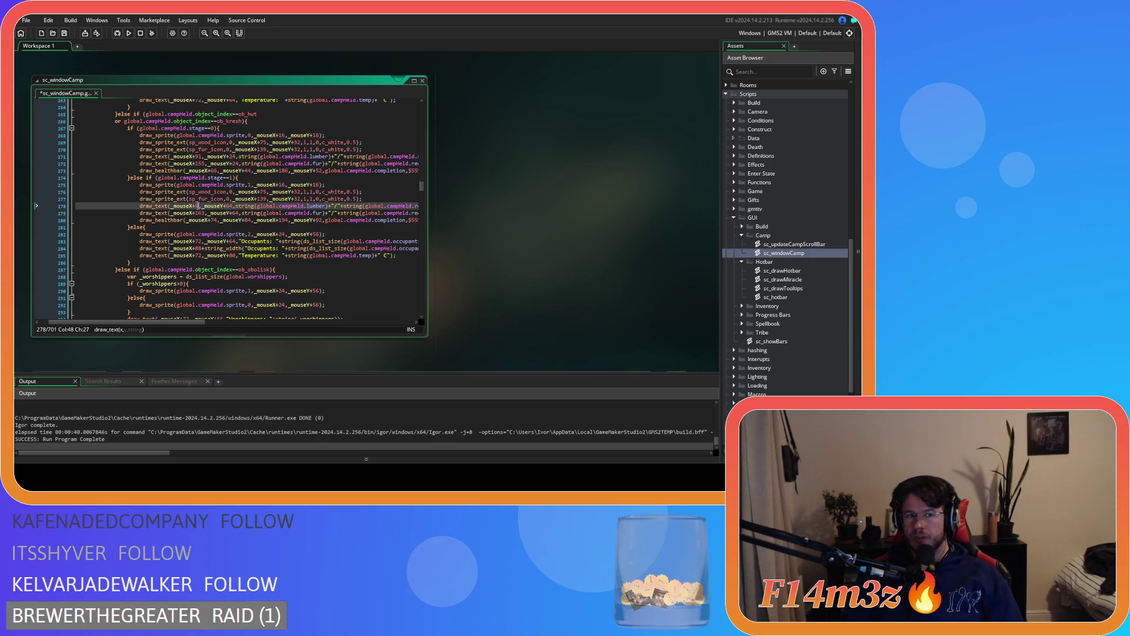
{"action": "double_click", "coordinate": [232, 206]}
{"action": "type", "text": "24"}
{"action": "double_click", "coordinate": [234, 213]}
{"action": "type", "text": "24"}
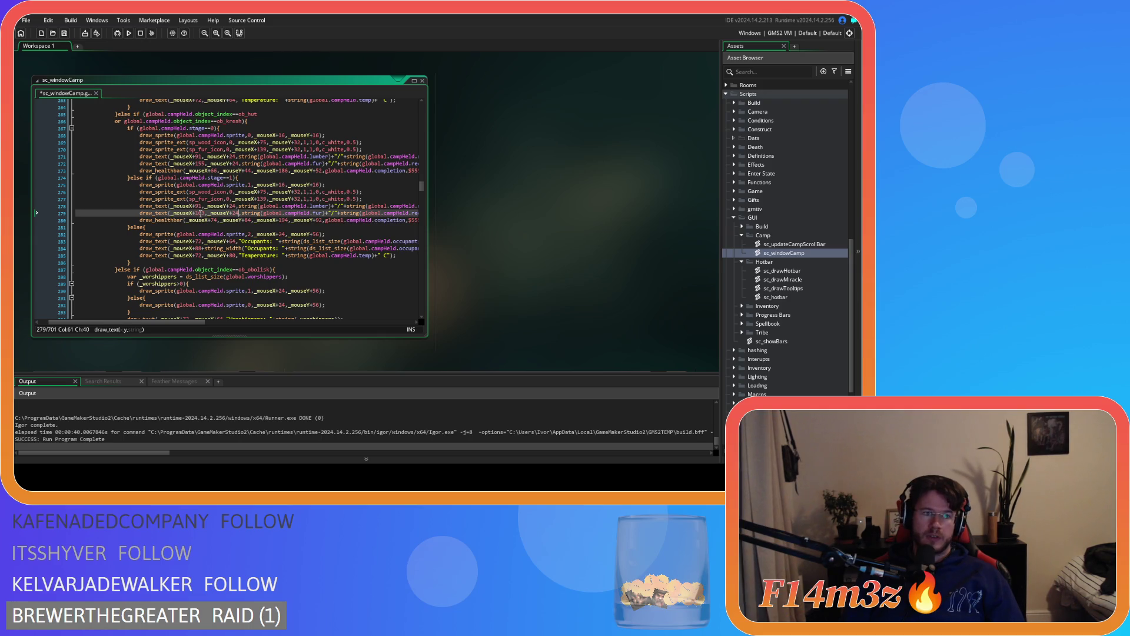
{"action": "key", "text": "ctrl+s"}
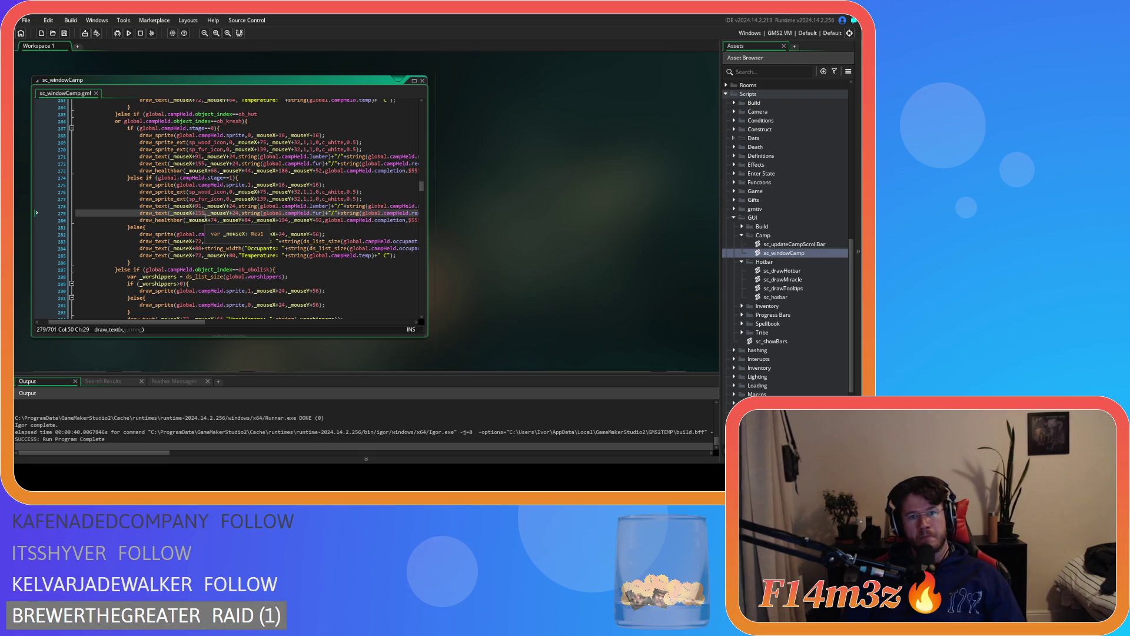
Set the line 280 health bar to offsets 66, 44, 186 and 52, then save
{"action": "double_click", "coordinate": [215, 220]}
{"action": "type", "text": "55"}
{"action": "key", "text": "BackSpace"}
{"action": "key", "text": "BackSpace"}
{"action": "type", "text": "66"}
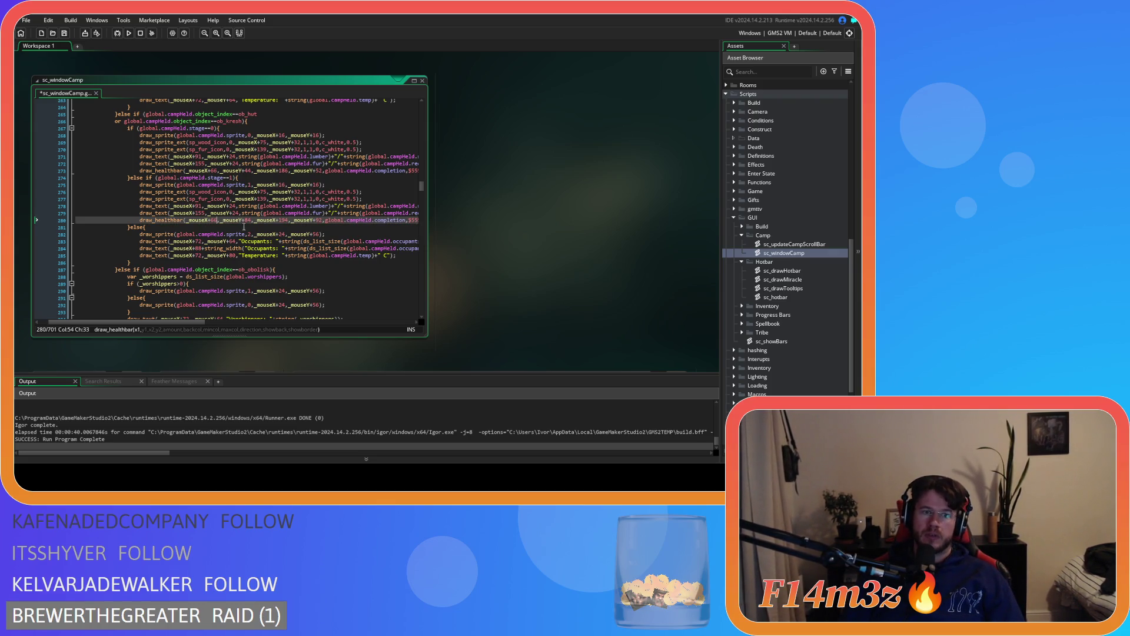
{"action": "double_click", "coordinate": [248, 220]}
{"action": "type", "text": "44"}
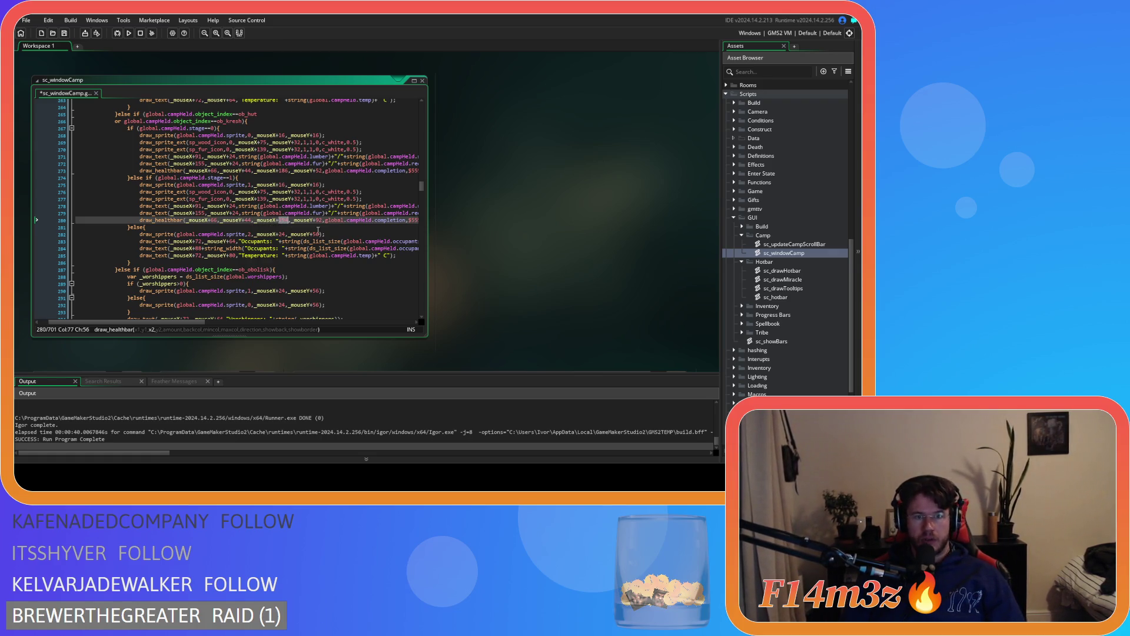
{"action": "type", "text": "186"}
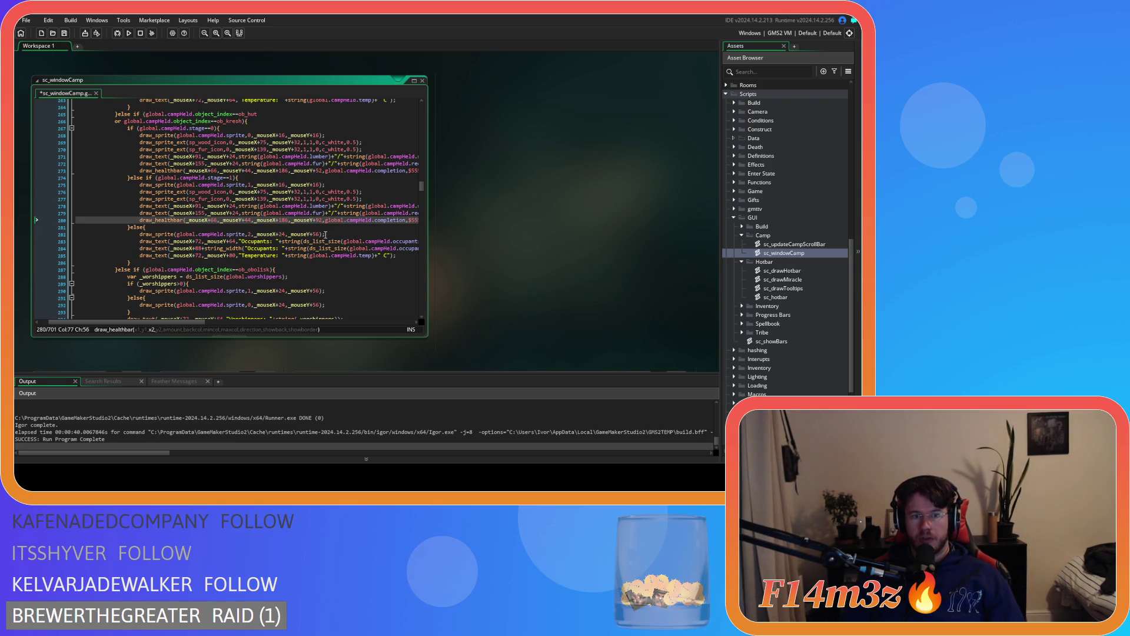
{"action": "type", "text": "52"}
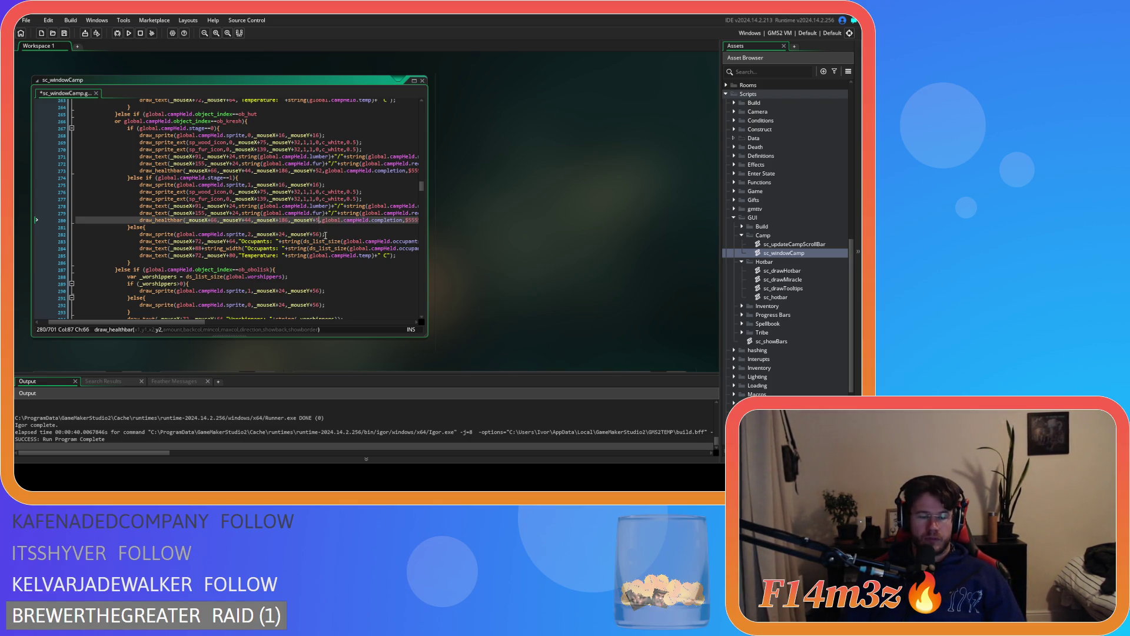
{"action": "key", "text": "ctrl+s"}
{"action": "scroll", "coordinate": [260, 234], "scroll_direction": "down", "scroll_amount": 2}
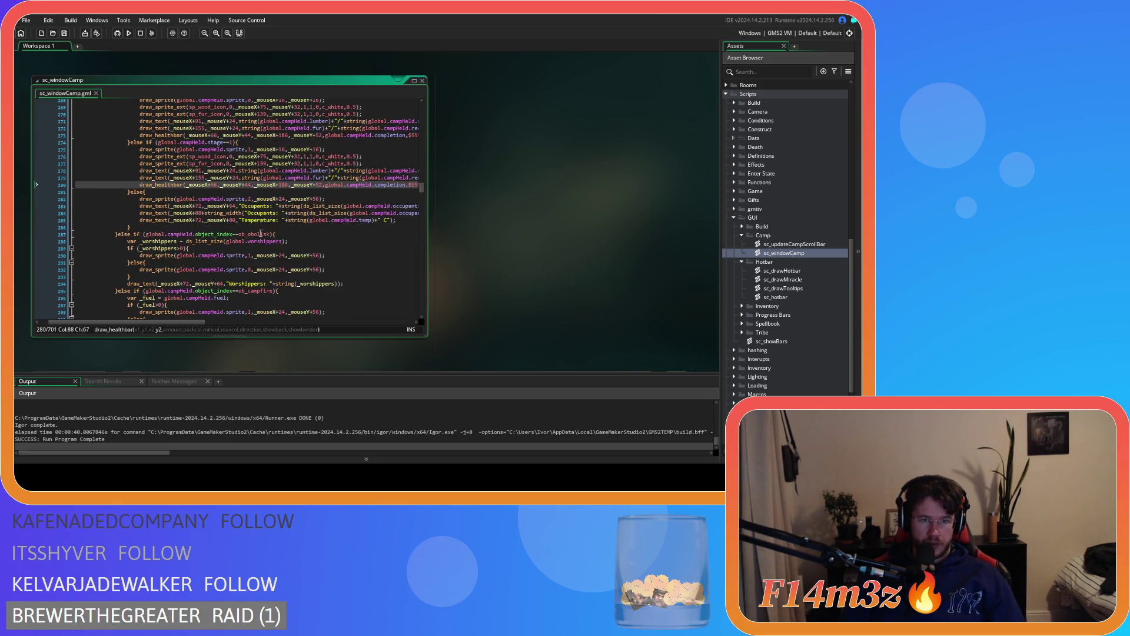
Set the final-stage sprite on line 282 to offsets 16/16
{"action": "double_click", "coordinate": [284, 199]}
{"action": "type", "text": "16"}
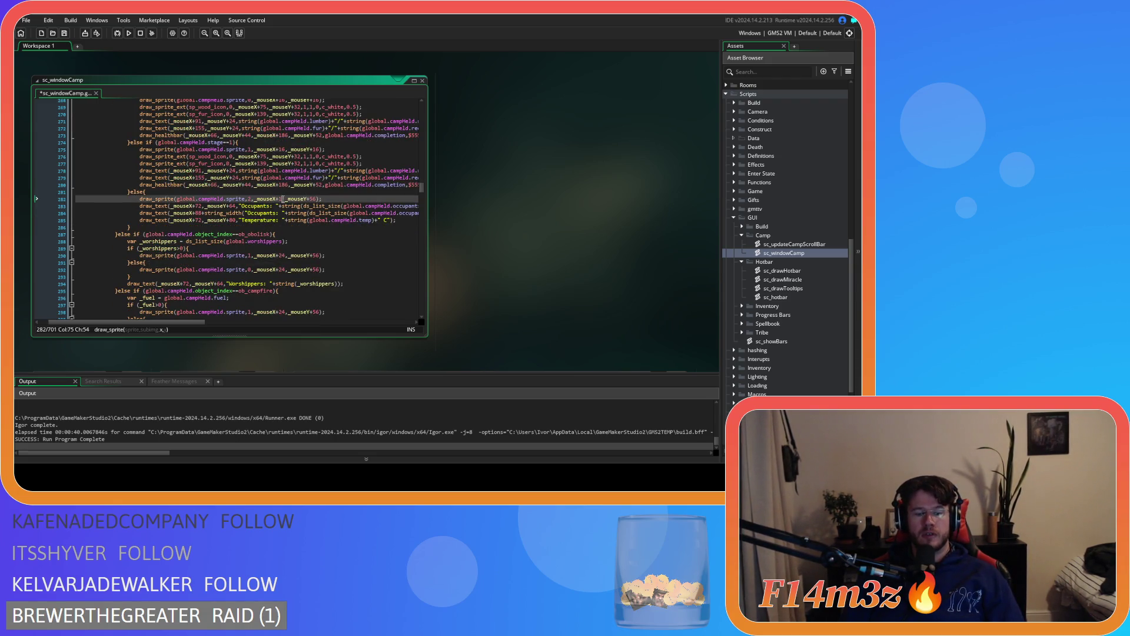
{"action": "double_click", "coordinate": [317, 199]}
{"action": "type", "text": "16"}
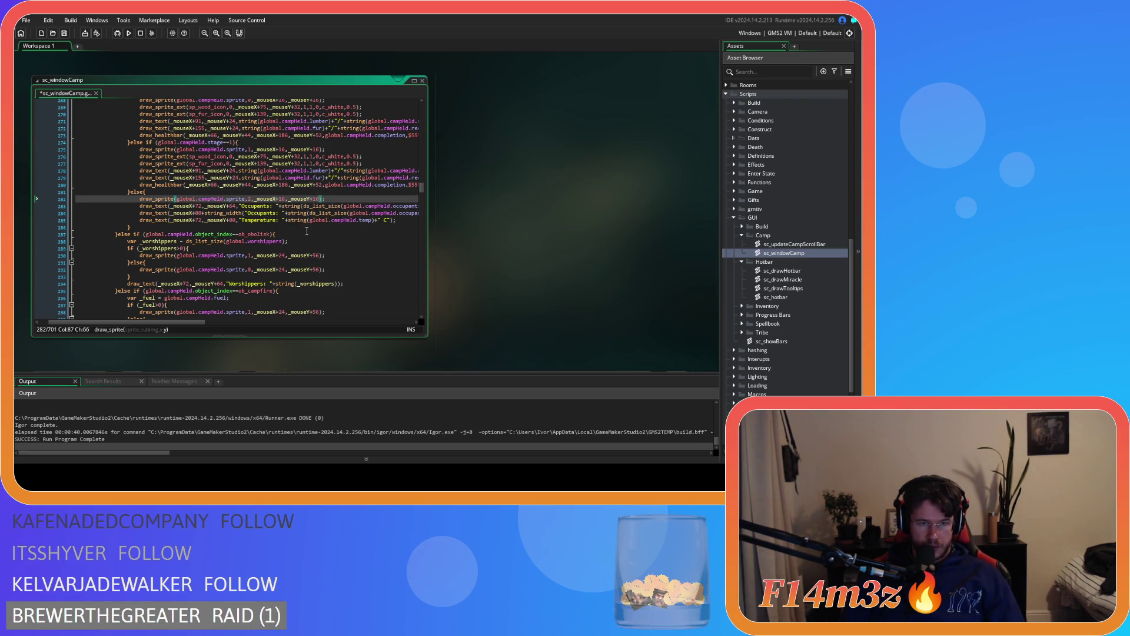
{"action": "scroll", "coordinate": [278, 228], "scroll_direction": "up", "scroll_amount": 2}
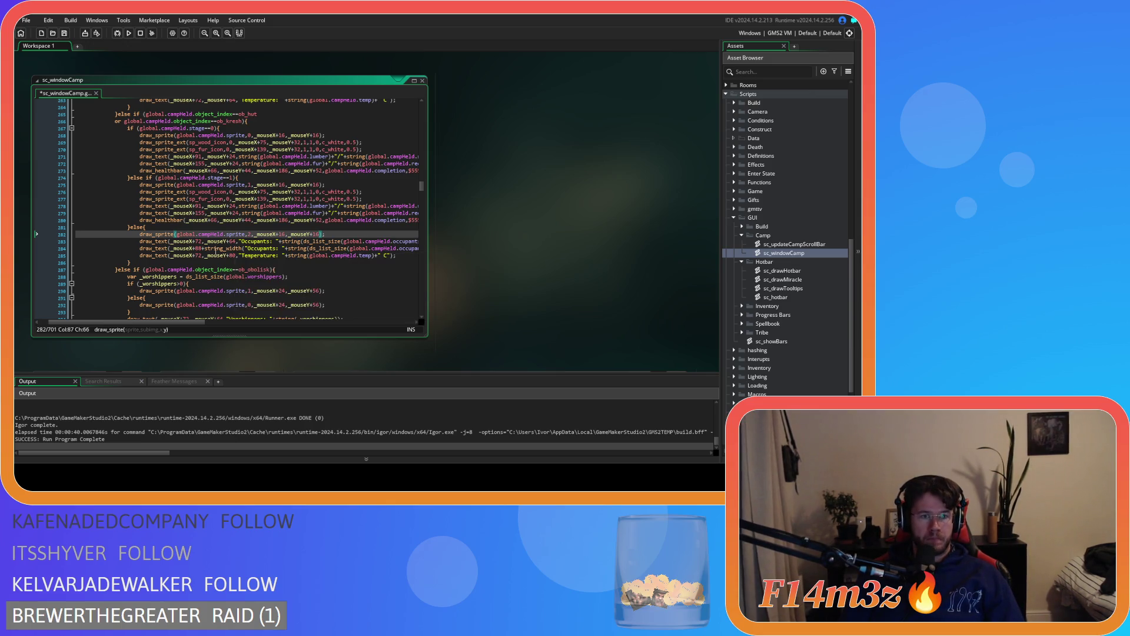
Change the Occupants text offsets from 72/64 to 64/24
{"action": "double_click", "coordinate": [199, 241]}
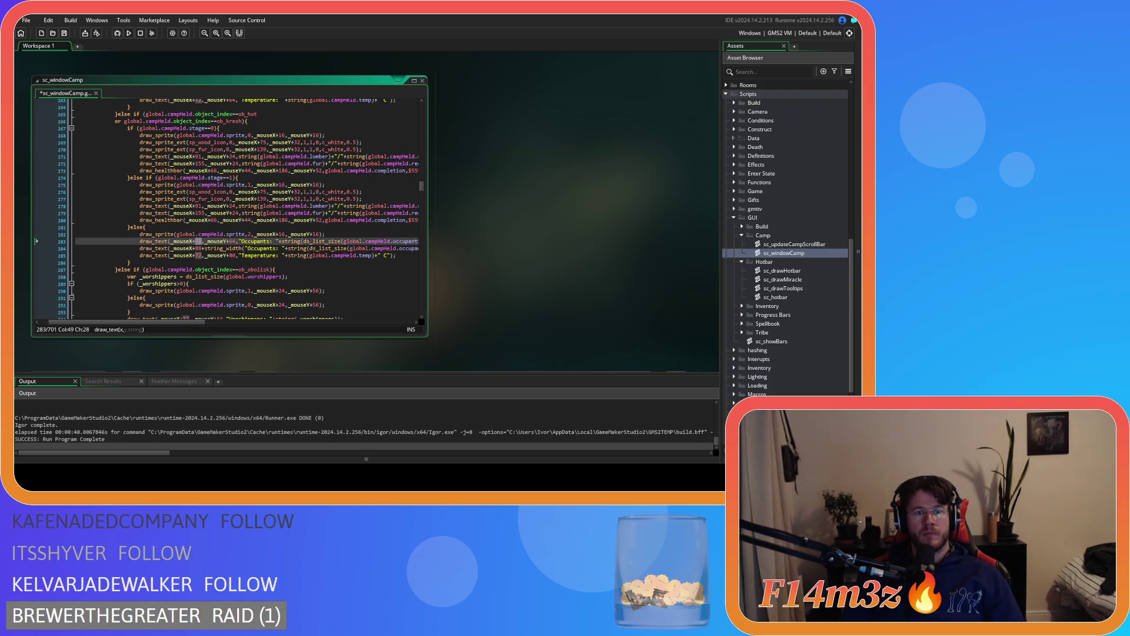
{"action": "left_click", "coordinate": [199, 242]}
{"action": "key", "text": "Right"}
{"action": "key", "text": "BackSpace"}
{"action": "key", "text": "BackSpace"}
{"action": "type", "text": "64"}
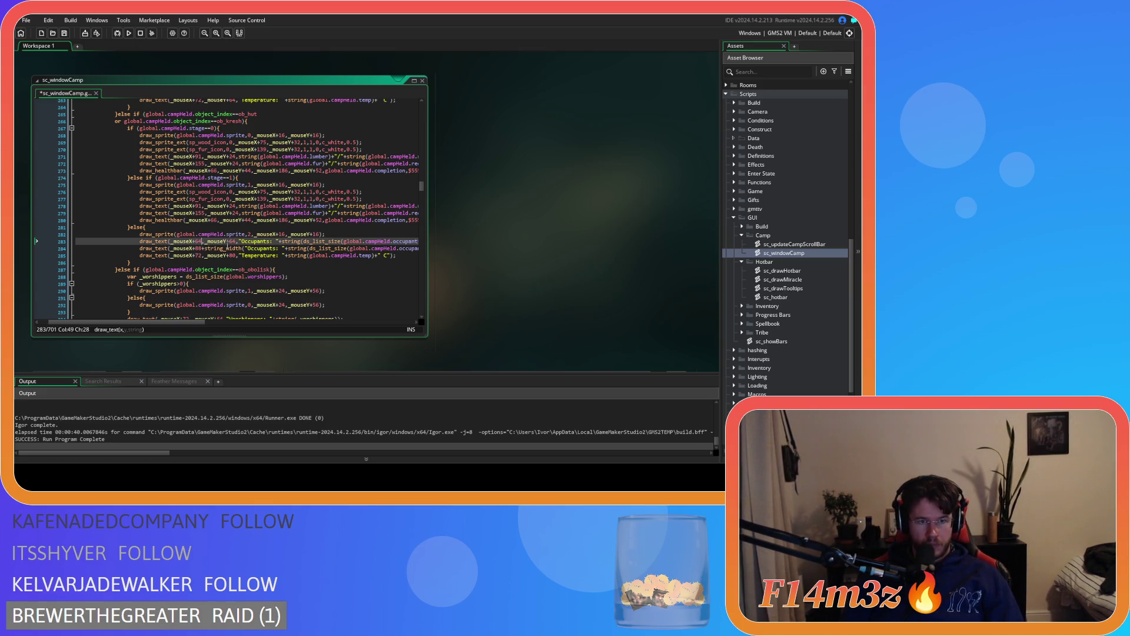
{"action": "double_click", "coordinate": [233, 241]}
{"action": "type", "text": "24"}
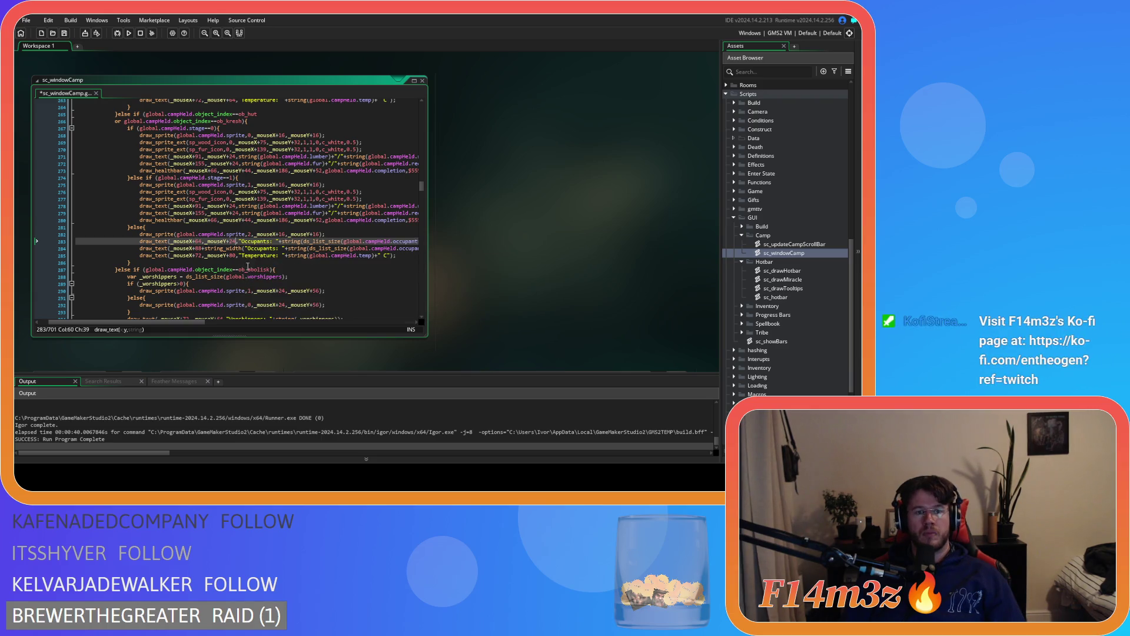
Set the Y offset on line 284 to _mouseY+24 and save
{"action": "double_click", "coordinate": [198, 249]}
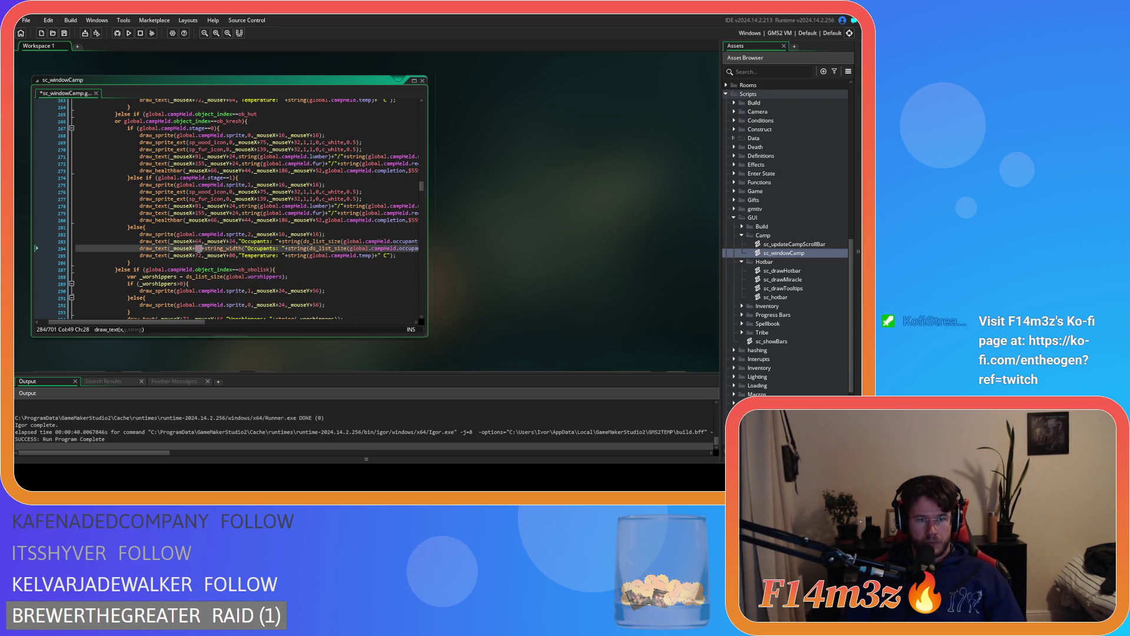
{"action": "mouse_move", "coordinate": [206, 276]}
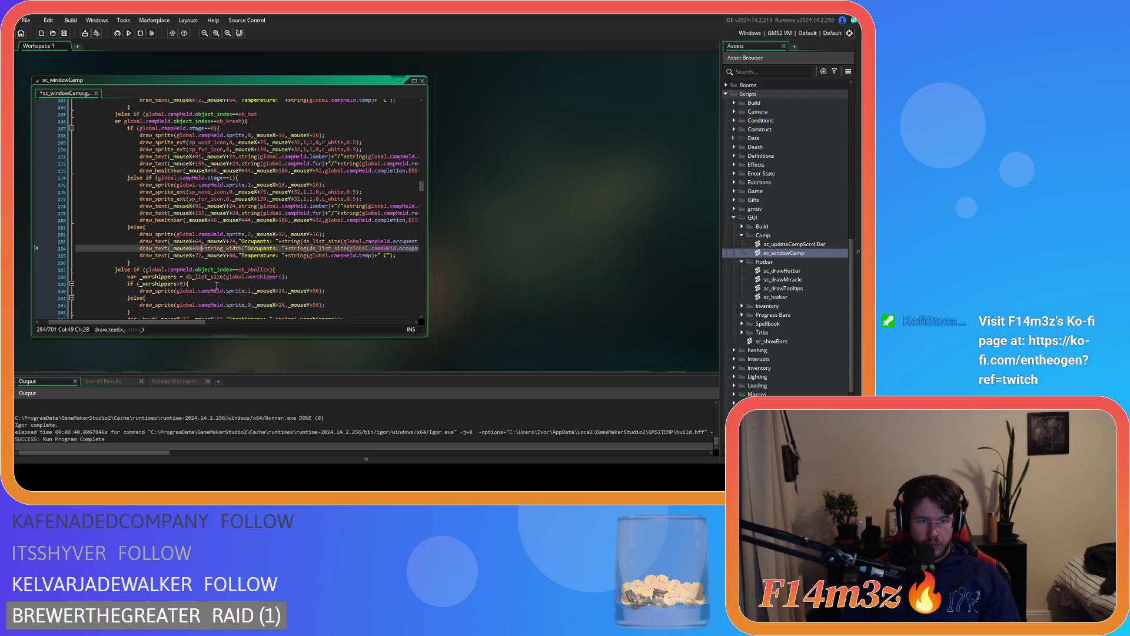
{"action": "left_click_drag", "start_coordinate": [193, 325], "coordinate": [292, 329]}
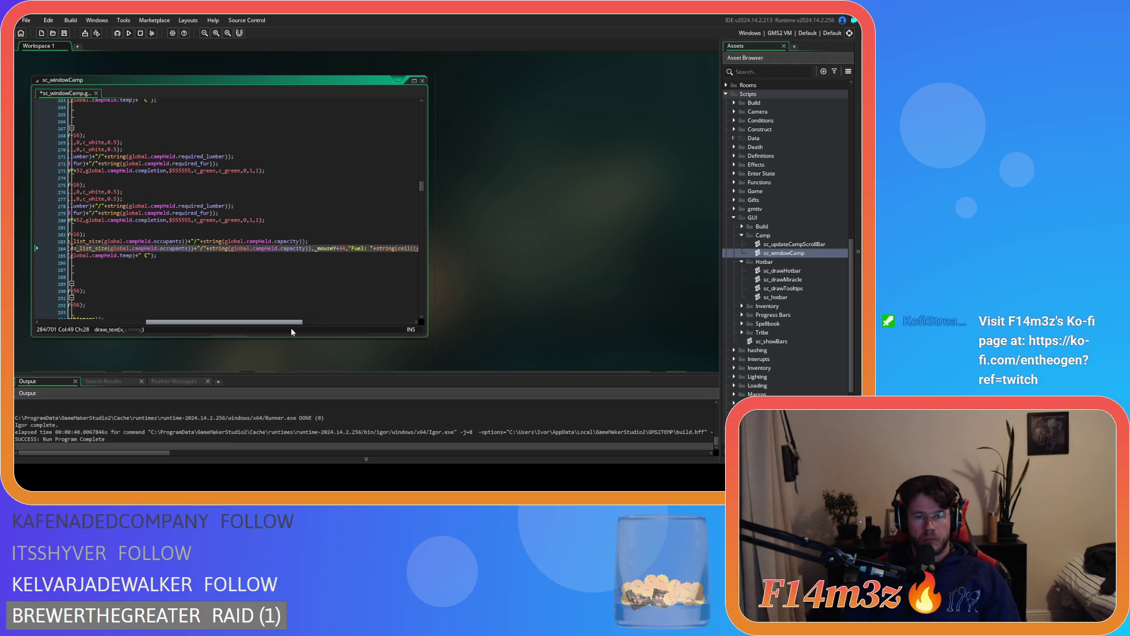
{"action": "scroll", "coordinate": [278, 280], "scroll_direction": "up", "scroll_amount": 3}
{"action": "scroll", "coordinate": [278, 280], "scroll_direction": "down", "scroll_amount": 3}
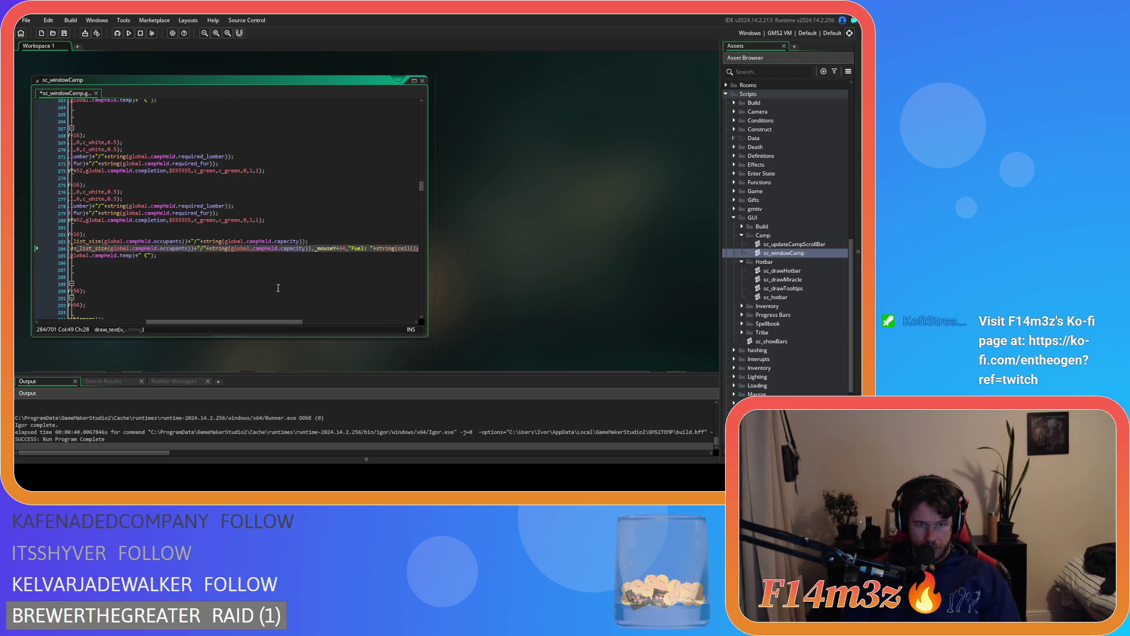
{"action": "left_click", "coordinate": [343, 249]}
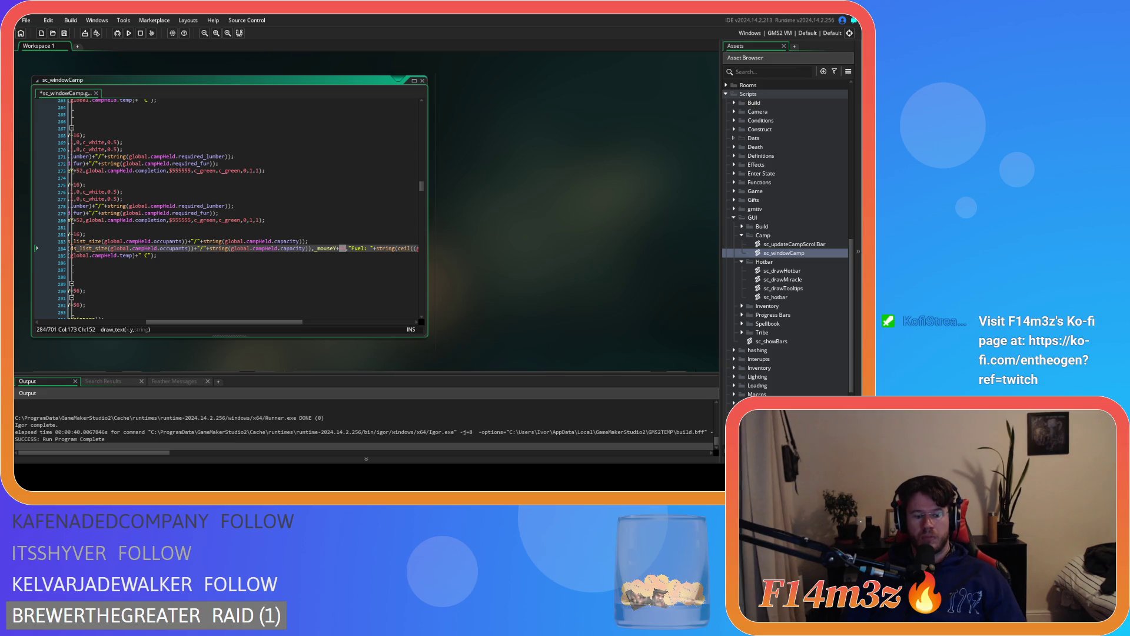
{"action": "type", "text": "24"}
{"action": "key", "text": "ctrl+s"}
Move the Temperature text from 72/80 to _mouseX+64, _mouseY+40
{"action": "left_click_drag", "start_coordinate": [262, 325], "coordinate": [179, 327]}
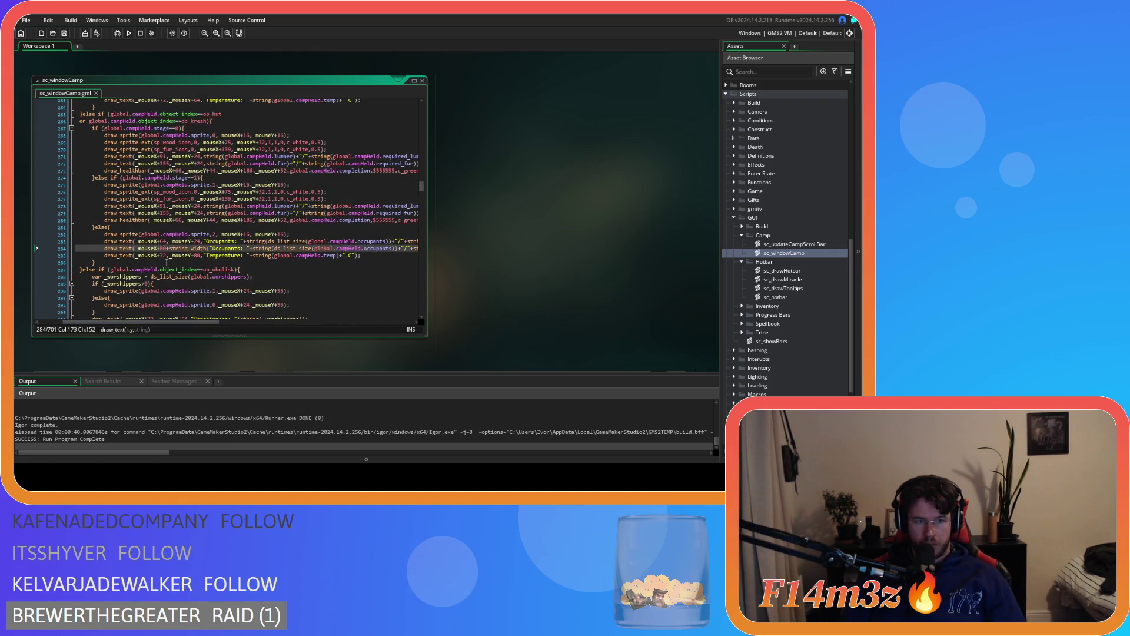
{"action": "double_click", "coordinate": [164, 256]}
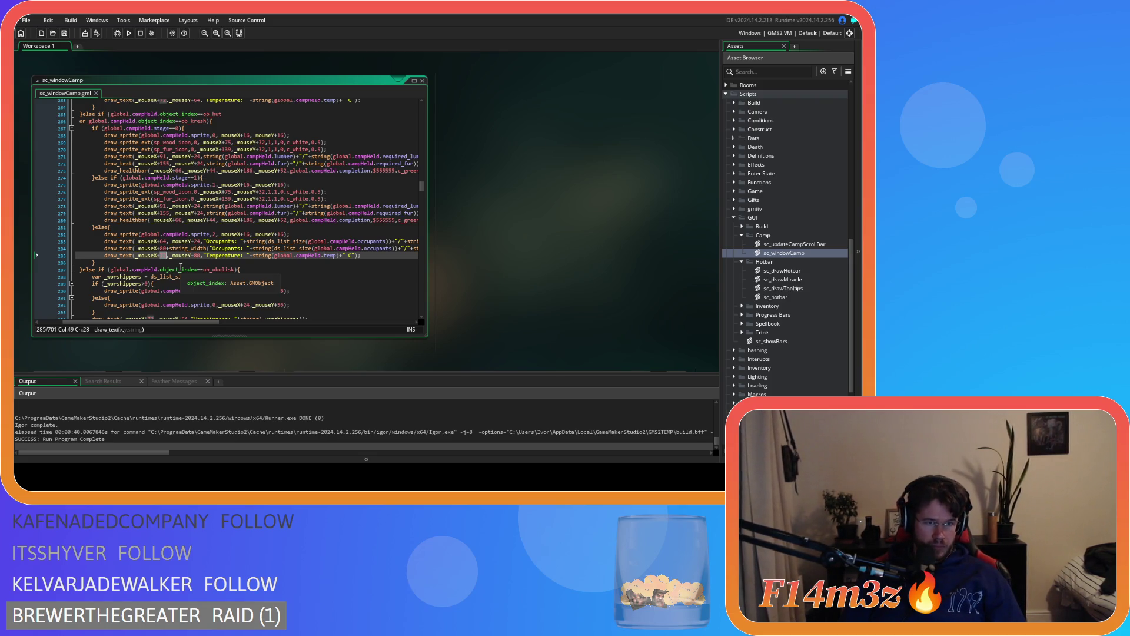
{"action": "type", "text": "64"}
{"action": "left_click", "coordinate": [195, 255]}
{"action": "double_click", "coordinate": [195, 256]}
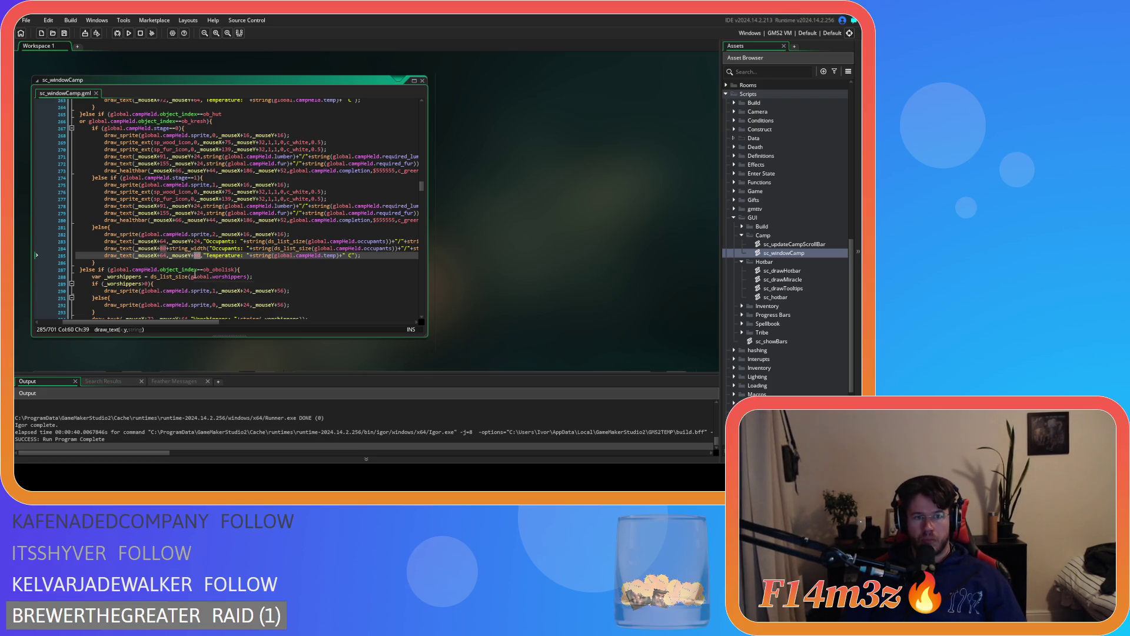
{"action": "type", "text": "40"}
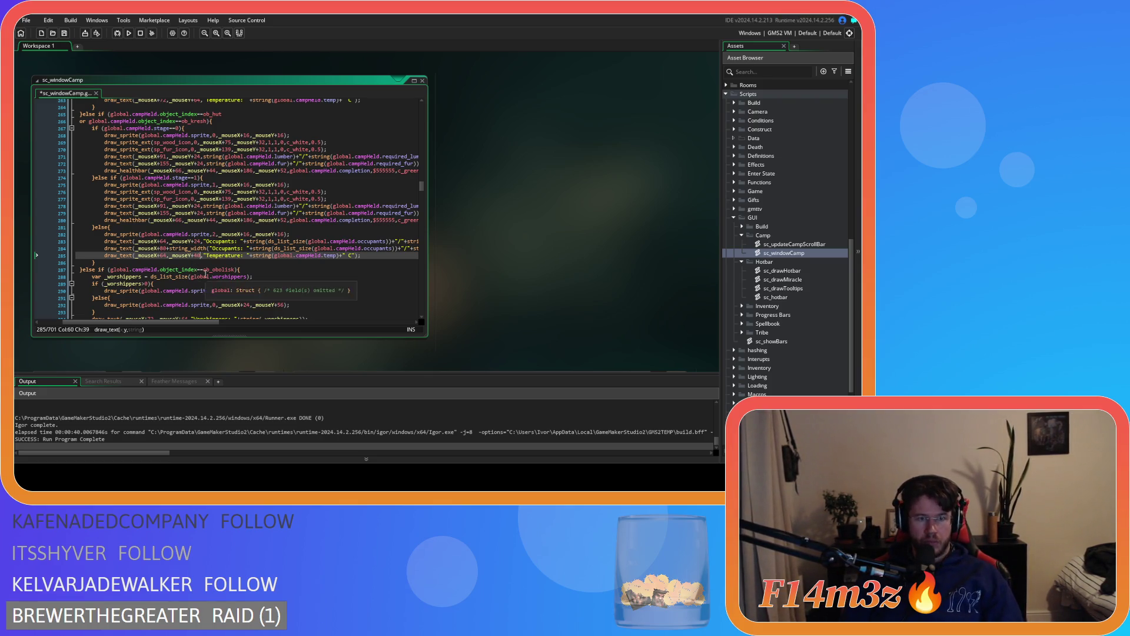
{"action": "scroll", "coordinate": [258, 281], "scroll_direction": "down", "scroll_amount": 3}
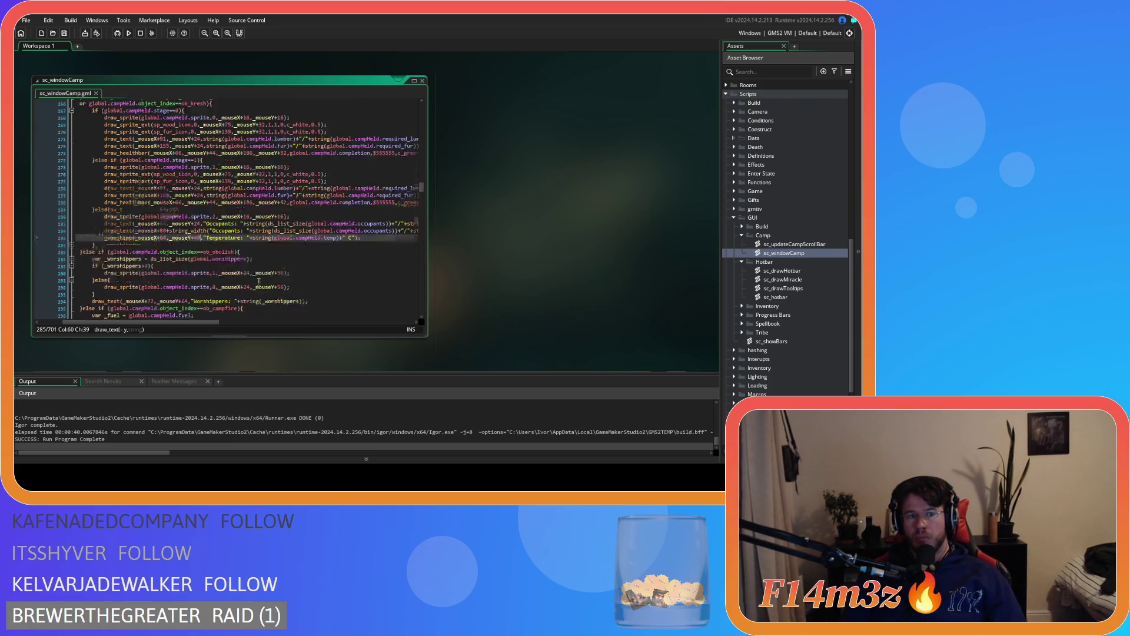
Set both worshipper sprites' offsets from 24/56 to 16/16
{"action": "double_click", "coordinate": [246, 237]}
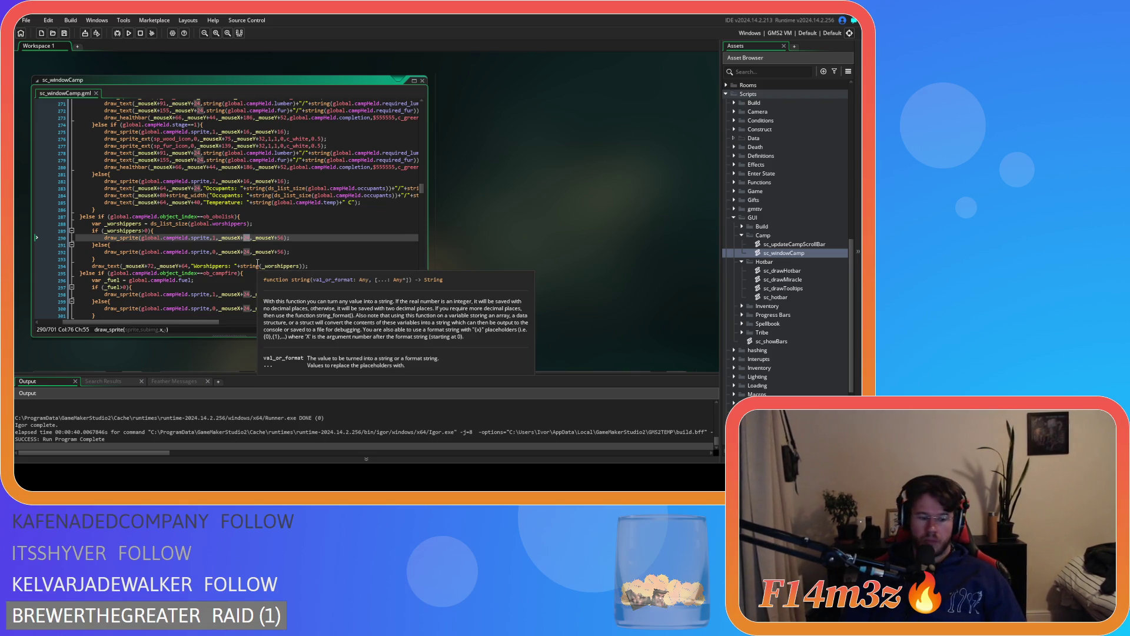
{"action": "type", "text": "16"}
{"action": "double_click", "coordinate": [280, 238]}
{"action": "type", "text": "16"}
{"action": "scroll", "coordinate": [275, 246], "scroll_direction": "down", "scroll_amount": 3}
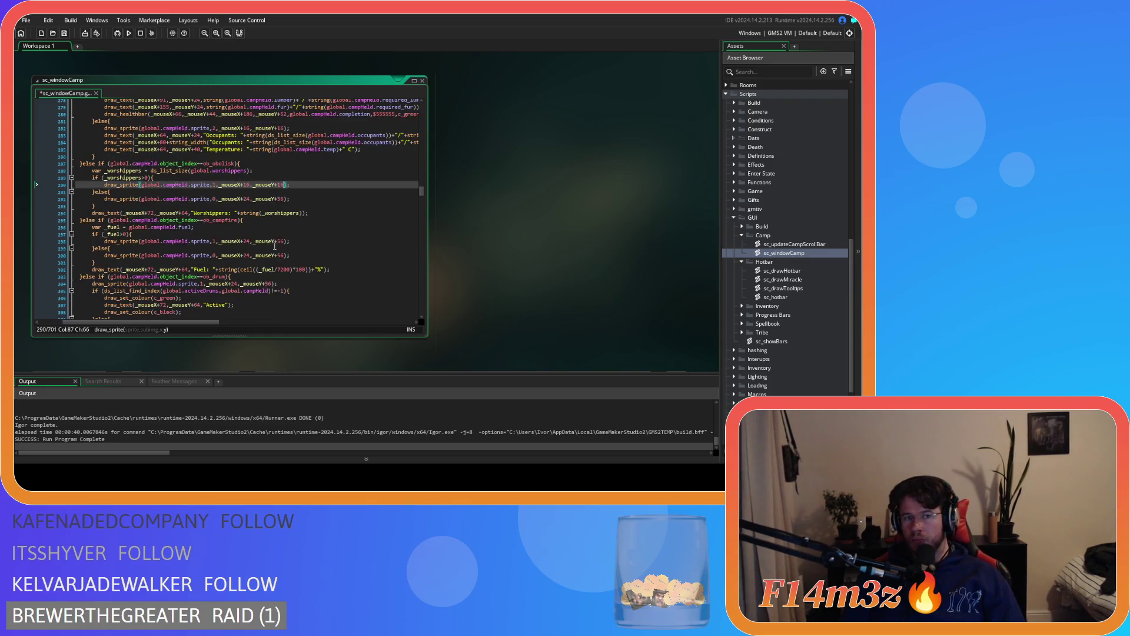
{"action": "double_click", "coordinate": [247, 198]}
{"action": "type", "text": "16"}
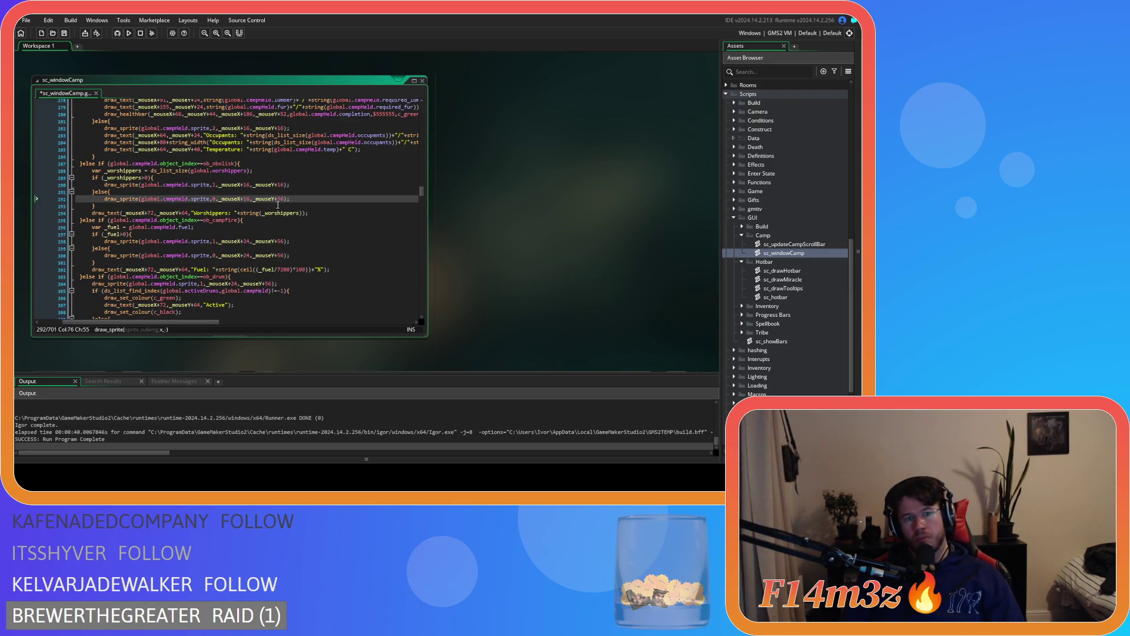
{"action": "double_click", "coordinate": [281, 199]}
{"action": "type", "text": "16"}
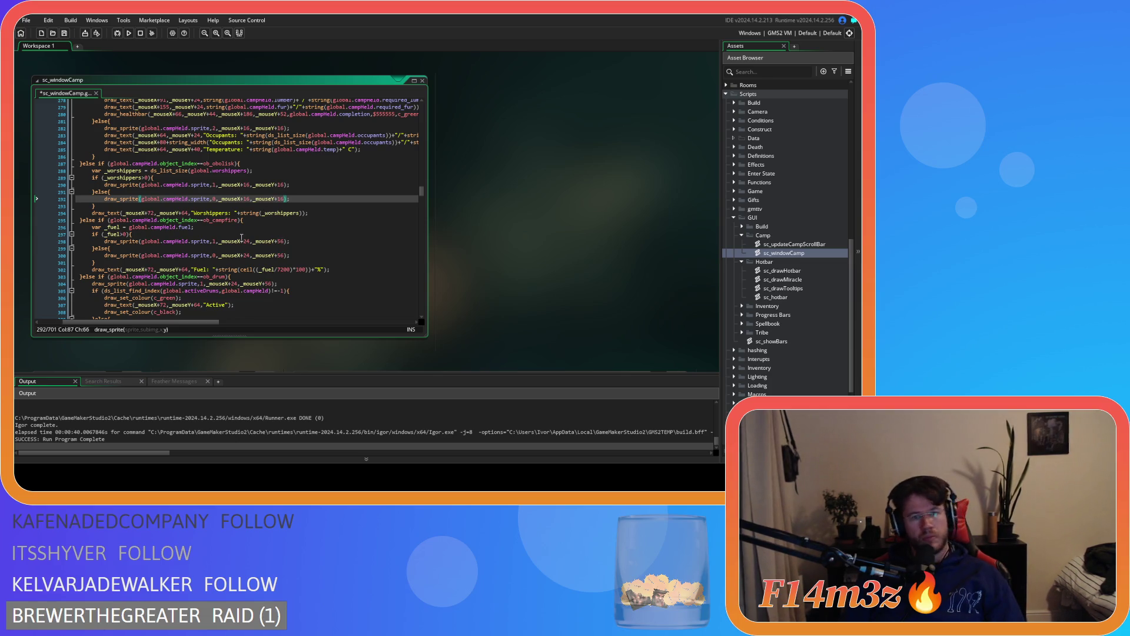
Set both campfire sprites' offsets to 16/16
{"action": "double_click", "coordinate": [247, 241]}
{"action": "type", "text": "16"}
{"action": "double_click", "coordinate": [280, 241]}
{"action": "type", "text": "16"}
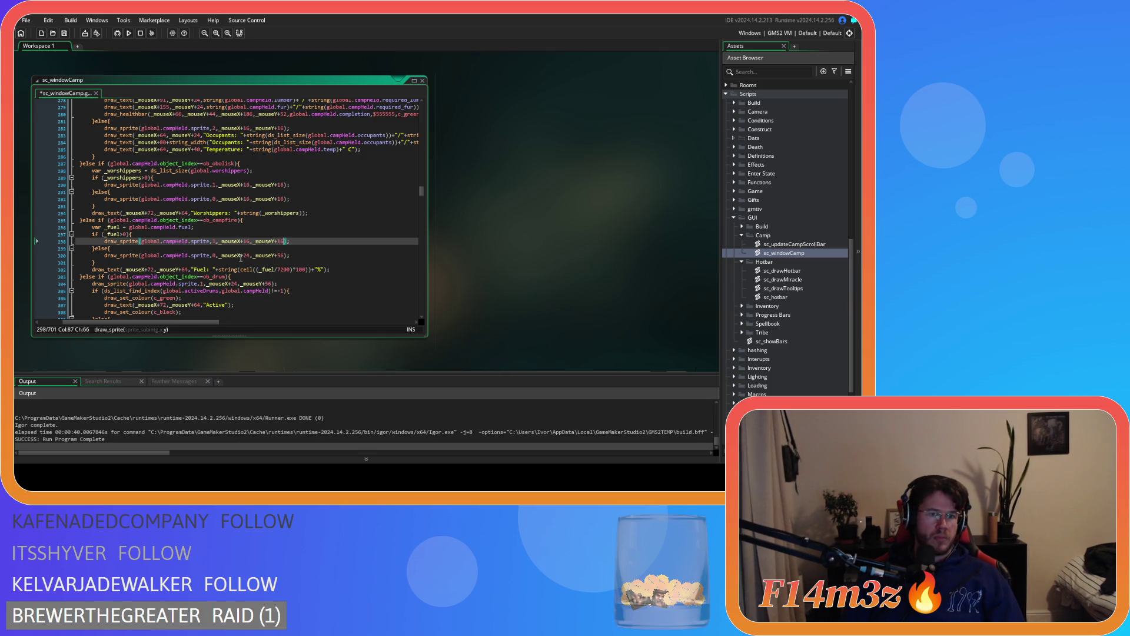
{"action": "double_click", "coordinate": [248, 255]}
{"action": "type", "text": "16"}
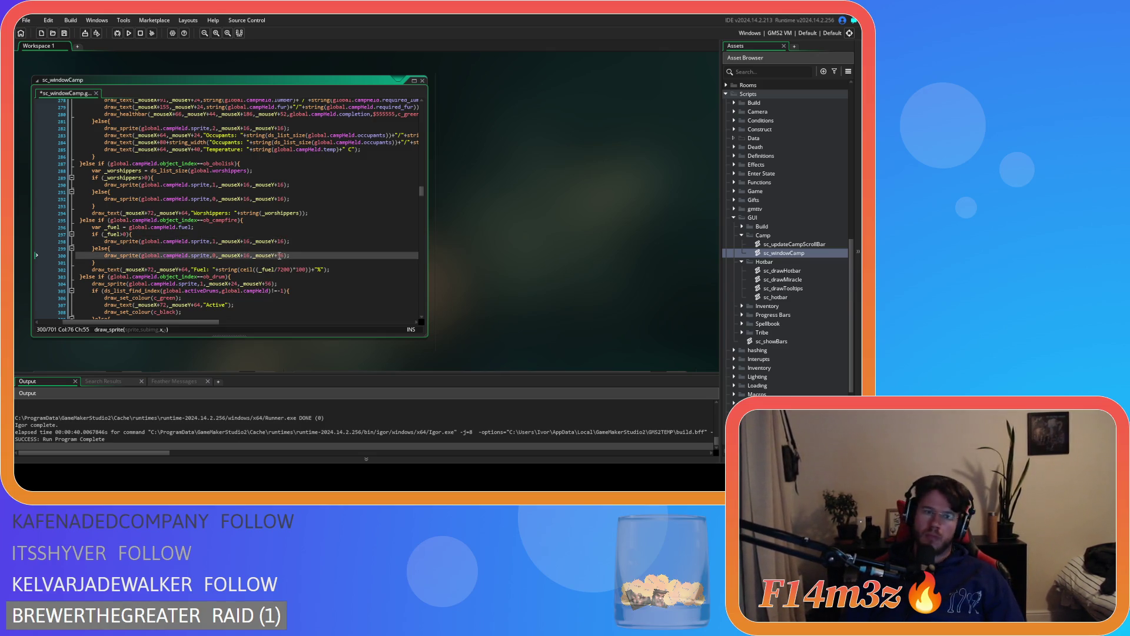
{"action": "double_click", "coordinate": [281, 255]}
{"action": "type", "text": "16"}
{"action": "scroll", "coordinate": [275, 264], "scroll_direction": "down", "scroll_amount": 2}
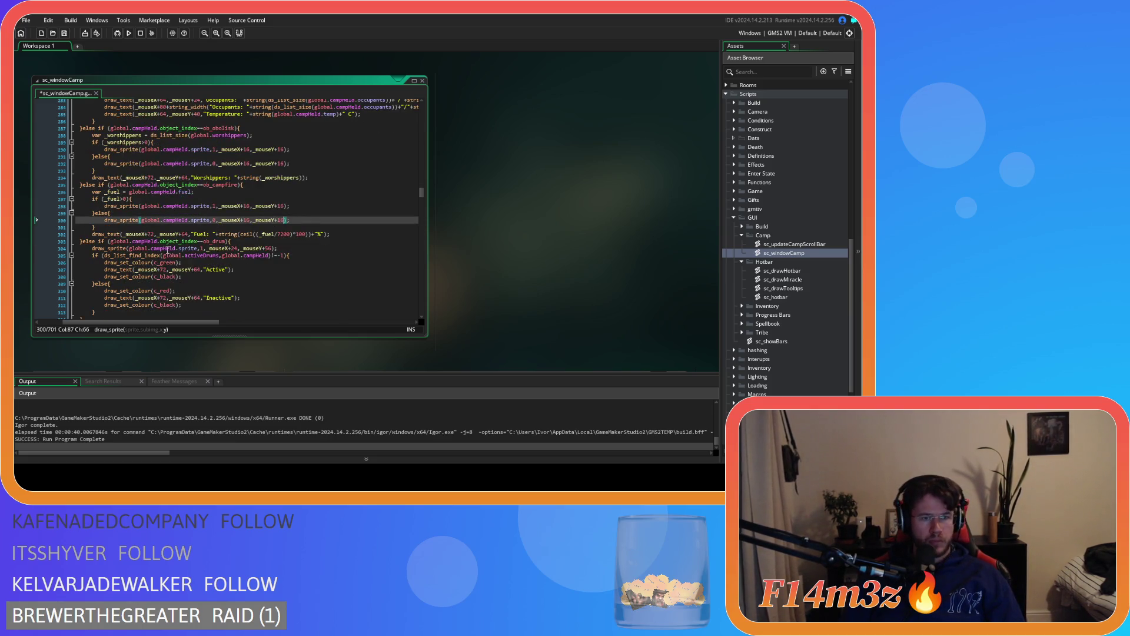
Move the Fuel text to 64/24, save, and set the drum sprite's X offset to 16
{"action": "double_click", "coordinate": [150, 234]}
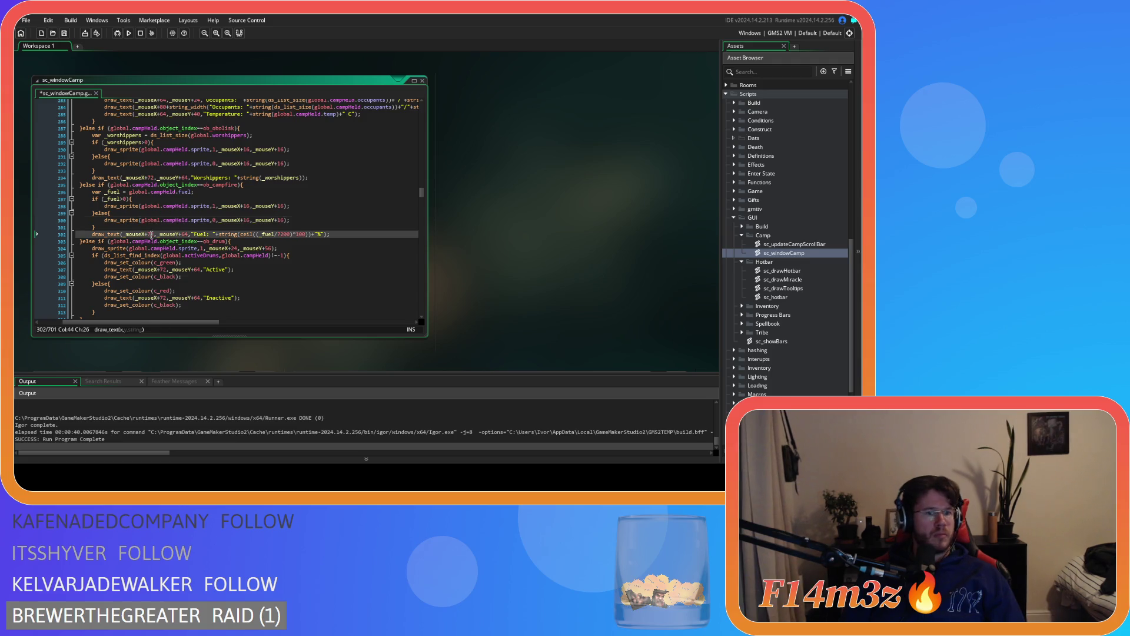
{"action": "type", "text": "64"}
{"action": "double_click", "coordinate": [184, 235]}
{"action": "double_click", "coordinate": [184, 234]}
{"action": "type", "text": "24"}
{"action": "key", "text": "ctrl+s"}
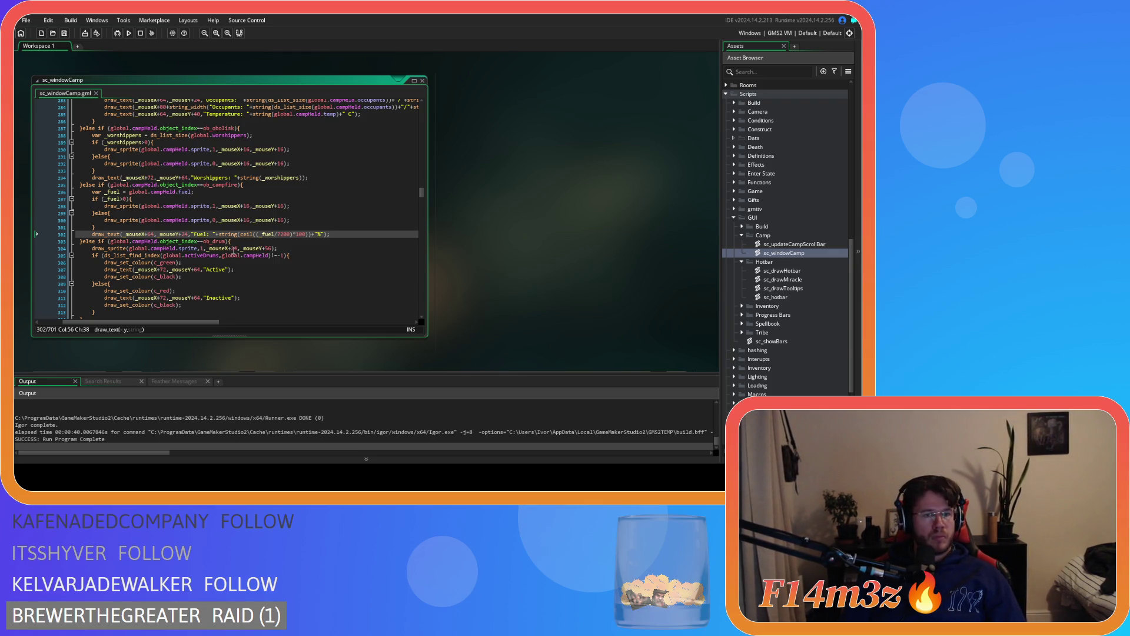
{"action": "double_click", "coordinate": [234, 248]}
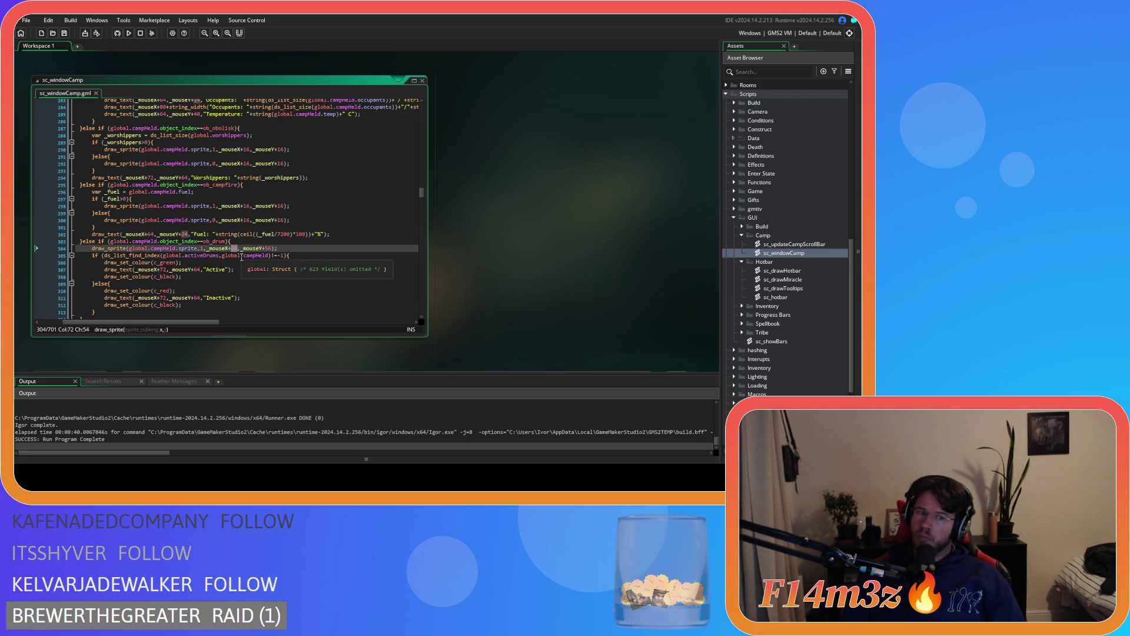
{"action": "type", "text": "16"}
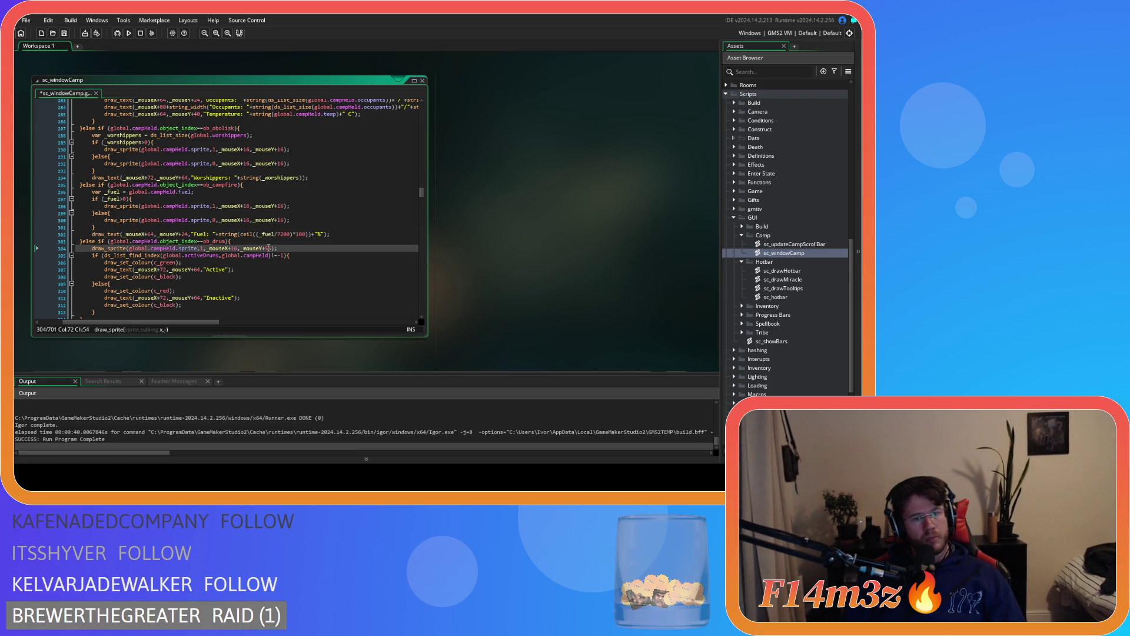
{"action": "scroll", "coordinate": [268, 248], "scroll_direction": "down", "scroll_amount": 2}
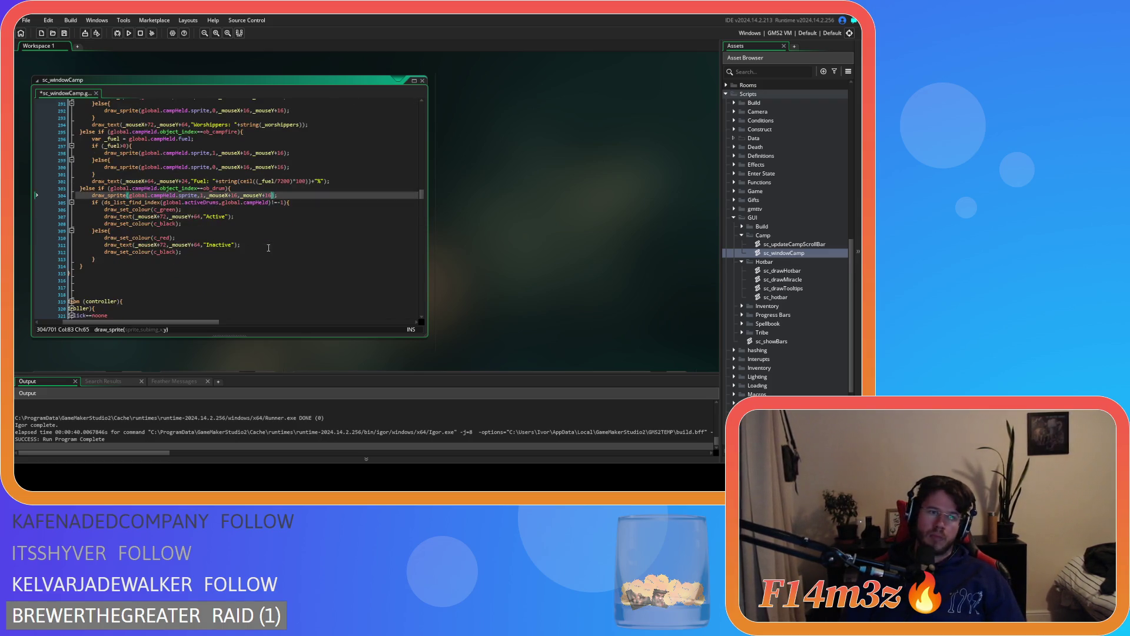
Set the drum's Active and Inactive labels to offsets 64/24, fixing a typo, and save
{"action": "double_click", "coordinate": [163, 216]}
{"action": "type", "text": "64"}
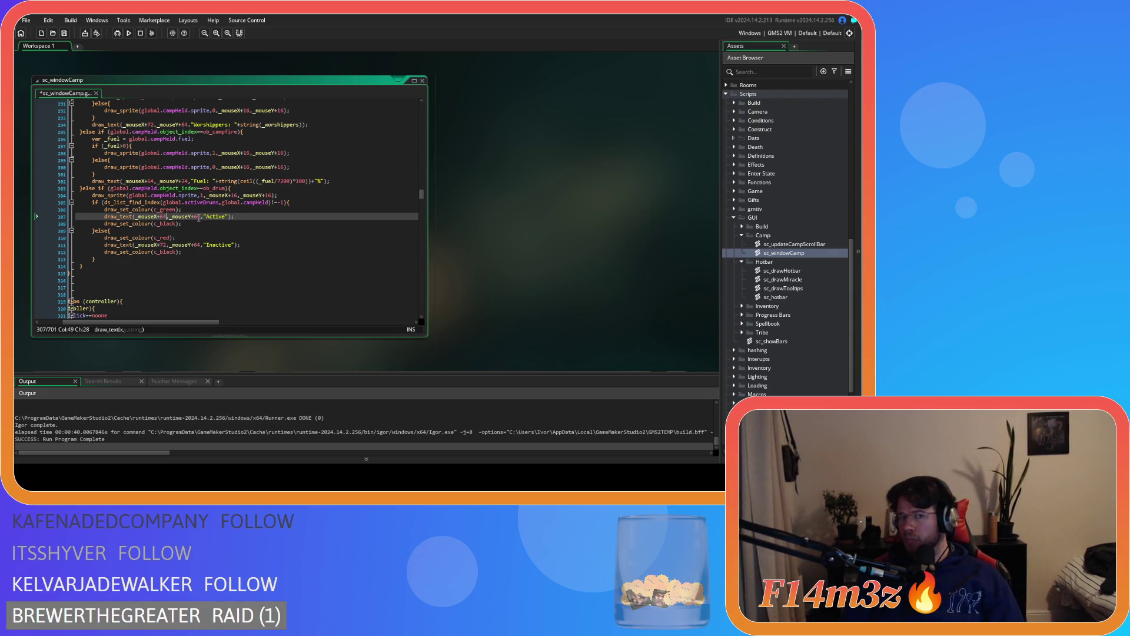
{"action": "type", "text": "24"}
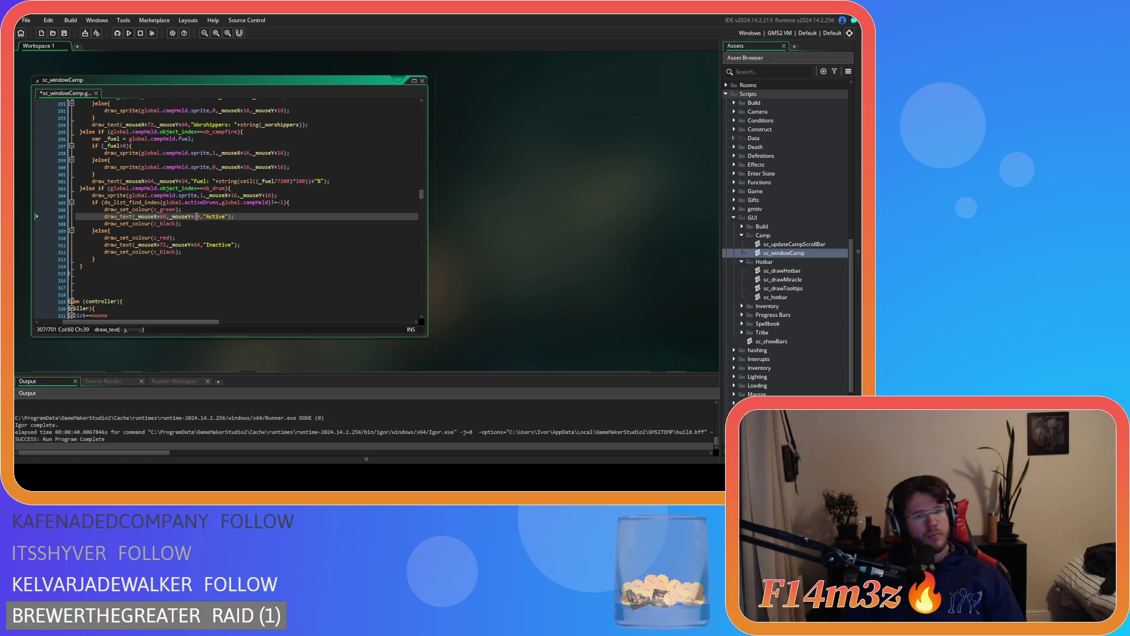
{"action": "double_click", "coordinate": [164, 244]}
{"action": "type", "text": "64"}
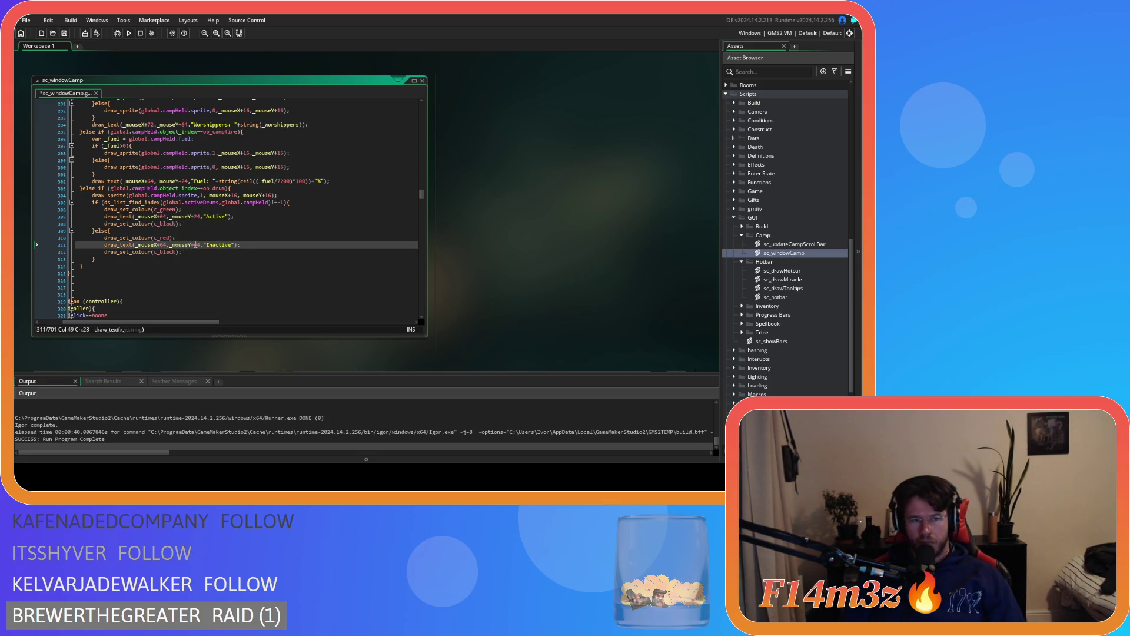
{"action": "double_click", "coordinate": [196, 244]}
{"action": "type", "text": "25"}
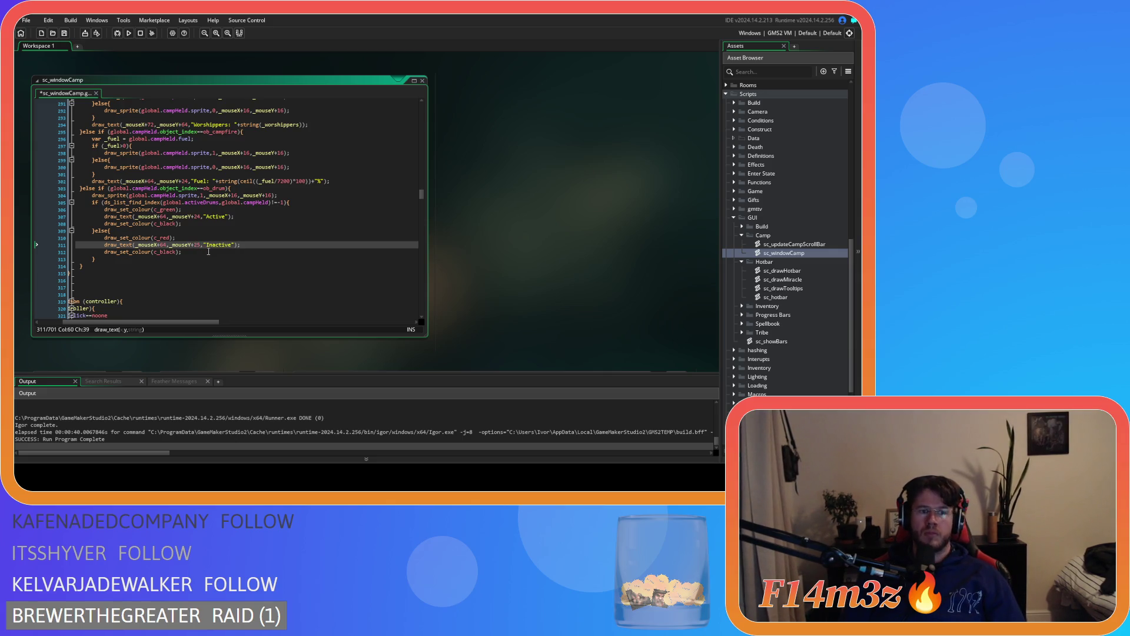
{"action": "key", "text": "BackSpace"}
{"action": "type", "text": "4"}
{"action": "key", "text": "ctrl+s"}
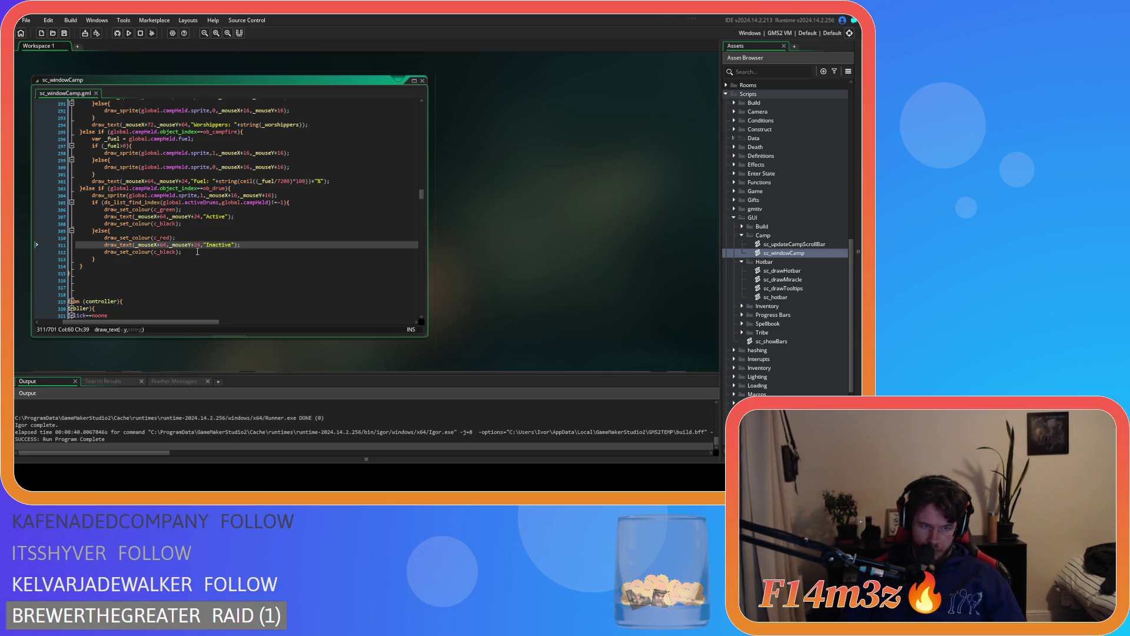
Build and run the game with F5 to test the changes
{"action": "left_click_drag", "start_coordinate": [157, 323], "coordinate": [82, 324]}
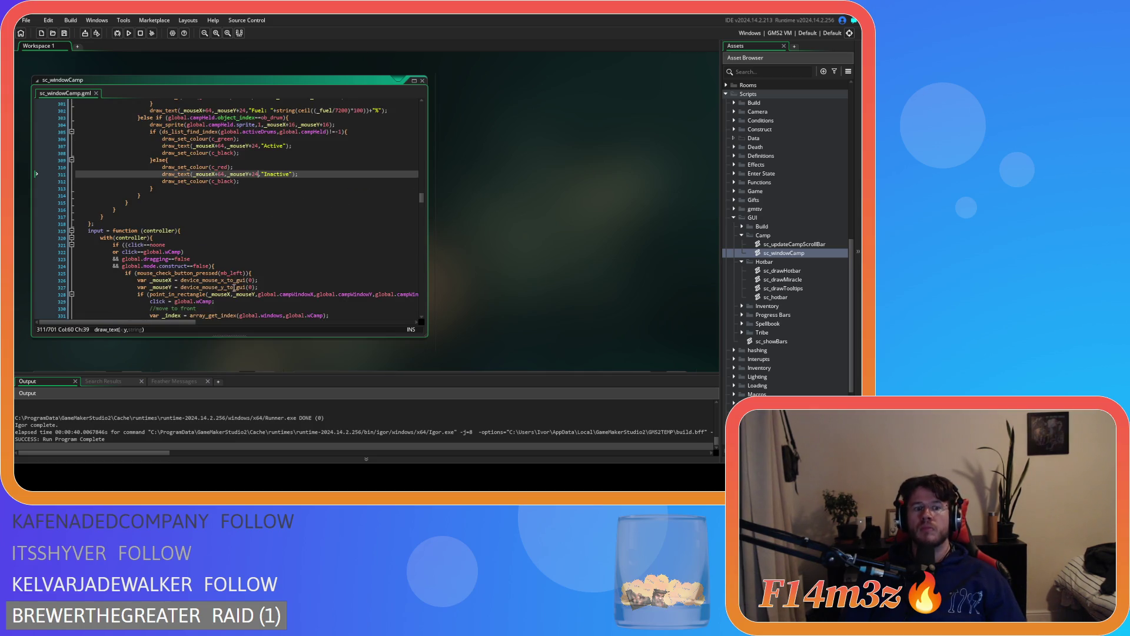
{"action": "scroll", "coordinate": [242, 287], "scroll_direction": "up", "scroll_amount": 1}
{"action": "scroll", "coordinate": [242, 287], "scroll_direction": "up", "scroll_amount": 2}
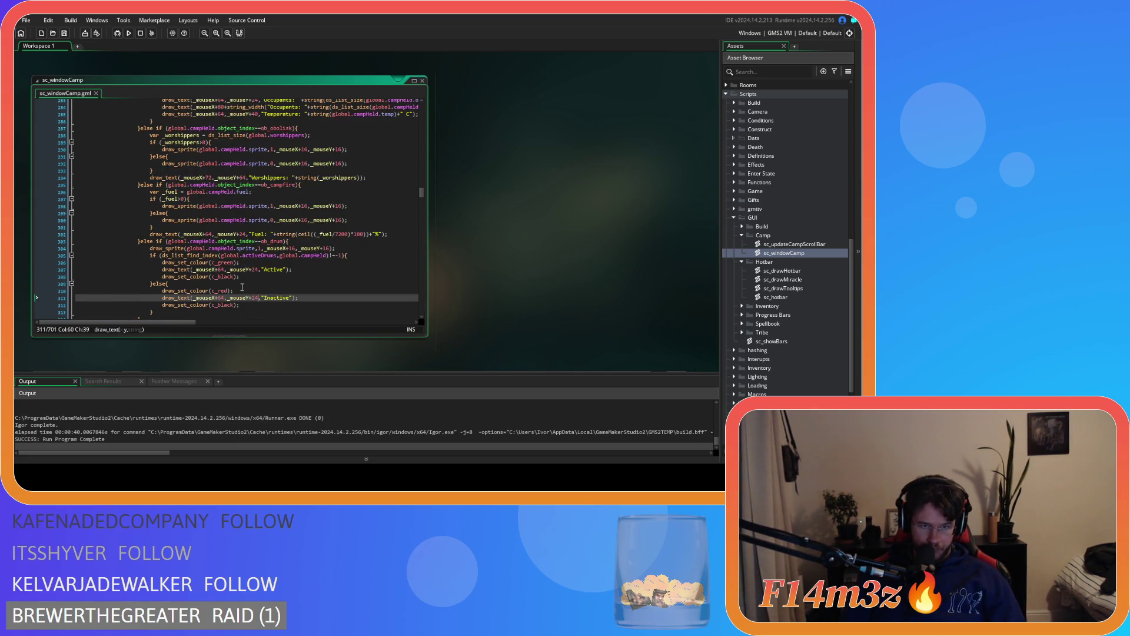
{"action": "key", "text": "F5"}
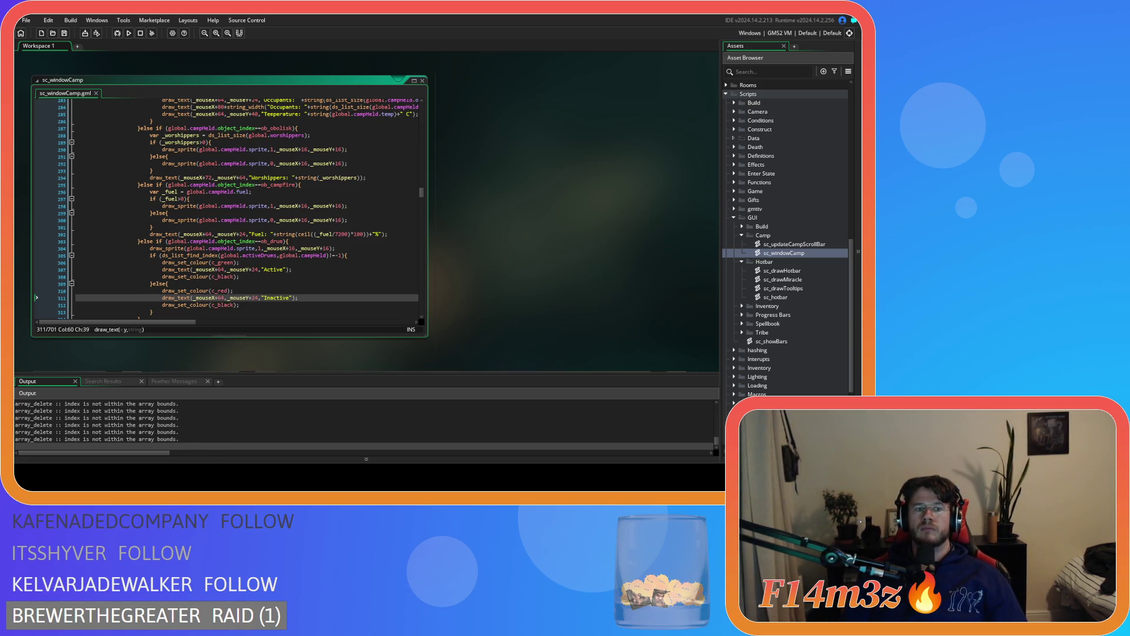
In the running game, drag the Drum and Store rows in the Camp list, then press Escape to close it
{"action": "key", "text": "alt+Tab"}
{"action": "scroll", "coordinate": [254, 177], "scroll_direction": "up", "scroll_amount": 1}
{"action": "scroll", "coordinate": [241, 177], "scroll_direction": "up", "scroll_amount": 1}
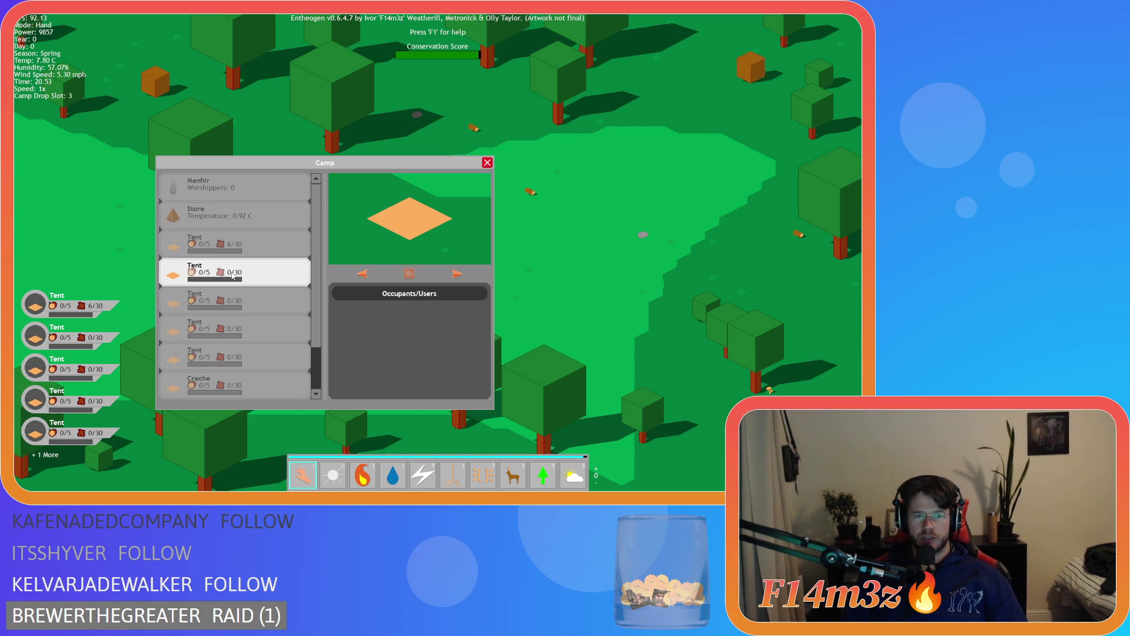
{"action": "scroll", "coordinate": [239, 286], "scroll_direction": "down", "scroll_amount": 2}
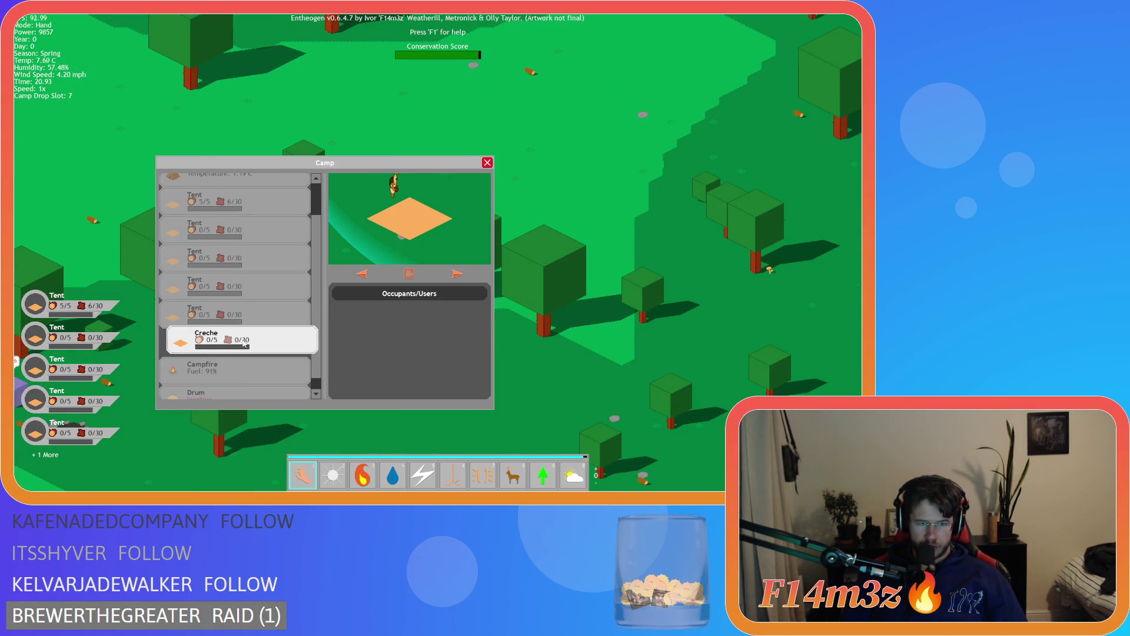
{"action": "scroll", "coordinate": [226, 352], "scroll_direction": "down", "scroll_amount": 1}
{"action": "left_click", "coordinate": [225, 353]}
{"action": "left_click", "coordinate": [237, 394]}
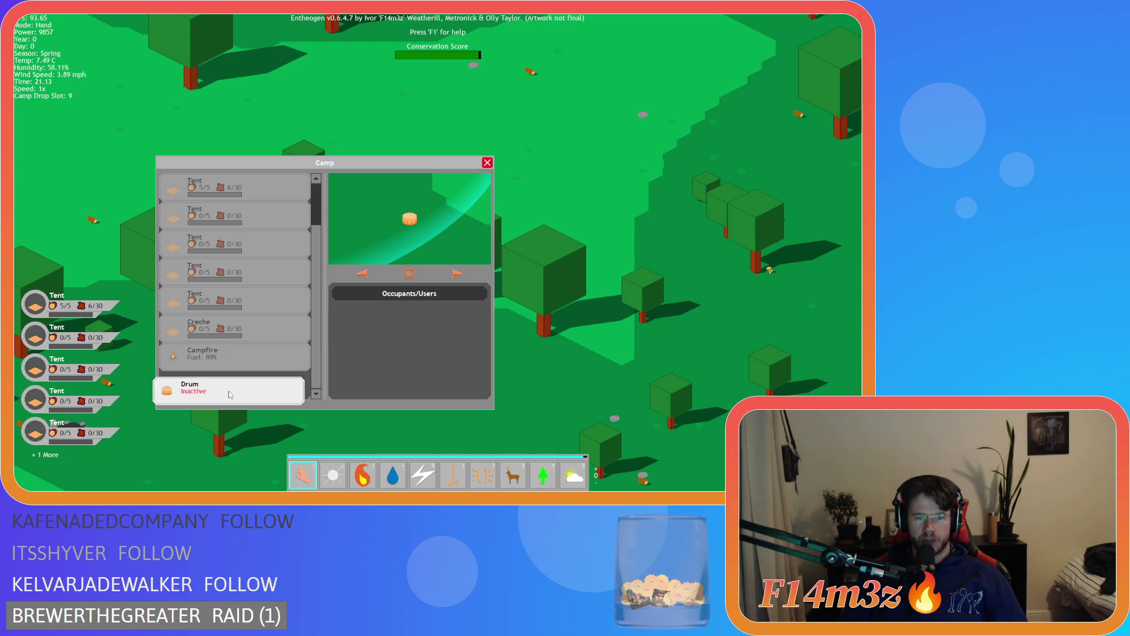
{"action": "mouse_move", "coordinate": [238, 391]}
{"action": "left_mouse_down"}
{"action": "mouse_move", "coordinate": [490, 300]}
{"action": "mouse_move", "coordinate": [602, 240]}
{"action": "mouse_move", "coordinate": [353, 323]}
{"action": "mouse_move", "coordinate": [257, 391]}
{"action": "mouse_move", "coordinate": [240, 388]}
{"action": "mouse_move", "coordinate": [550, 287]}
{"action": "mouse_move", "coordinate": [284, 387]}
{"action": "mouse_move", "coordinate": [259, 386]}
{"action": "left_mouse_up"}
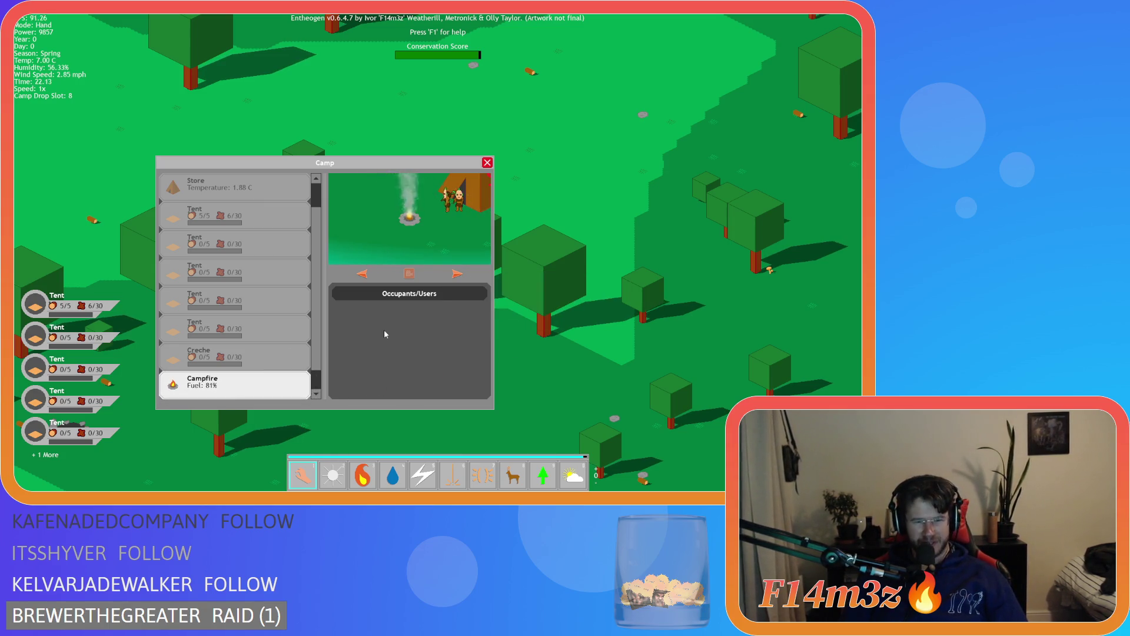
{"action": "scroll", "coordinate": [247, 335], "scroll_direction": "up", "scroll_amount": 1}
{"action": "mouse_move", "coordinate": [237, 220]}
{"action": "left_mouse_down"}
{"action": "mouse_move", "coordinate": [227, 223]}
{"action": "mouse_move", "coordinate": [235, 191]}
{"action": "mouse_move", "coordinate": [248, 213]}
{"action": "mouse_move", "coordinate": [234, 198]}
{"action": "left_mouse_up"}
{"action": "key", "text": "Escape"}
{"action": "key", "text": "Escape"}
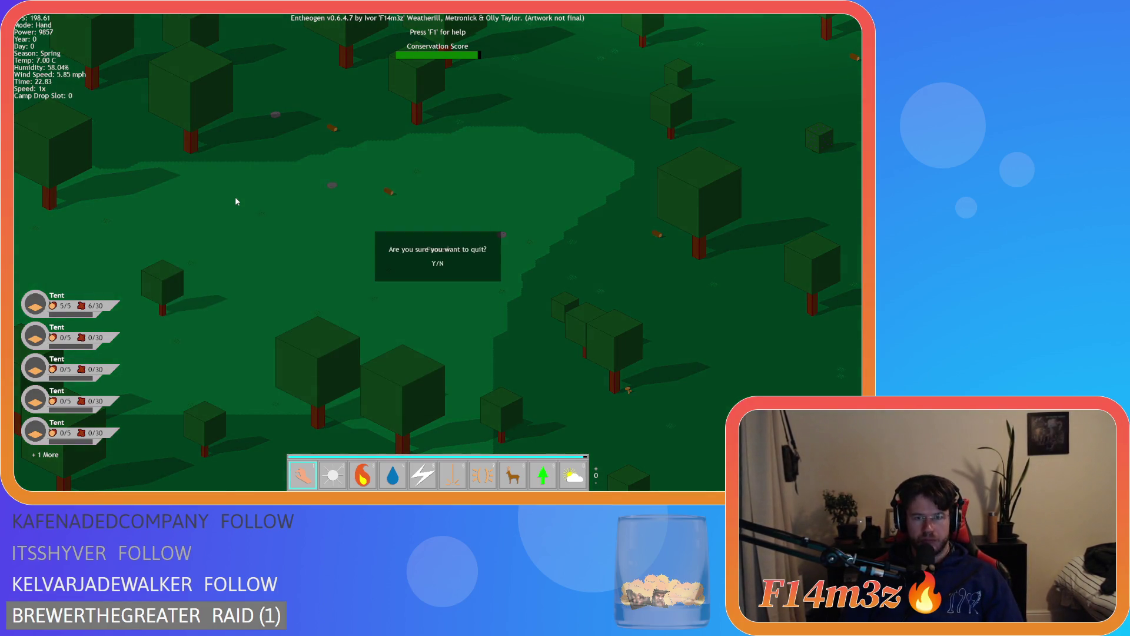
Quit the game with Y and go to the end of line 246 in sc_windowCamp
{"action": "key", "text": "y"}
{"action": "scroll", "coordinate": [299, 226], "scroll_direction": "up", "scroll_amount": 5}
{"action": "scroll", "coordinate": [299, 226], "scroll_direction": "up", "scroll_amount": 4}
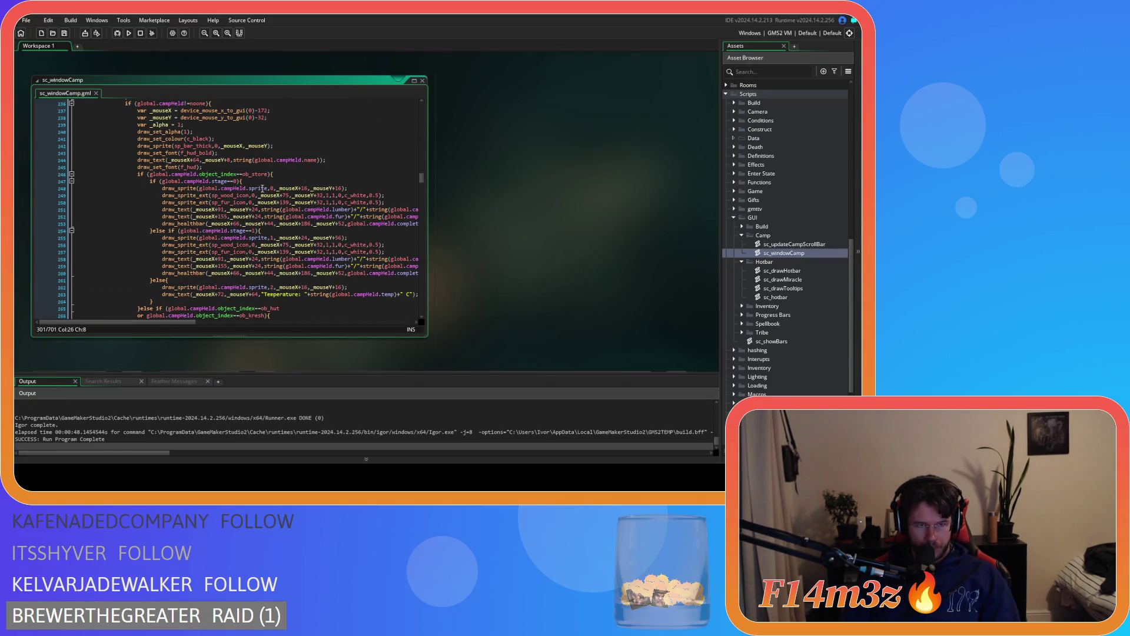
{"action": "left_click", "coordinate": [291, 174]}
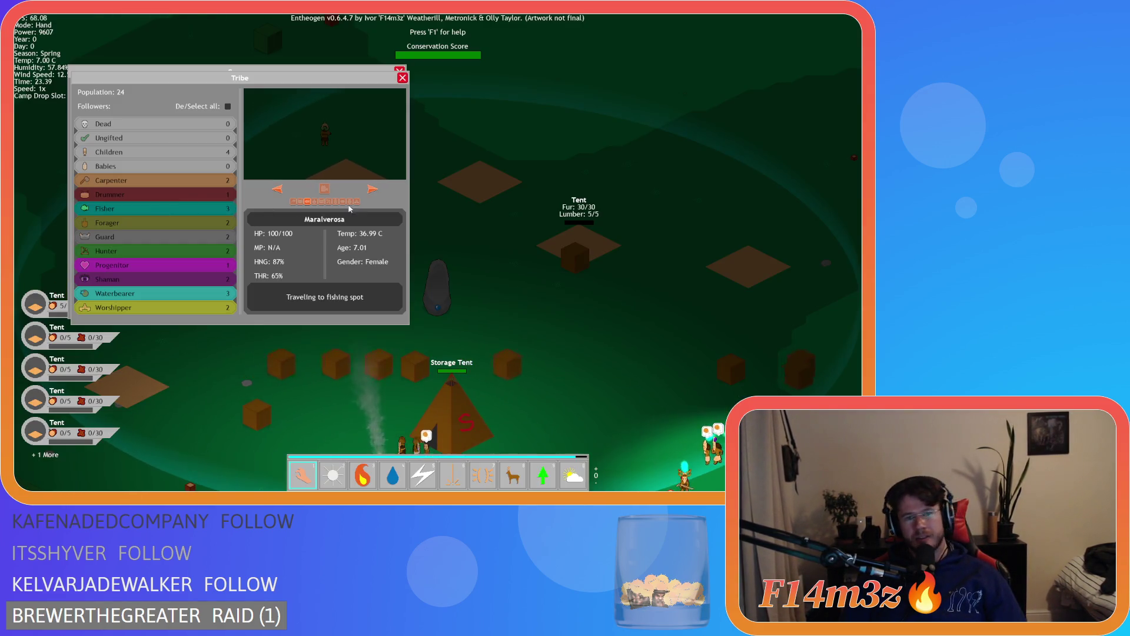
In the Tribe window, make one Fisher a Carpenter and two Fishers Hunters, then view the Foragers
{"action": "left_click", "coordinate": [294, 202]}
{"action": "left_click", "coordinate": [373, 189]}
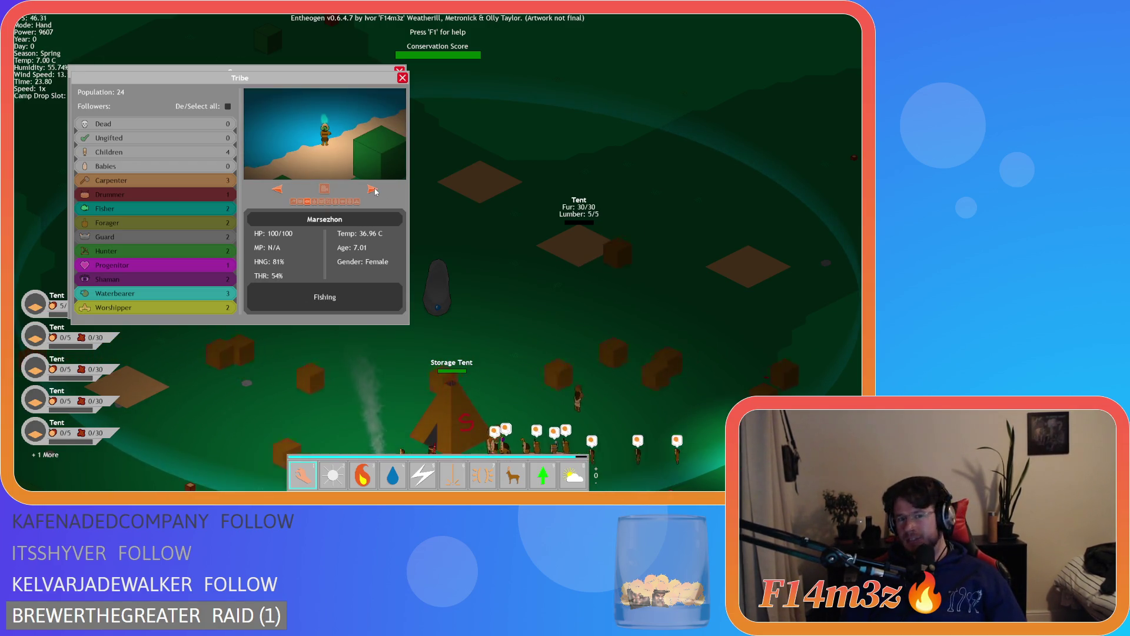
{"action": "left_click", "coordinate": [328, 201]}
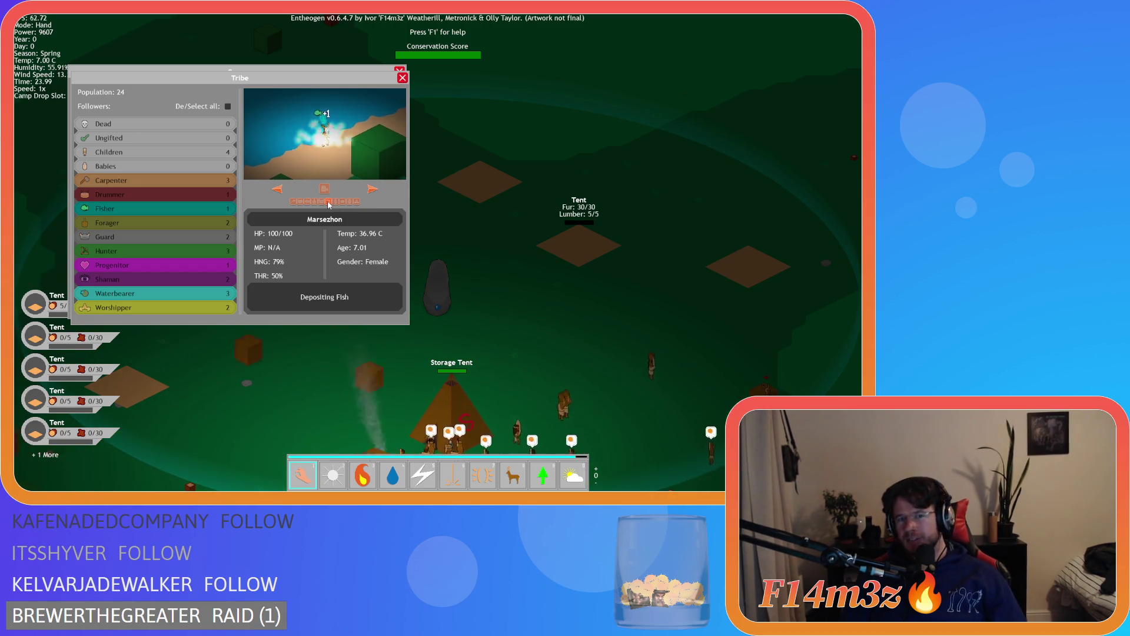
{"action": "left_click", "coordinate": [371, 192]}
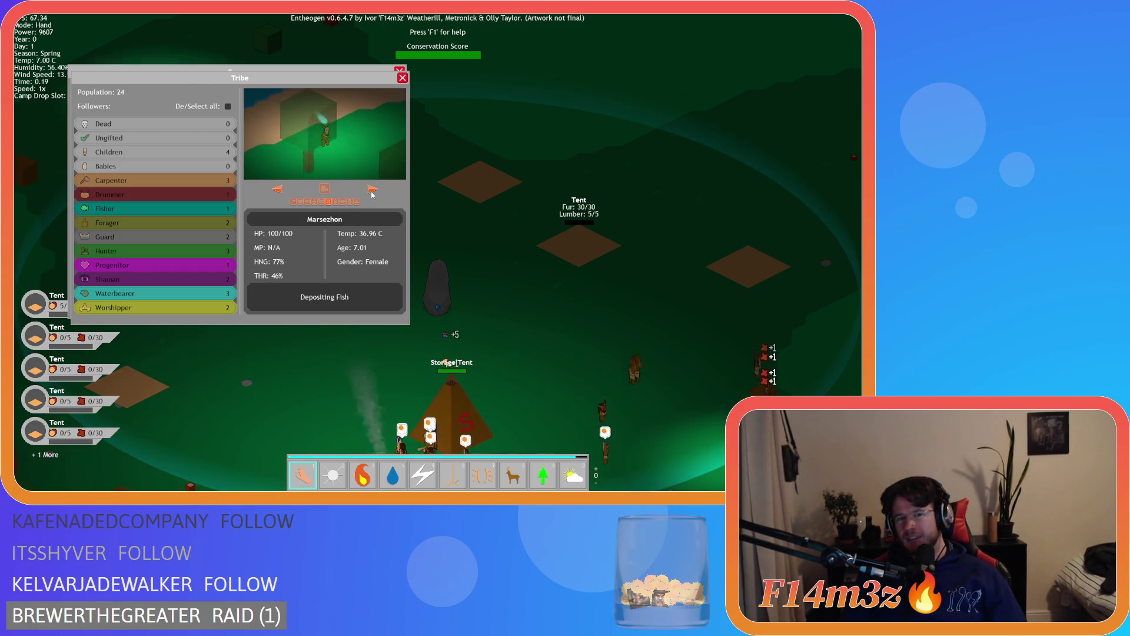
{"action": "left_click", "coordinate": [328, 202]}
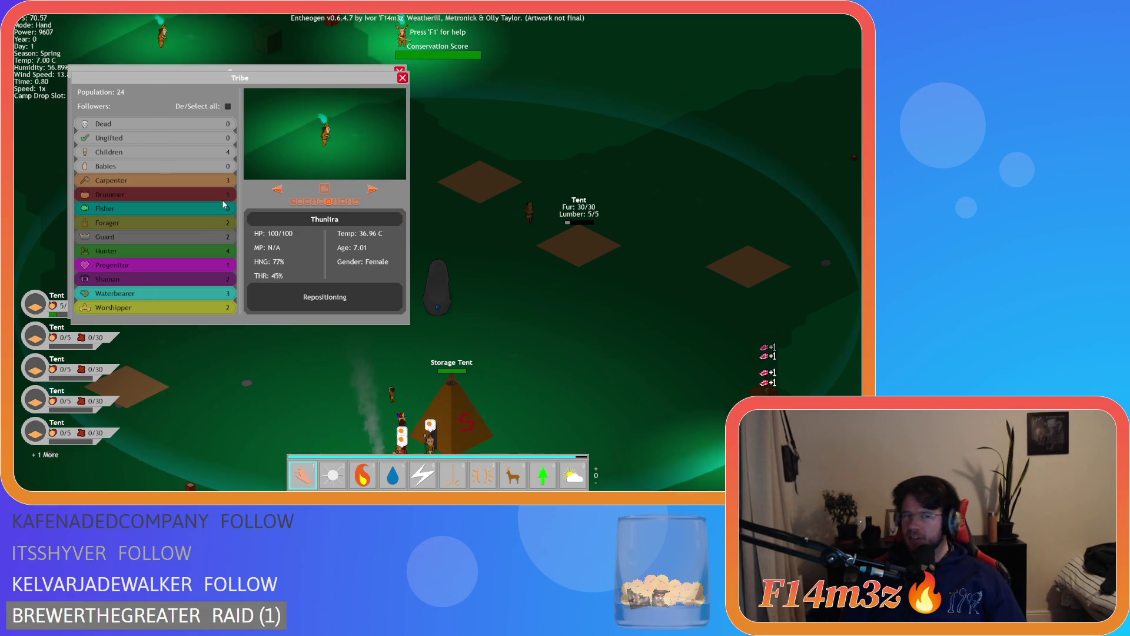
{"action": "left_click", "coordinate": [202, 222]}
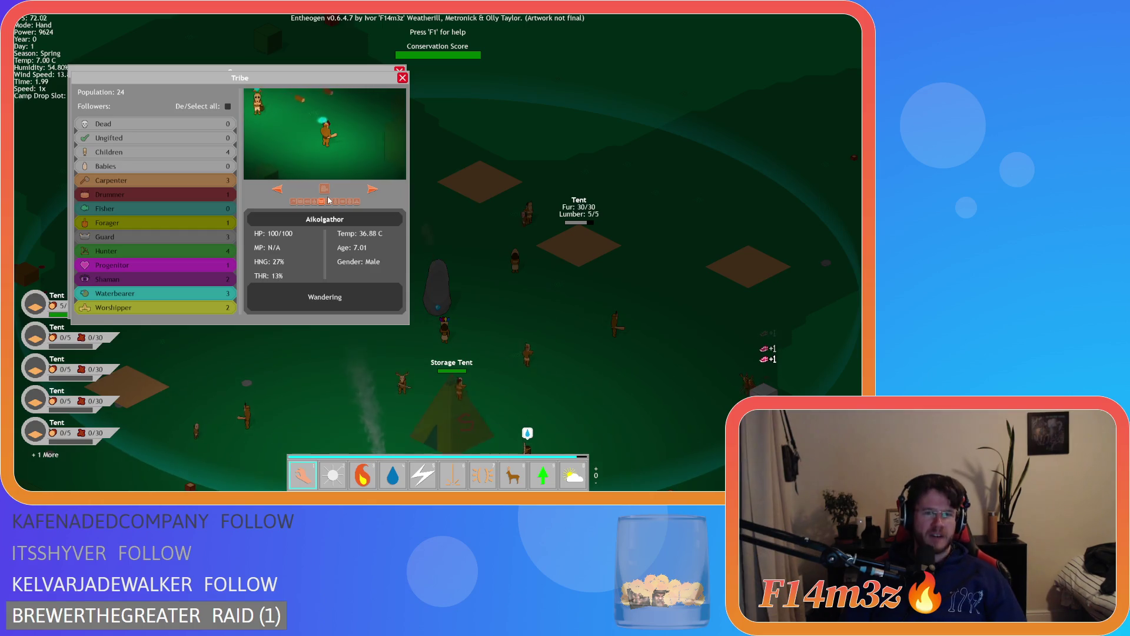
{"action": "left_click", "coordinate": [373, 190]}
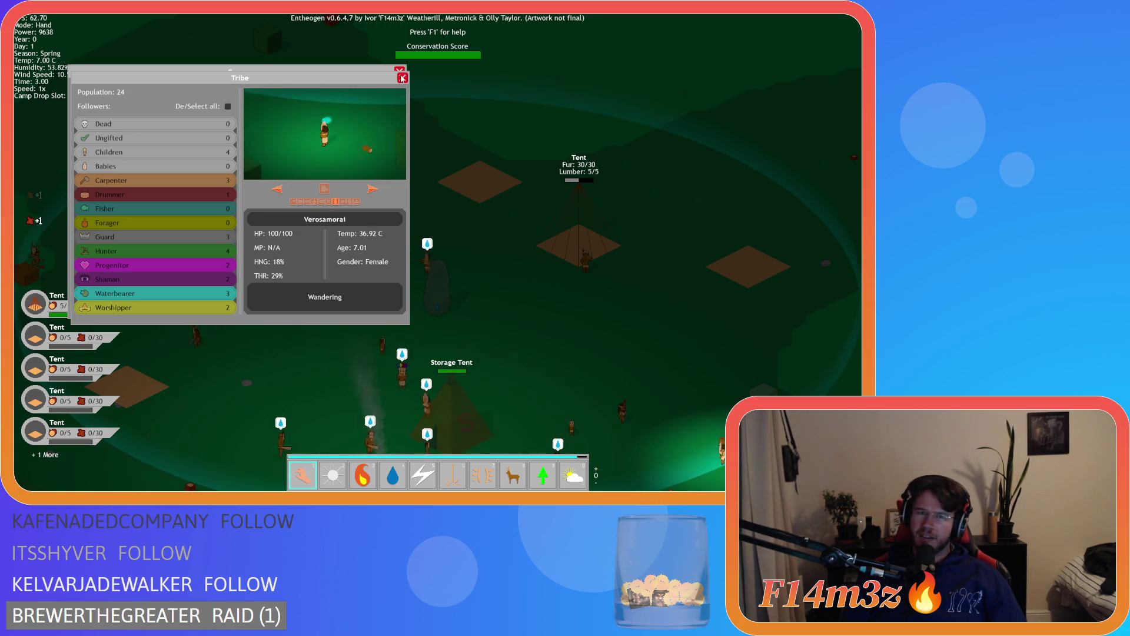
Open the Camp window and drag the first Tent entry in its list
{"action": "key", "text": "c"}
{"action": "left_click", "coordinate": [192, 153]}
{"action": "mouse_move", "coordinate": [192, 153]}
{"action": "left_mouse_down"}
{"action": "mouse_move", "coordinate": [351, 152]}
{"action": "mouse_move", "coordinate": [186, 158]}
{"action": "mouse_move", "coordinate": [296, 155]}
{"action": "mouse_move", "coordinate": [334, 135]}
{"action": "mouse_move", "coordinate": [457, 140]}
{"action": "mouse_move", "coordinate": [296, 135]}
{"action": "mouse_move", "coordinate": [176, 142]}
{"action": "mouse_move", "coordinate": [157, 158]}
{"action": "left_mouse_up"}
Select the Creche in the Camp list and centre the view on its site
{"action": "scroll", "coordinate": [157, 158], "scroll_direction": "down", "scroll_amount": 1}
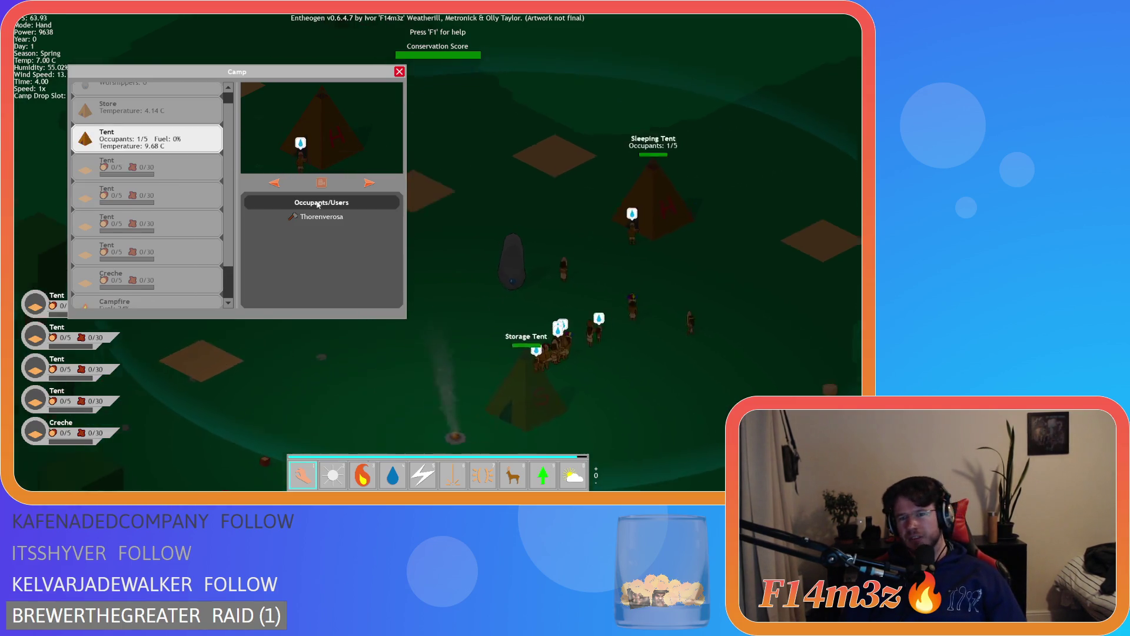
{"action": "key", "text": "a"}
{"action": "key", "text": "s"}
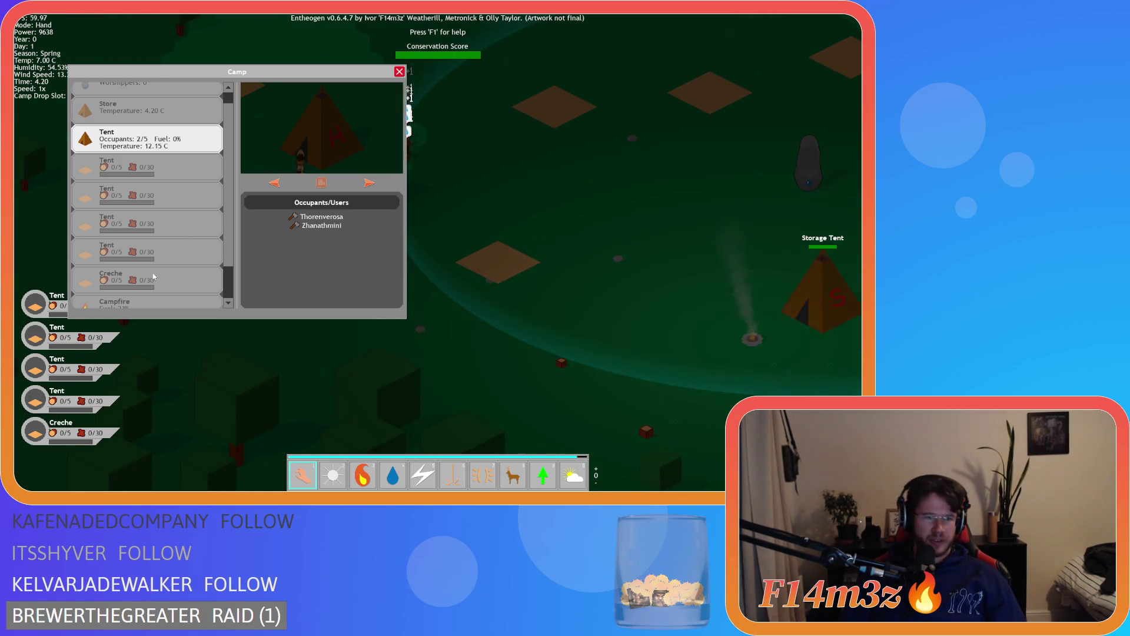
{"action": "left_click", "coordinate": [141, 289]}
{"action": "left_click", "coordinate": [322, 184]}
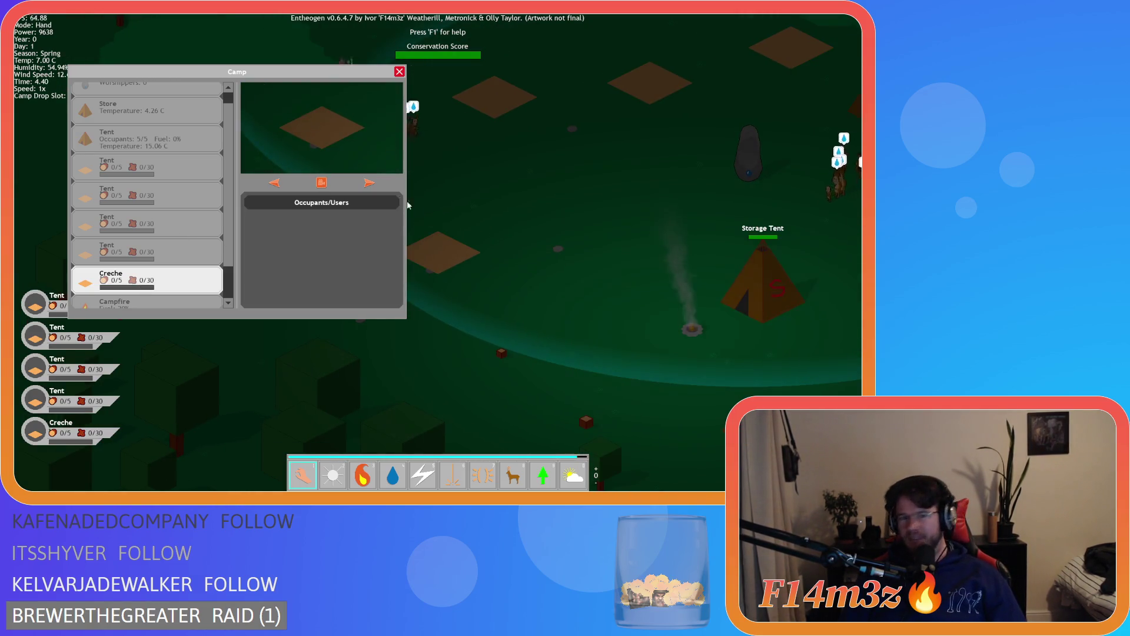
{"action": "key", "text": "a"}
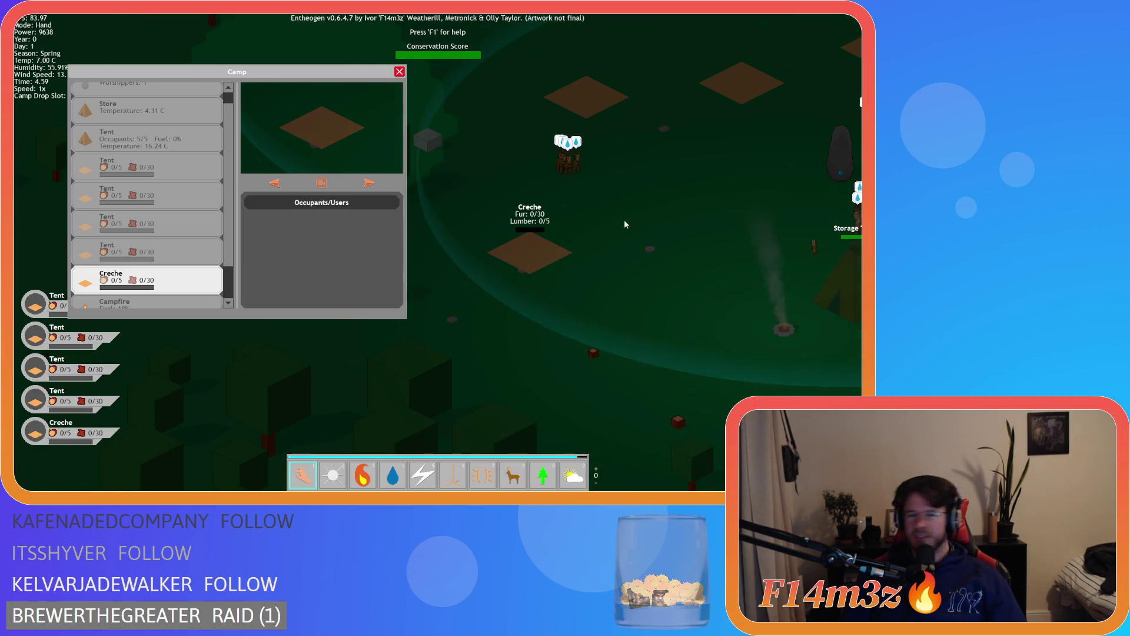
Switch to herding mode and pan the map around the Creche
{"action": "key", "text": "8"}
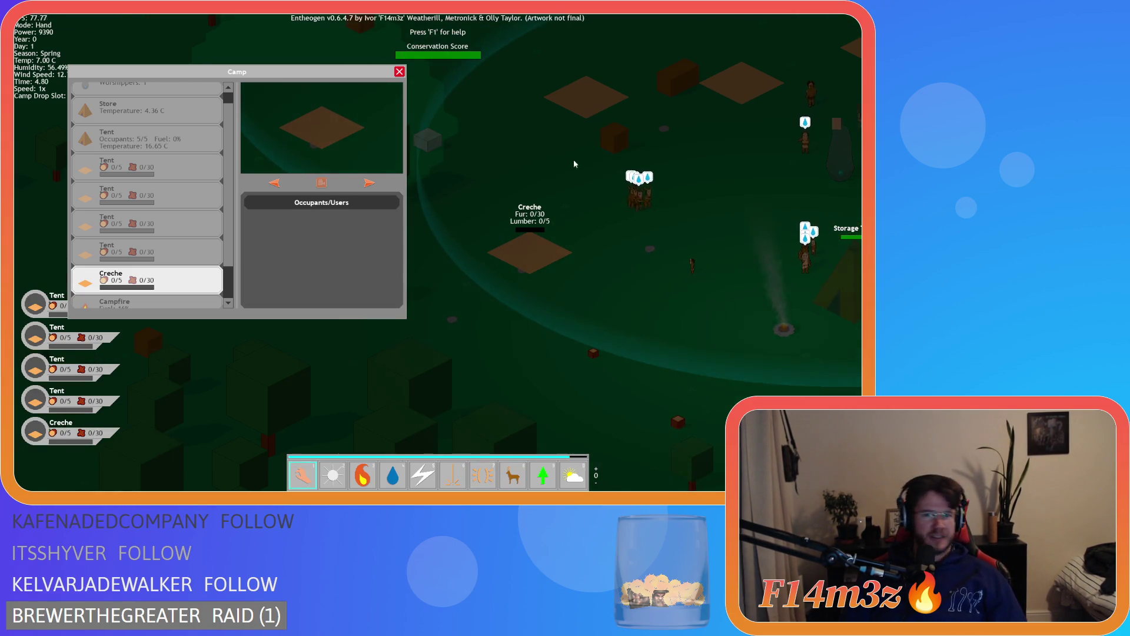
{"action": "key", "text": "w"}
{"action": "key", "text": "d"}
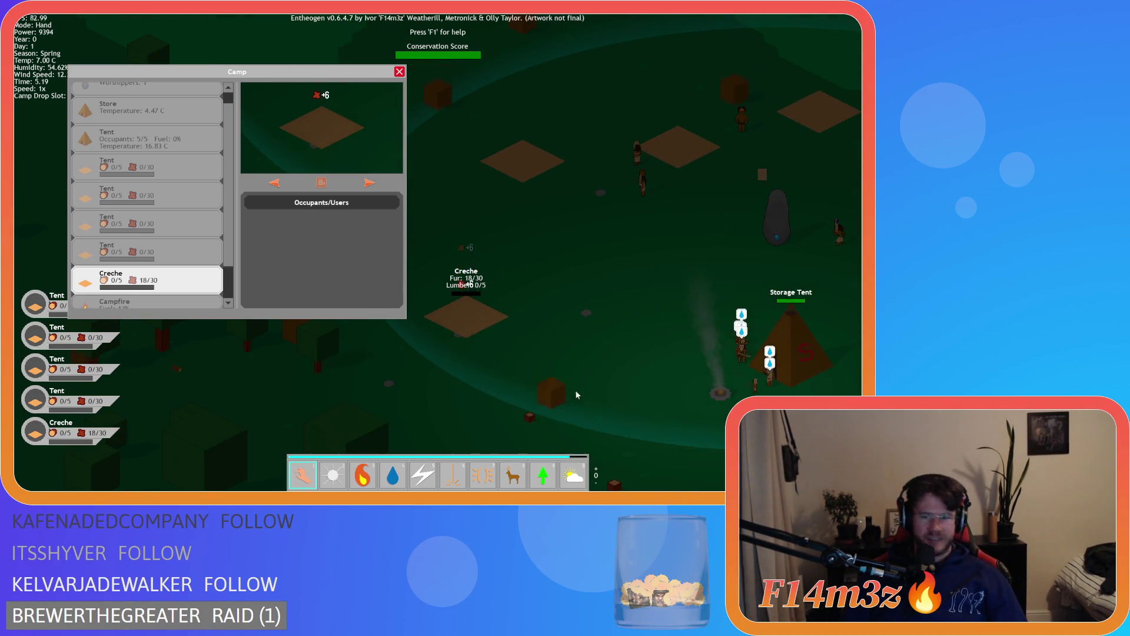
{"action": "key", "text": "w"}
{"action": "key", "text": "d"}
{"action": "key", "text": "s"}
{"action": "key", "text": "a"}
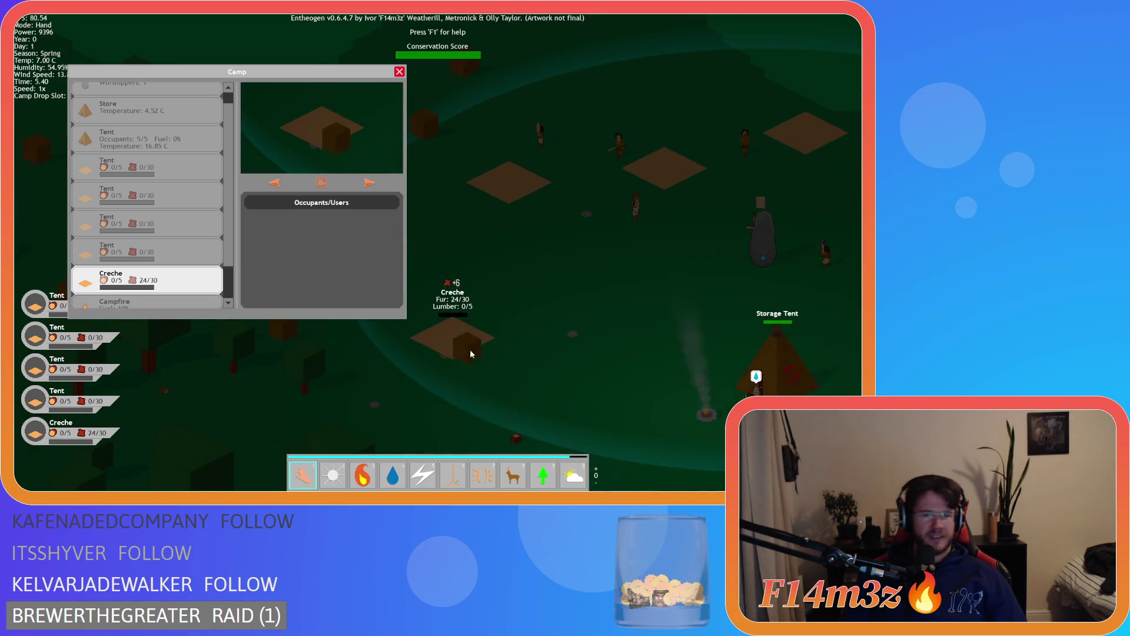
Switch to the storm power and back to the hand while the Creche fills to 30/30 fur, 5/5 lumber
{"action": "key", "text": "w"}
{"action": "scroll", "coordinate": [478, 324], "scroll_direction": "up", "scroll_amount": 1}
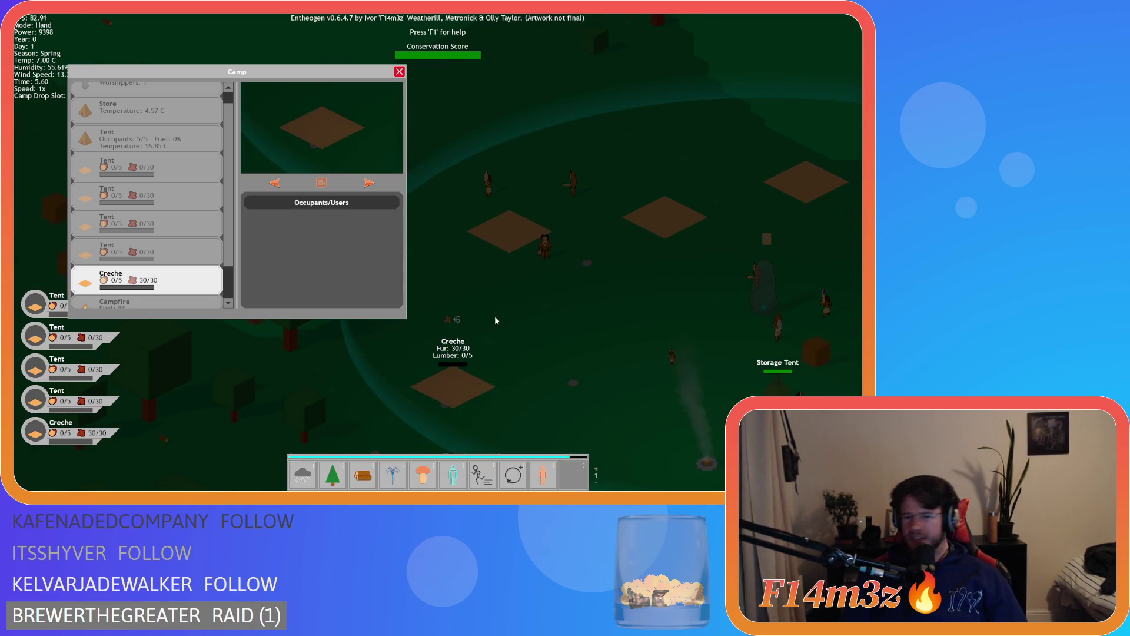
{"action": "key", "text": "1"}
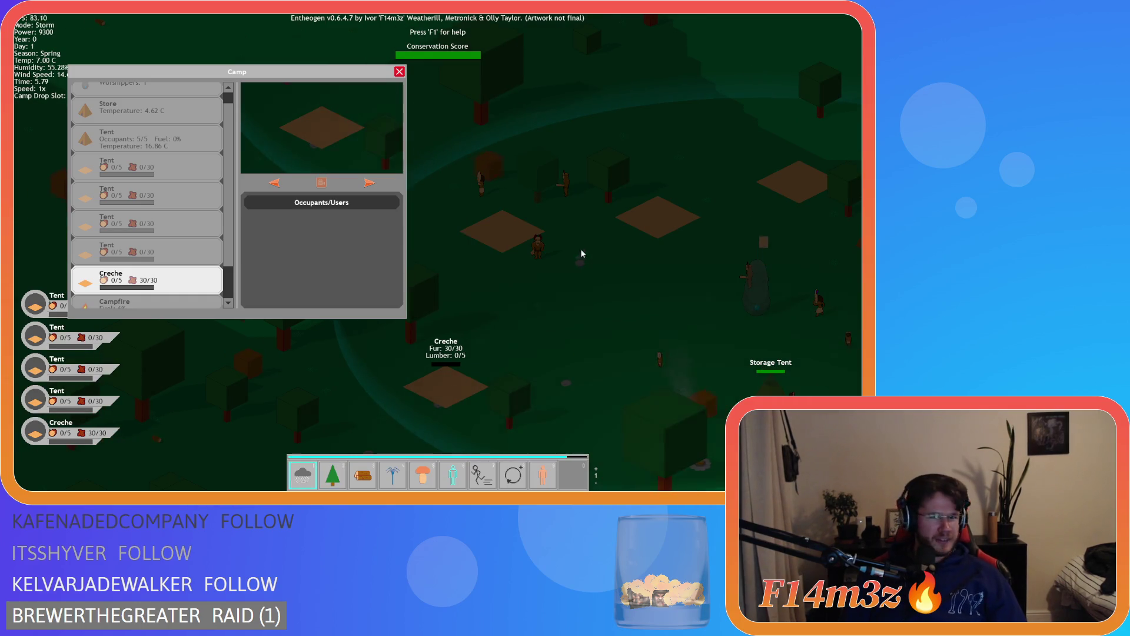
{"action": "key", "text": "1"}
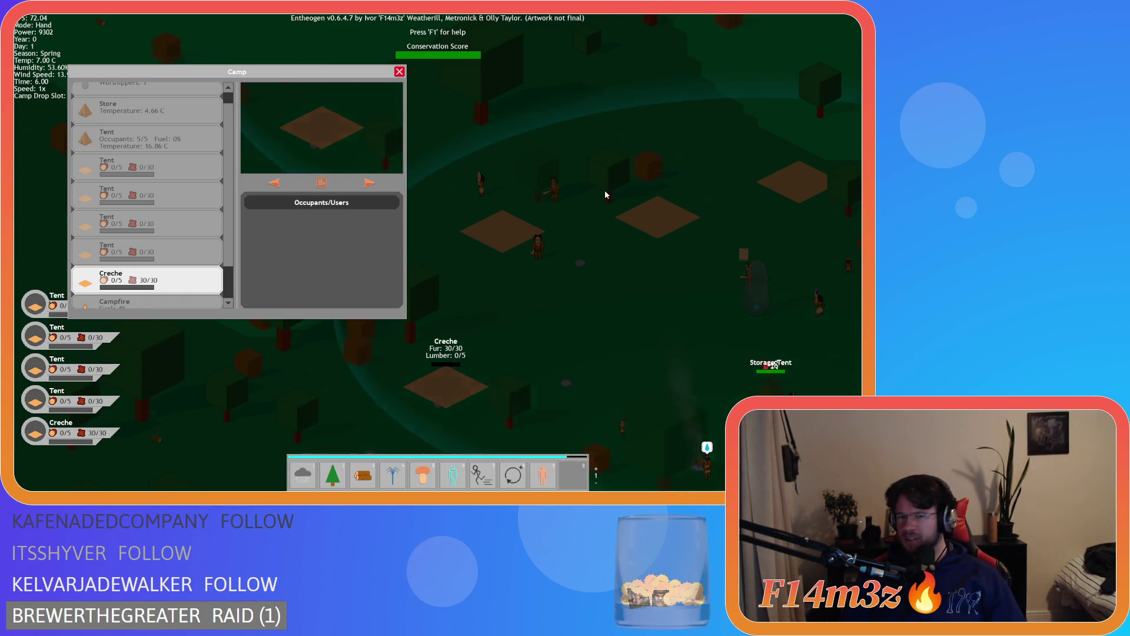
{"action": "key", "text": "a"}
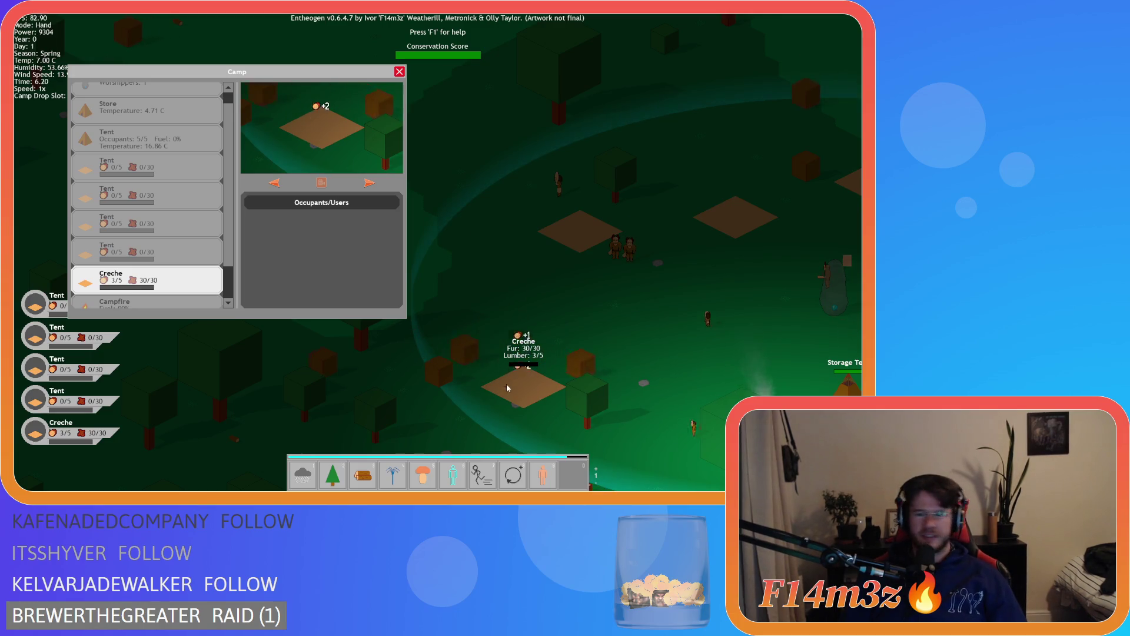
{"action": "key", "text": "d"}
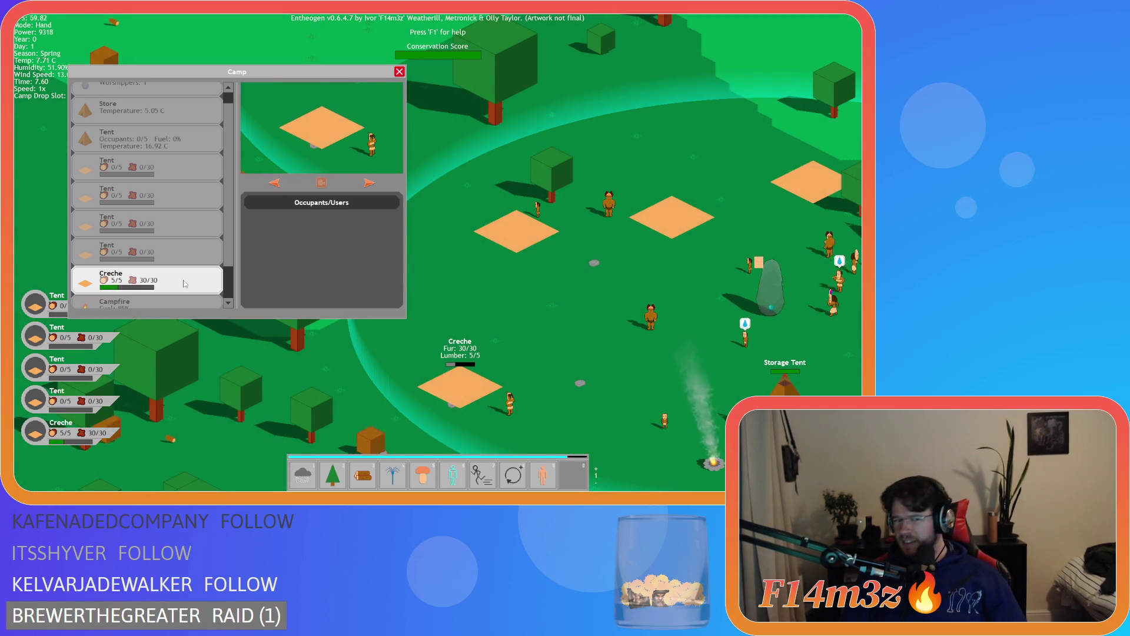
Drag the Creche entry out over the map and back into the Camp list after the Tents
{"action": "mouse_move", "coordinate": [147, 279]}
{"action": "left_mouse_down"}
{"action": "mouse_move", "coordinate": [479, 237]}
{"action": "mouse_move", "coordinate": [542, 267]}
{"action": "mouse_move", "coordinate": [150, 280]}
{"action": "left_mouse_up"}
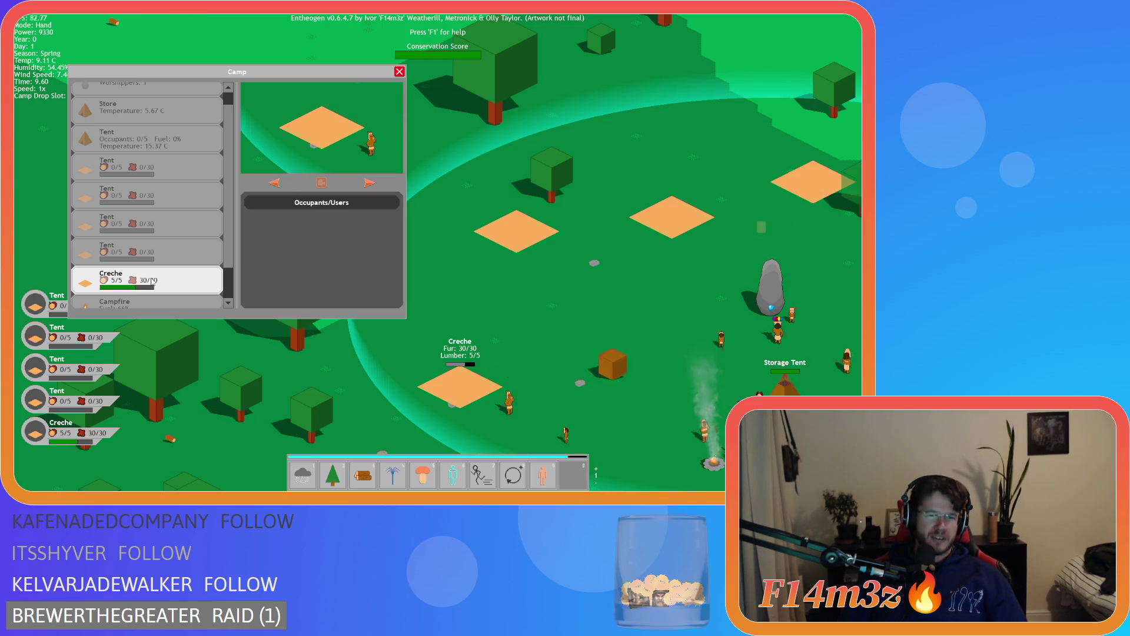
{"action": "mouse_move", "coordinate": [152, 282]}
{"action": "left_mouse_down"}
{"action": "mouse_move", "coordinate": [212, 268]}
{"action": "mouse_move", "coordinate": [553, 257]}
{"action": "left_mouse_up"}
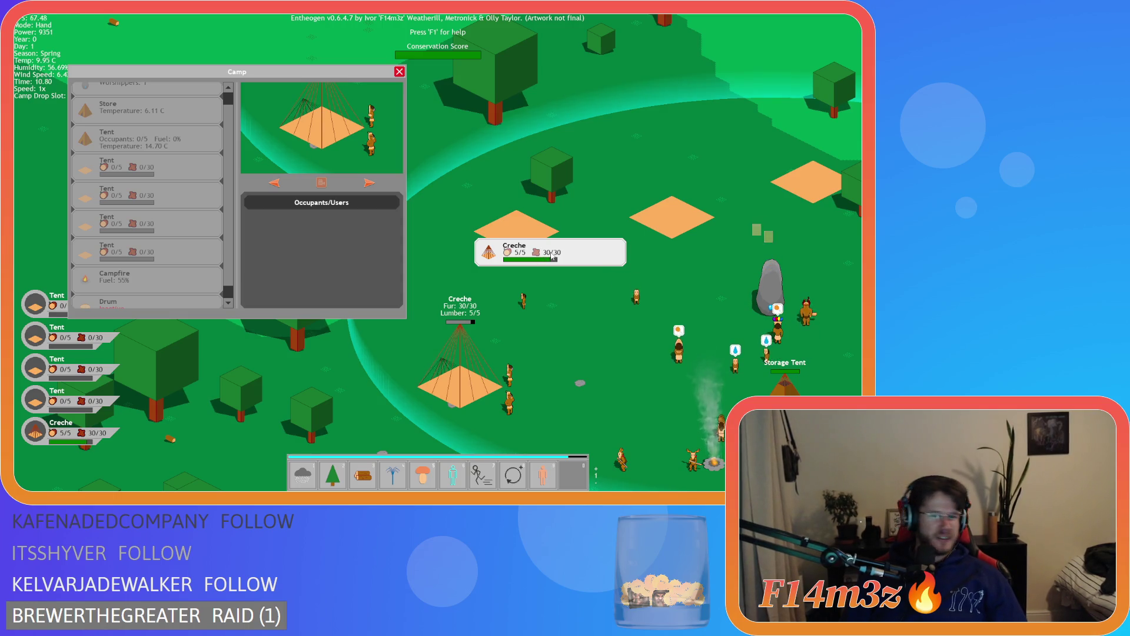
{"action": "left_click_drag", "start_coordinate": [552, 254], "coordinate": [154, 283]}
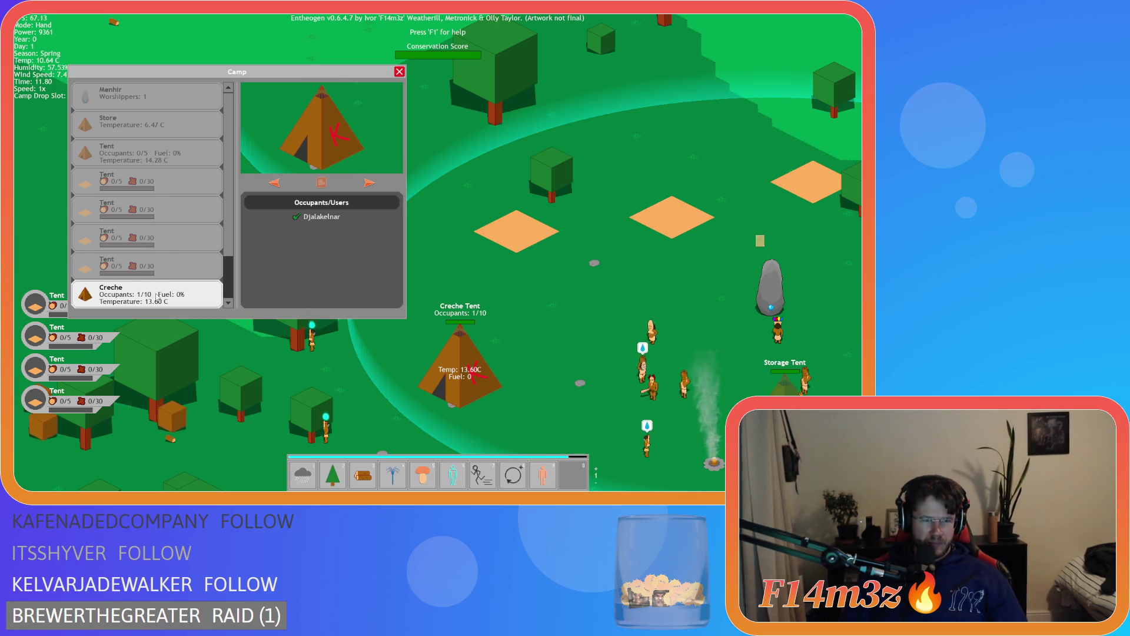
Move the Creche up to fourth in the Camp list, shift the window right, and return the Tent entry
{"action": "left_click_drag", "start_coordinate": [157, 290], "coordinate": [186, 192]}
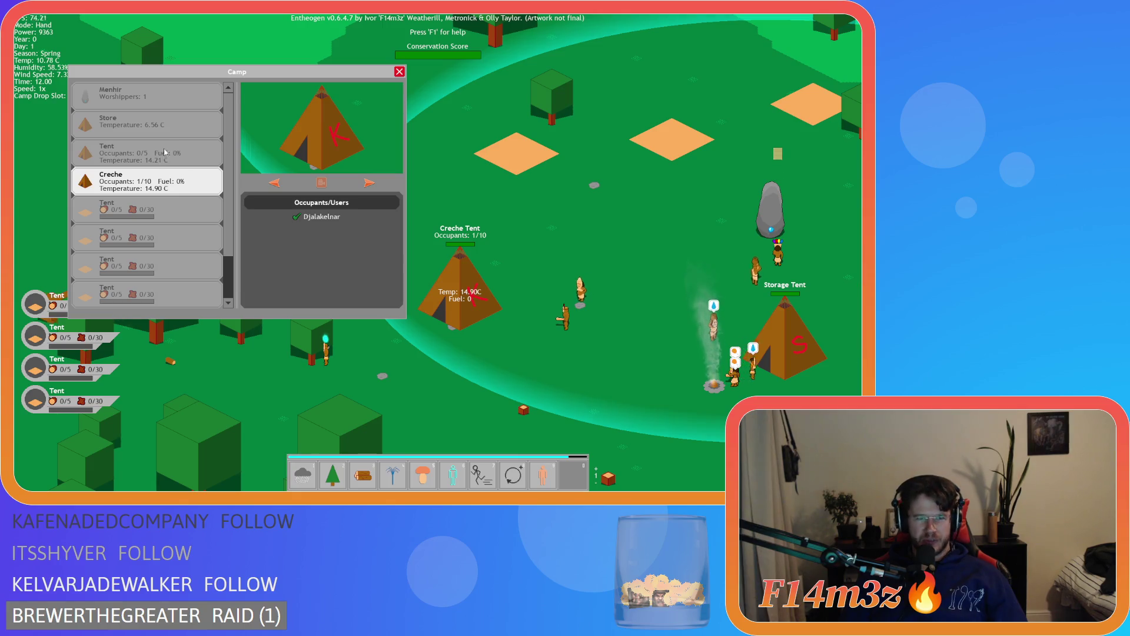
{"action": "left_click", "coordinate": [149, 156]}
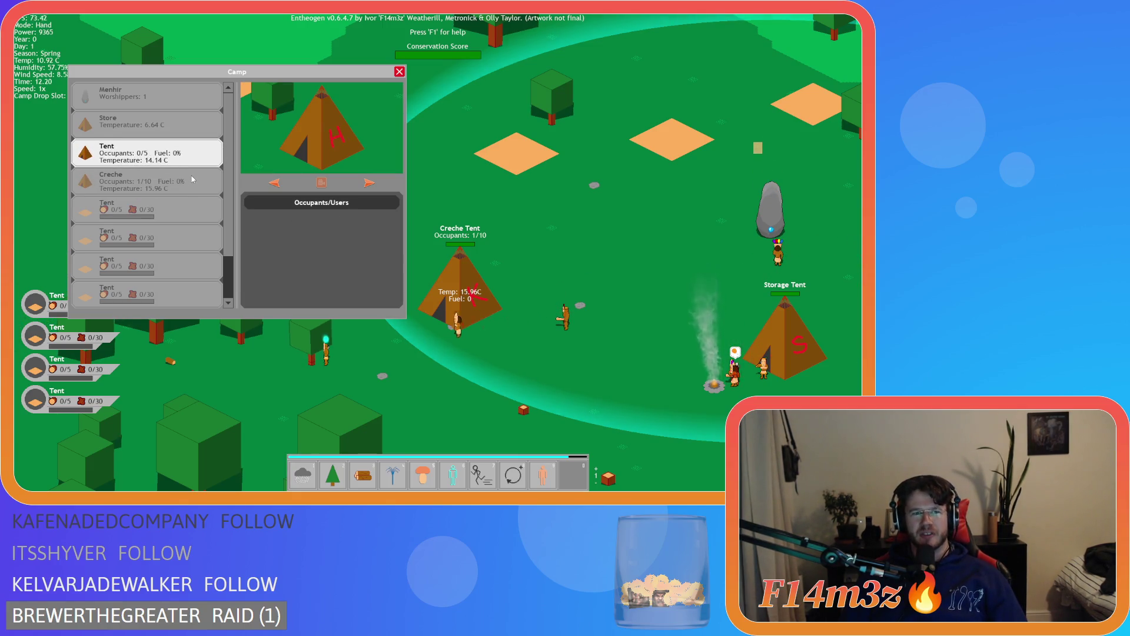
{"action": "left_click_drag", "start_coordinate": [236, 74], "coordinate": [368, 90]}
{"action": "mouse_move", "coordinate": [277, 168]}
{"action": "left_mouse_down"}
{"action": "mouse_move", "coordinate": [116, 174]}
{"action": "mouse_move", "coordinate": [114, 211]}
{"action": "left_mouse_up"}
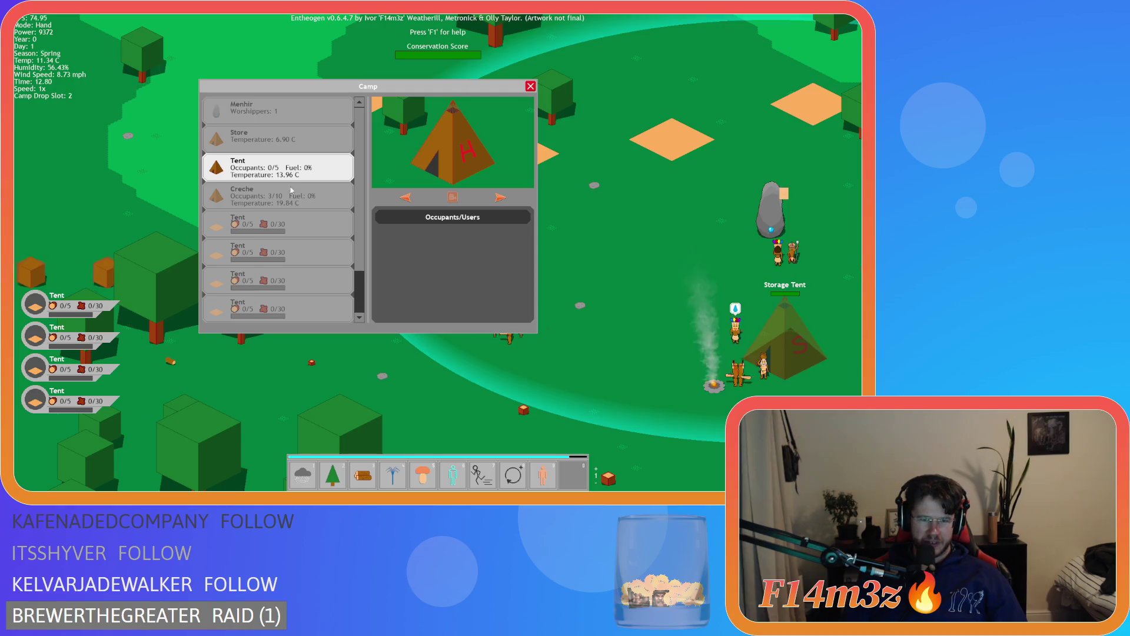
Scroll the Camp list and preview the Menhir with its 1 worshipper
{"action": "scroll", "coordinate": [291, 191], "scroll_direction": "down", "scroll_amount": 1}
{"action": "mouse_move", "coordinate": [293, 192]}
{"action": "left_mouse_down"}
{"action": "mouse_move", "coordinate": [428, 287]}
{"action": "mouse_move", "coordinate": [521, 287]}
{"action": "mouse_move", "coordinate": [256, 315]}
{"action": "mouse_move", "coordinate": [279, 320]}
{"action": "mouse_move", "coordinate": [100, 262]}
{"action": "mouse_move", "coordinate": [252, 318]}
{"action": "mouse_move", "coordinate": [278, 317]}
{"action": "mouse_move", "coordinate": [298, 293]}
{"action": "left_mouse_up"}
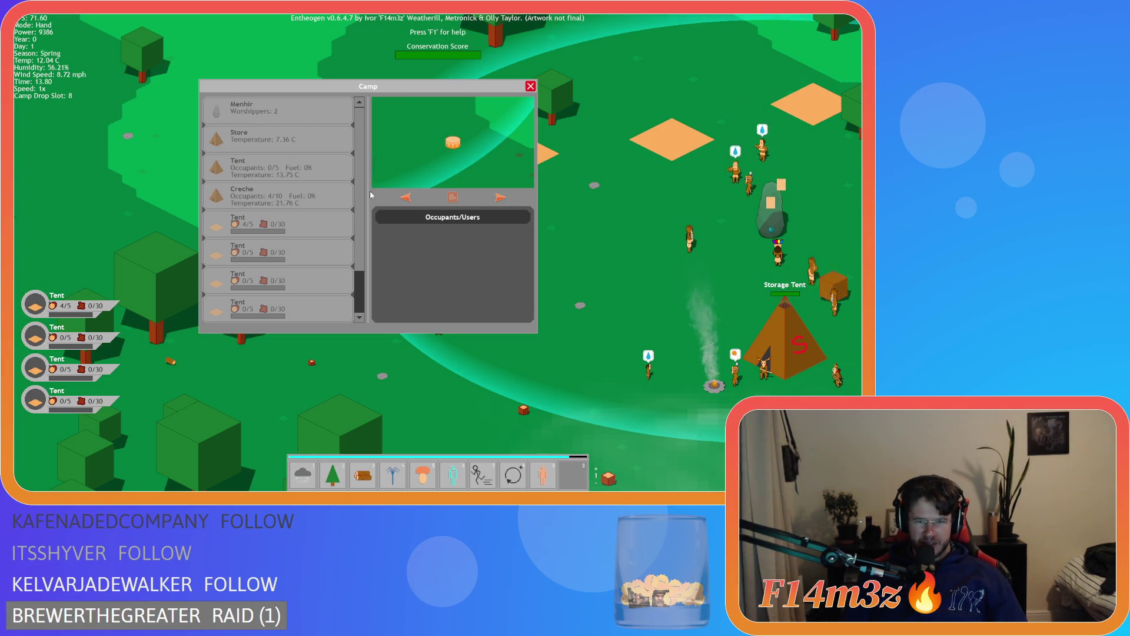
{"action": "scroll", "coordinate": [282, 262], "scroll_direction": "down", "scroll_amount": 2}
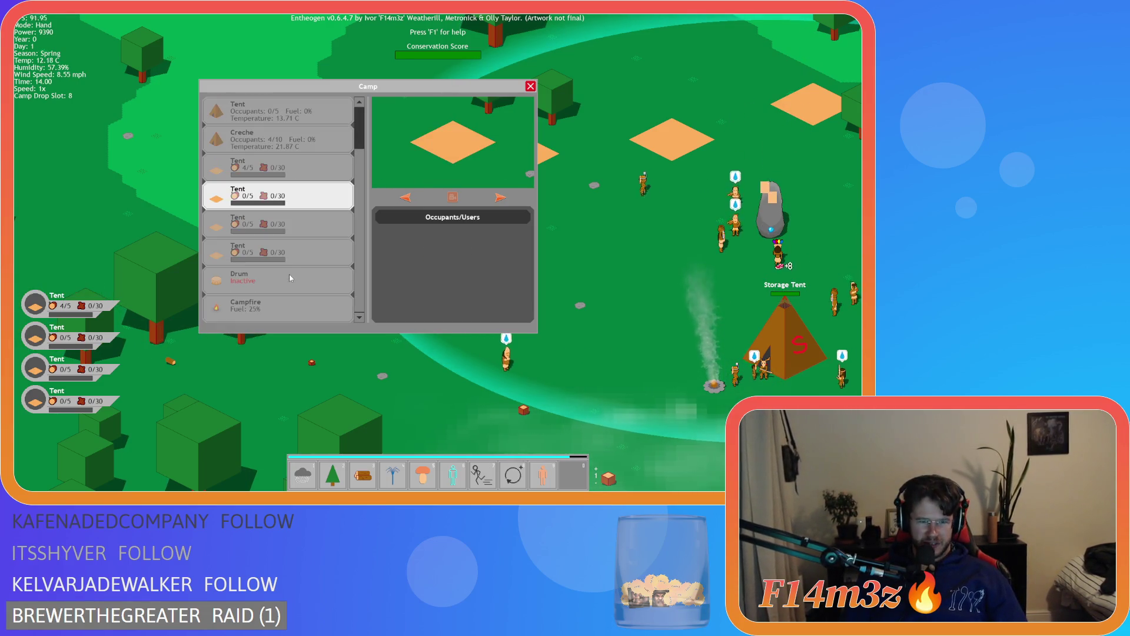
{"action": "scroll", "coordinate": [310, 248], "scroll_direction": "up", "scroll_amount": 2}
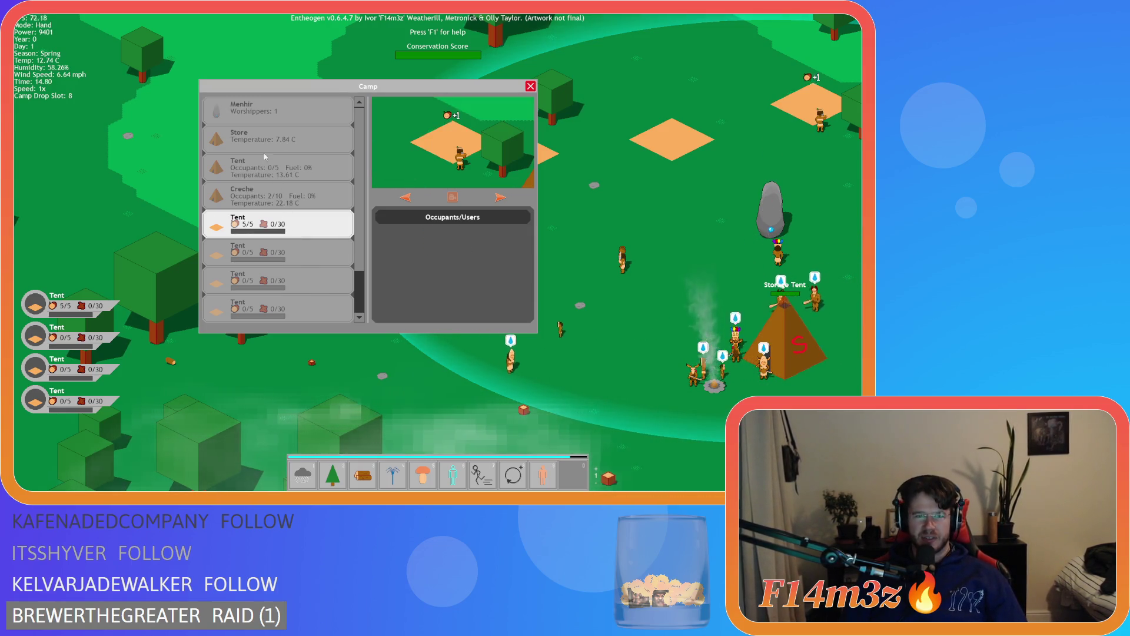
{"action": "left_click", "coordinate": [260, 119]}
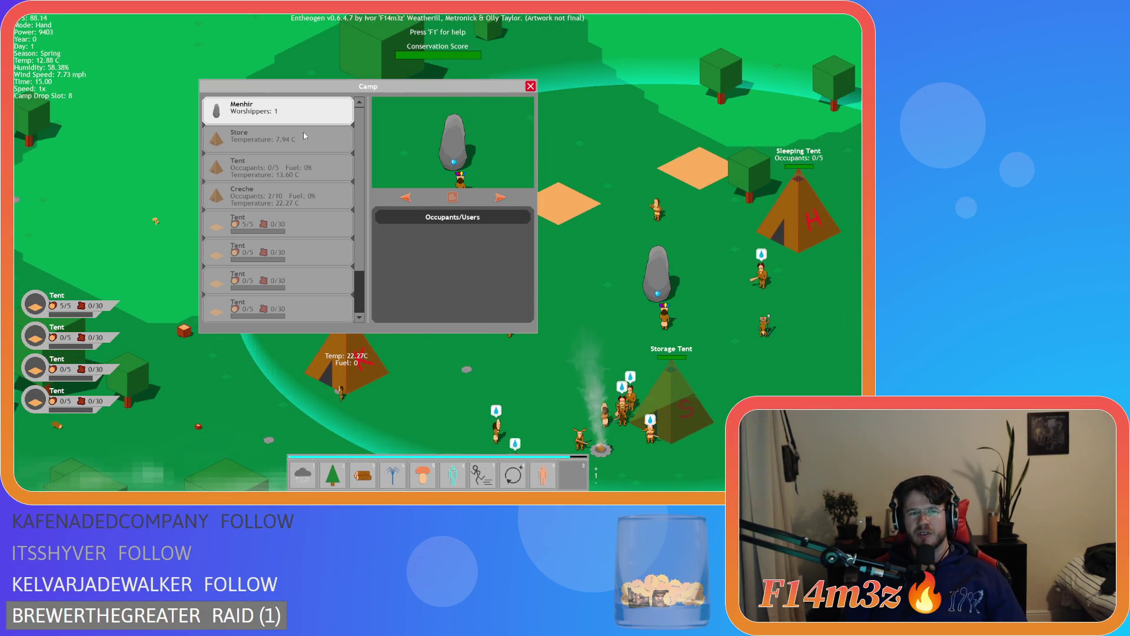
Scroll down the Camp list and switch the Drum to Active
{"action": "scroll", "coordinate": [246, 233], "scroll_direction": "down", "scroll_amount": 2}
{"action": "left_click", "coordinate": [249, 298]}
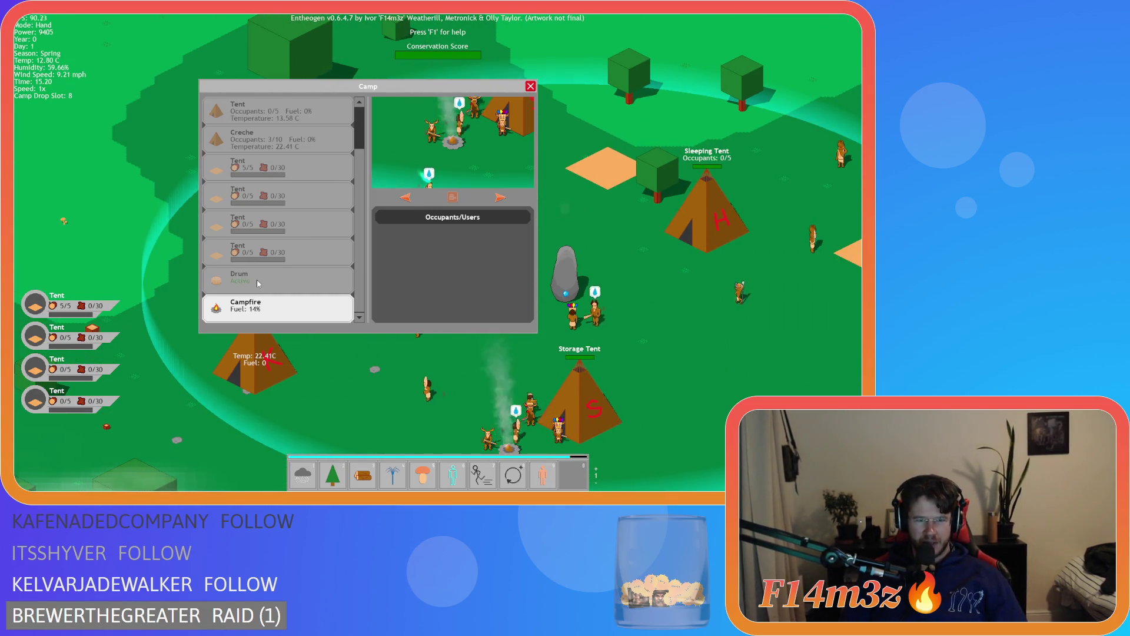
{"action": "left_click", "coordinate": [258, 284]}
Compare the H tent and Creche entries until the tent shows 5/5 occupants
{"action": "left_click", "coordinate": [259, 251]}
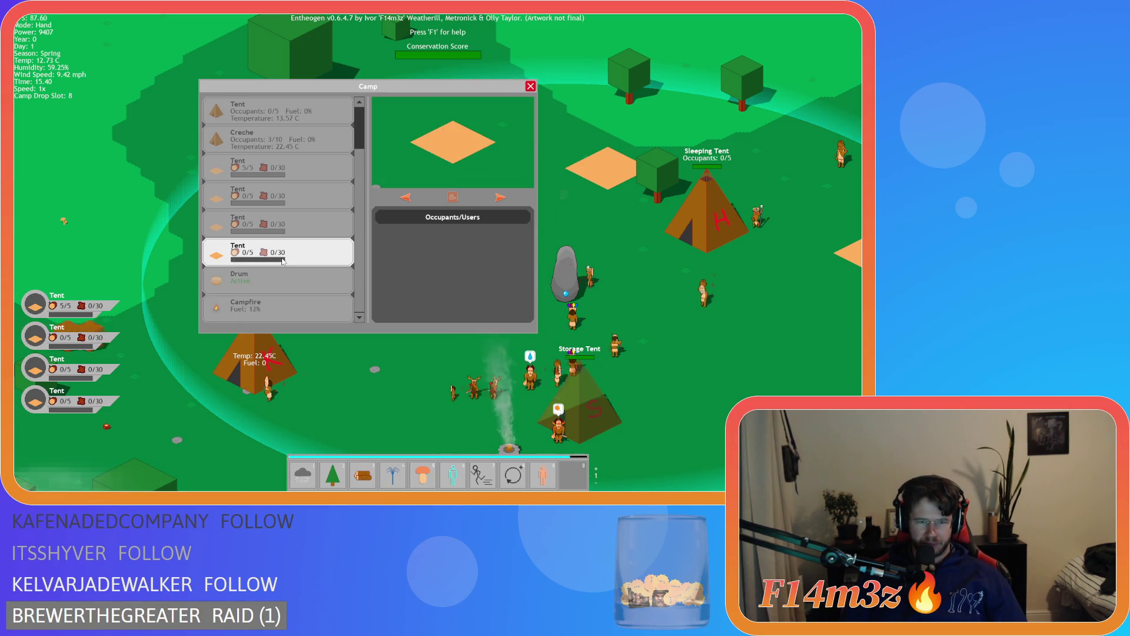
{"action": "left_click", "coordinate": [276, 140]}
{"action": "scroll", "coordinate": [283, 159], "scroll_direction": "up", "scroll_amount": 1}
{"action": "scroll", "coordinate": [284, 164], "scroll_direction": "up", "scroll_amount": 2}
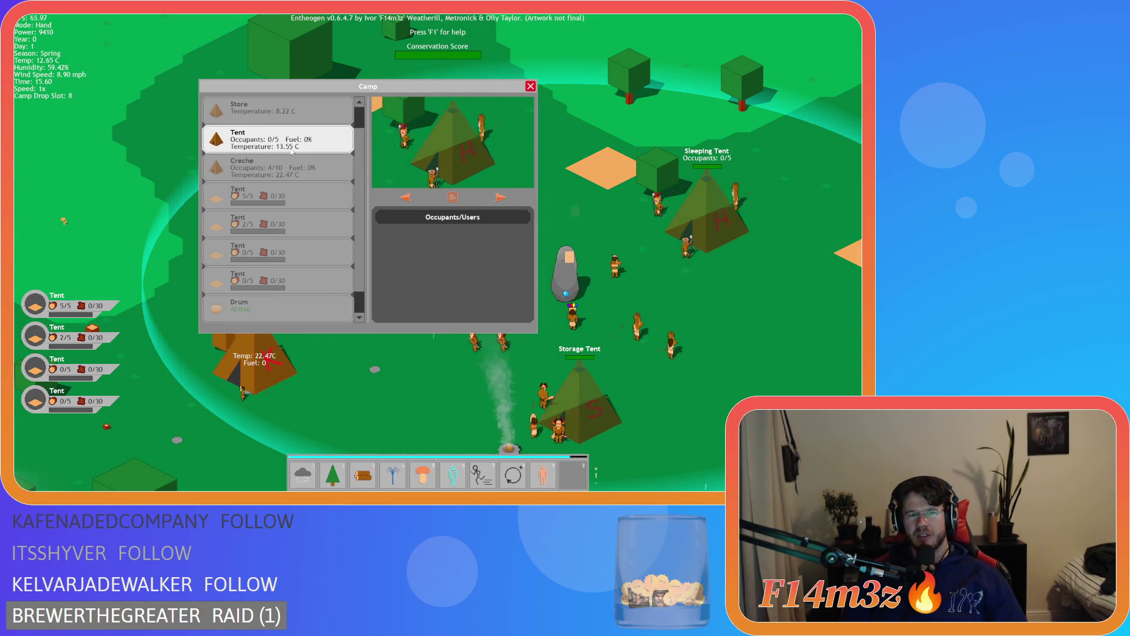
{"action": "left_click", "coordinate": [281, 165]}
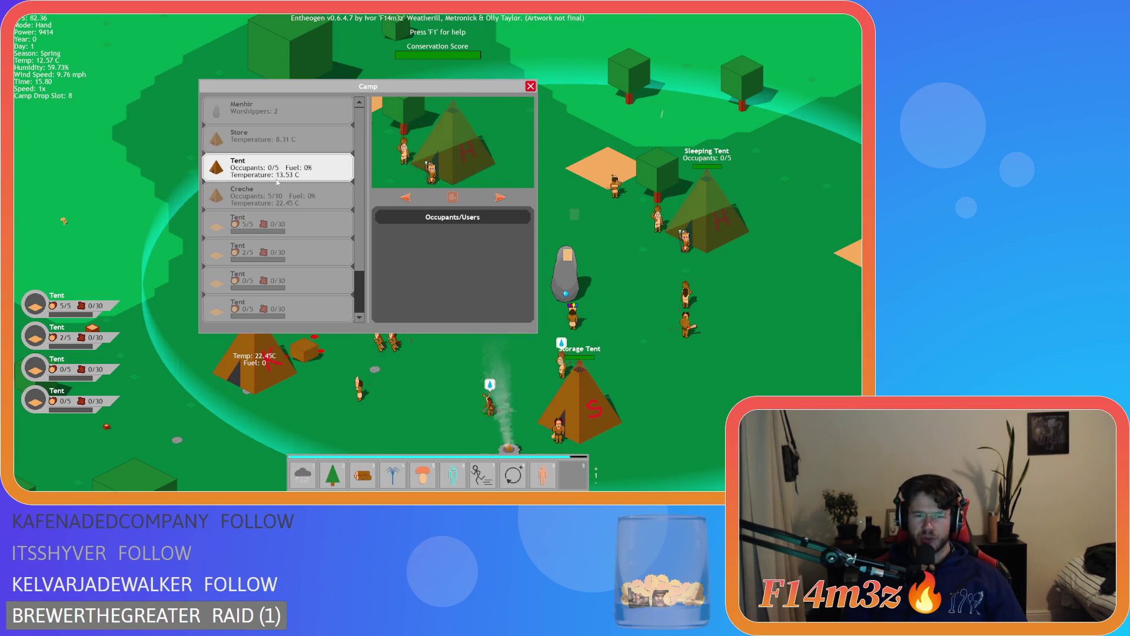
{"action": "left_click", "coordinate": [275, 192]}
{"action": "left_click", "coordinate": [276, 166]}
{"action": "left_click", "coordinate": [273, 191]}
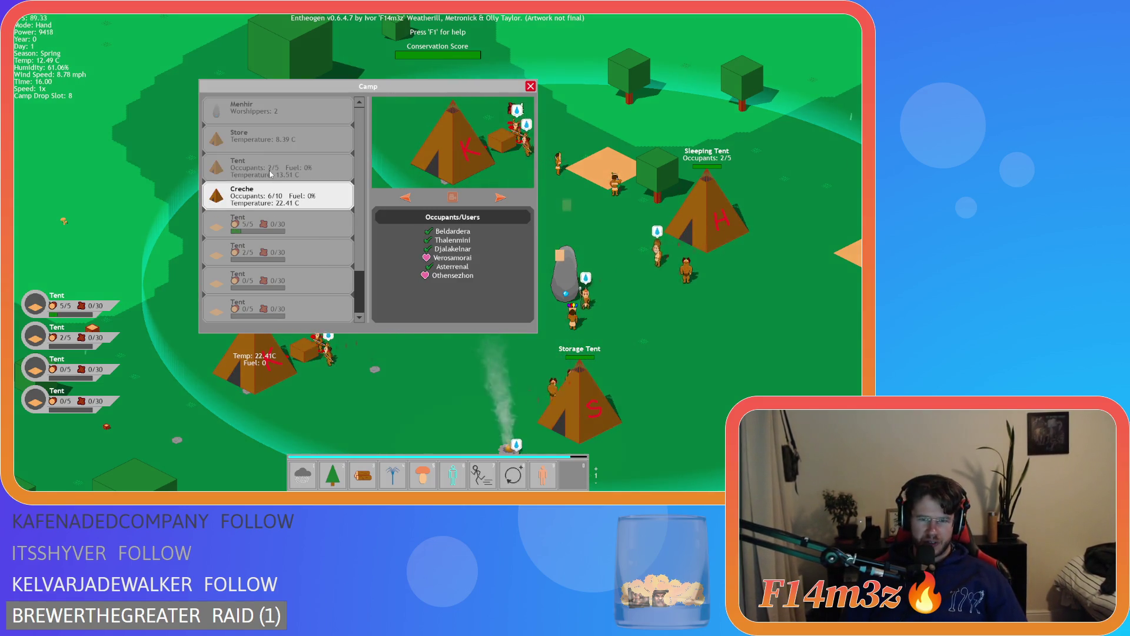
{"action": "left_click", "coordinate": [272, 171]}
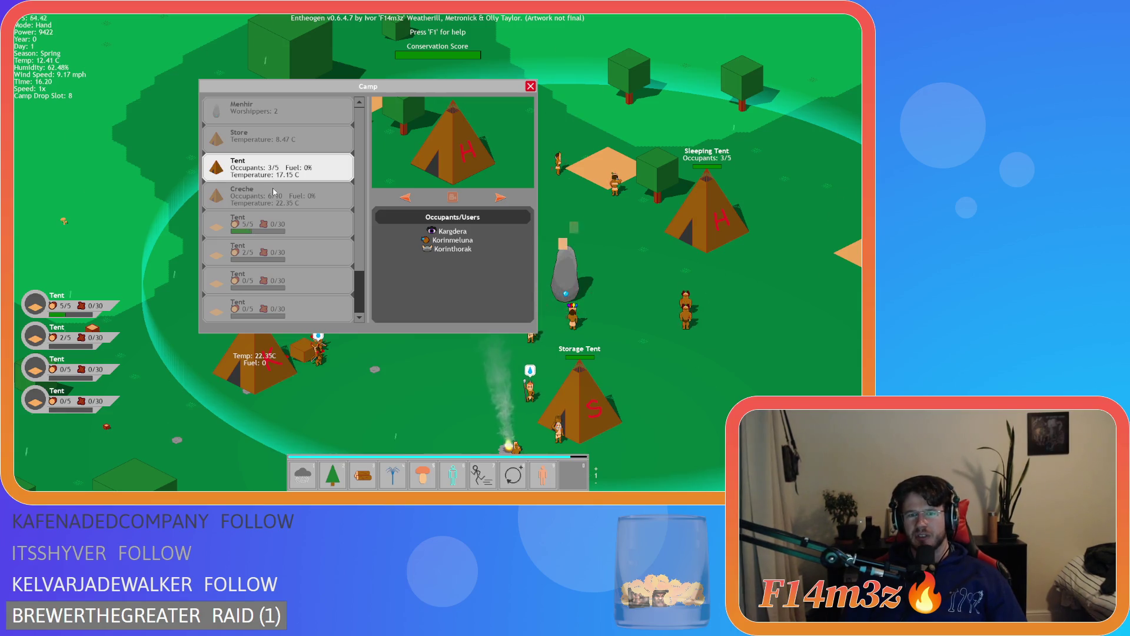
{"action": "left_click", "coordinate": [274, 191]}
{"action": "left_click", "coordinate": [271, 167]}
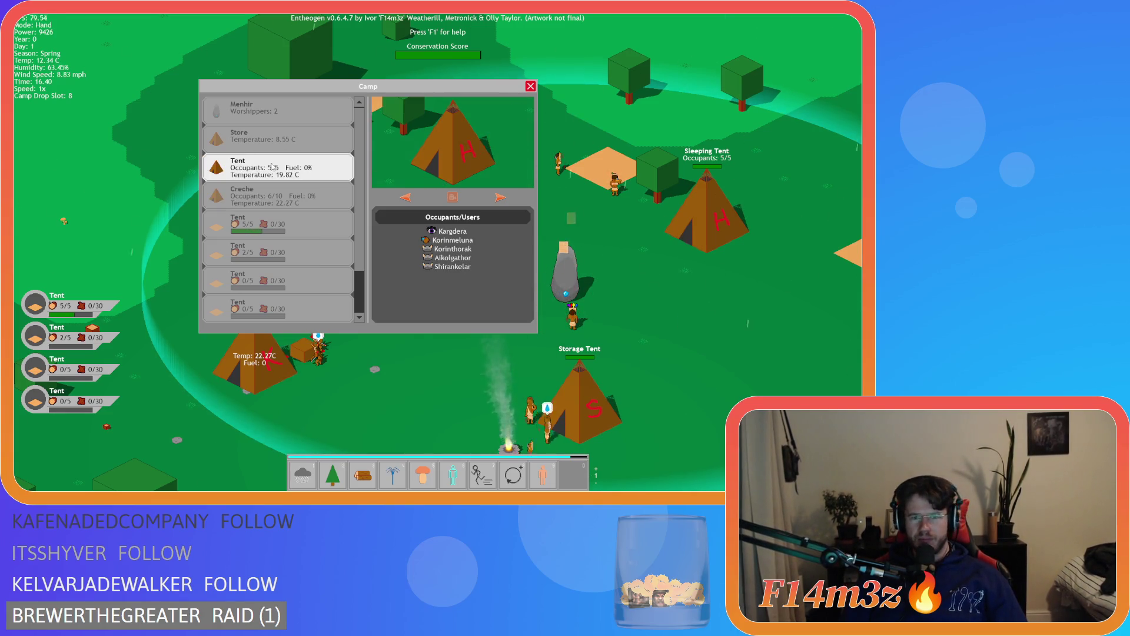
{"action": "left_click", "coordinate": [262, 194]}
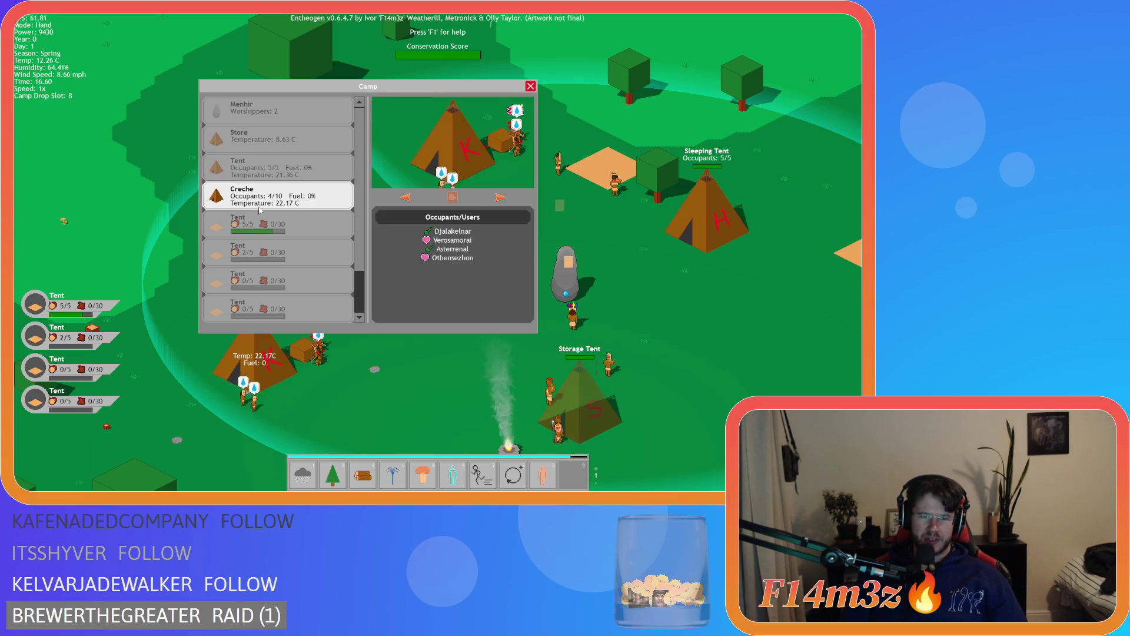
Preview the Menhir, Drum, Campfire and Store (9.22 C) in turn
{"action": "left_click", "coordinate": [265, 117]}
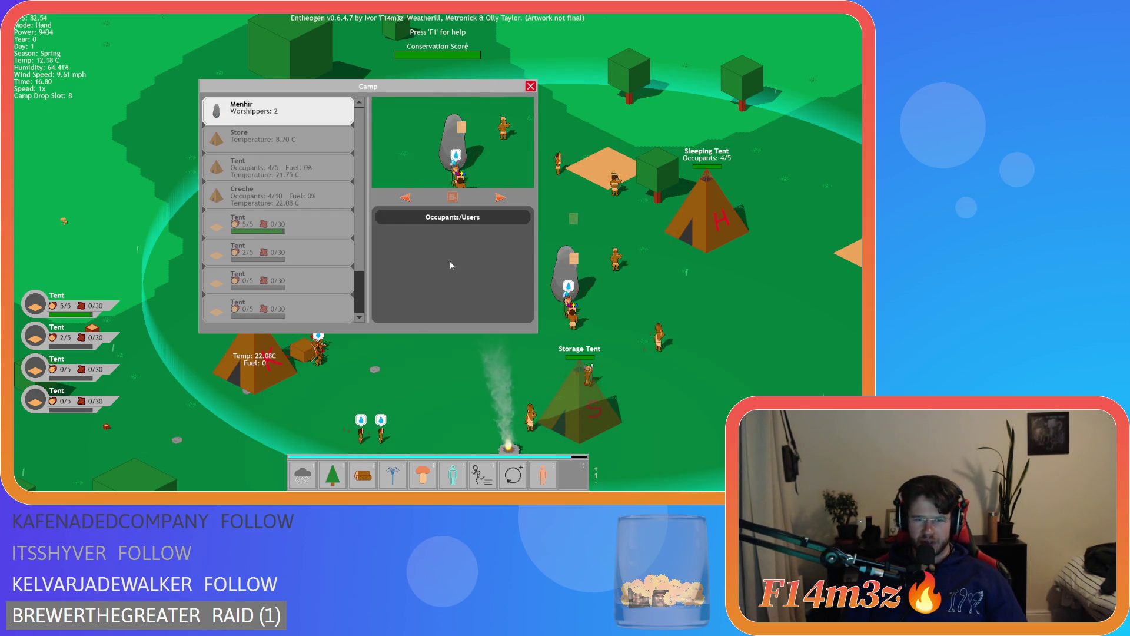
{"action": "scroll", "coordinate": [272, 208], "scroll_direction": "down", "scroll_amount": 1}
{"action": "scroll", "coordinate": [272, 209], "scroll_direction": "down", "scroll_amount": 1}
{"action": "left_click", "coordinate": [268, 279]}
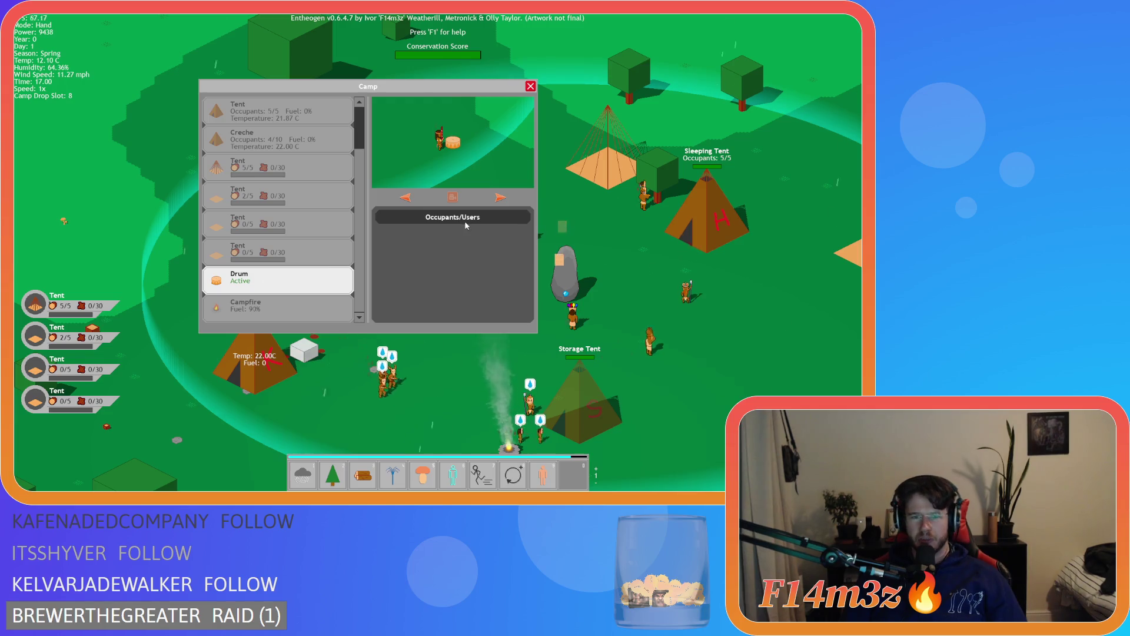
{"action": "left_click", "coordinate": [259, 314]}
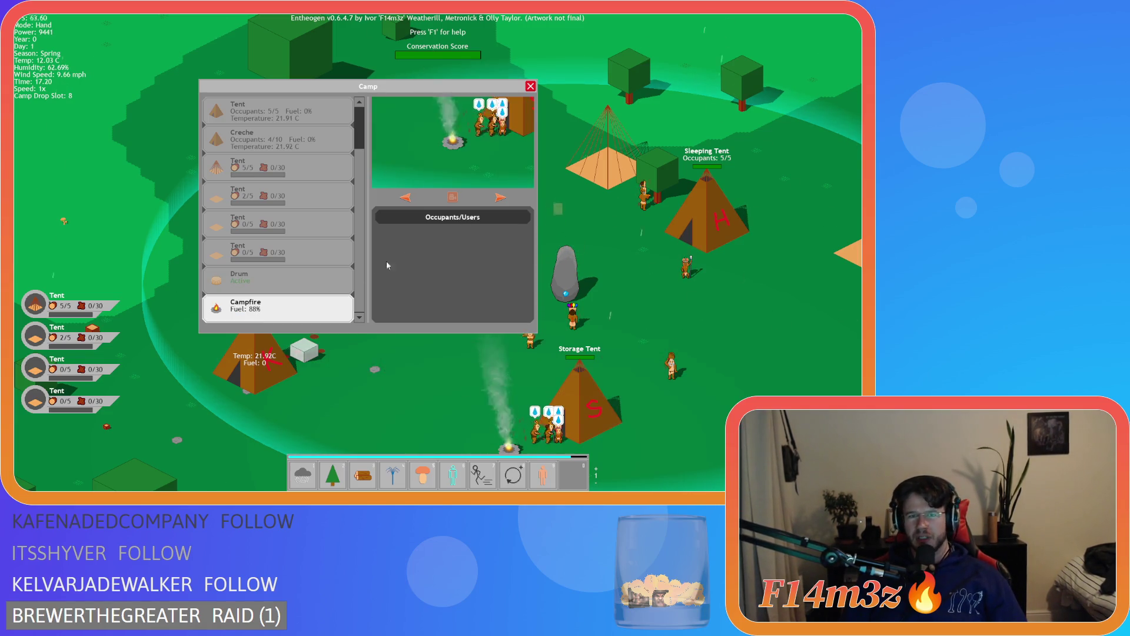
{"action": "scroll", "coordinate": [271, 239], "scroll_direction": "up", "scroll_amount": 2}
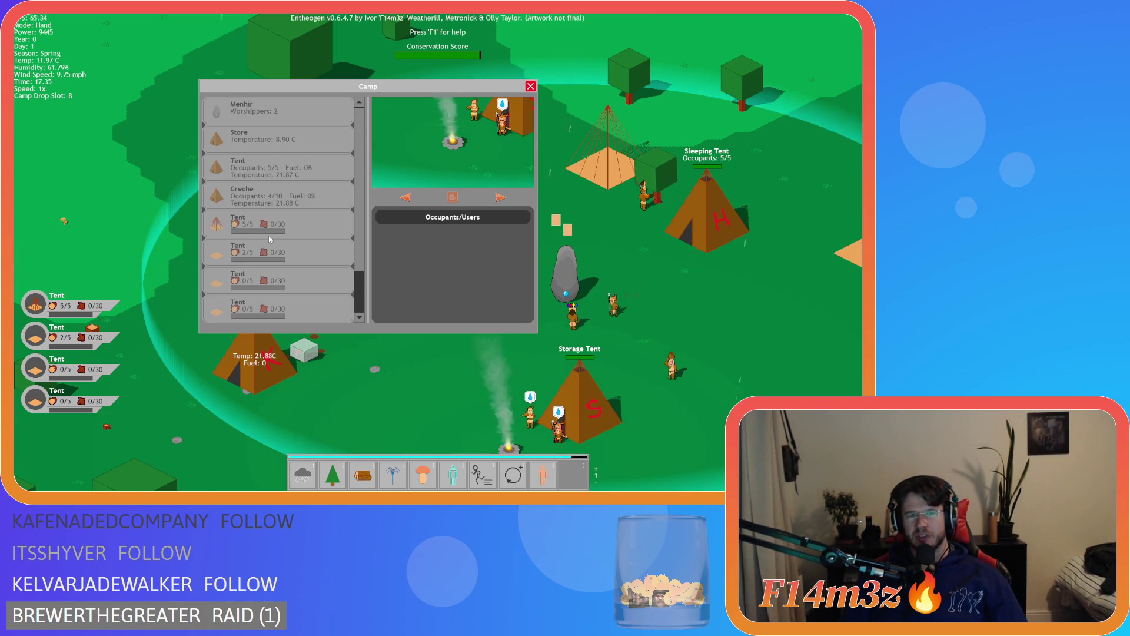
{"action": "left_click", "coordinate": [264, 148]}
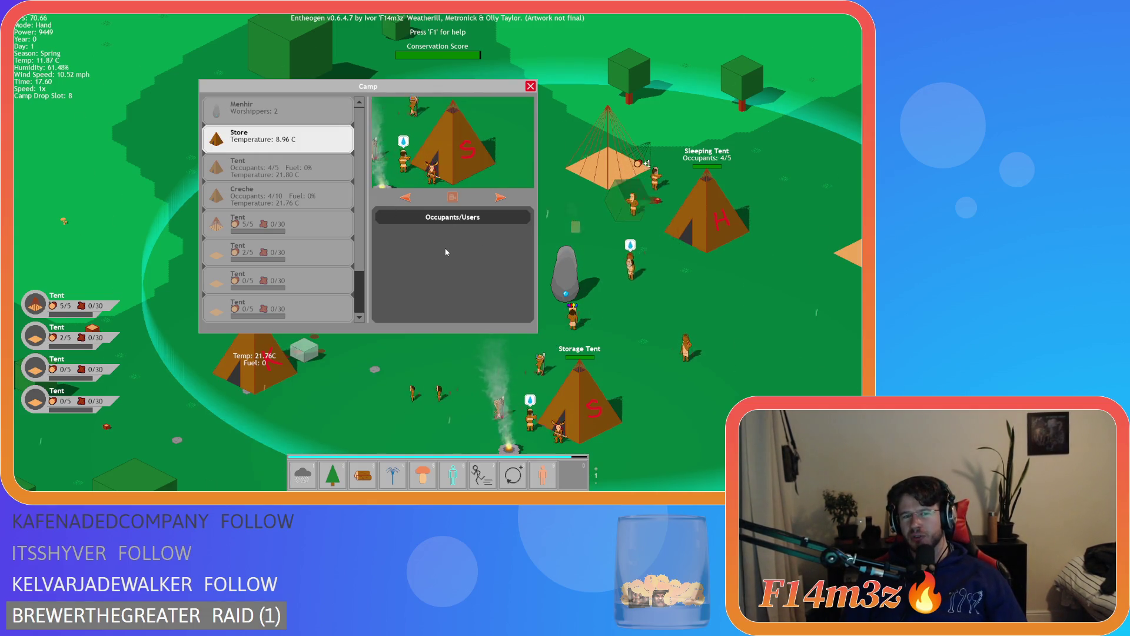
{"action": "key", "text": "a"}
{"action": "scroll", "coordinate": [357, 269], "scroll_direction": "down", "scroll_amount": 2}
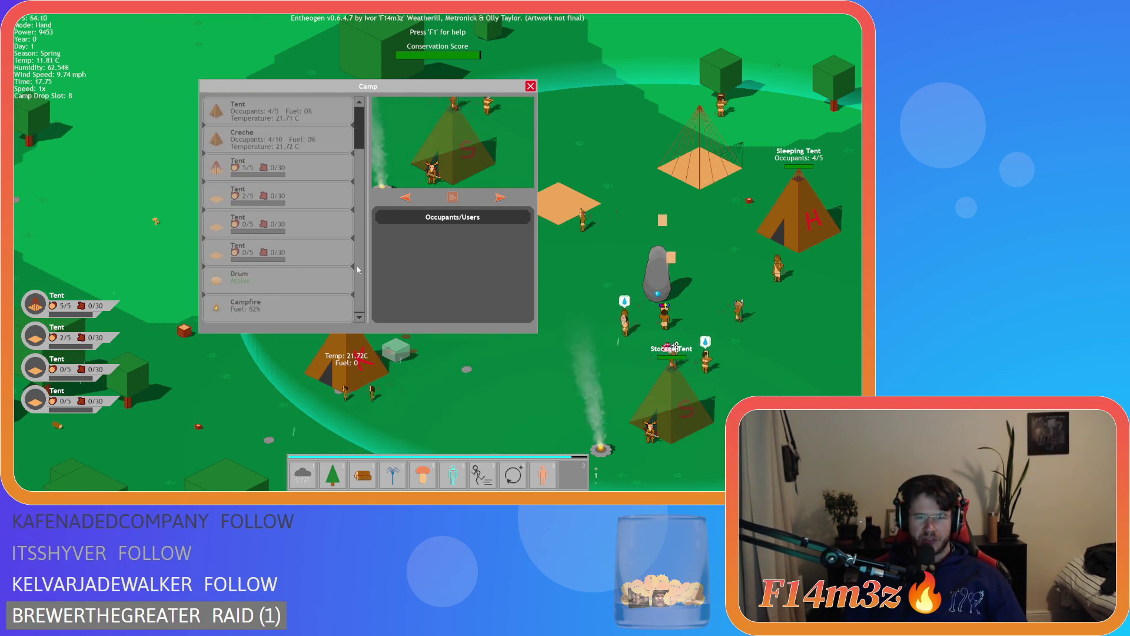
{"action": "scroll", "coordinate": [357, 269], "scroll_direction": "up", "scroll_amount": 2}
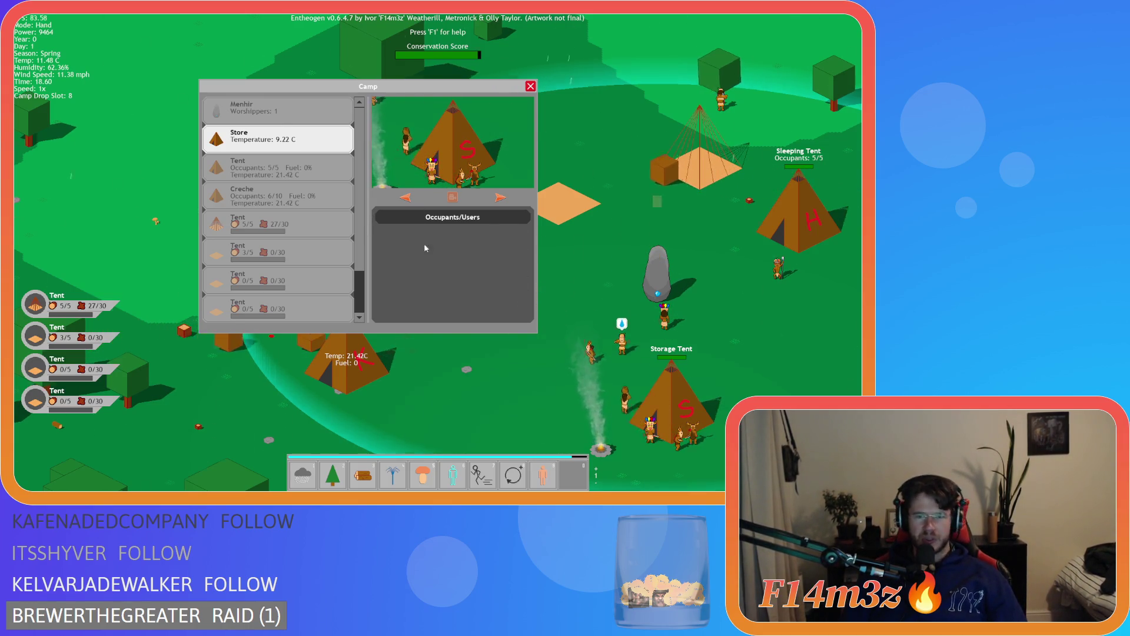
Move the full 5/5 tent above the Creche in the Camp list and preview the Campfire
{"action": "key", "text": "w"}
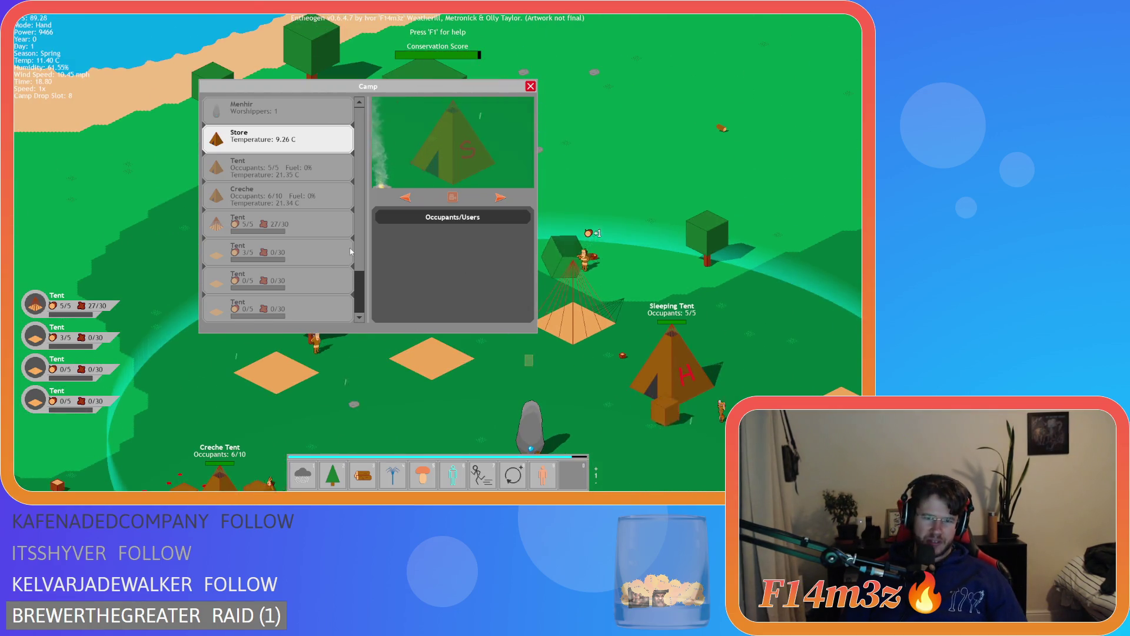
{"action": "left_click", "coordinate": [281, 229]}
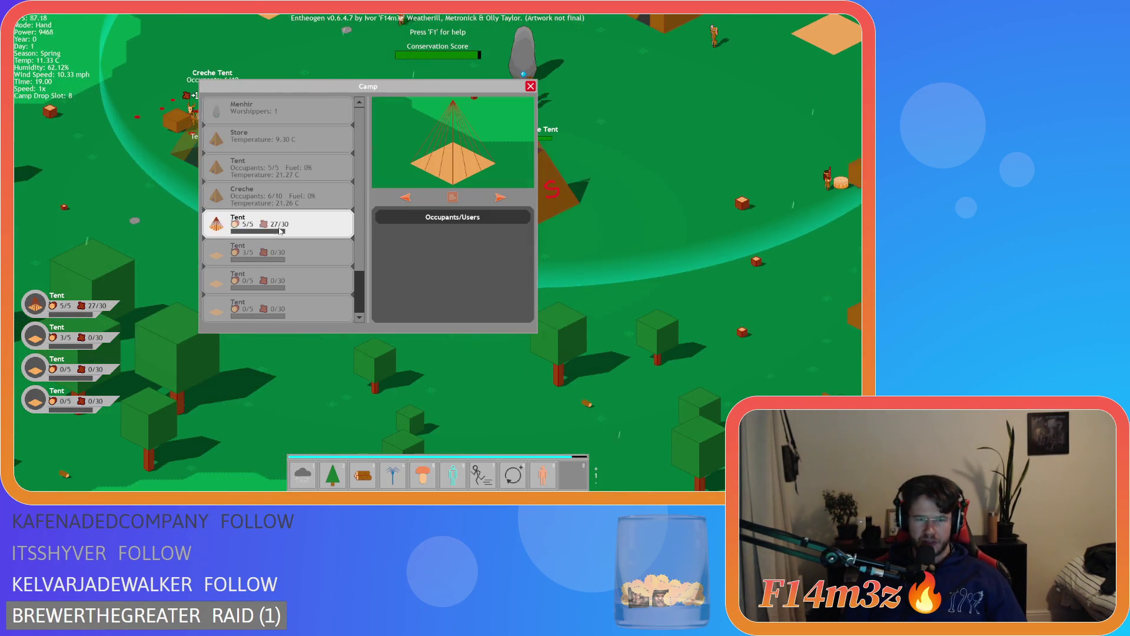
{"action": "mouse_move", "coordinate": [280, 229]}
{"action": "left_mouse_down"}
{"action": "mouse_move", "coordinate": [351, 228]}
{"action": "mouse_move", "coordinate": [281, 218]}
{"action": "mouse_move", "coordinate": [288, 203]}
{"action": "left_mouse_up"}
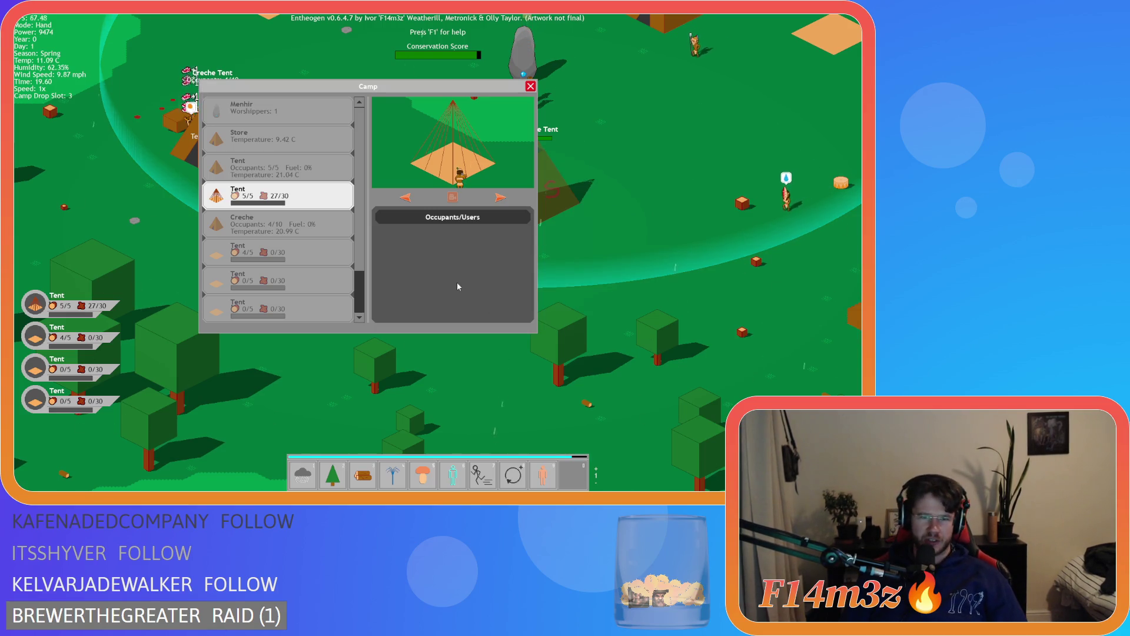
{"action": "scroll", "coordinate": [295, 229], "scroll_direction": "down", "scroll_amount": 2}
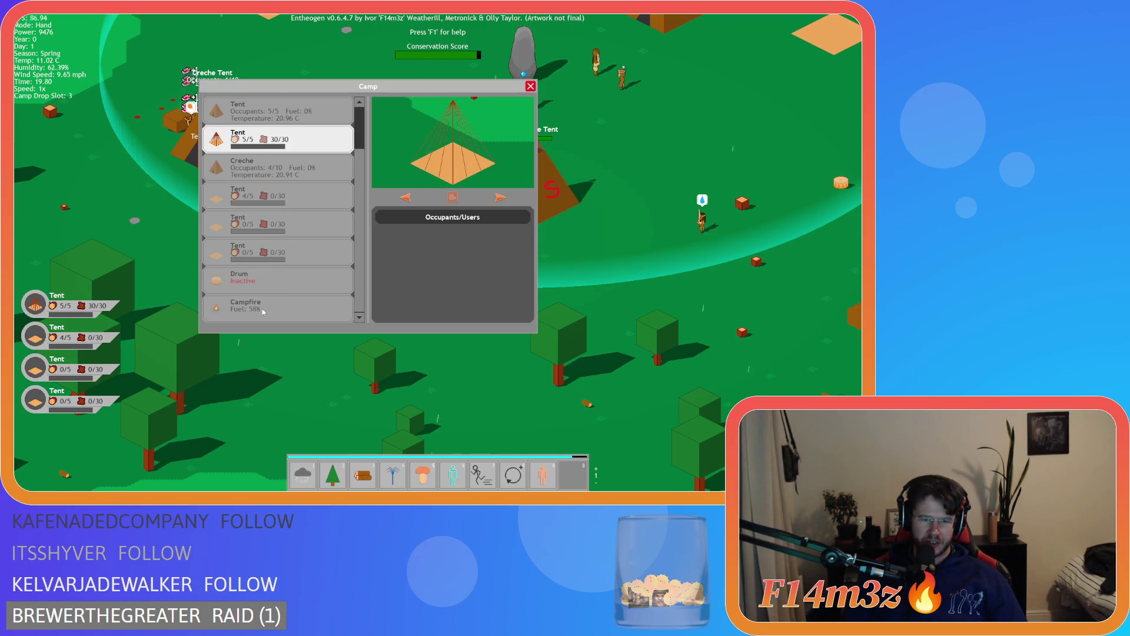
{"action": "left_click", "coordinate": [263, 312]}
{"action": "scroll", "coordinate": [289, 294], "scroll_direction": "up", "scroll_amount": 2}
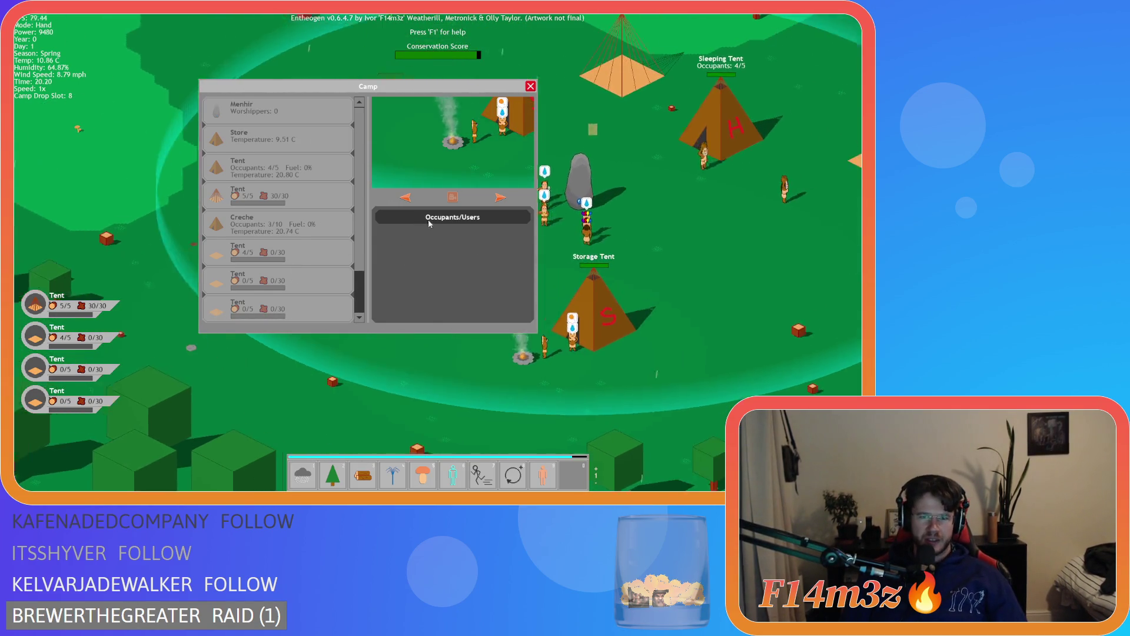
Cycle through the camp buildings to the Campfire and move the Camp window to the left edge
{"action": "left_click", "coordinate": [501, 198]}
{"action": "left_click", "coordinate": [501, 198]}
{"action": "left_click", "coordinate": [501, 198]}
{"action": "left_click", "coordinate": [501, 198]}
{"action": "left_click", "coordinate": [501, 198]}
{"action": "left_click", "coordinate": [501, 198]}
{"action": "left_click", "coordinate": [501, 198]}
{"action": "left_click", "coordinate": [501, 198]}
{"action": "left_click", "coordinate": [501, 197]}
{"action": "left_click", "coordinate": [501, 197]}
{"action": "left_click", "coordinate": [501, 198]}
{"action": "left_click", "coordinate": [501, 198]}
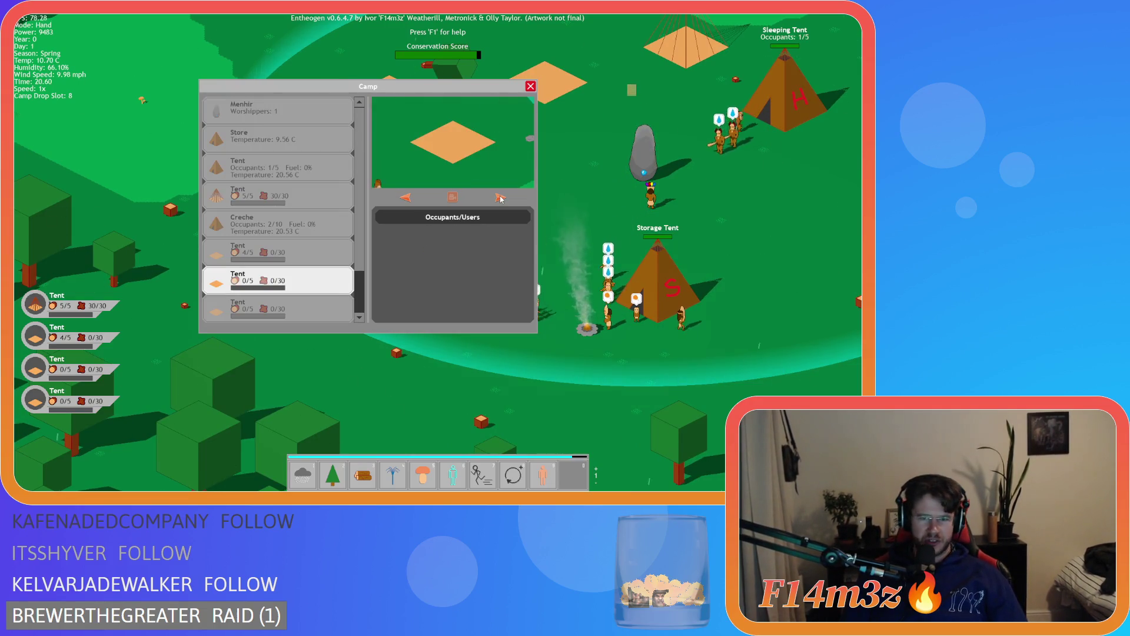
{"action": "left_click", "coordinate": [452, 197]}
{"action": "left_click", "coordinate": [501, 198]}
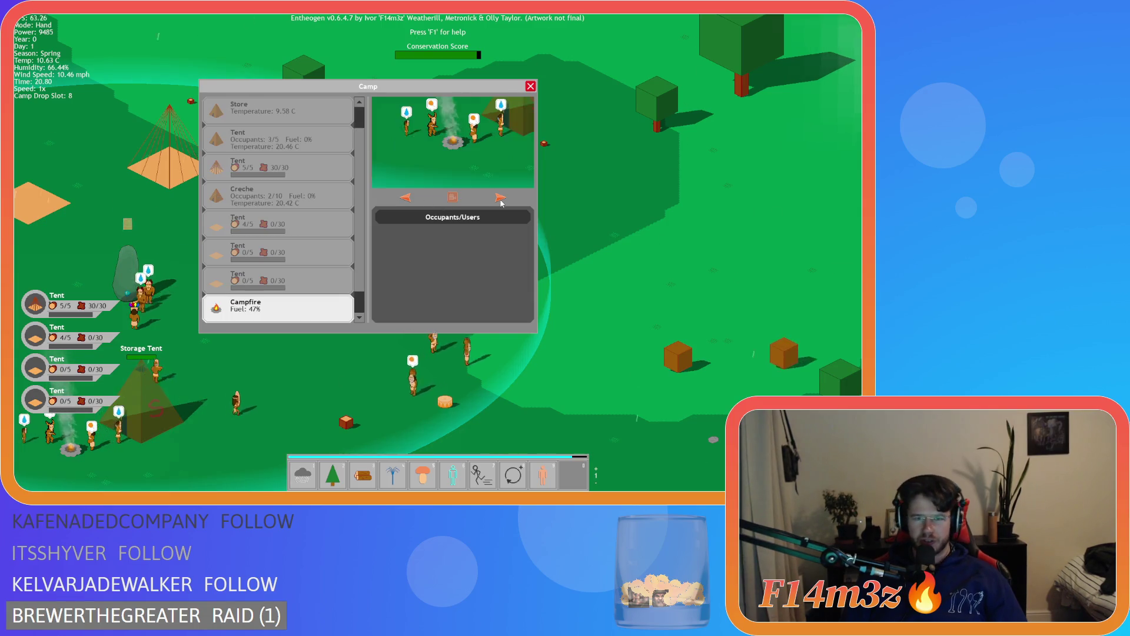
{"action": "left_click", "coordinate": [455, 197]}
{"action": "mouse_move", "coordinate": [397, 101]}
{"action": "left_mouse_down"}
{"action": "mouse_move", "coordinate": [403, 91]}
{"action": "mouse_move", "coordinate": [688, 112]}
{"action": "mouse_move", "coordinate": [247, 105]}
{"action": "mouse_move", "coordinate": [233, 74]}
{"action": "left_mouse_up"}
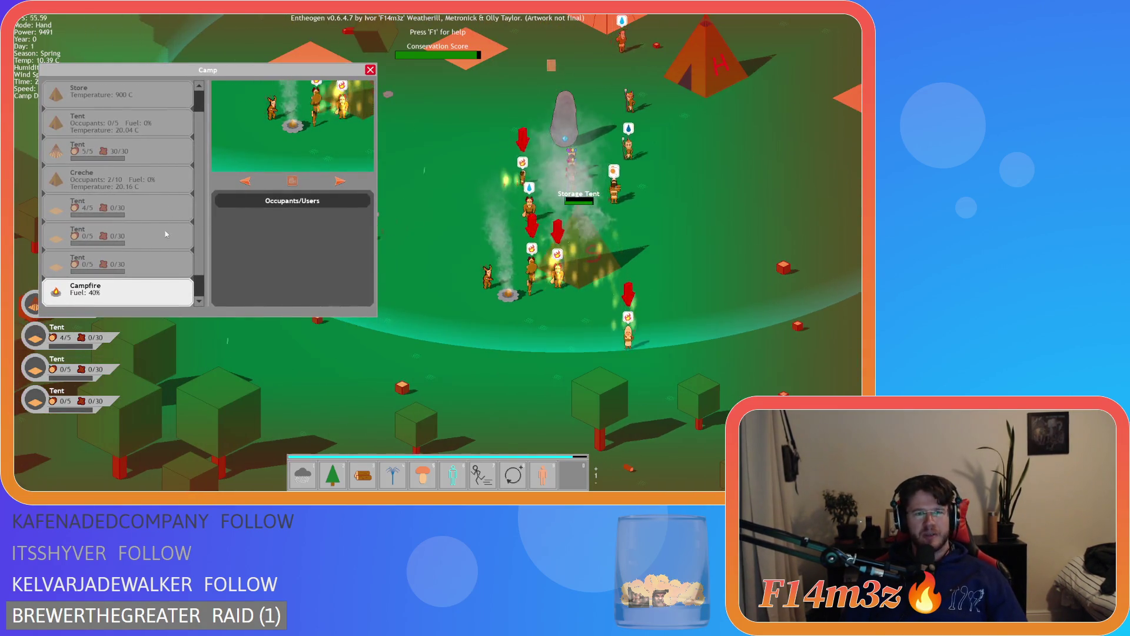
Preview the Store and Creche, open and close the Tribe overview, then show the first tent's 5/5 occupants
{"action": "scroll", "coordinate": [107, 282], "scroll_direction": "down", "scroll_amount": 1}
{"action": "scroll", "coordinate": [136, 242], "scroll_direction": "up", "scroll_amount": 3}
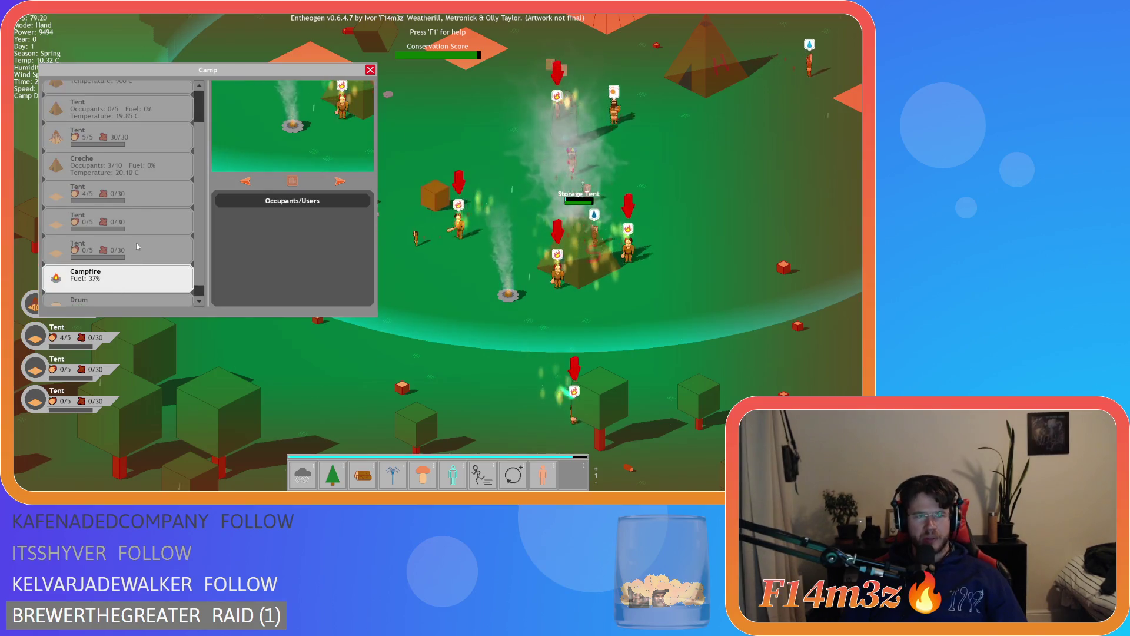
{"action": "left_click", "coordinate": [84, 155]}
{"action": "scroll", "coordinate": [84, 157], "scroll_direction": "down", "scroll_amount": 1}
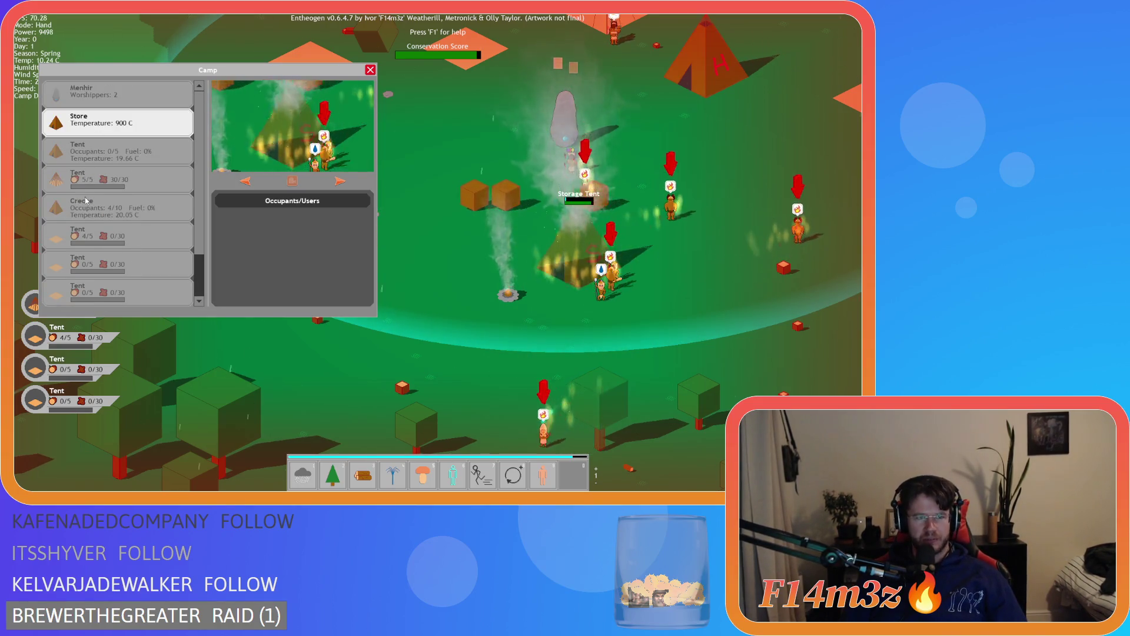
{"action": "left_click", "coordinate": [117, 207]}
{"action": "left_click", "coordinate": [292, 216]}
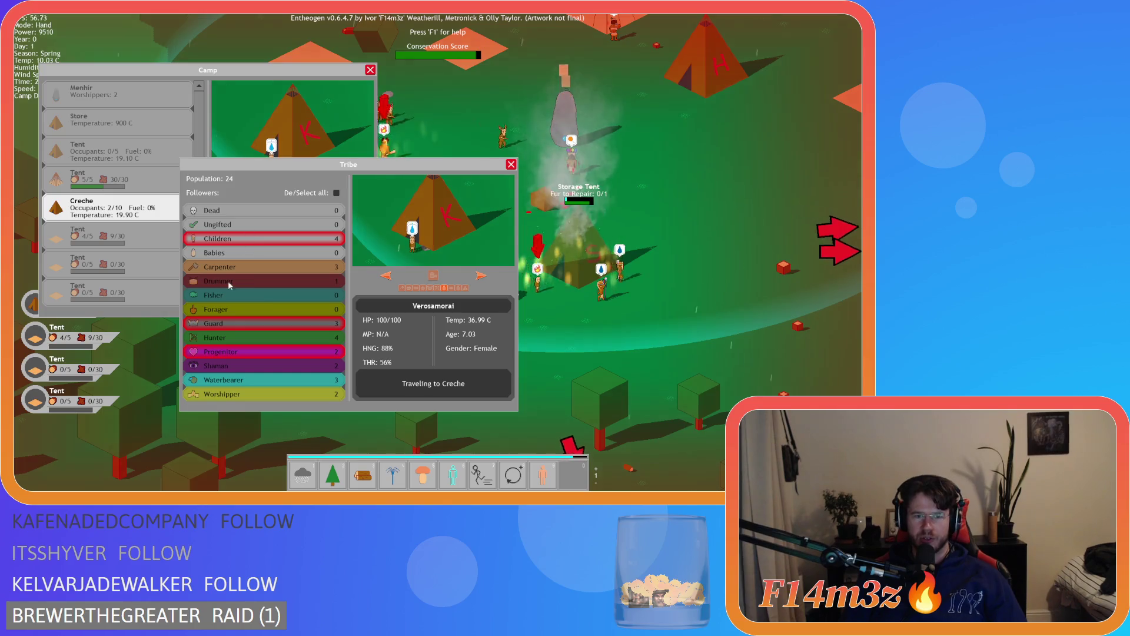
{"action": "left_click", "coordinate": [142, 211]}
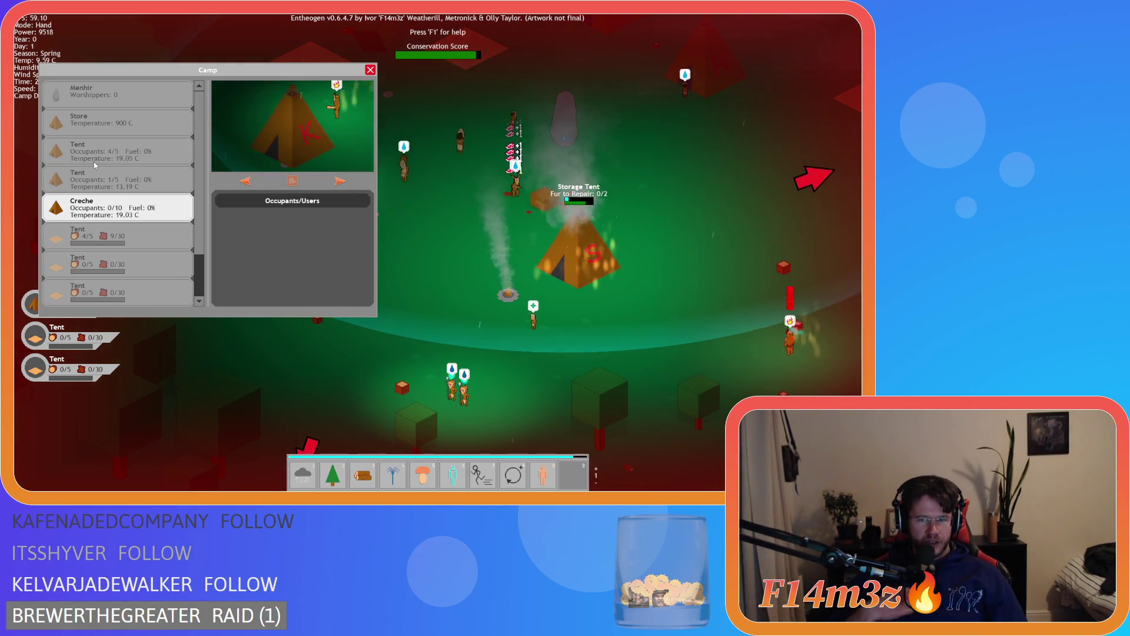
{"action": "left_click", "coordinate": [100, 160]}
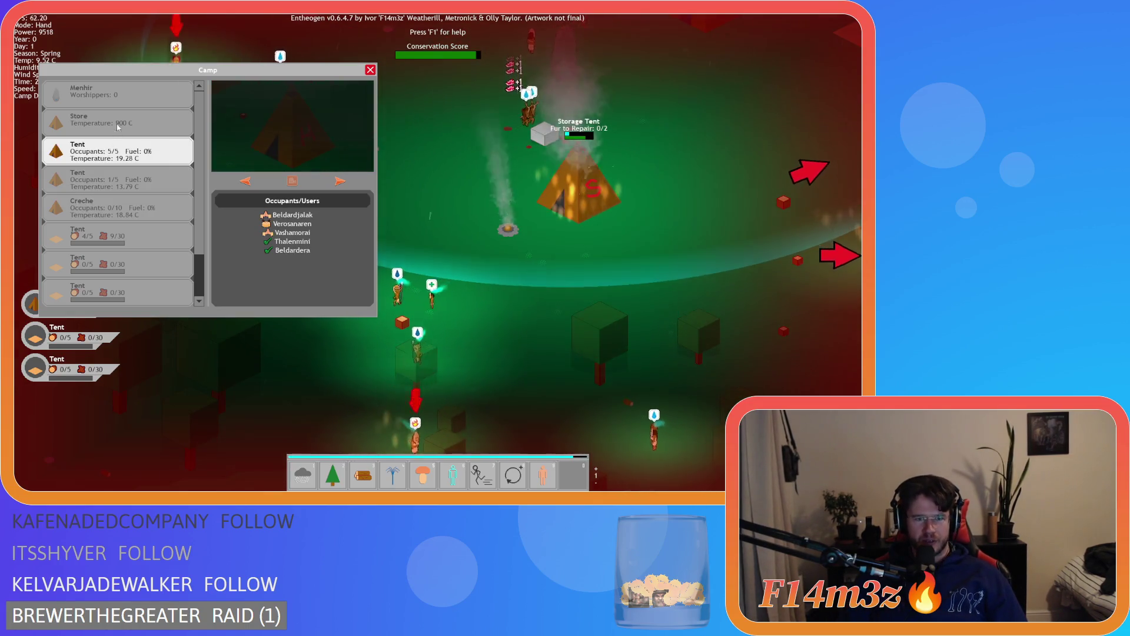
Reselect the first Tent and drag the Camp window toward the screen centre while panning the camera
{"action": "left_click", "coordinate": [126, 154]}
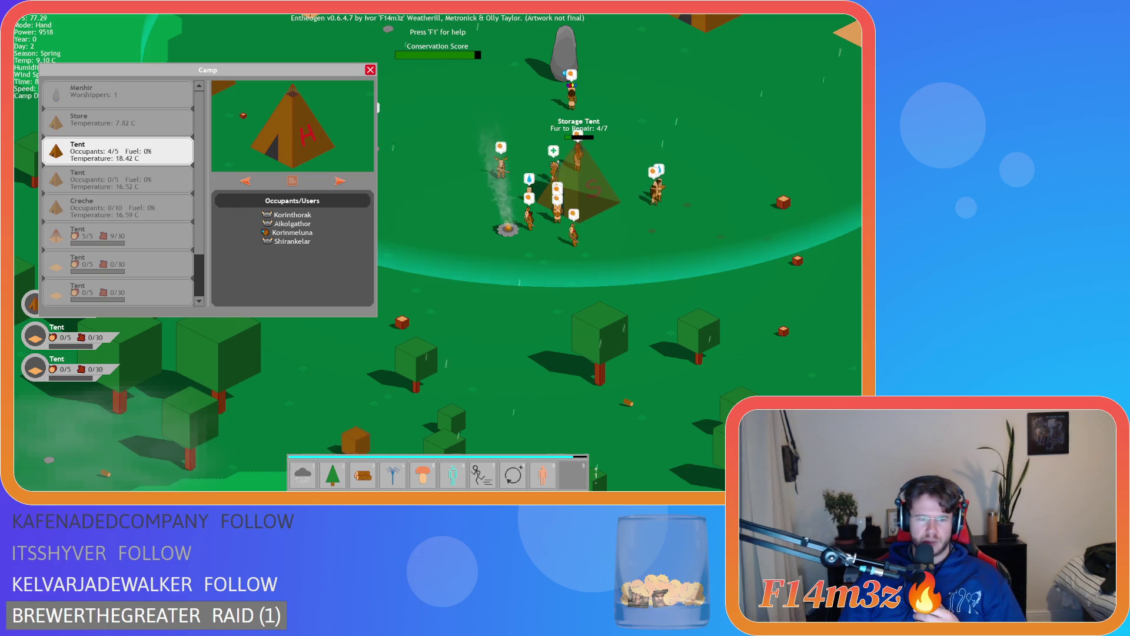
{"action": "key", "text": "s"}
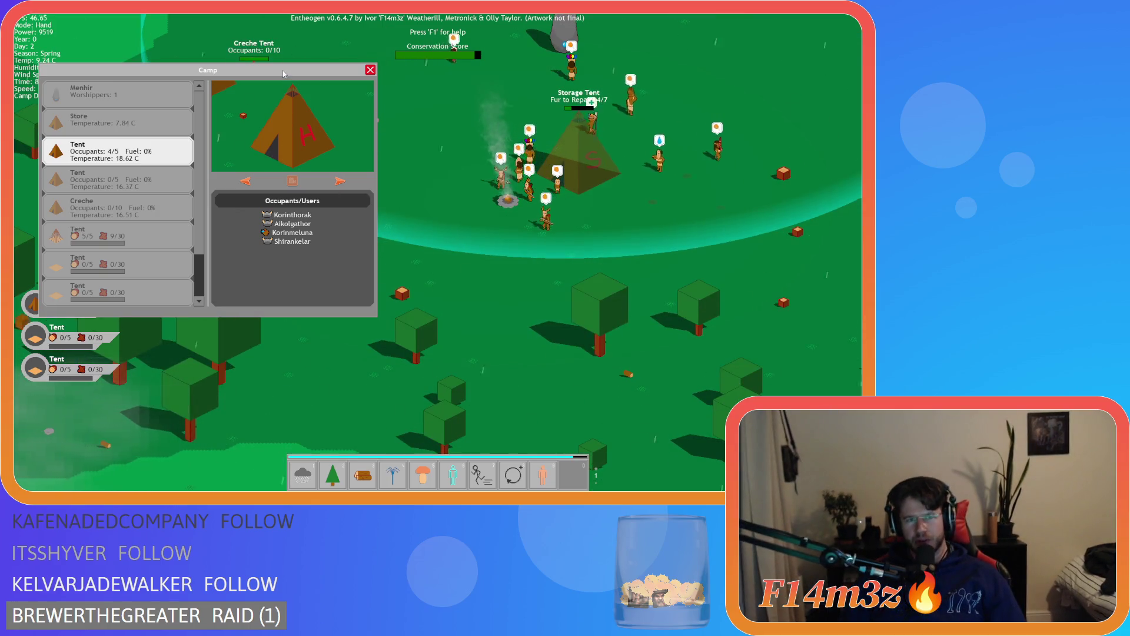
{"action": "mouse_move", "coordinate": [292, 78]}
{"action": "left_mouse_down"}
{"action": "mouse_move", "coordinate": [437, 128]}
{"action": "mouse_move", "coordinate": [409, 116]}
{"action": "left_mouse_up"}
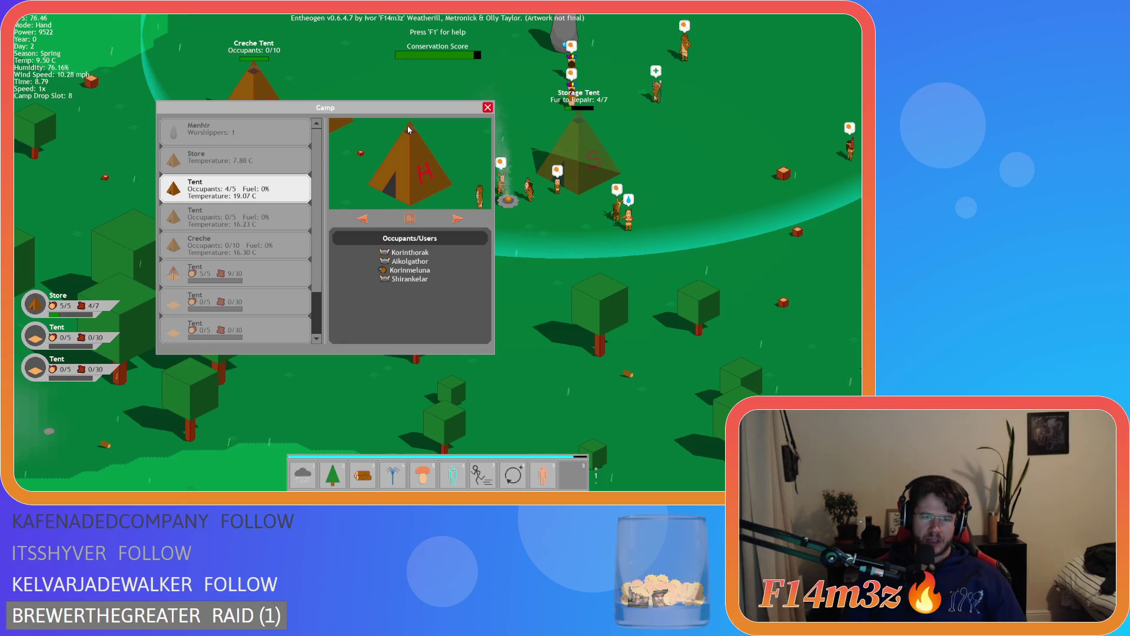
{"action": "key", "text": "w"}
{"action": "key", "text": "a"}
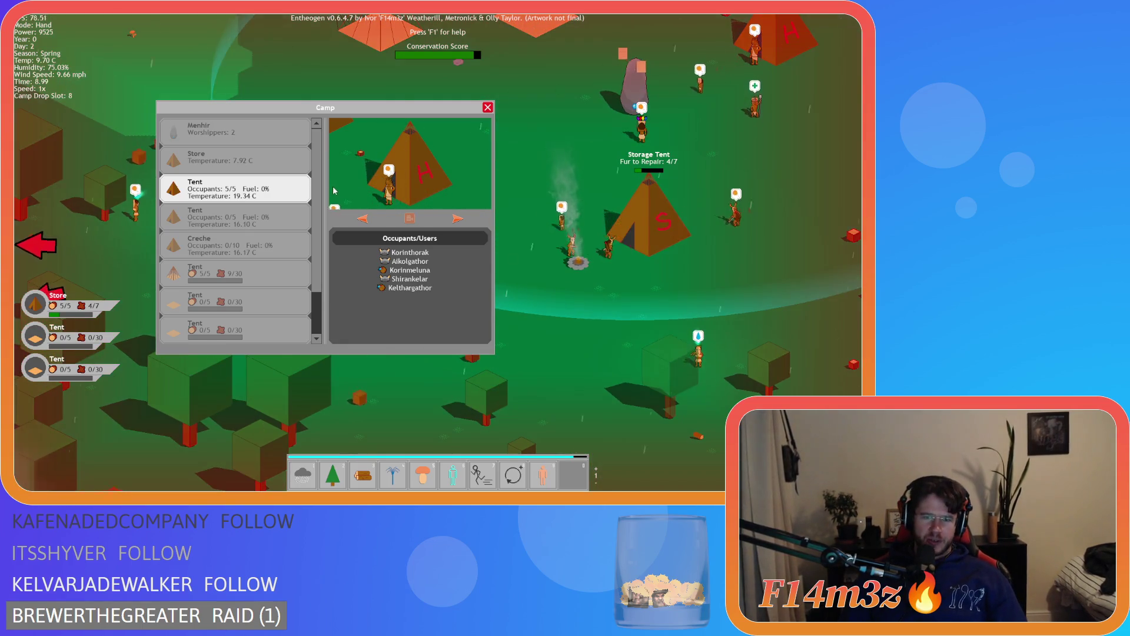